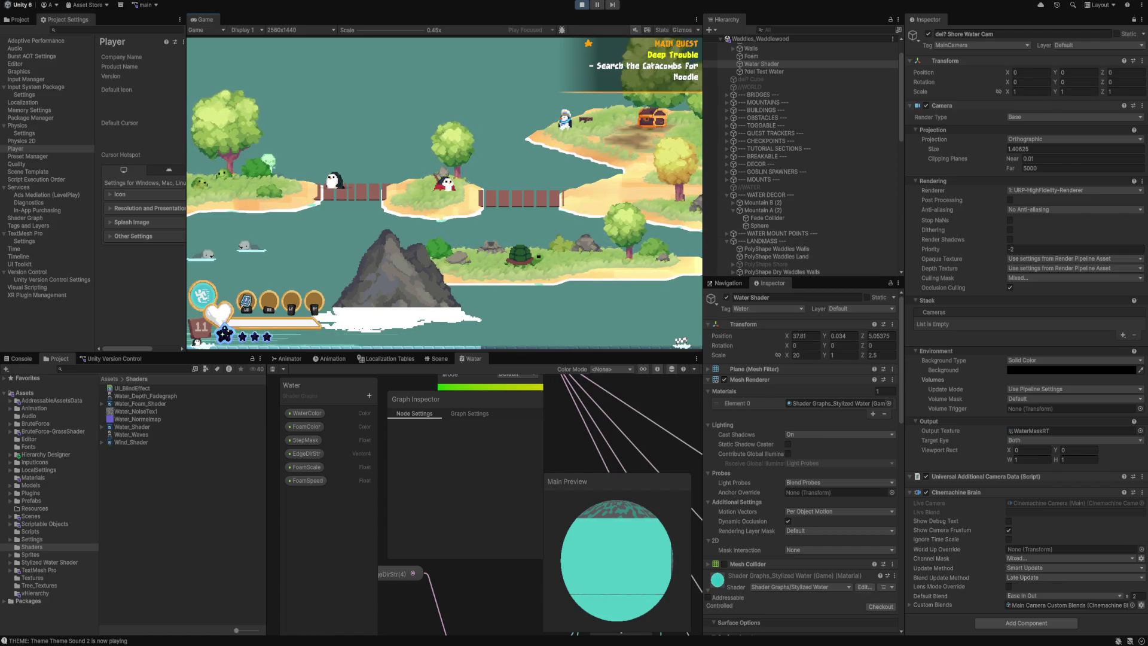
Select the test water object and try EdgeDirStr Z values 0, -0.15 and -0.03, returning to -0.15.
{"action": "left_click", "coordinate": [764, 72]}
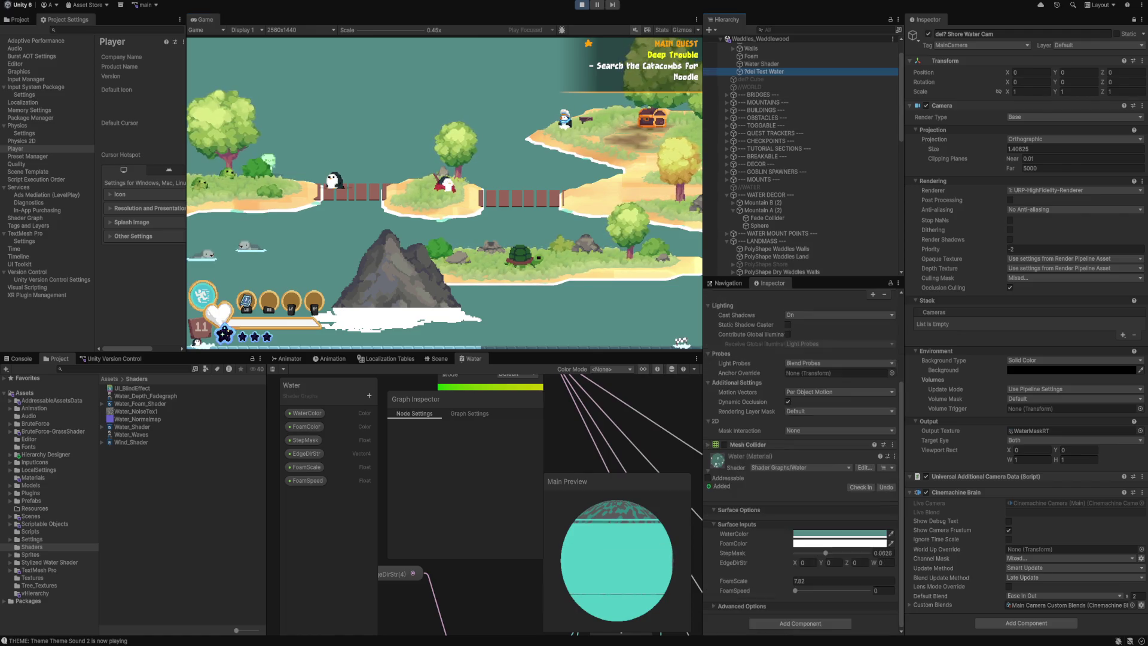
{"action": "left_click_drag", "start_coordinate": [847, 563], "coordinate": [840, 562]}
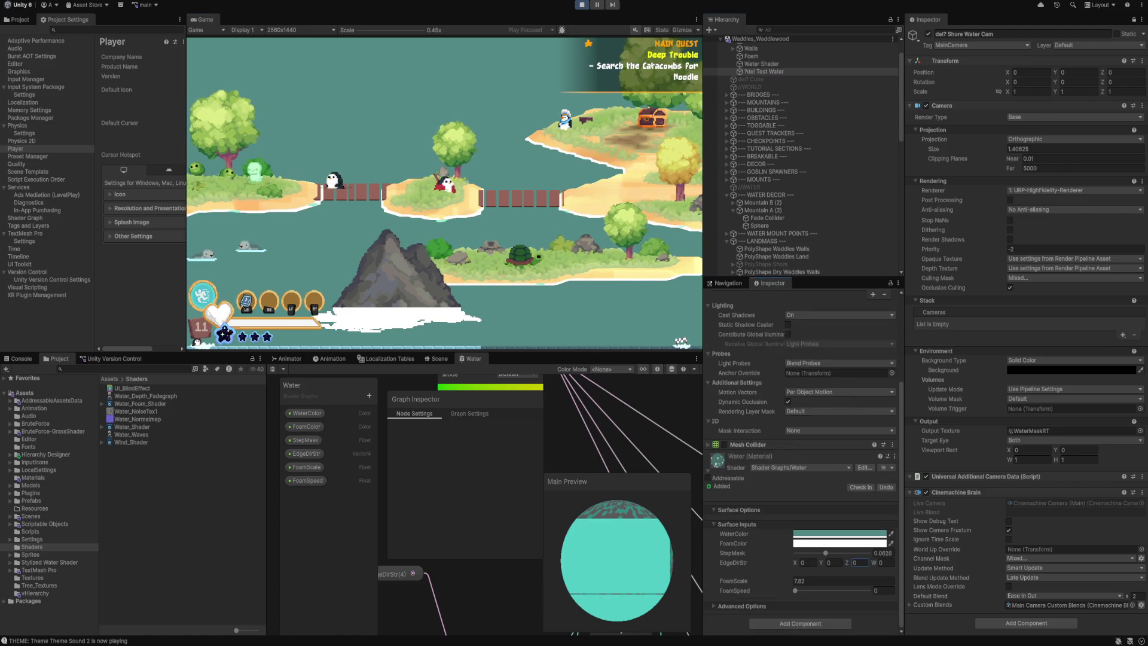
{"action": "type", "text": "-0.120"}
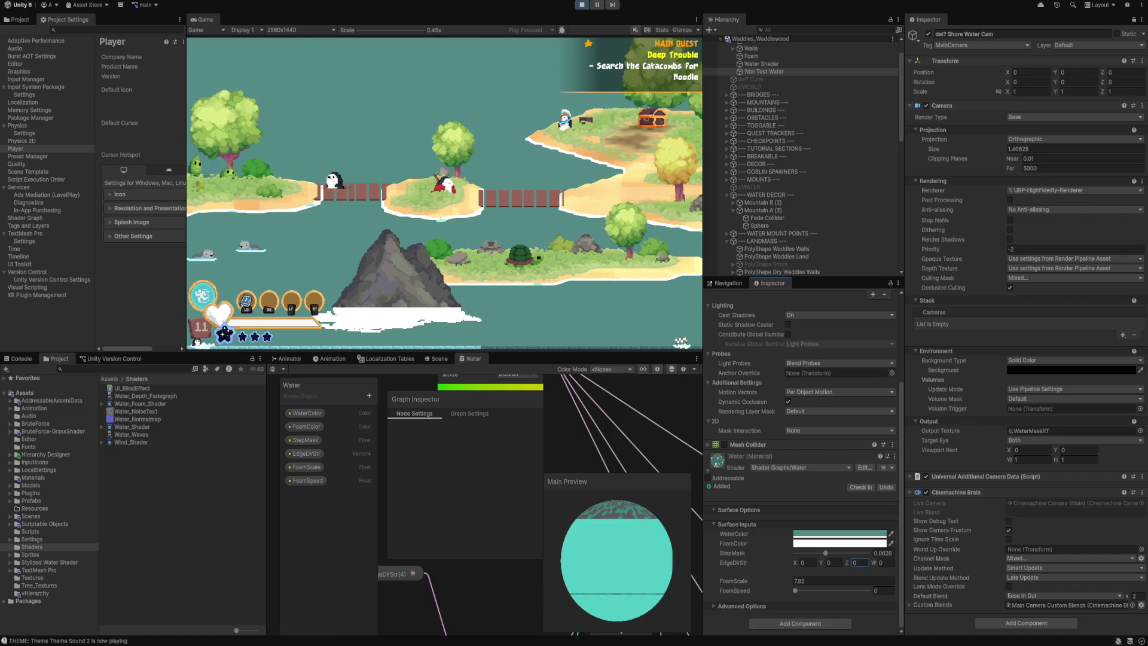
{"action": "key", "text": "BackSpace"}
{"action": "type", "text": "-0.15"}
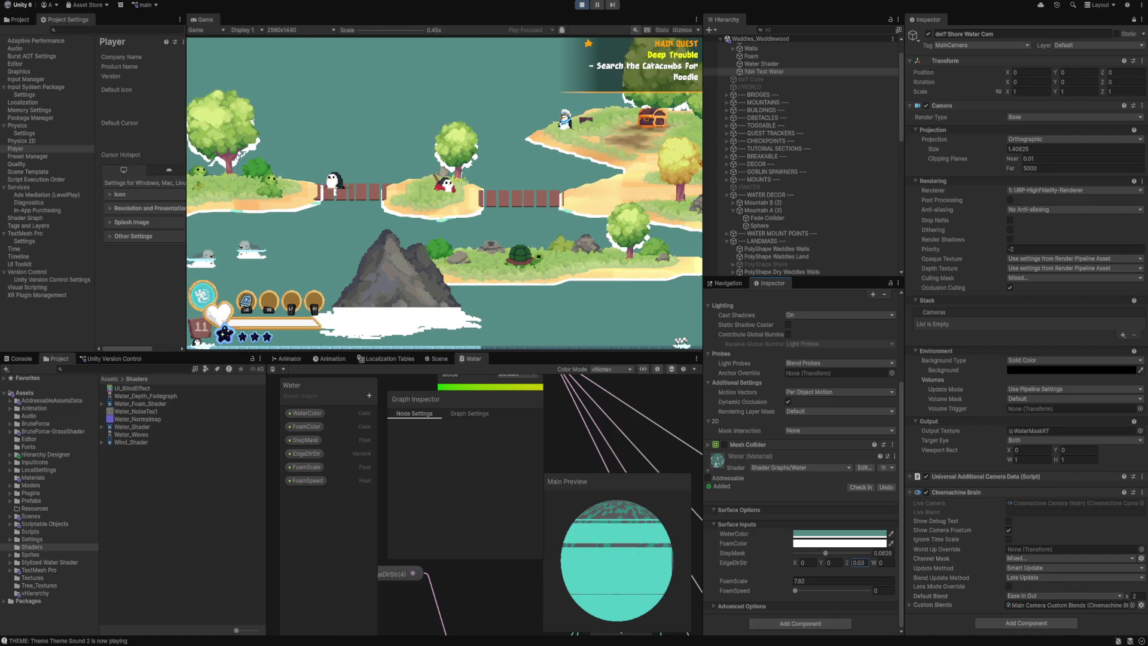
{"action": "key", "text": "BackSpace"}
{"action": "key", "text": "BackSpace"}
{"action": "type", "text": "03"}
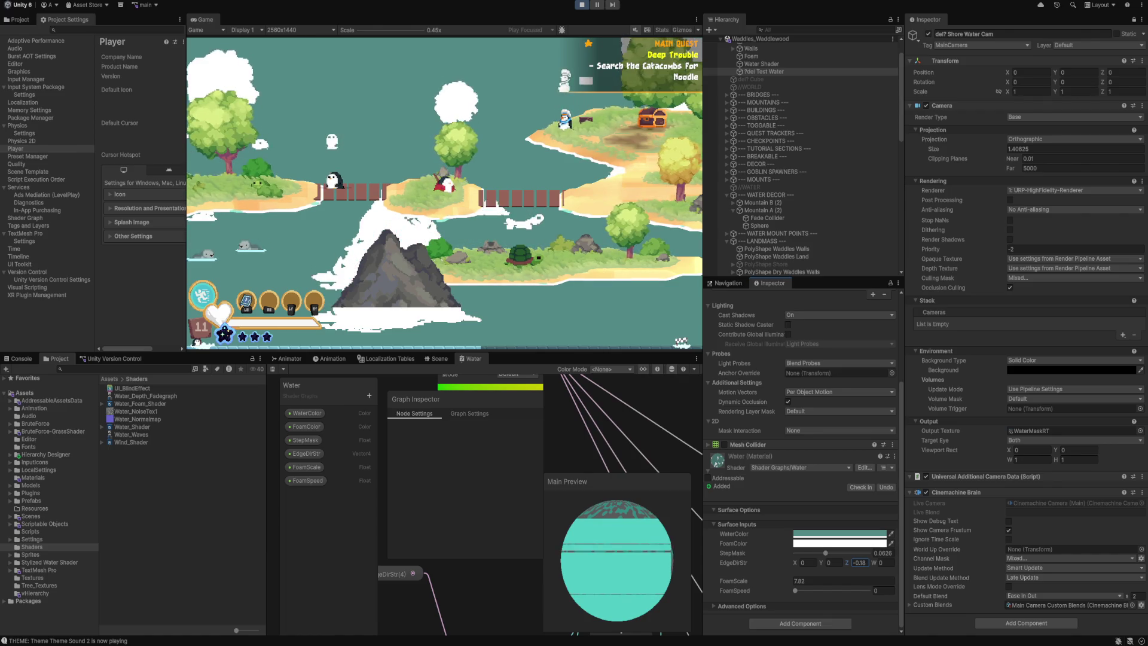
{"action": "key", "text": "BackSpace"}
{"action": "key", "text": "BackSpace"}
{"action": "type", "text": "15"}
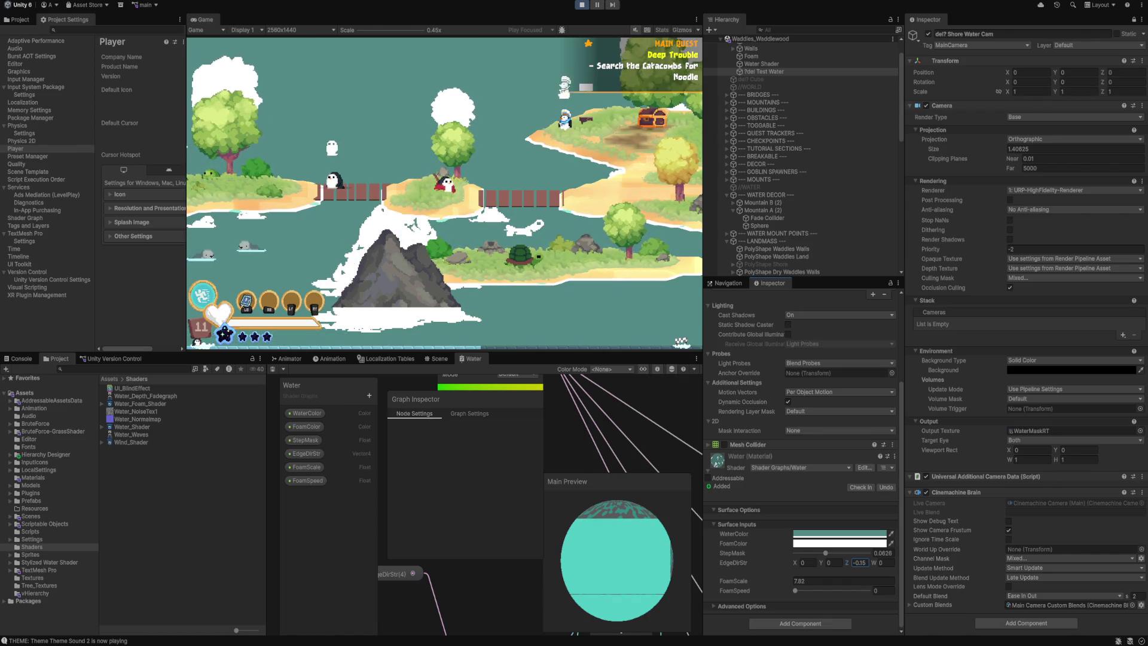
Lower StepMask to 0.0424 and step EdgeDirStr Z through -0.03 and -0.06 to 0.01.
{"action": "left_click_drag", "start_coordinate": [826, 553], "coordinate": [815, 553]}
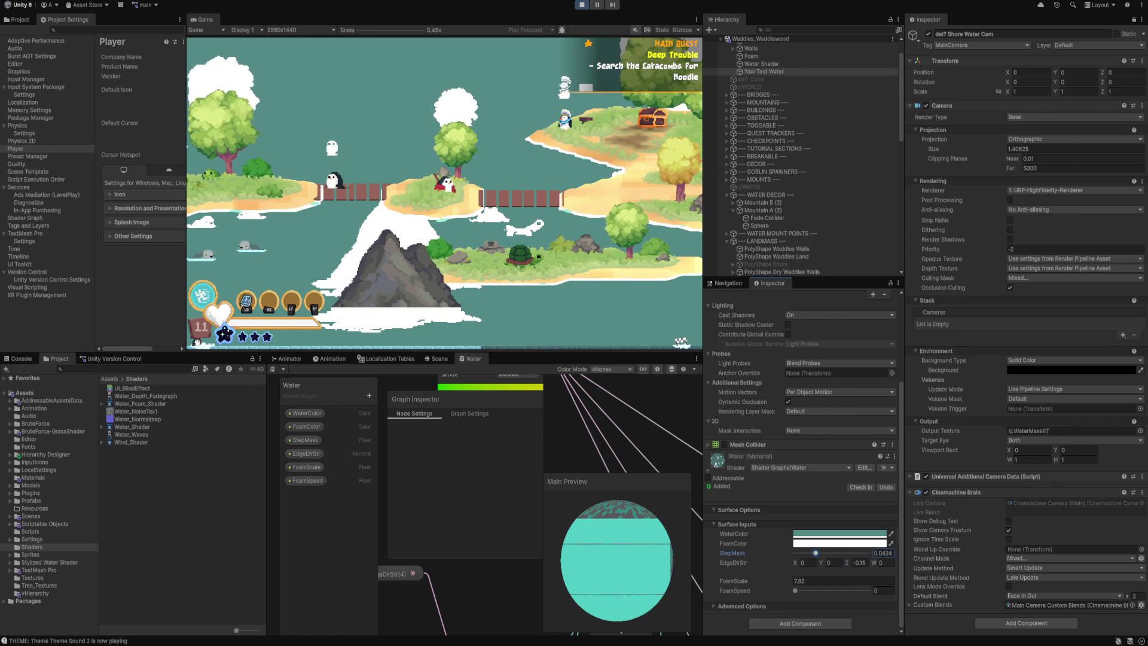
{"action": "left_click", "coordinate": [859, 562]}
{"action": "key", "text": "BackSpace"}
{"action": "key", "text": "BackSpace"}
{"action": "type", "text": "03"}
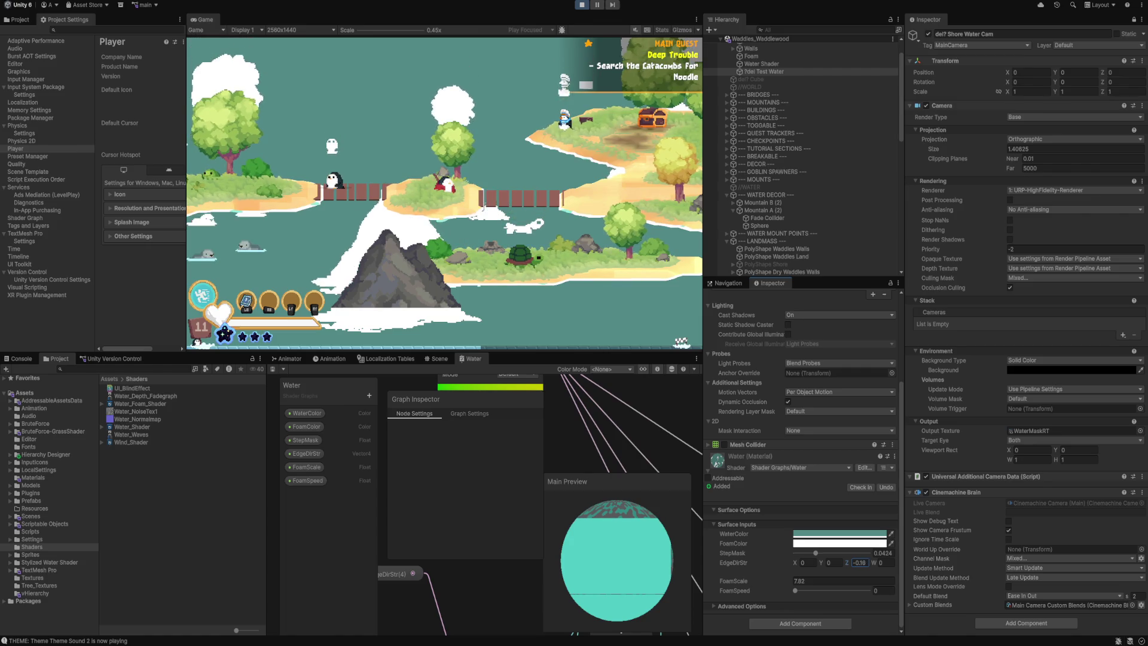
{"action": "key", "text": "BackSpace"}
{"action": "type", "text": "6"}
{"action": "key", "text": "BackSpace"}
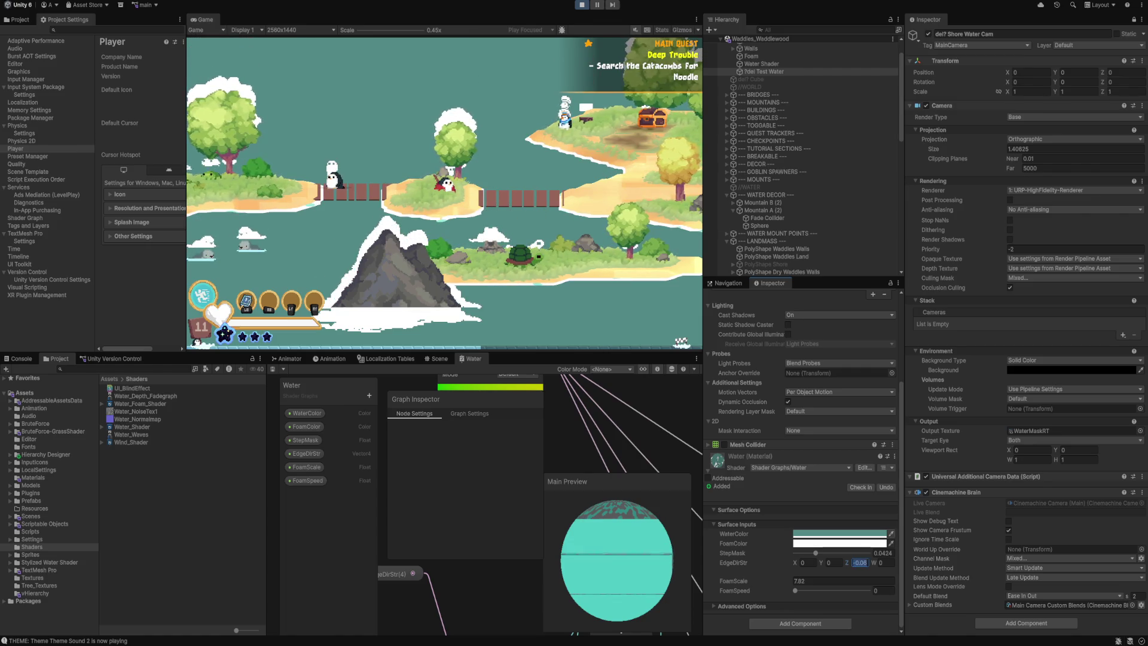
{"action": "type", "text": "1"}
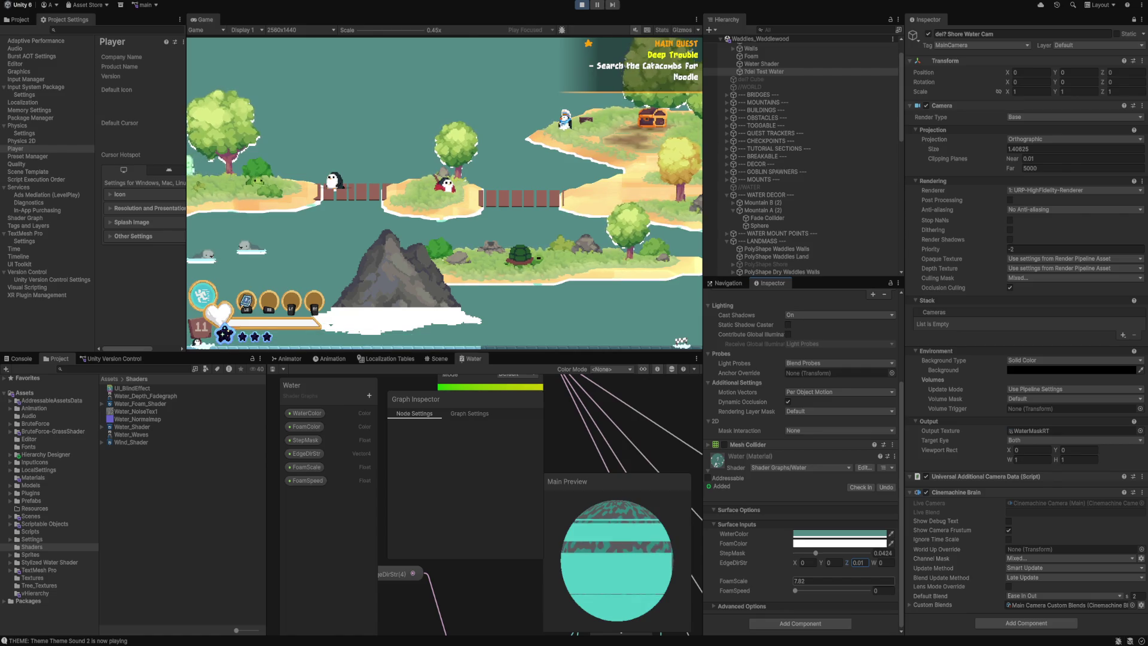
{"action": "left_click", "coordinate": [837, 580]}
{"action": "type", "text": "7"}
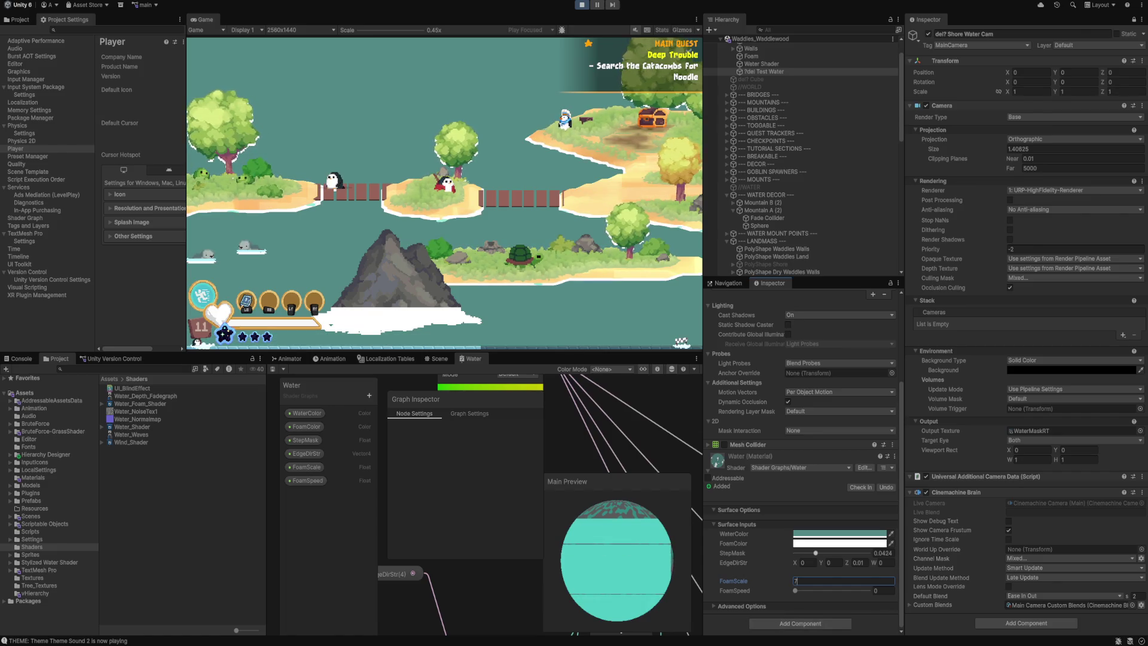
Set FoamScale to 7, tune StepMask down to about 0.02, and retype EdgeDirStr X.
{"action": "left_click", "coordinate": [883, 552]}
{"action": "type", "text": "0"}
{"action": "left_click_drag", "start_coordinate": [795, 552], "coordinate": [868, 552]}
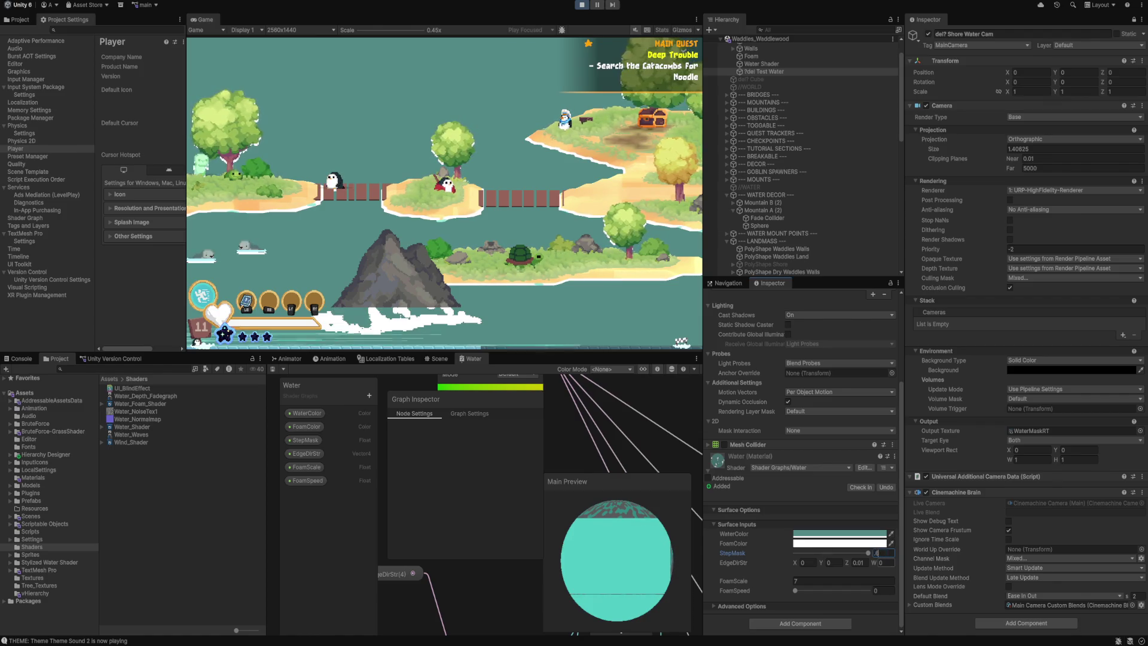
{"action": "type", "text": "0.15"}
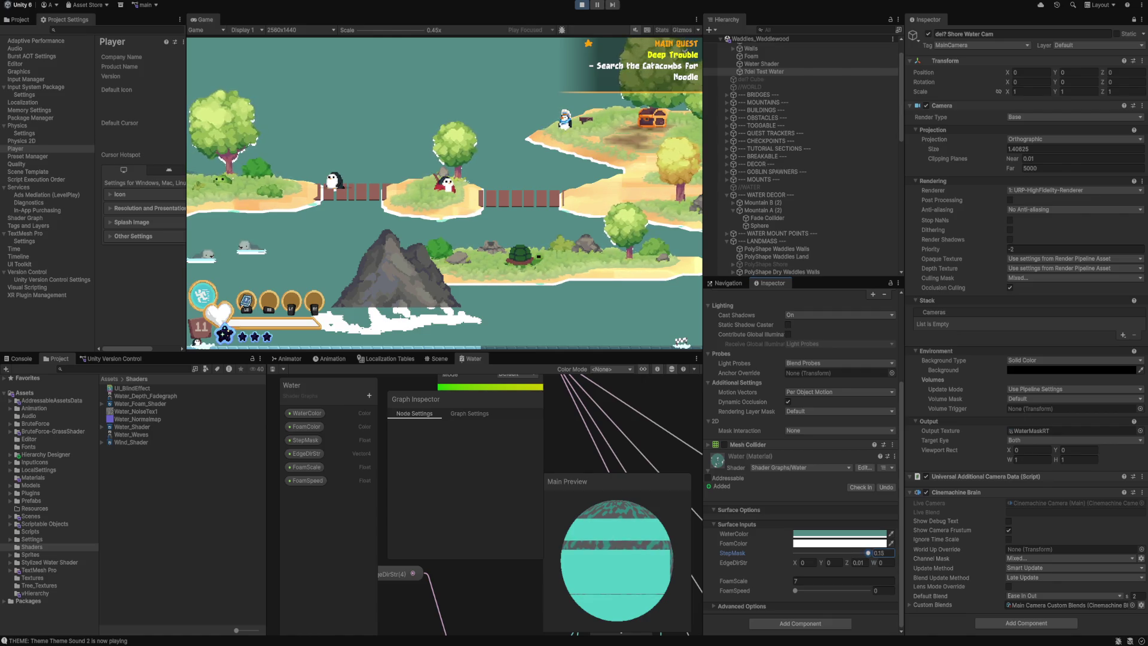
{"action": "left_click_drag", "start_coordinate": [868, 552], "coordinate": [810, 553]}
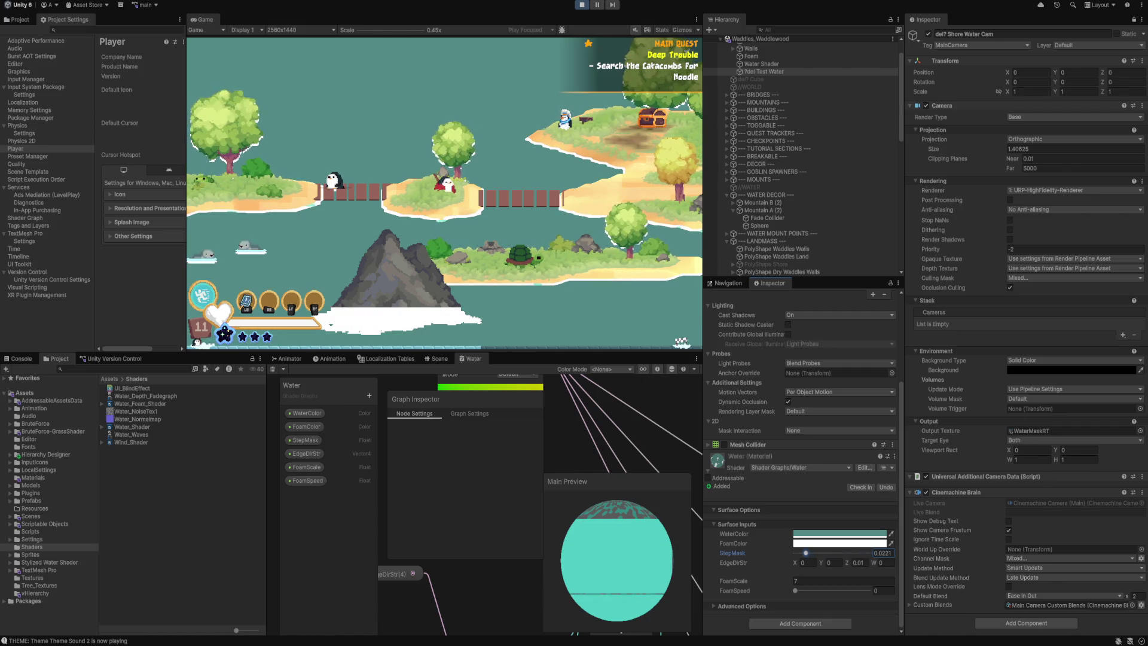
{"action": "left_click_drag", "start_coordinate": [804, 553], "coordinate": [804, 553]}
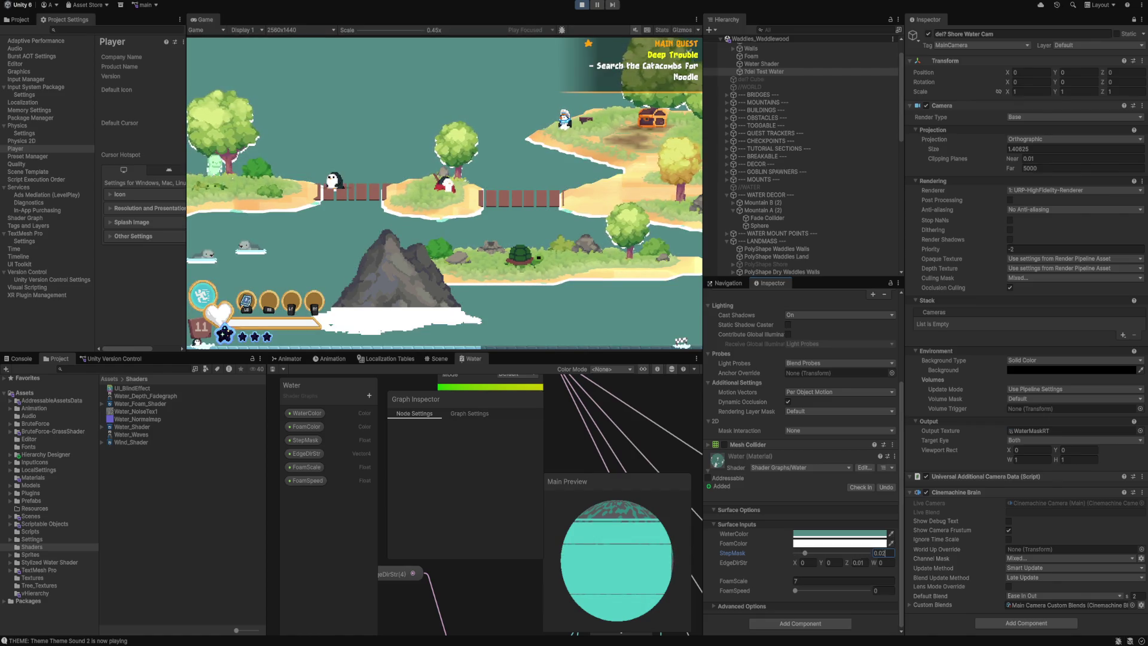
{"action": "left_click", "coordinate": [809, 563]}
{"action": "type", "text": "-0.36"}
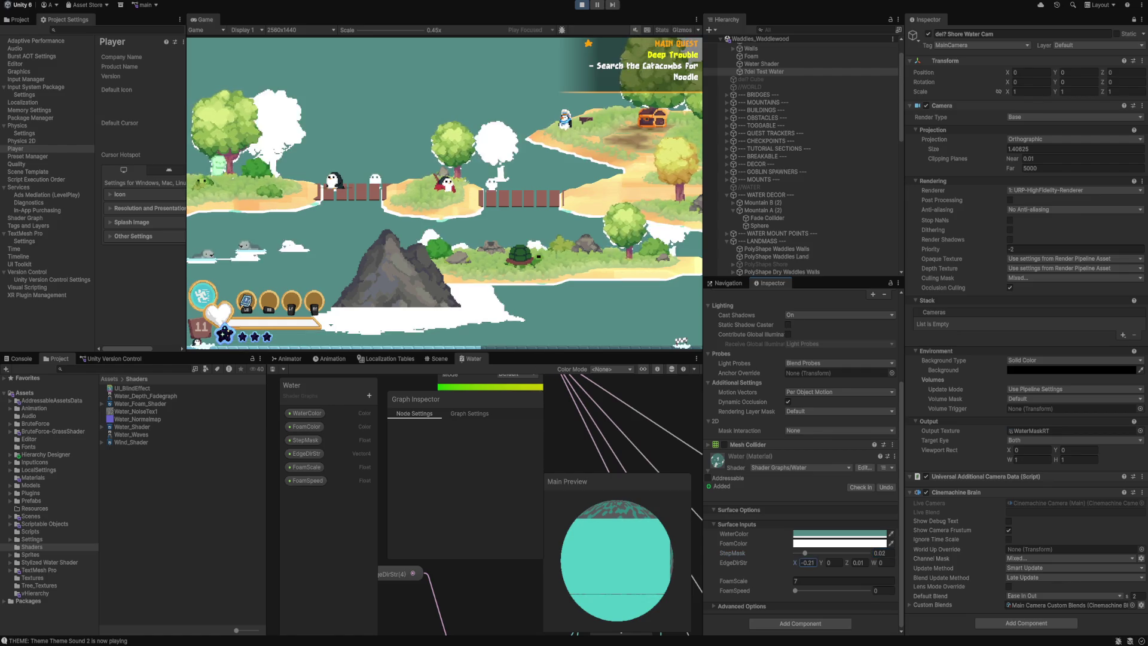
{"action": "type", "text": "0.01"}
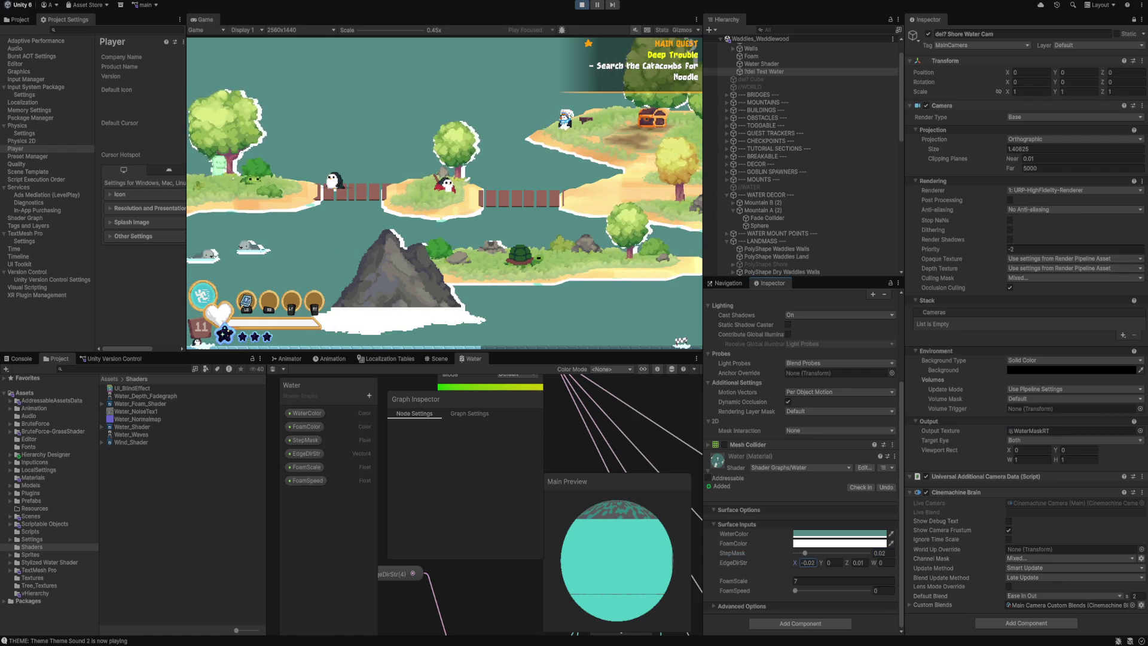
{"action": "key", "text": "BackSpace"}
{"action": "key", "text": "BackSpace"}
{"action": "type", "text": "1"}
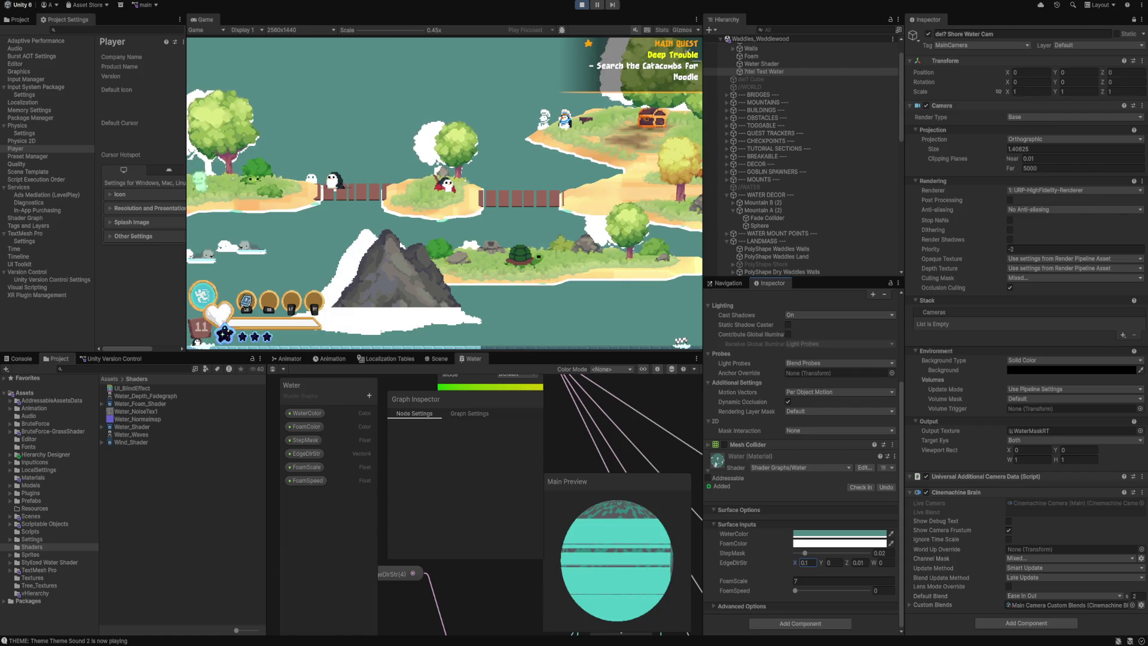
{"action": "key", "text": "BackSpace"}
{"action": "type", "text": "07"}
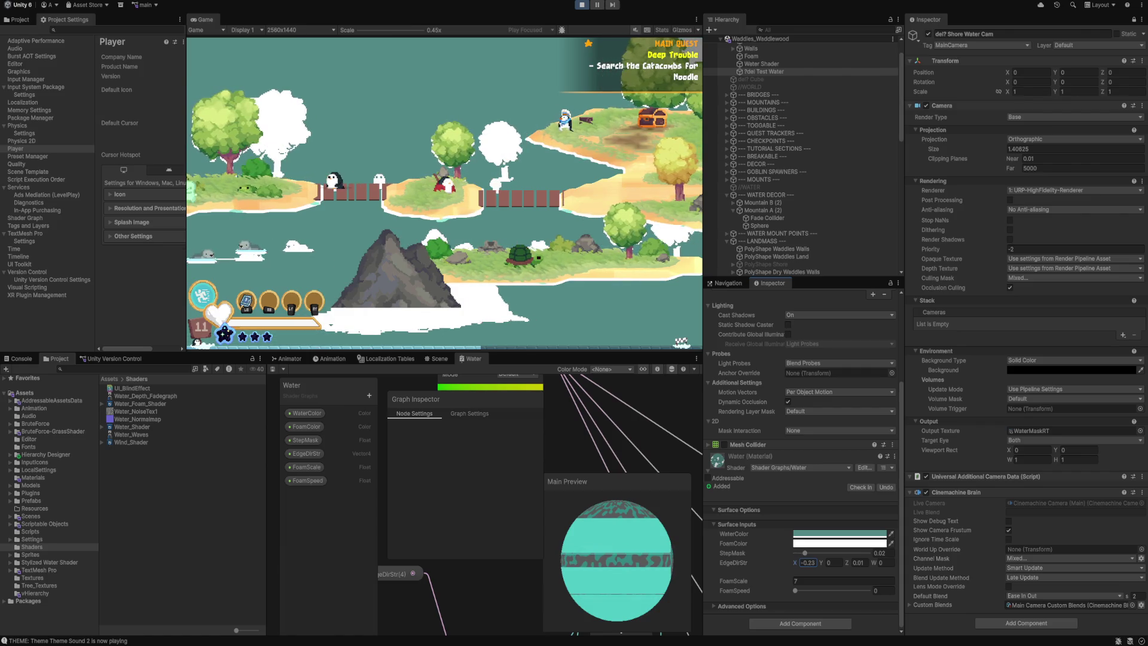
{"action": "key", "text": "BackSpace"}
{"action": "key", "text": "BackSpace"}
{"action": "key", "text": "BackSpace"}
{"action": "type", "text": "-0.45"}
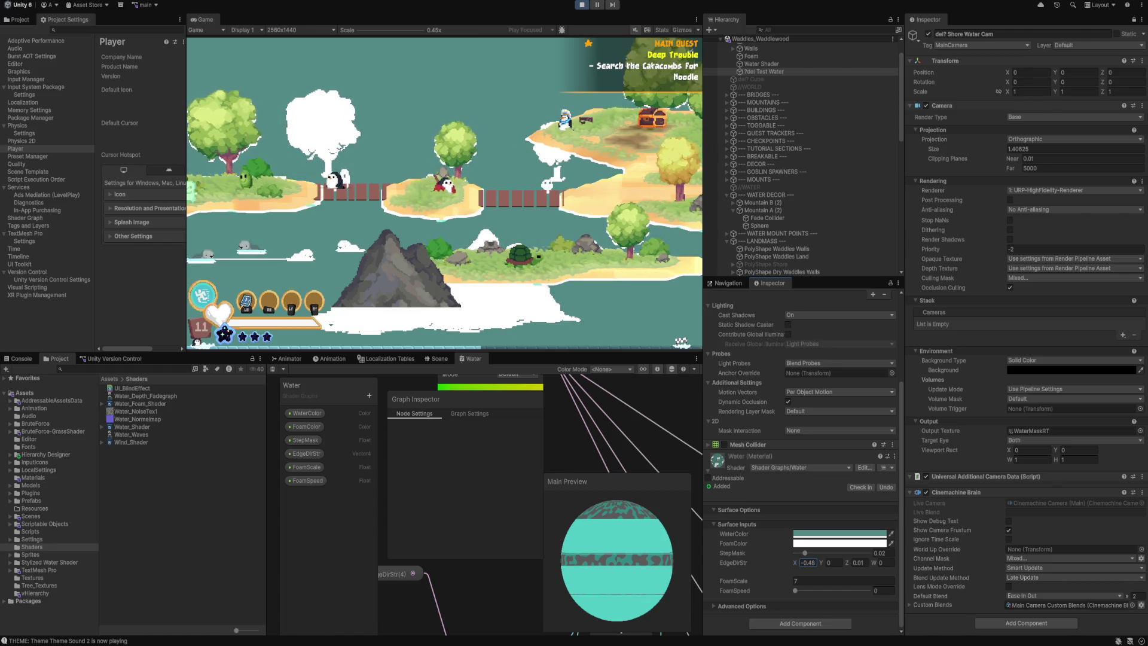
{"action": "key", "text": "BackSpace"}
{"action": "key", "text": "BackSpace"}
{"action": "type", "text": "38"}
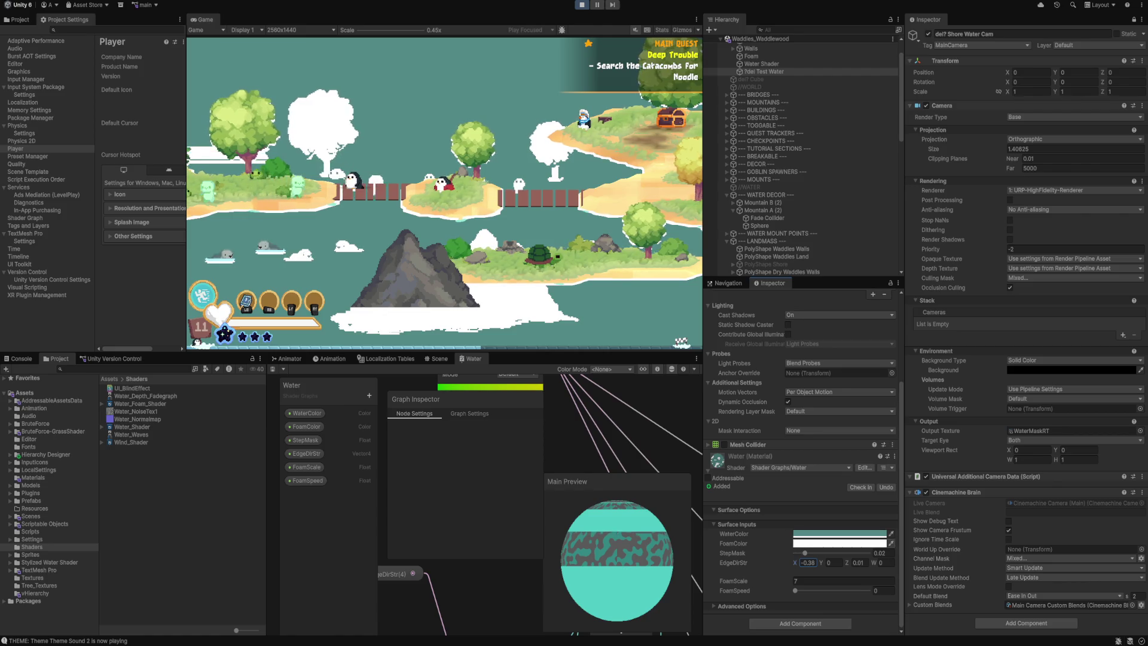
{"action": "type", "text": "0"}
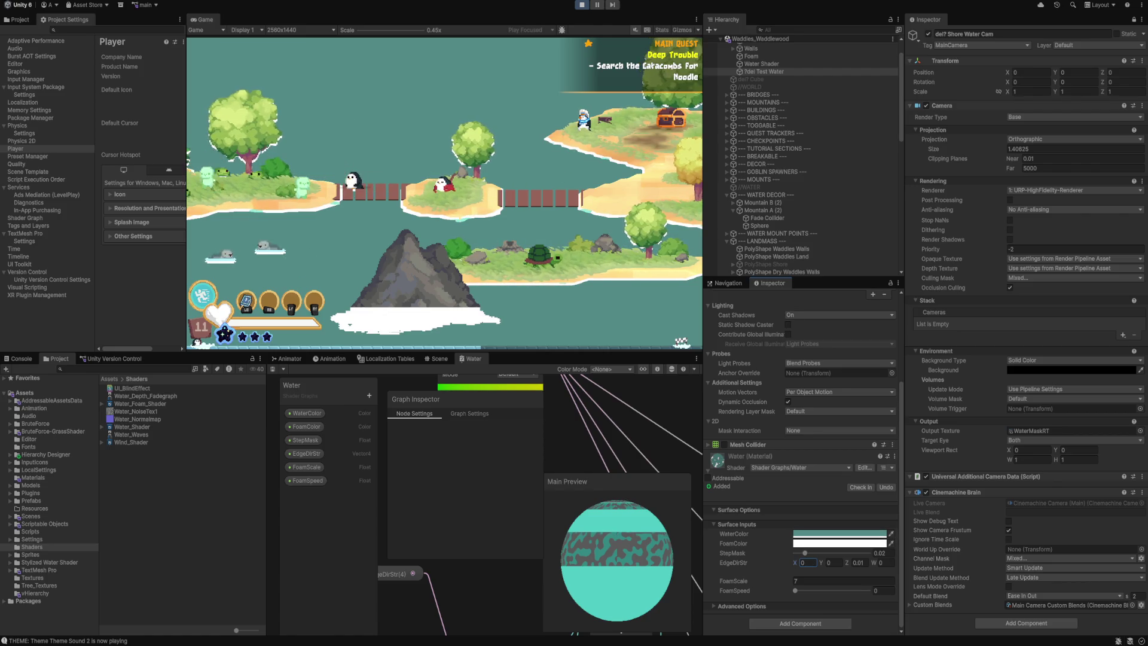
Select the Shore Water Cam in the Hierarchy instead of the dummy water camera.
{"action": "scroll", "coordinate": [777, 61], "scroll_direction": "up", "scroll_amount": 2}
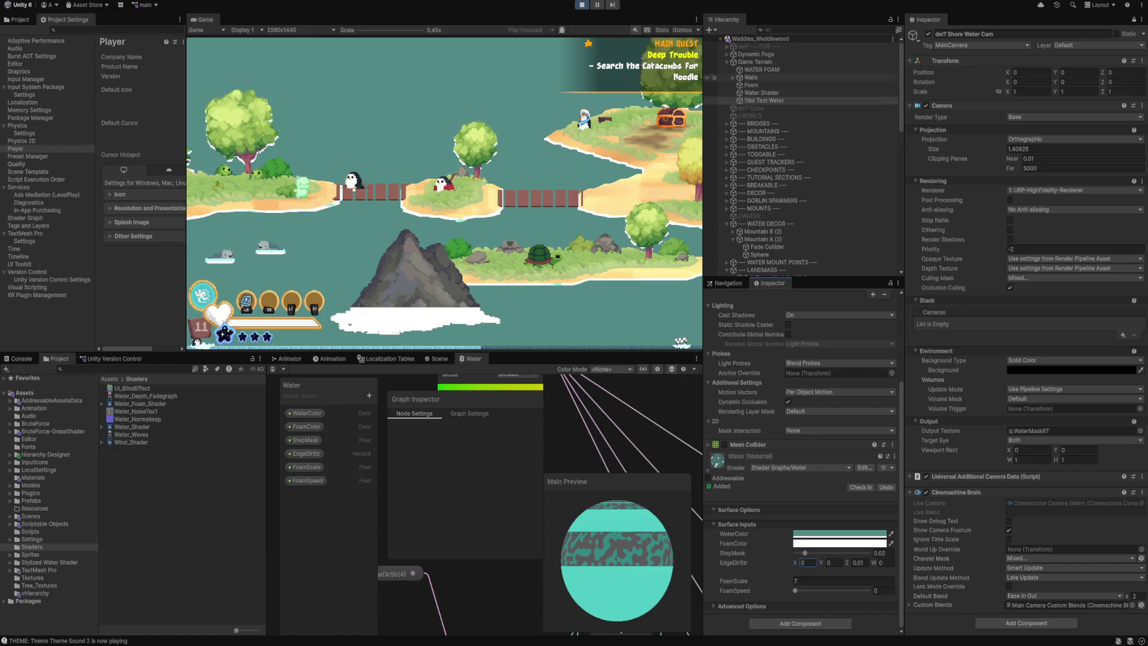
{"action": "scroll", "coordinate": [801, 155], "scroll_direction": "down", "scroll_amount": 8}
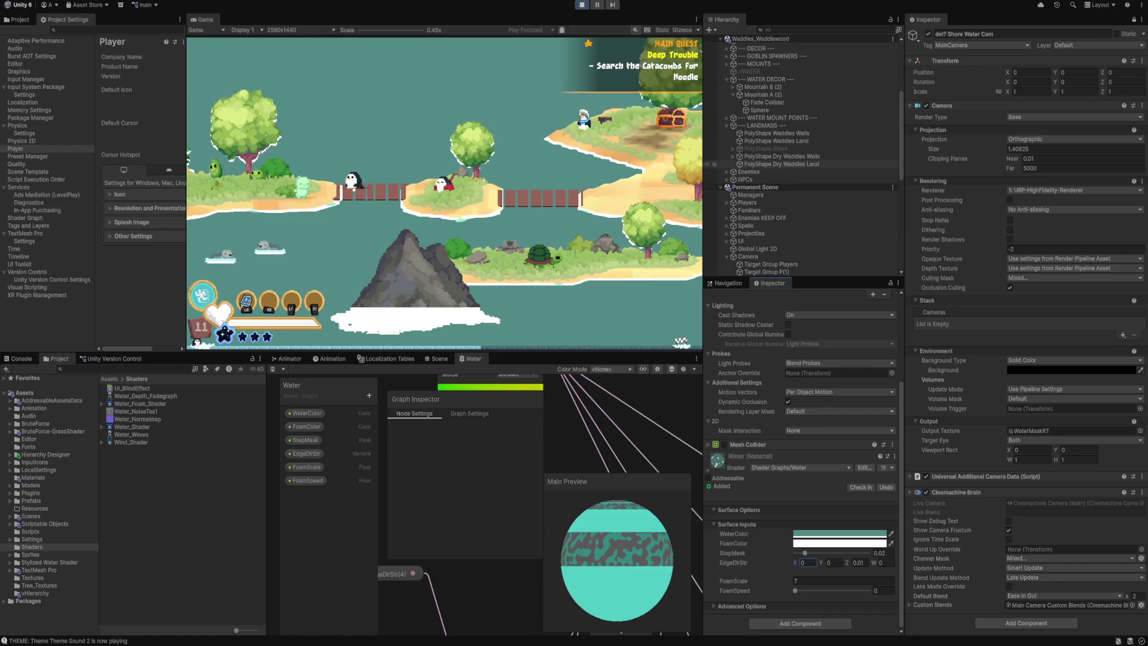
{"action": "scroll", "coordinate": [801, 155], "scroll_direction": "down", "scroll_amount": 6}
{"action": "left_click", "coordinate": [777, 187]}
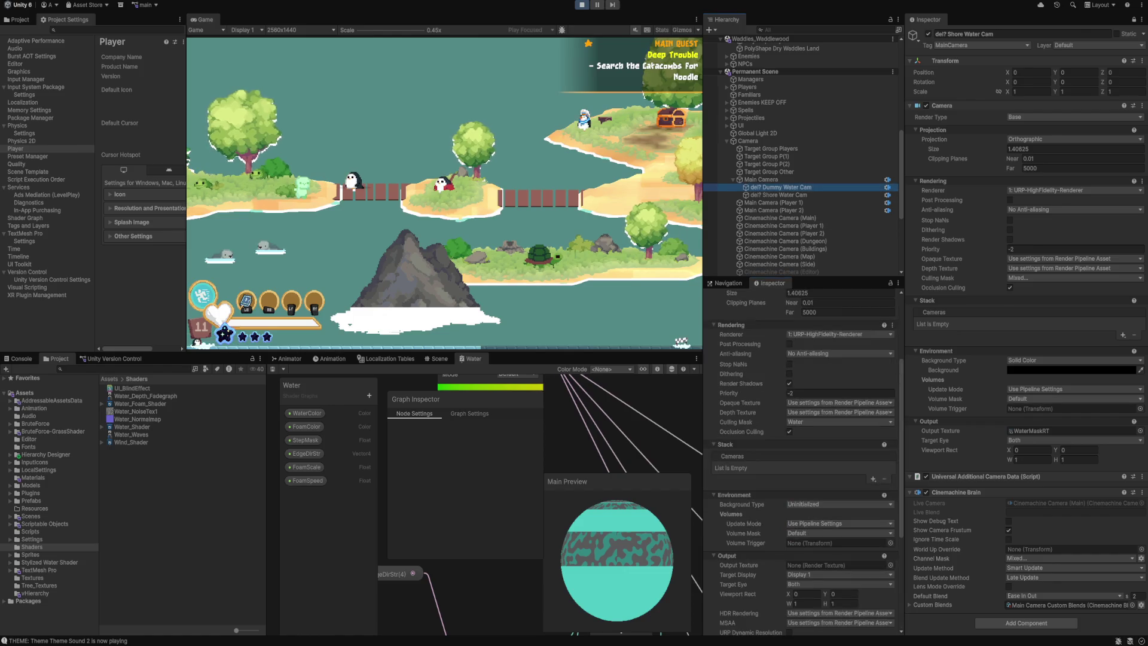
{"action": "left_click", "coordinate": [777, 195]}
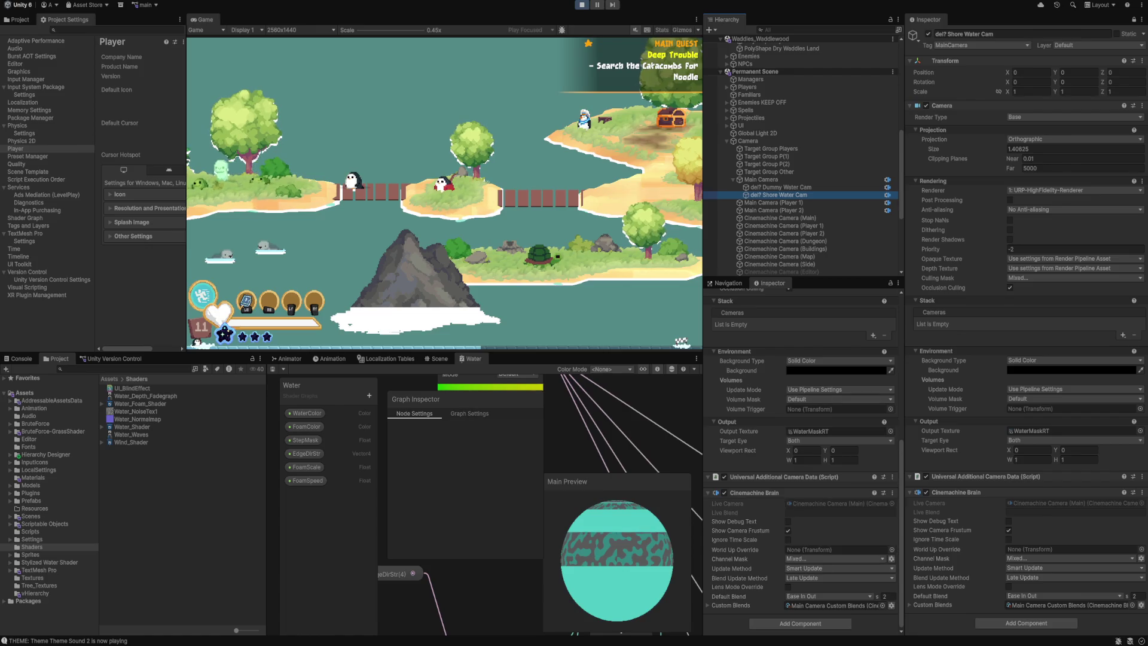
{"action": "scroll", "coordinate": [801, 455], "scroll_direction": "up", "scroll_amount": 5}
Uncheck the Foliage/Tree, Breakable, Mountains, Interact, Bullet, Coin, Building, NavMesh and Light culling layers.
{"action": "left_click", "coordinate": [837, 409]}
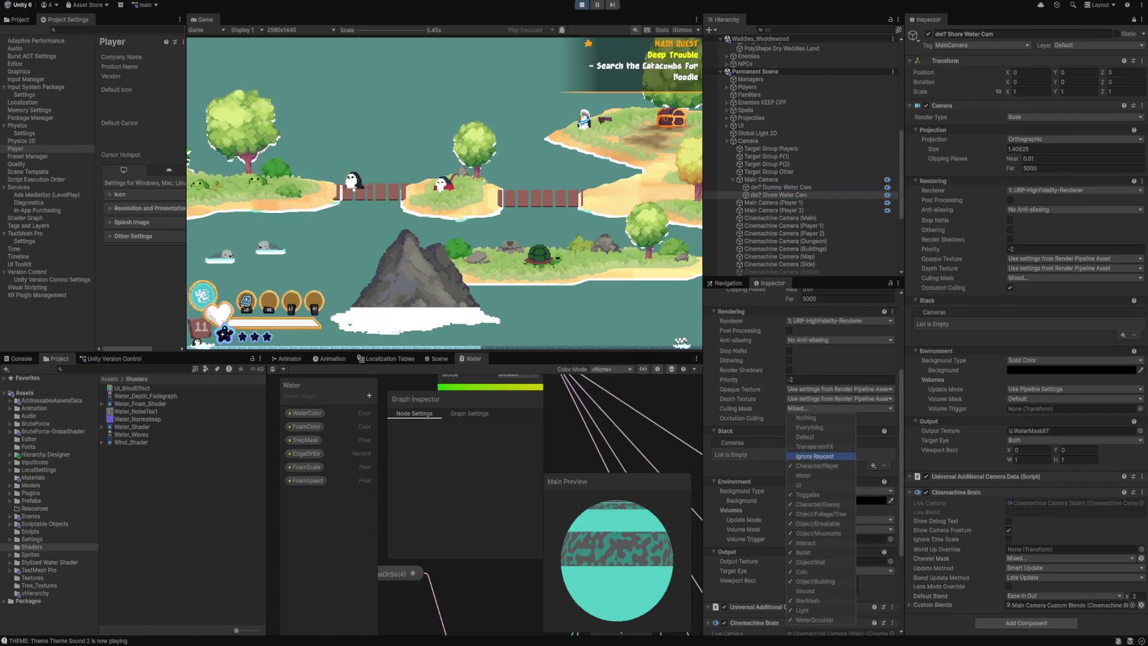
{"action": "left_click", "coordinate": [818, 514]}
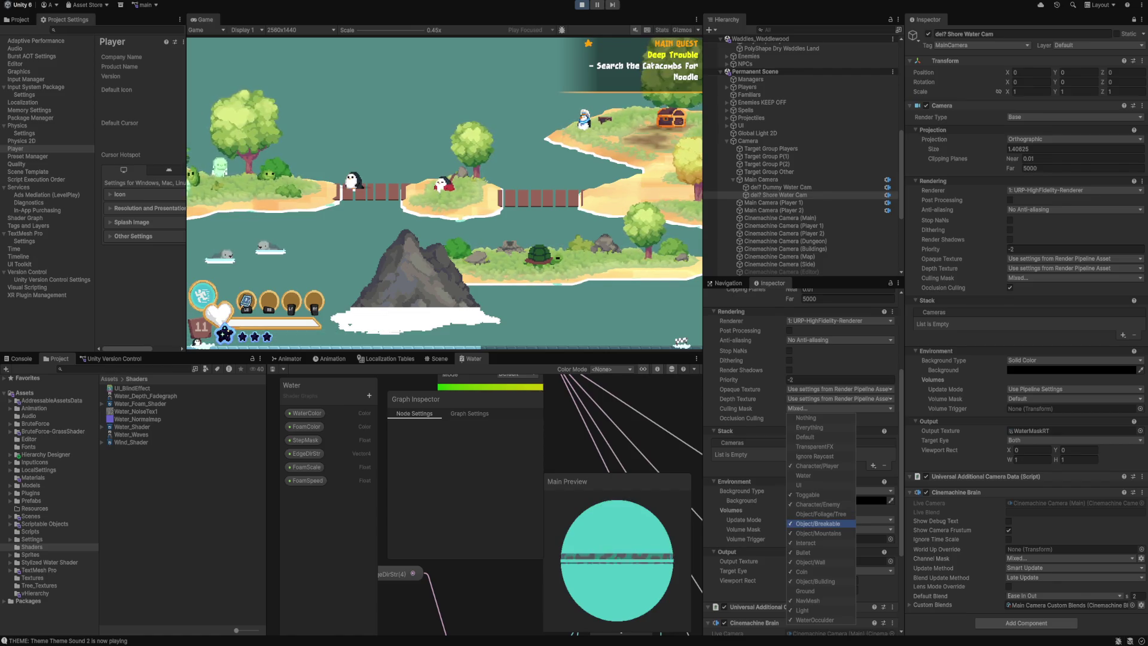
{"action": "left_click", "coordinate": [818, 523]}
{"action": "left_click", "coordinate": [817, 533]}
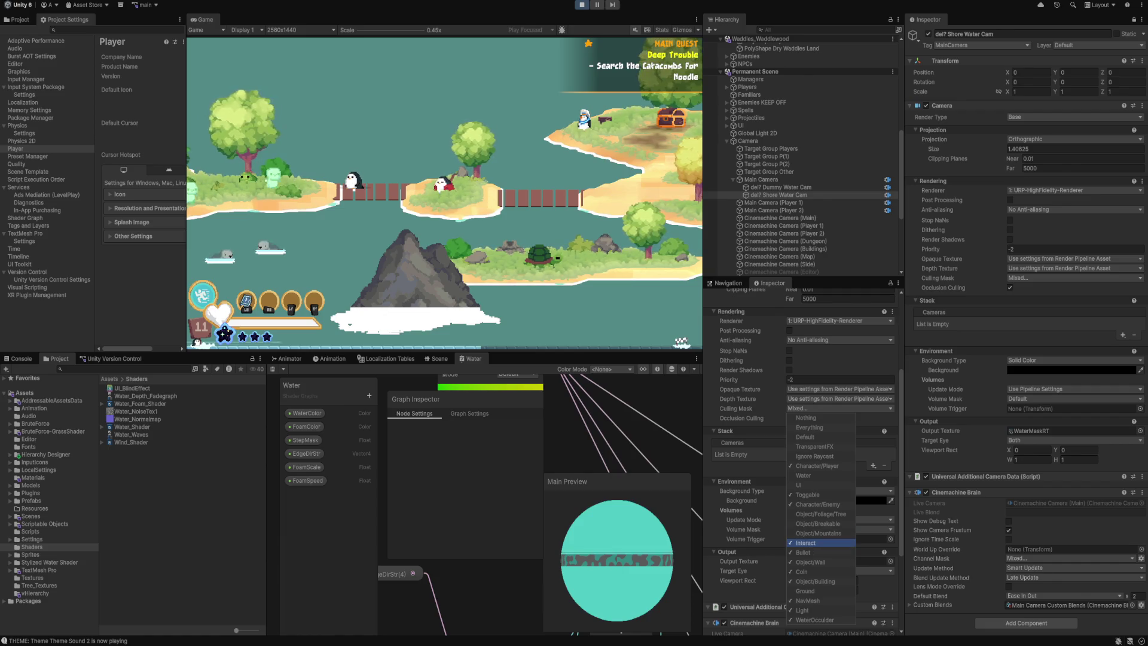
{"action": "left_click", "coordinate": [818, 543]}
{"action": "left_click", "coordinate": [818, 552]}
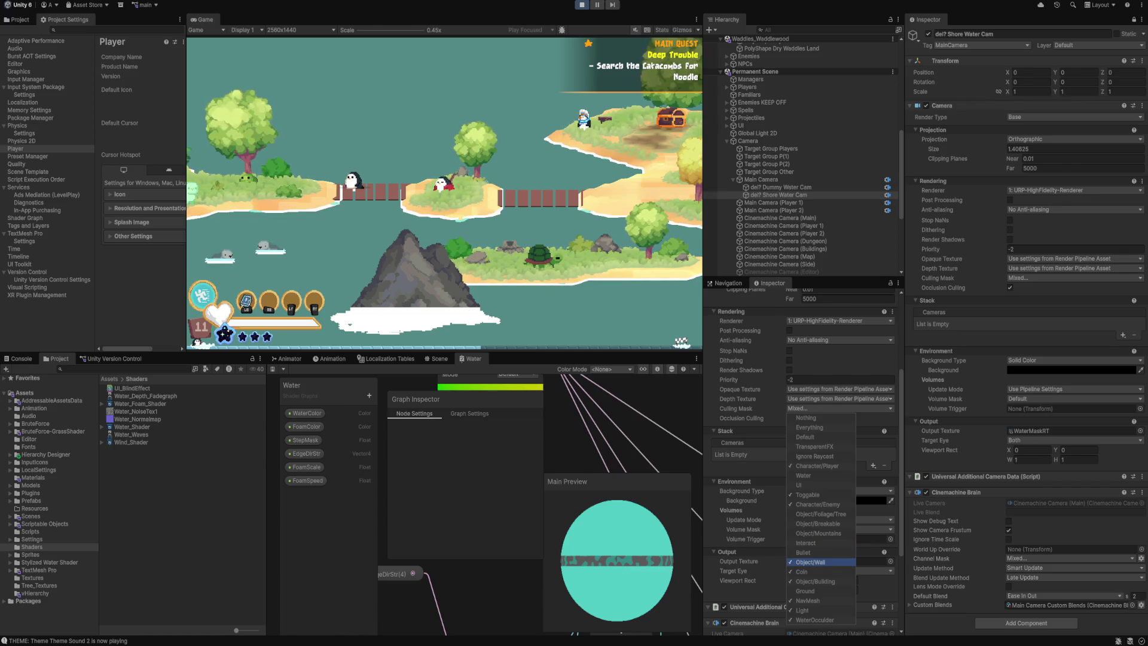
{"action": "left_click", "coordinate": [807, 571]}
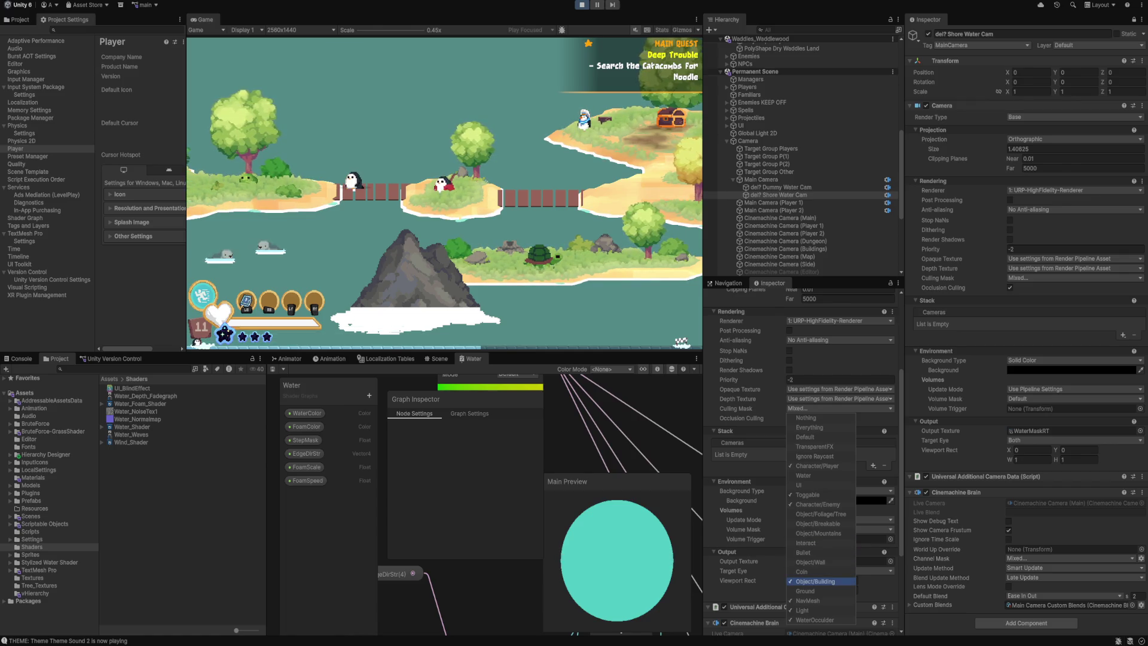
{"action": "left_click", "coordinate": [815, 581]}
{"action": "left_click", "coordinate": [808, 601]}
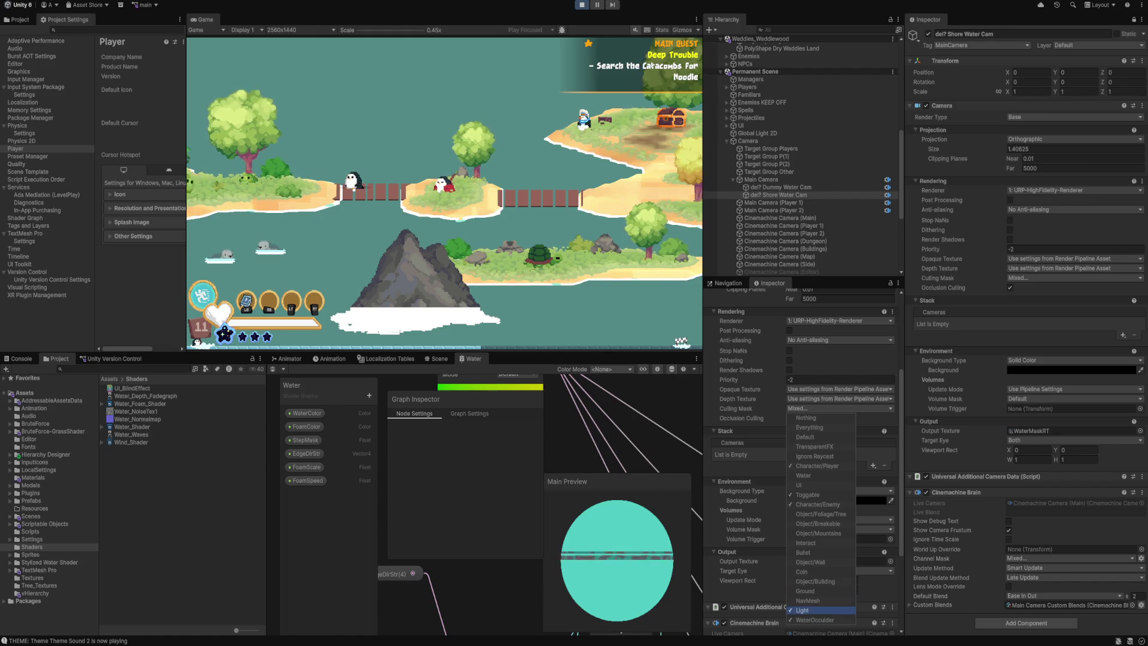
{"action": "left_click", "coordinate": [805, 609]}
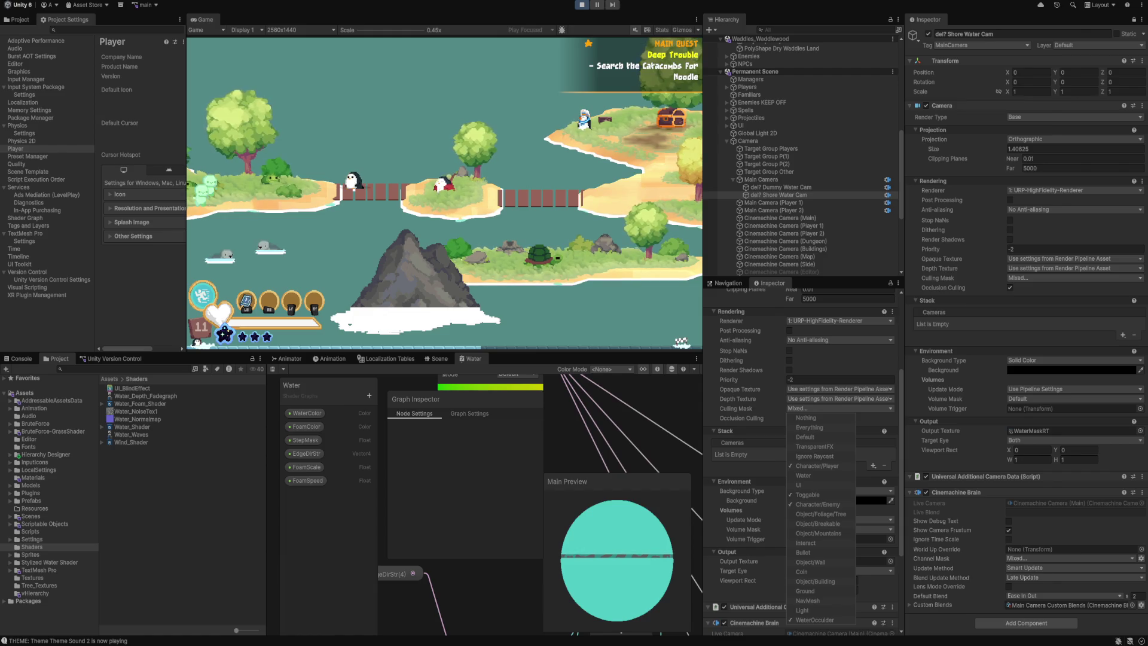
{"action": "key", "text": "Escape"}
Select Test Water and lower the WaterColor alpha to almost fully transparent.
{"action": "scroll", "coordinate": [837, 500], "scroll_direction": "down", "scroll_amount": 5}
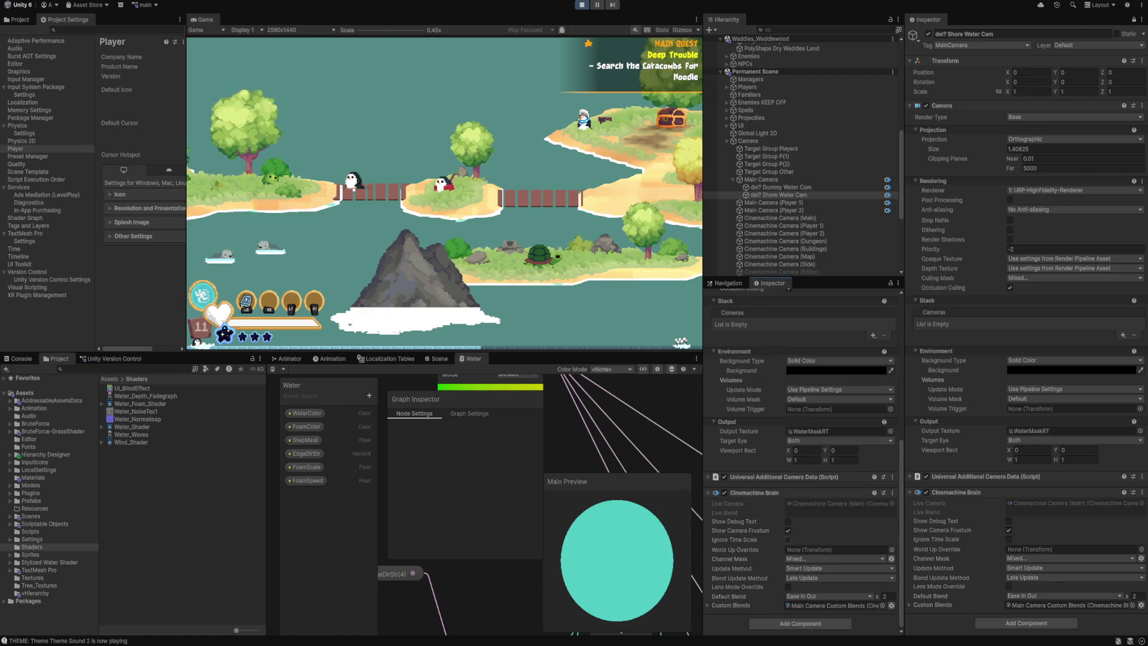
{"action": "scroll", "coordinate": [795, 158], "scroll_direction": "up", "scroll_amount": 6}
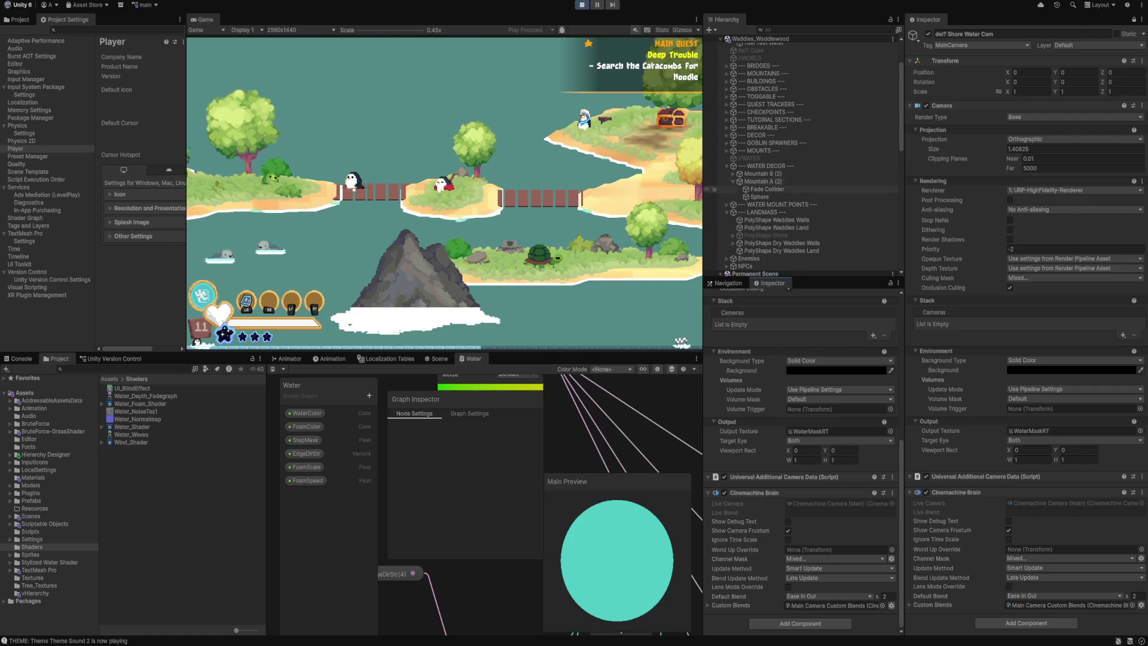
{"action": "scroll", "coordinate": [795, 146], "scroll_direction": "up", "scroll_amount": 2}
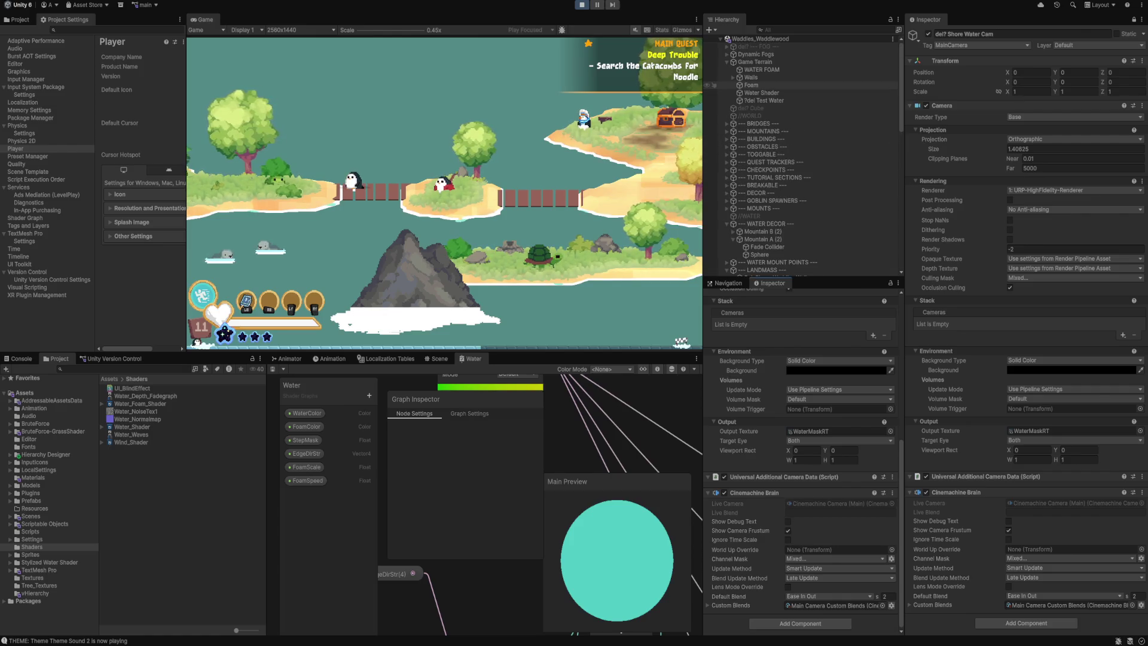
{"action": "left_click", "coordinate": [761, 93]}
{"action": "left_click", "coordinate": [765, 100]}
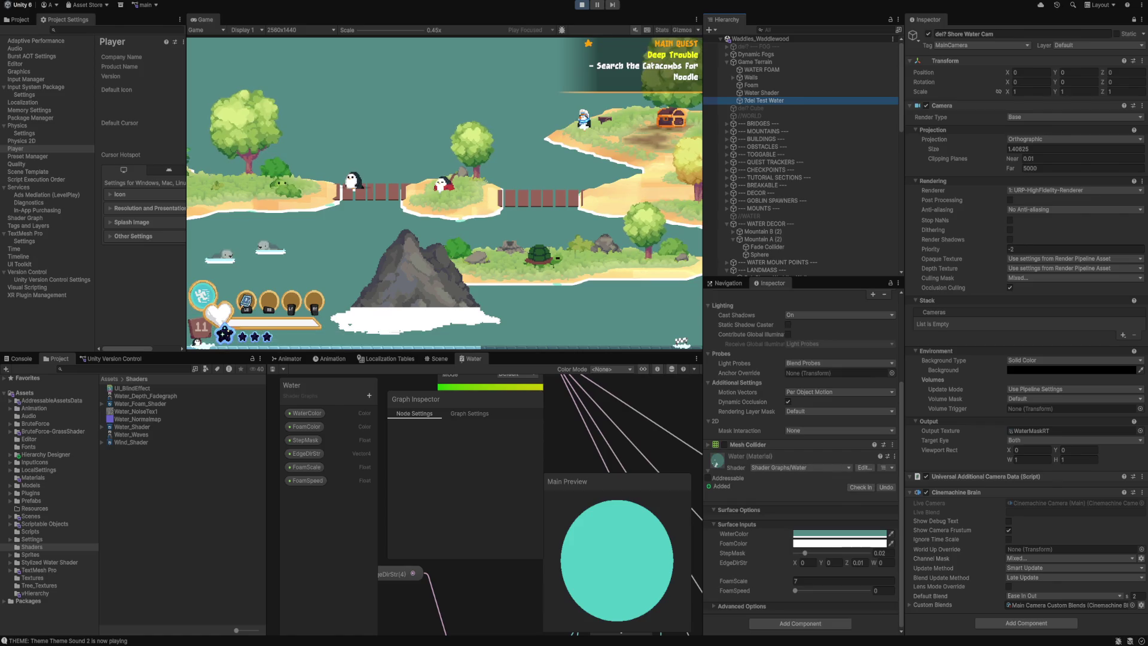
{"action": "left_click", "coordinate": [840, 533]}
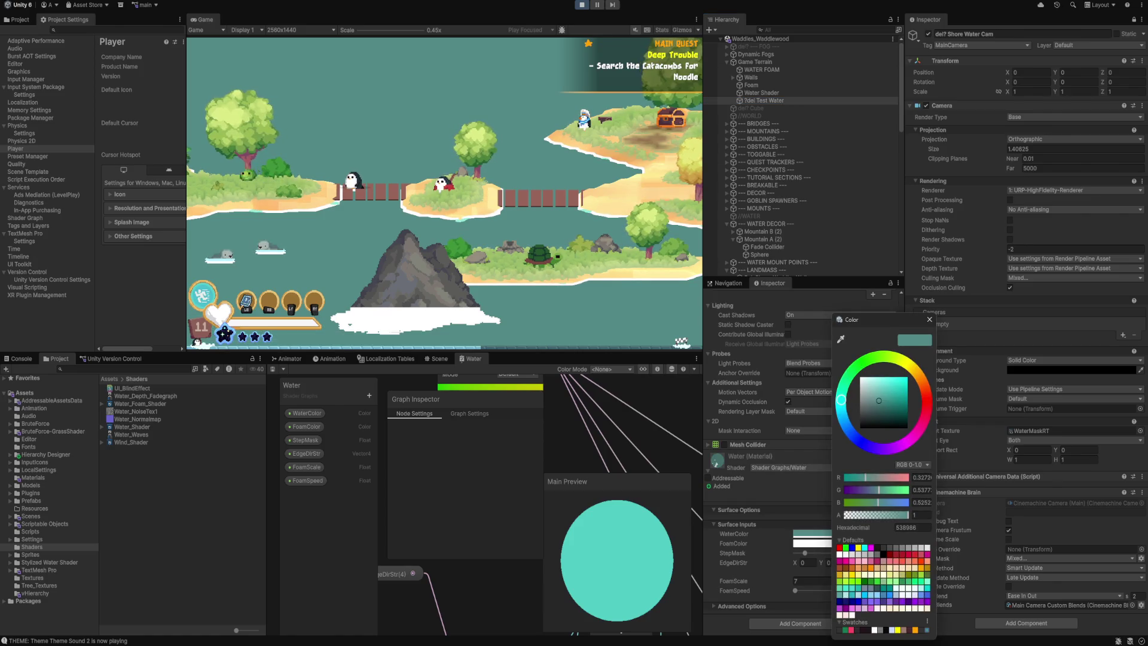
{"action": "left_click_drag", "start_coordinate": [891, 515], "coordinate": [825, 514]}
{"action": "left_click", "coordinate": [913, 320]}
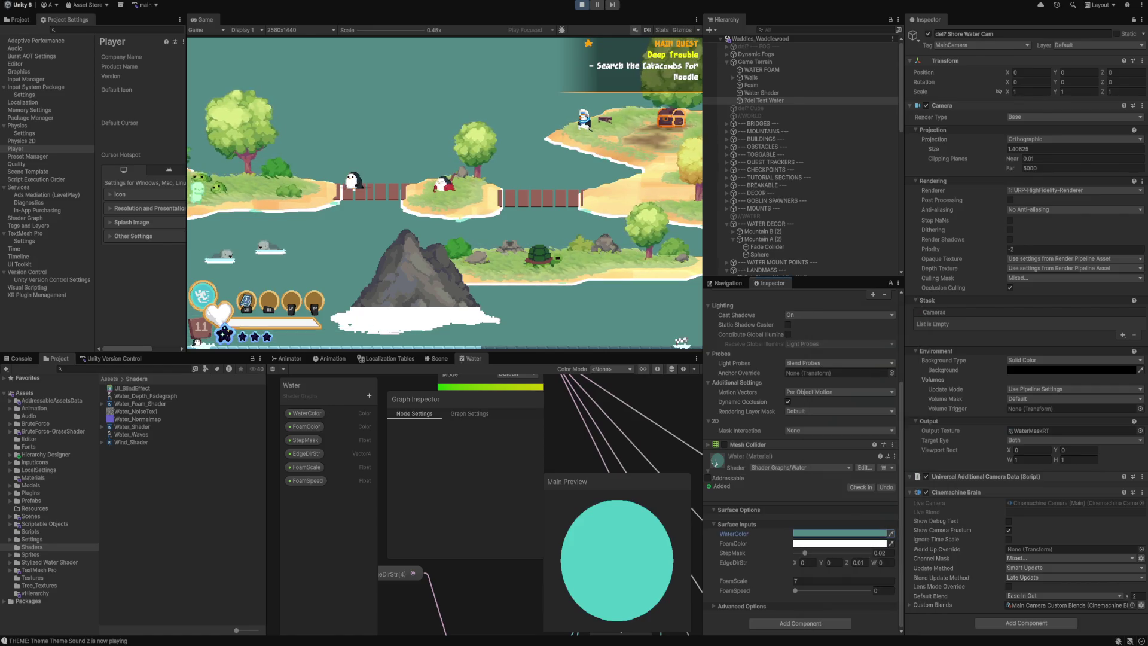
Set WaterColor to black, then maximise the Water shader graph to fill the editor.
{"action": "left_click", "coordinate": [839, 532]}
{"action": "left_click", "coordinate": [924, 547]}
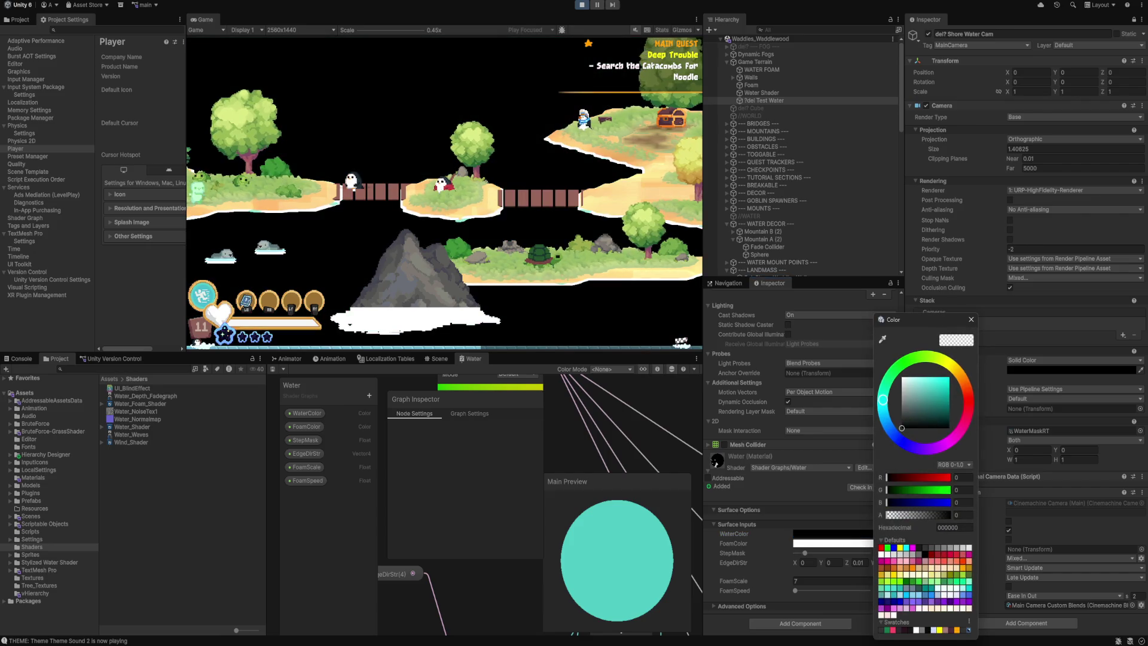
{"action": "left_click", "coordinate": [969, 547]}
{"action": "left_click", "coordinate": [924, 547]}
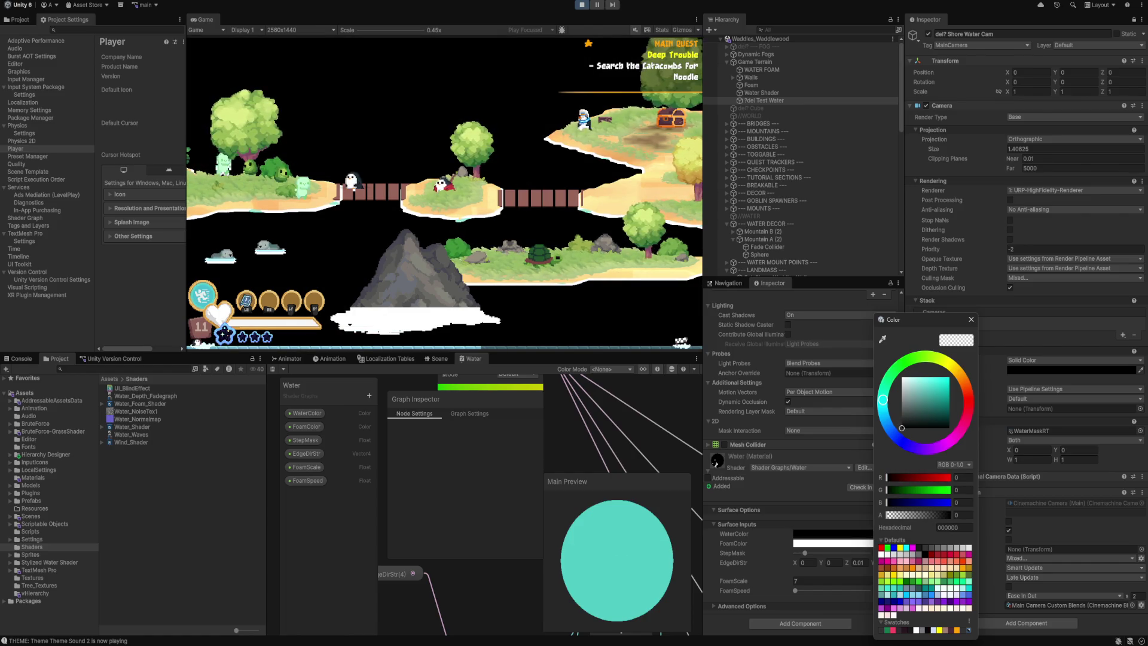
{"action": "left_click", "coordinate": [971, 320]}
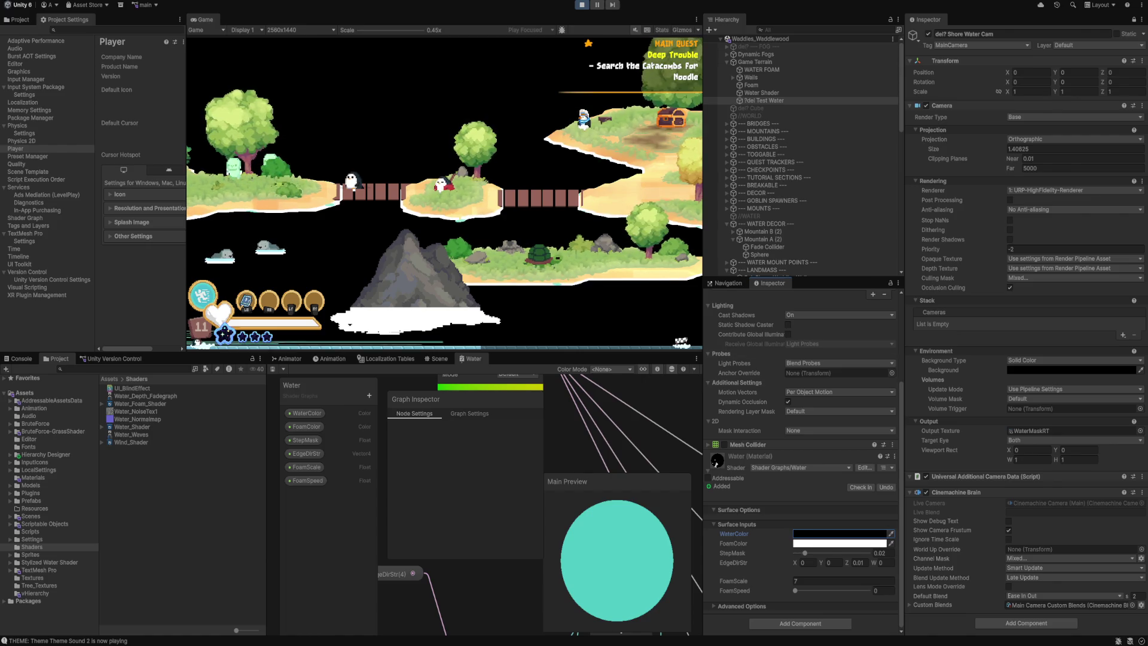
{"action": "scroll", "coordinate": [801, 461], "scroll_direction": "up", "scroll_amount": 1}
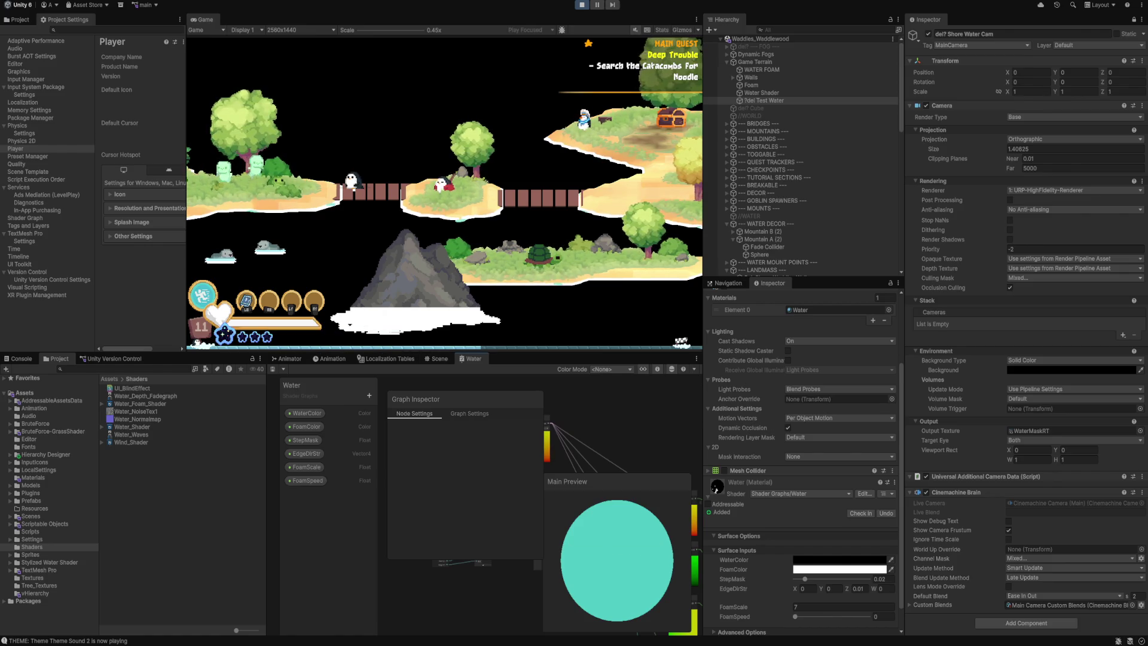
{"action": "key", "text": "shift+space"}
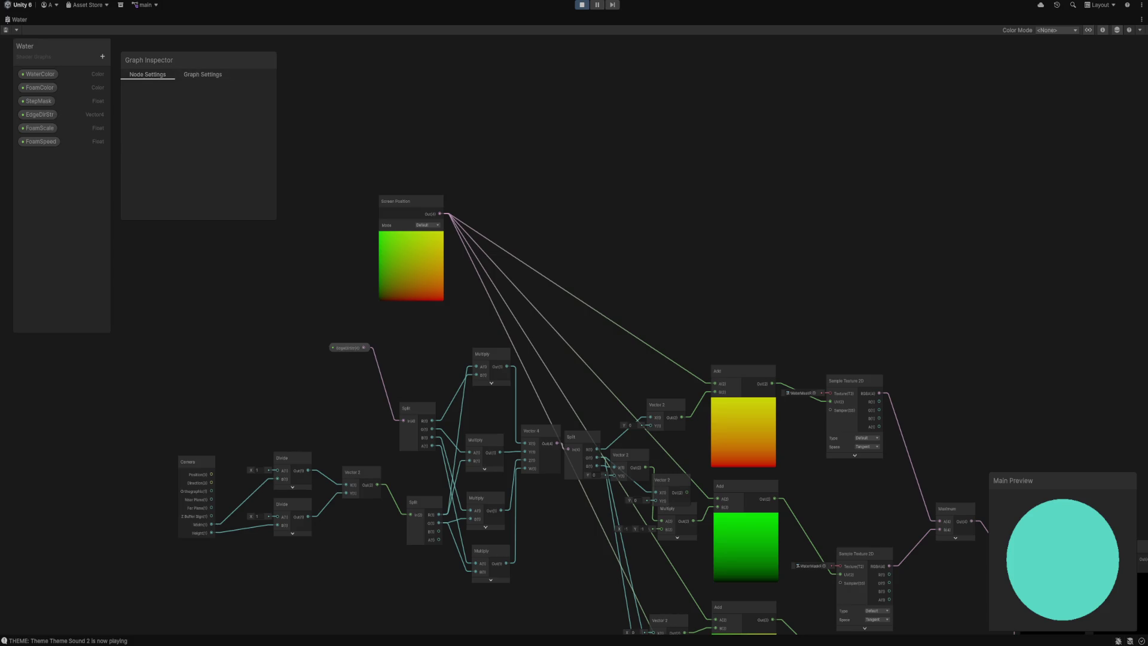
Review the Graph Settings dropdowns, keeping Unlit material, Alpha blending and LEqual depth test.
{"action": "left_click", "coordinate": [203, 74]}
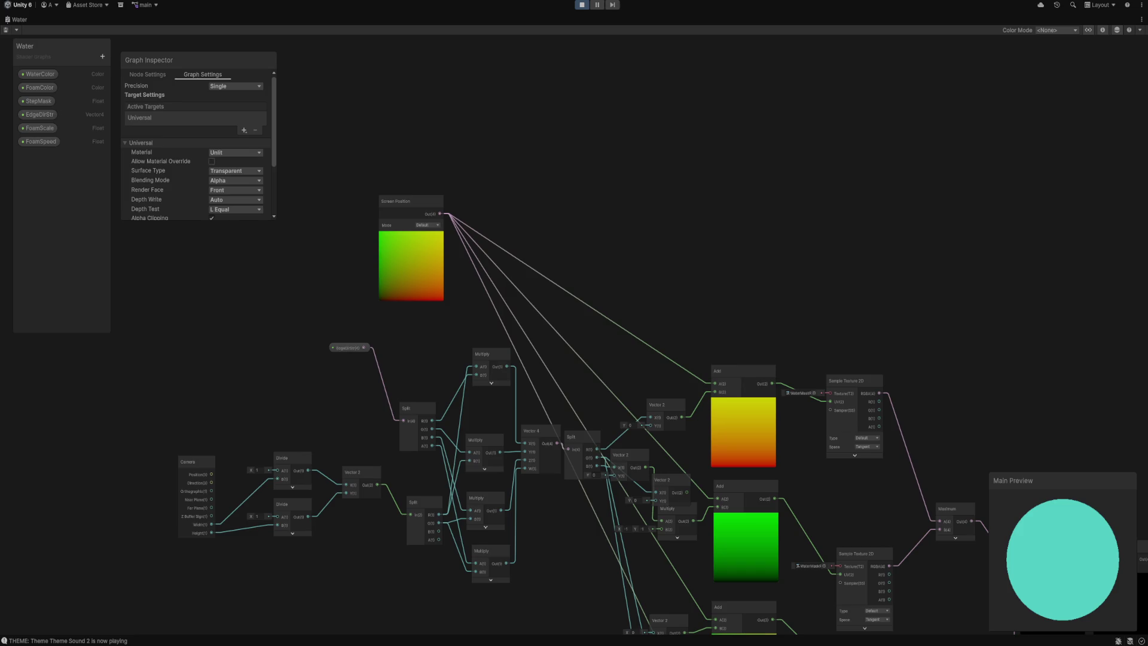
{"action": "scroll", "coordinate": [198, 144], "scroll_direction": "down", "scroll_amount": 3}
{"action": "scroll", "coordinate": [197, 144], "scroll_direction": "up", "scroll_amount": 3}
{"action": "left_click", "coordinate": [235, 86]}
{"action": "left_click", "coordinate": [235, 171]}
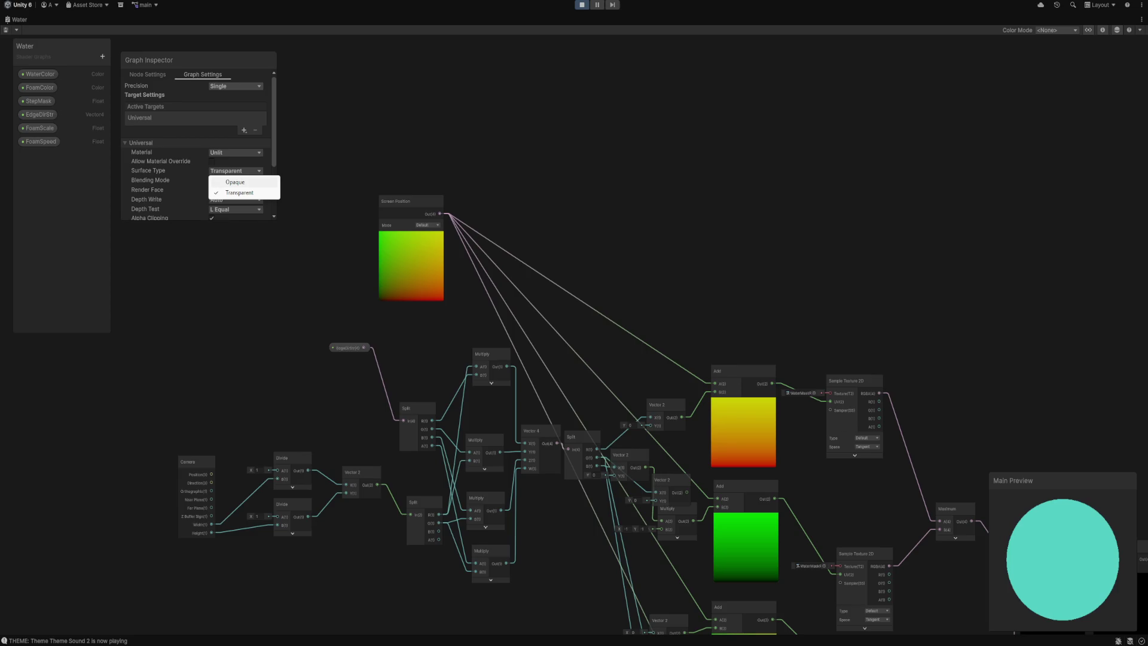
{"action": "left_click", "coordinate": [235, 152]}
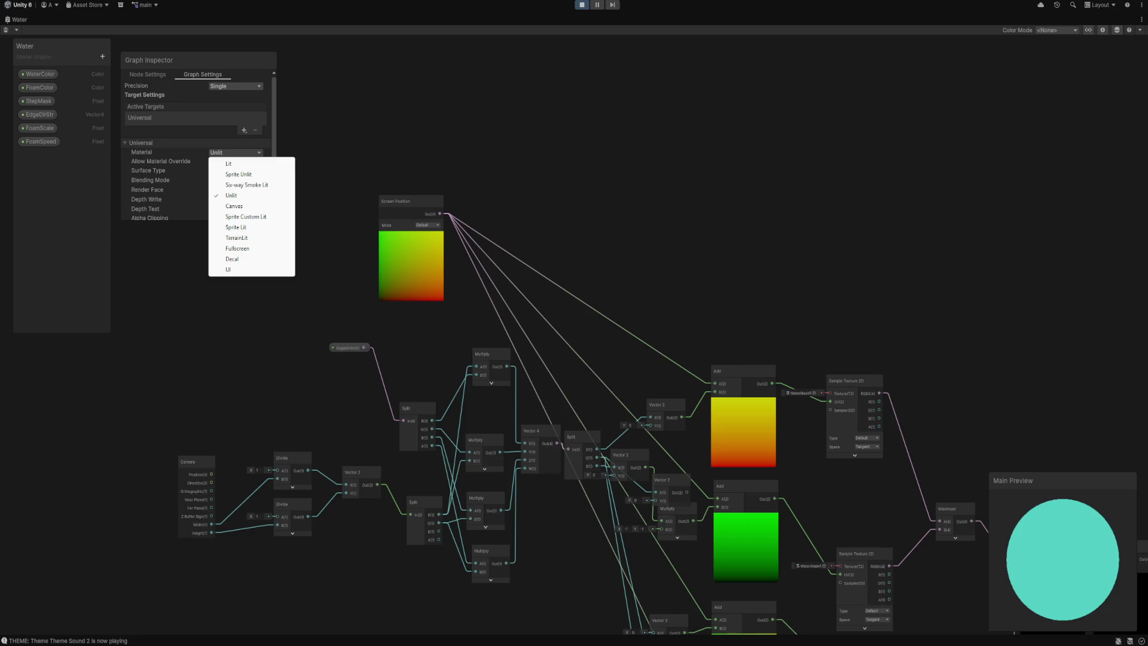
{"action": "key", "text": "Escape"}
{"action": "left_click", "coordinate": [235, 180]}
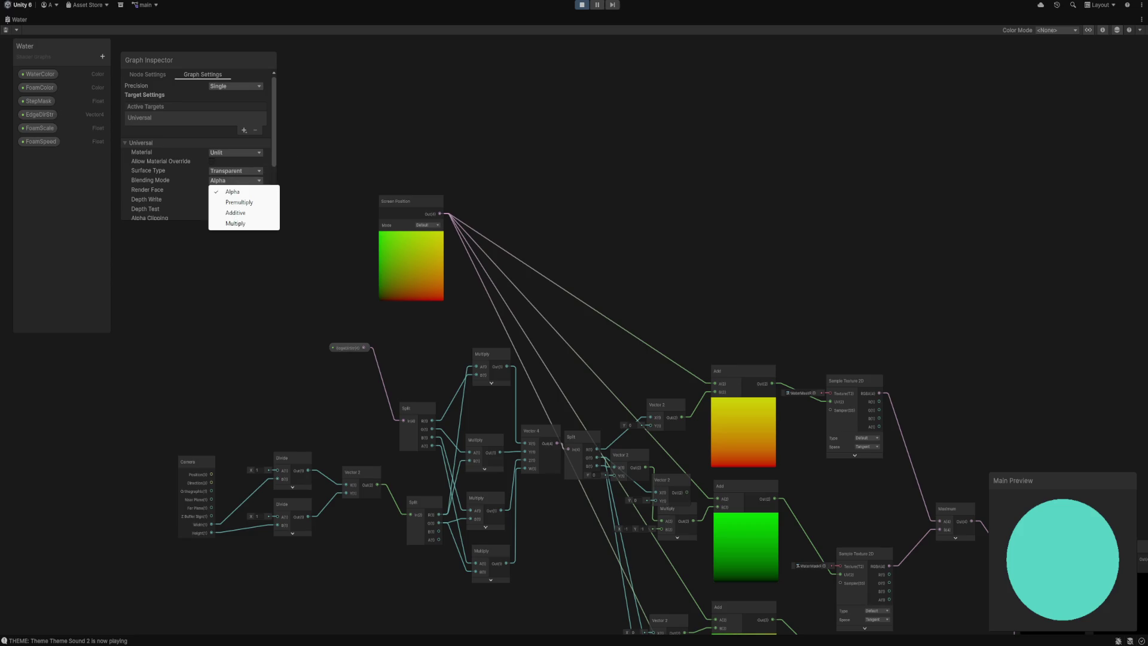
{"action": "key", "text": "Escape"}
{"action": "left_click", "coordinate": [235, 210]}
{"action": "key", "text": "Escape"}
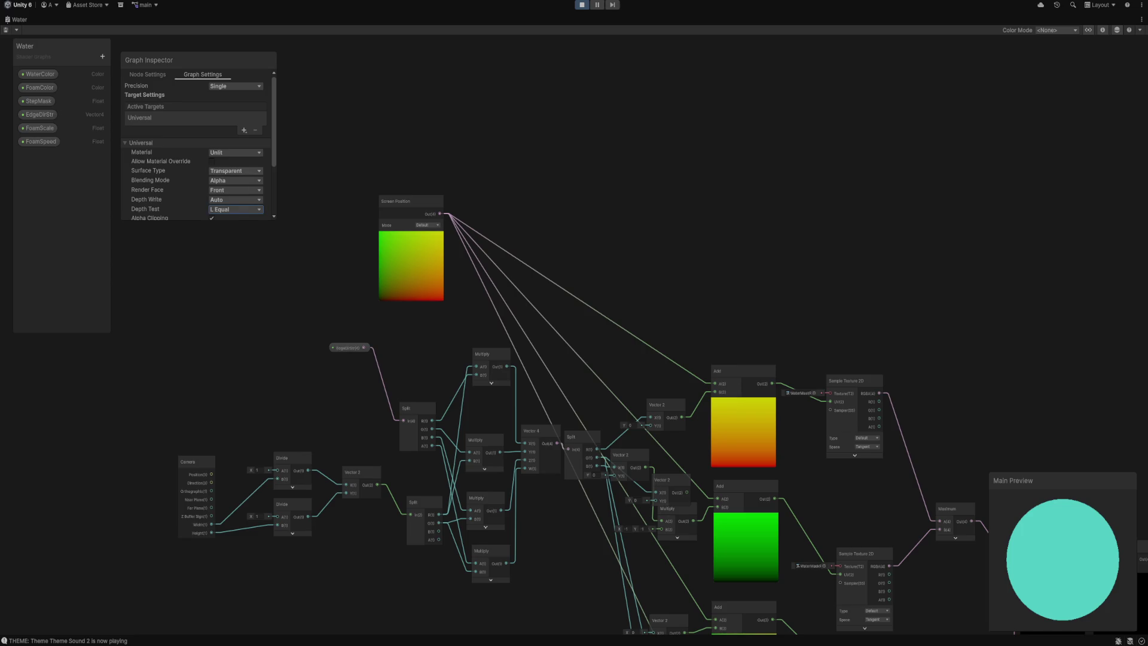
Set Surface Type to Opaque, save the graph, and restore the full editor layout.
{"action": "left_click", "coordinate": [235, 171]}
{"action": "left_click", "coordinate": [239, 180]}
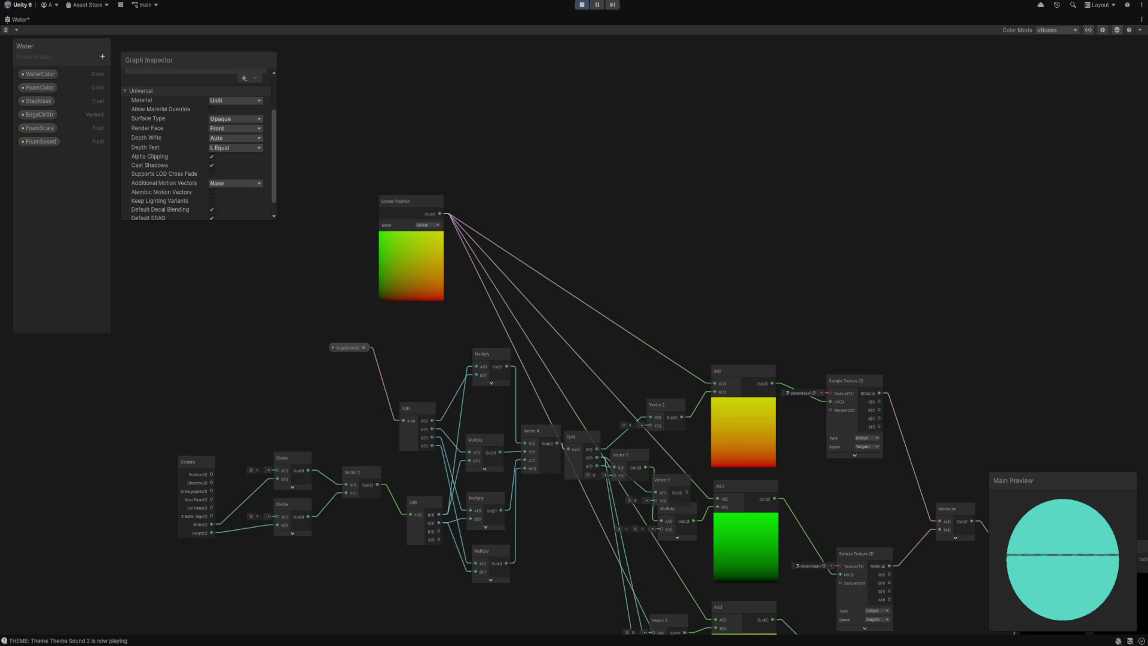
{"action": "scroll", "coordinate": [197, 150], "scroll_direction": "down", "scroll_amount": 1}
{"action": "scroll", "coordinate": [198, 150], "scroll_direction": "up", "scroll_amount": 3}
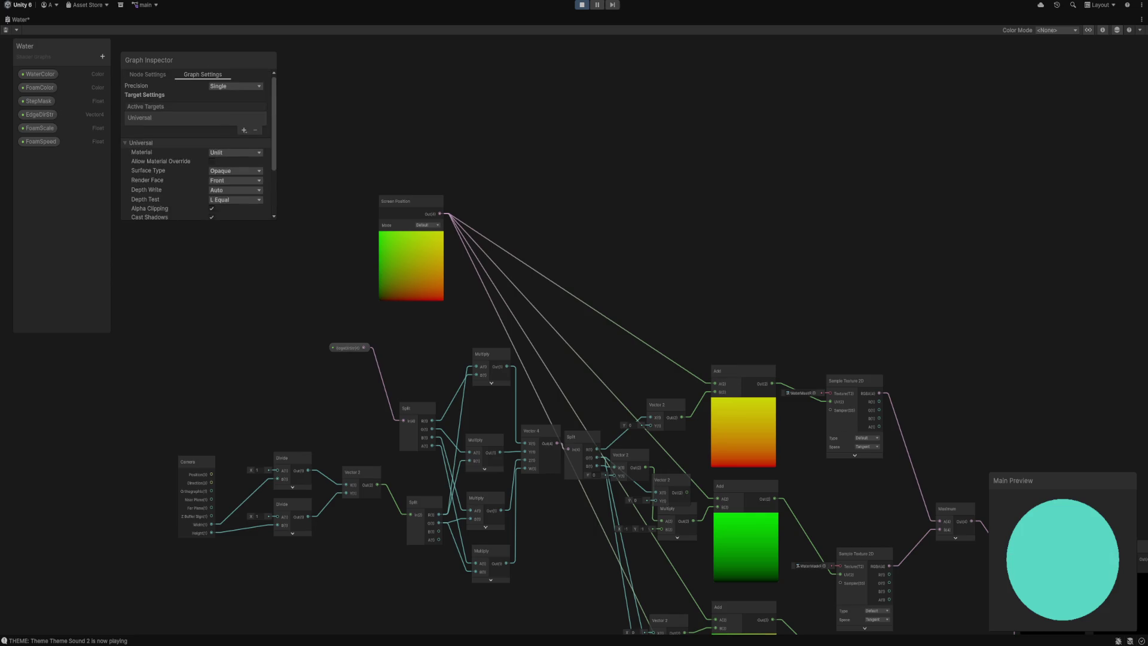
{"action": "key", "text": "ctrl+s"}
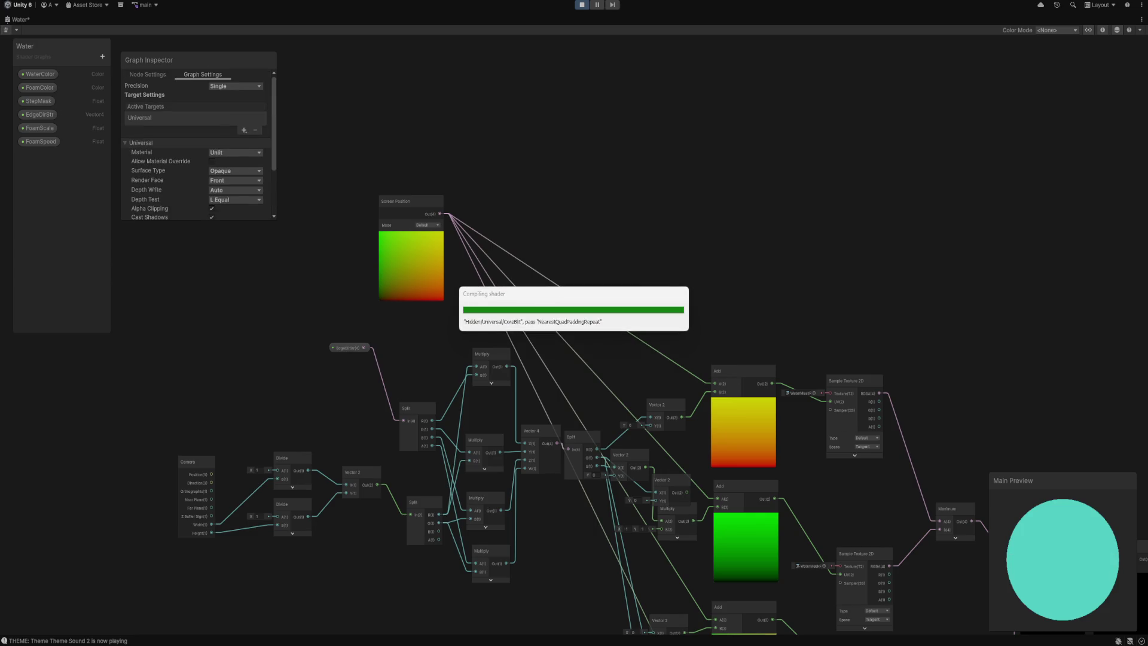
{"action": "key", "text": "shift+space"}
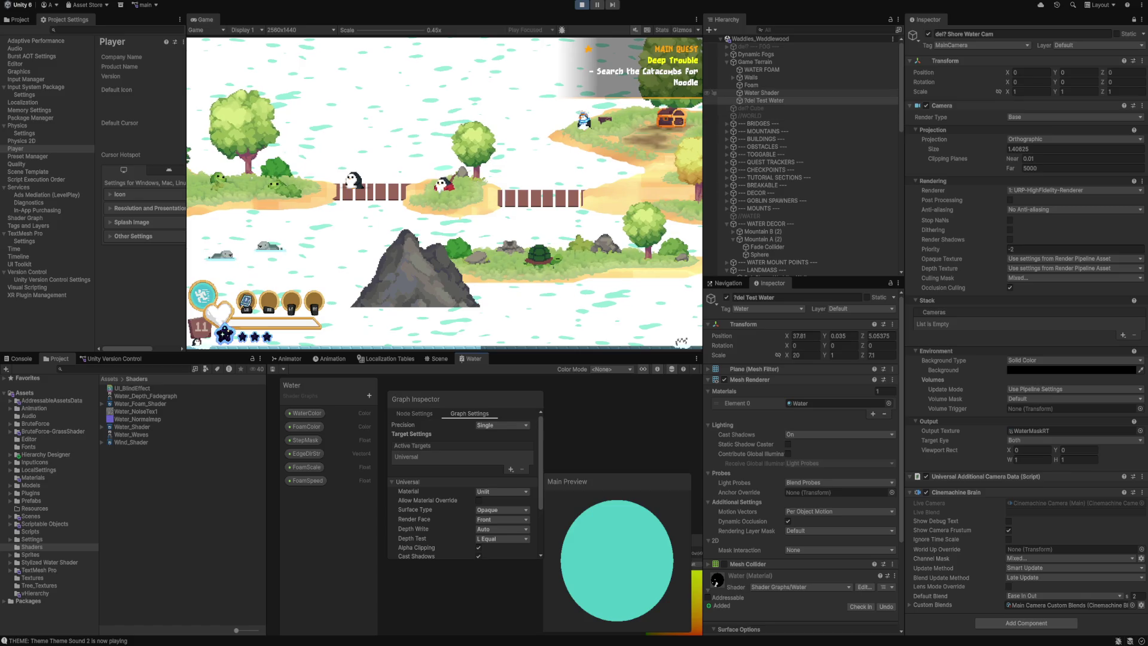
{"action": "left_click", "coordinate": [761, 93]}
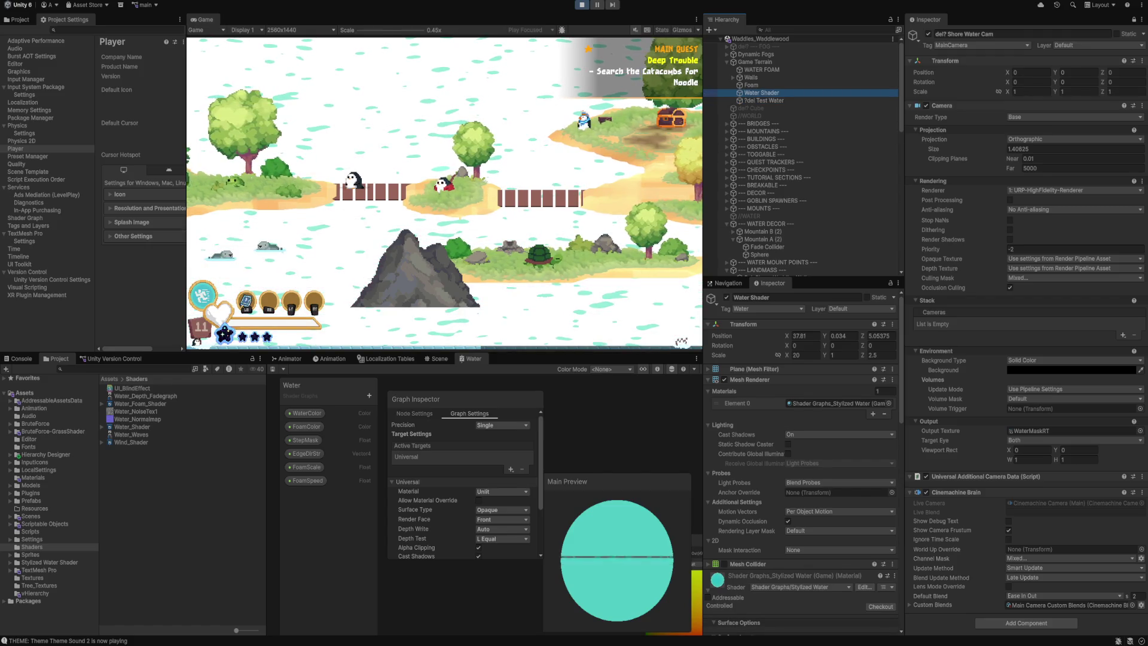
{"action": "key", "text": "shift+space"}
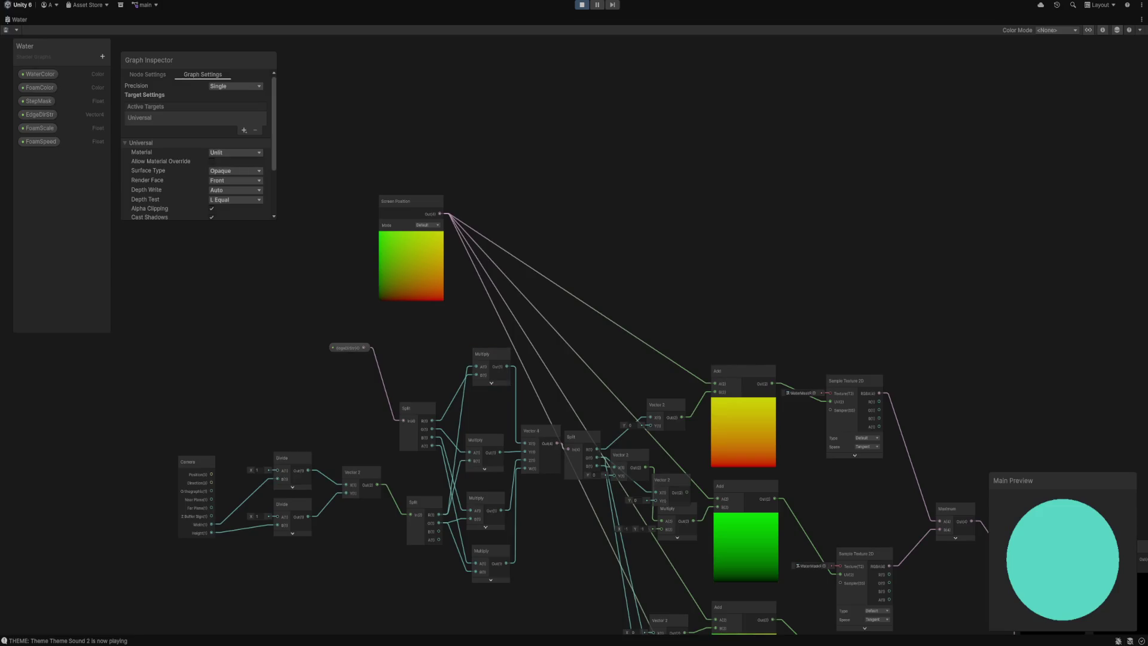
Bring the Lerp node and output stack into view and select the Lerp node.
{"action": "mouse_move", "coordinate": [1106, 598]}
{"action": "left_mouse_down"}
{"action": "mouse_move", "coordinate": [337, 405]}
{"action": "mouse_move", "coordinate": [26, 366]}
{"action": "left_mouse_up"}
{"action": "scroll", "coordinate": [538, 484], "scroll_direction": "up", "scroll_amount": 3}
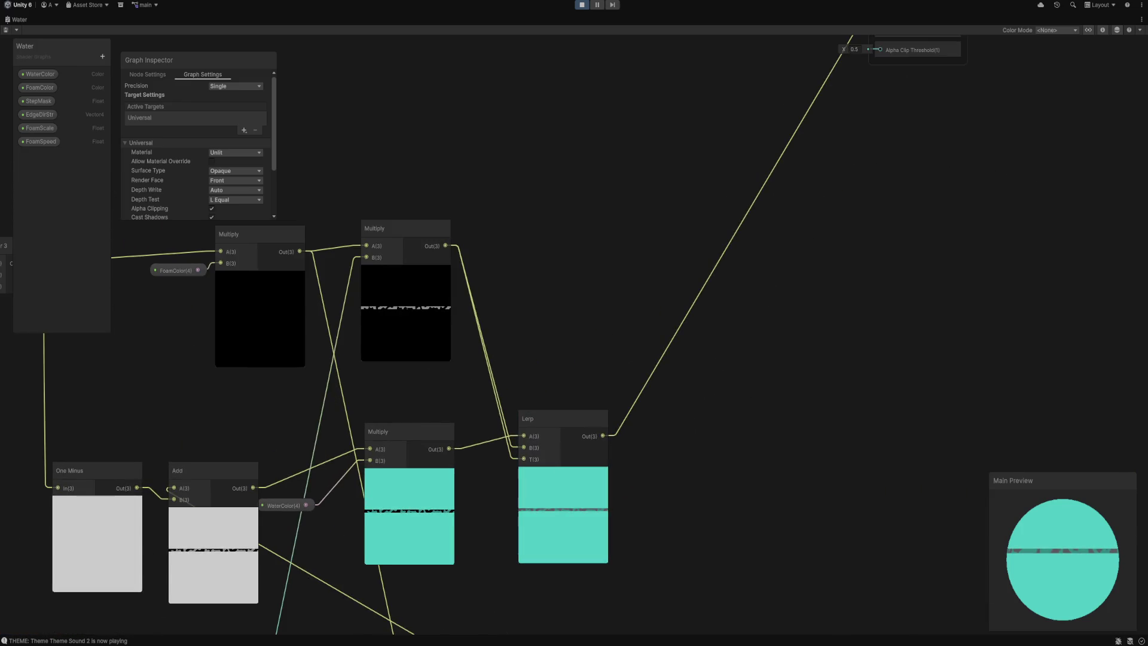
{"action": "scroll", "coordinate": [825, 152], "scroll_direction": "down", "scroll_amount": 3}
{"action": "mouse_move", "coordinate": [680, 154]}
{"action": "left_mouse_down"}
{"action": "mouse_move", "coordinate": [680, 233]}
{"action": "mouse_move", "coordinate": [345, 488]}
{"action": "left_mouse_up"}
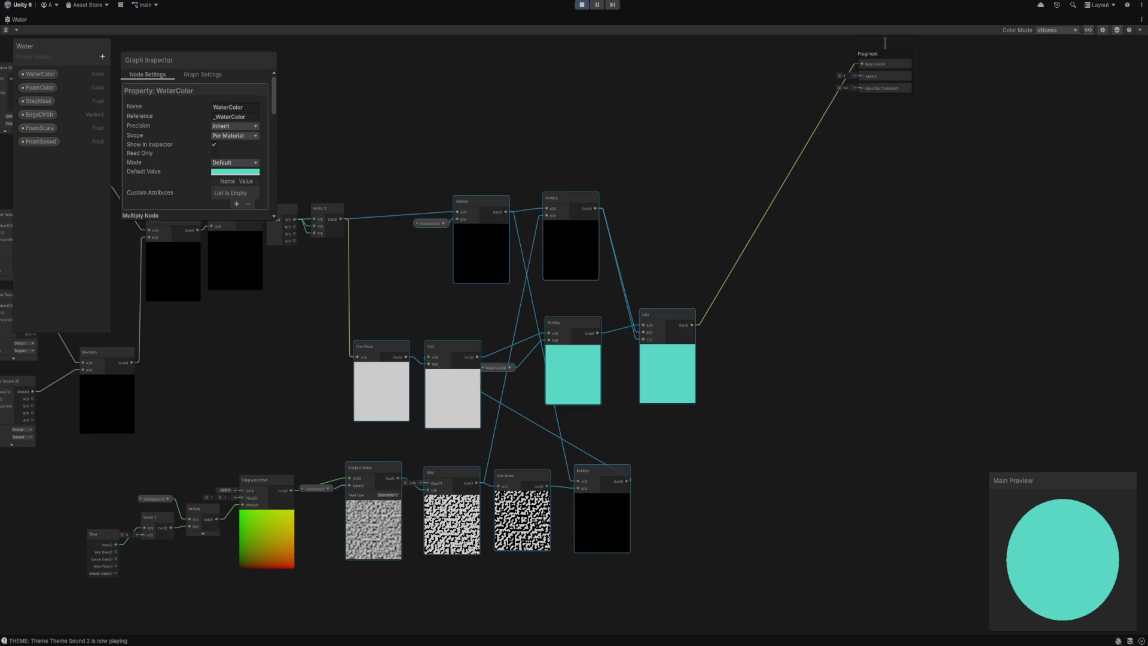
{"action": "scroll", "coordinate": [808, 317], "scroll_direction": "up", "scroll_amount": 4}
{"action": "scroll", "coordinate": [801, 321], "scroll_direction": "up", "scroll_amount": 1}
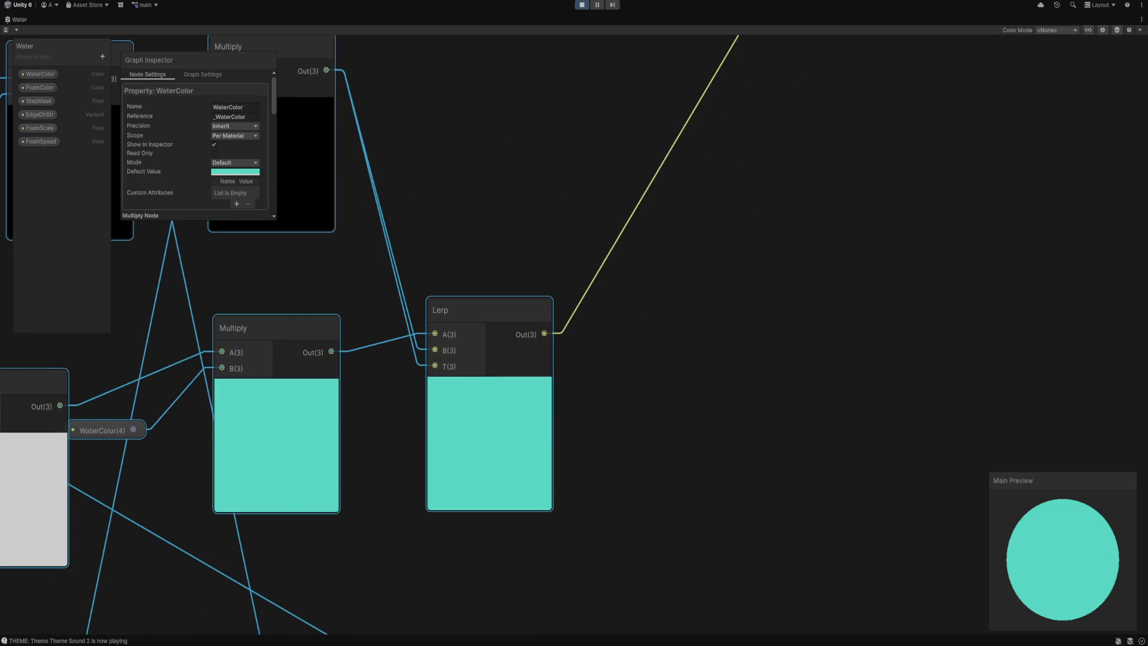
{"action": "left_click", "coordinate": [489, 418]}
{"action": "left_click", "coordinate": [489, 419]}
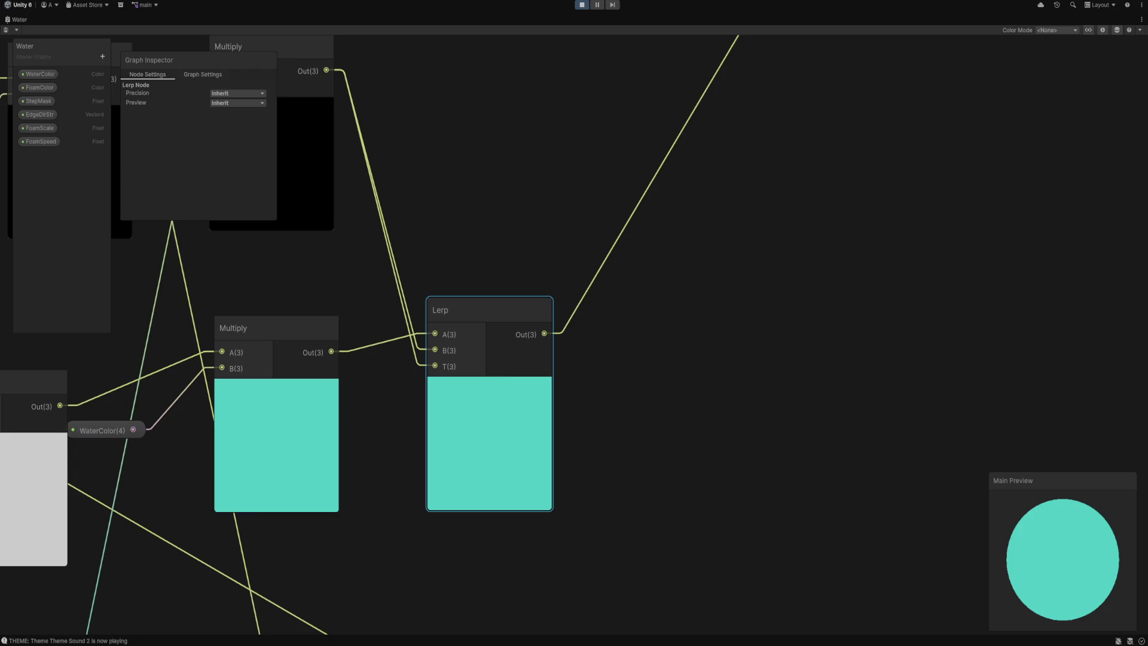
Show the Graph Settings: Universal target, Unlit material, Opaque surface, Alpha Clipping on.
{"action": "left_click", "coordinate": [203, 74]}
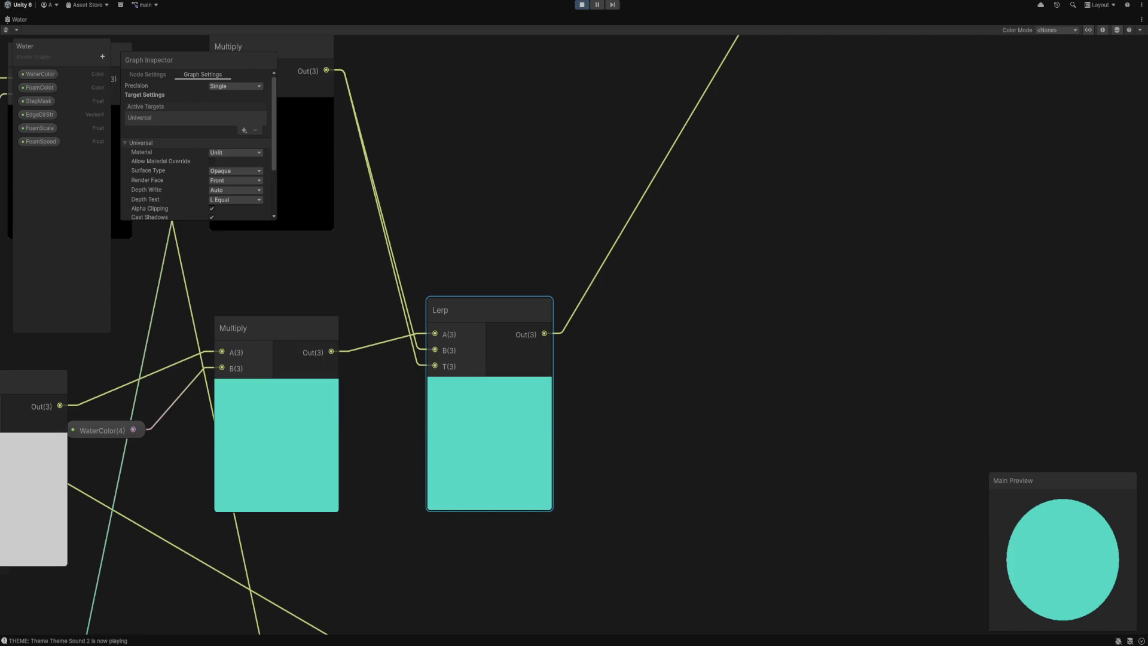
{"action": "scroll", "coordinate": [197, 150], "scroll_direction": "down", "scroll_amount": 3}
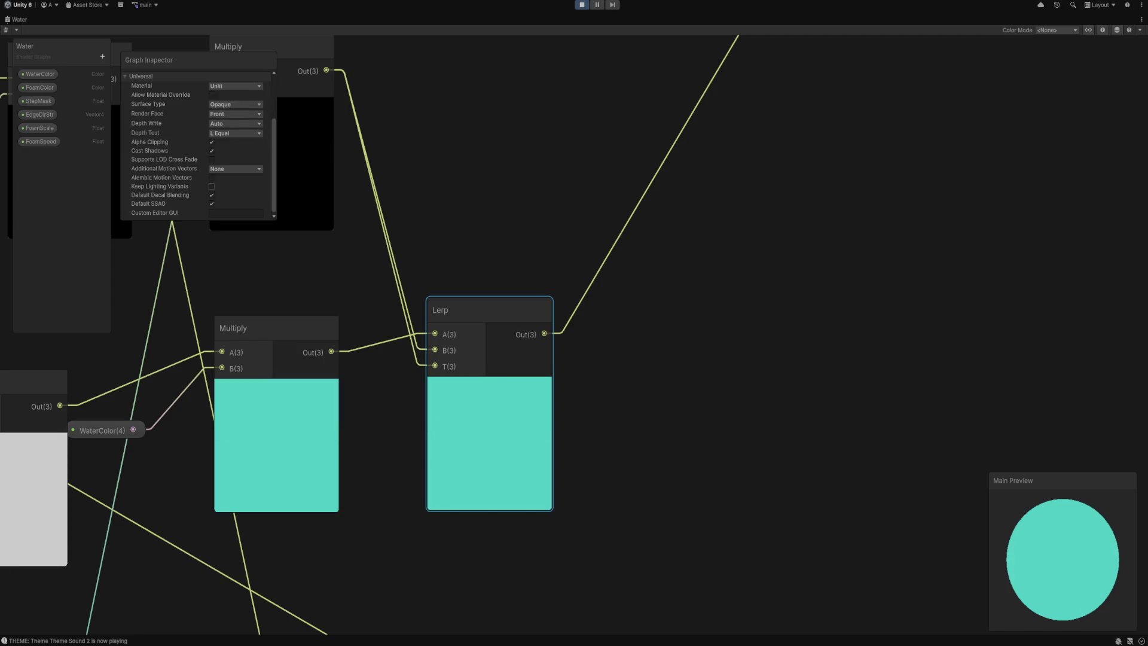
{"action": "scroll", "coordinate": [631, 232], "scroll_direction": "down", "scroll_amount": 5}
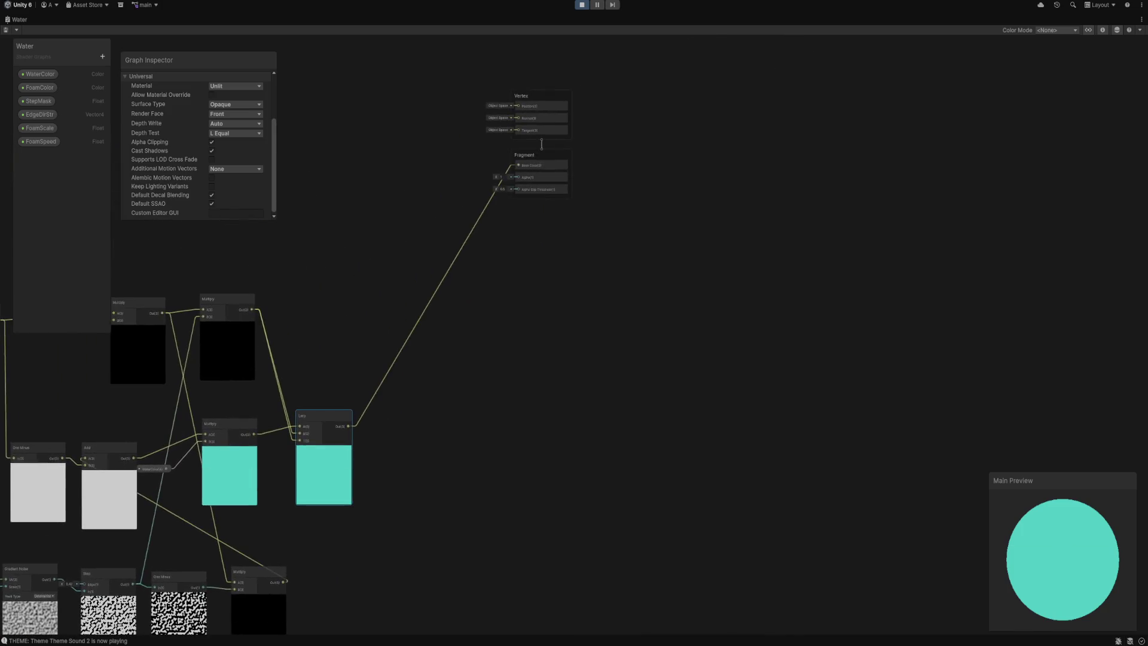
{"action": "scroll", "coordinate": [486, 312], "scroll_direction": "up", "scroll_amount": 8}
{"action": "left_click", "coordinate": [456, 361]}
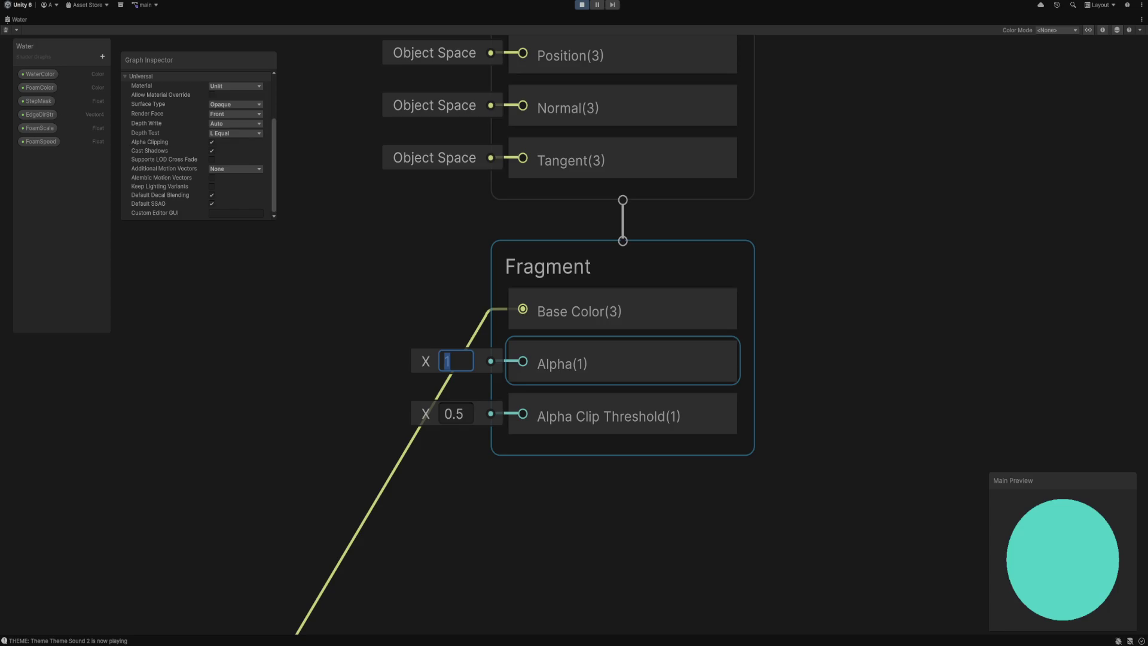
{"action": "left_click_drag", "start_coordinate": [574, 323], "coordinate": [506, 351]}
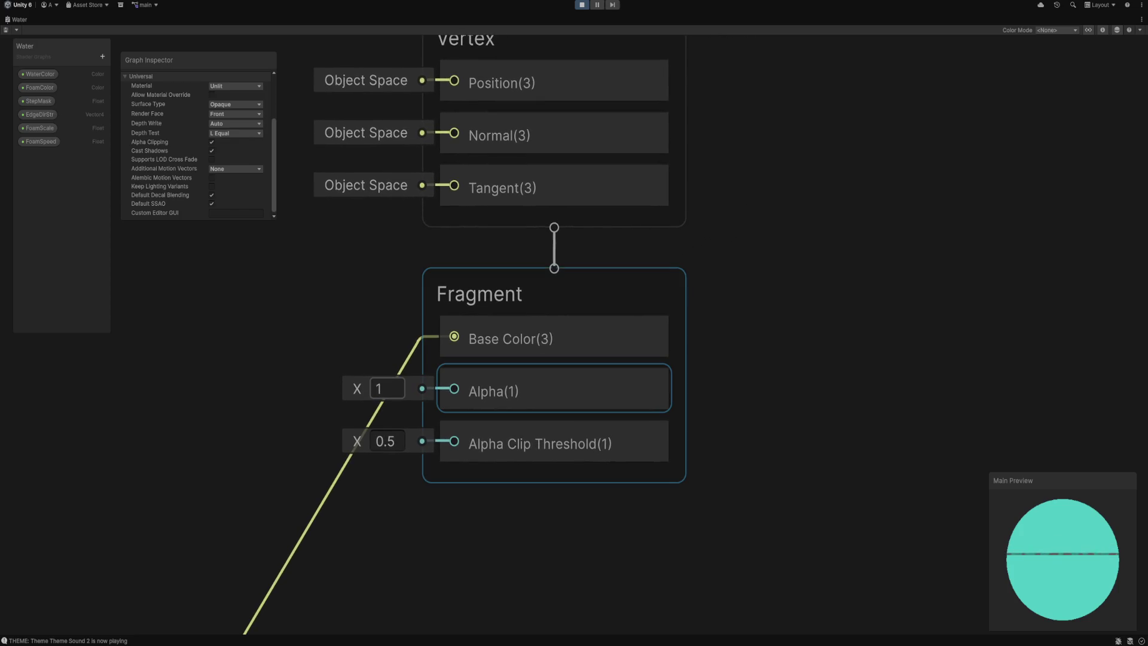
{"action": "left_click", "coordinate": [387, 389]}
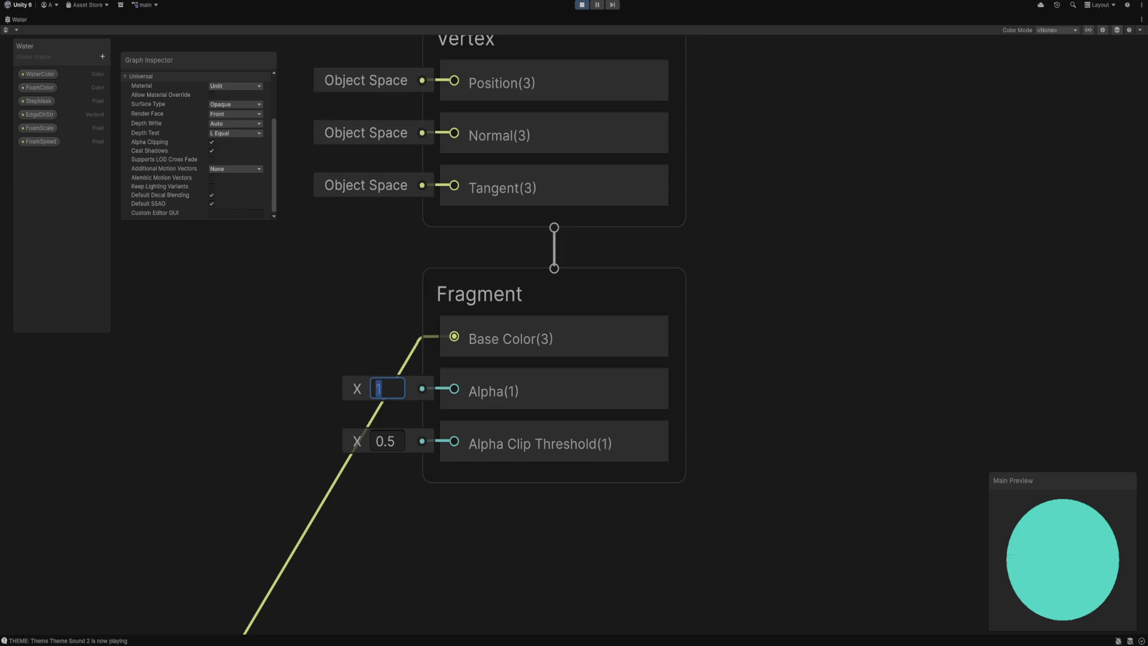
{"action": "scroll", "coordinate": [574, 323], "scroll_direction": "down", "scroll_amount": 6}
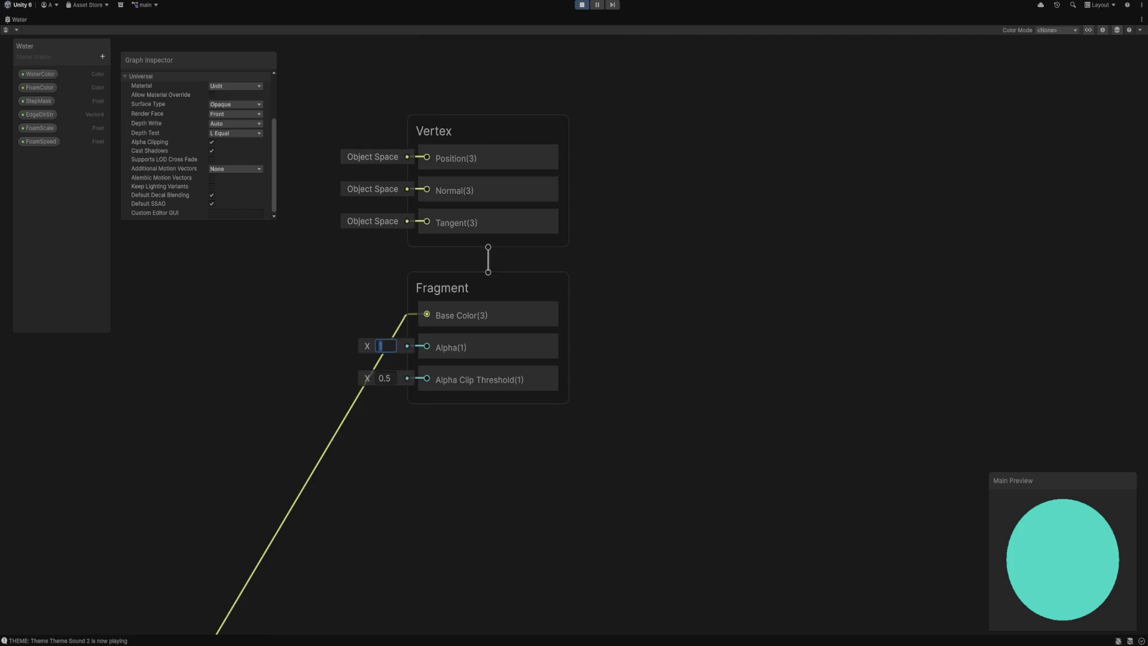
{"action": "left_click_drag", "start_coordinate": [299, 359], "coordinate": [933, 323]}
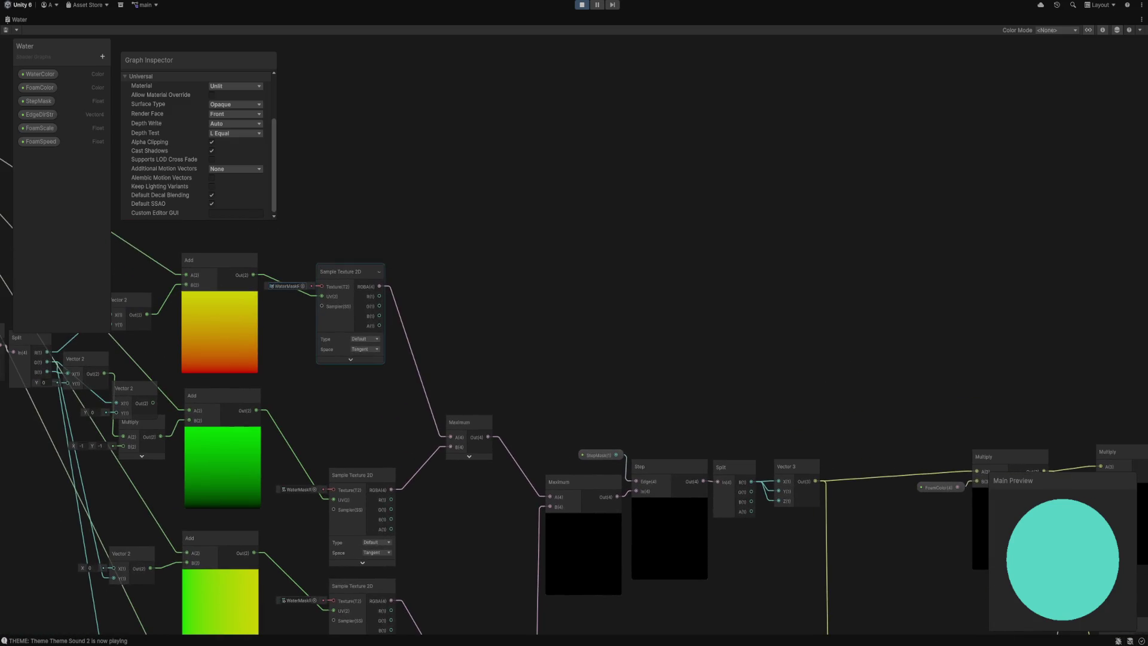
{"action": "left_click", "coordinate": [339, 272]}
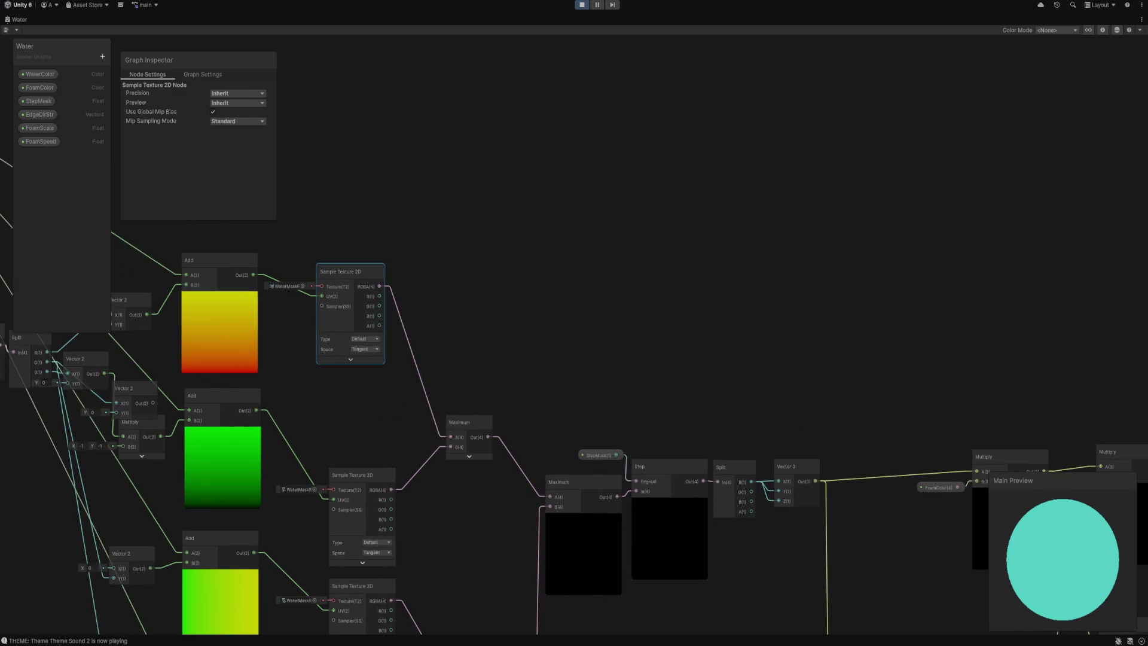
{"action": "mouse_move", "coordinate": [302, 260]}
{"action": "left_mouse_down"}
{"action": "mouse_move", "coordinate": [341, 389]}
{"action": "mouse_move", "coordinate": [359, 382]}
{"action": "left_mouse_up"}
{"action": "left_click_drag", "start_coordinate": [574, 323], "coordinate": [428, 372]}
{"action": "left_click_drag", "start_coordinate": [838, 419], "coordinate": [251, 446]}
{"action": "key", "text": "ctrl+v"}
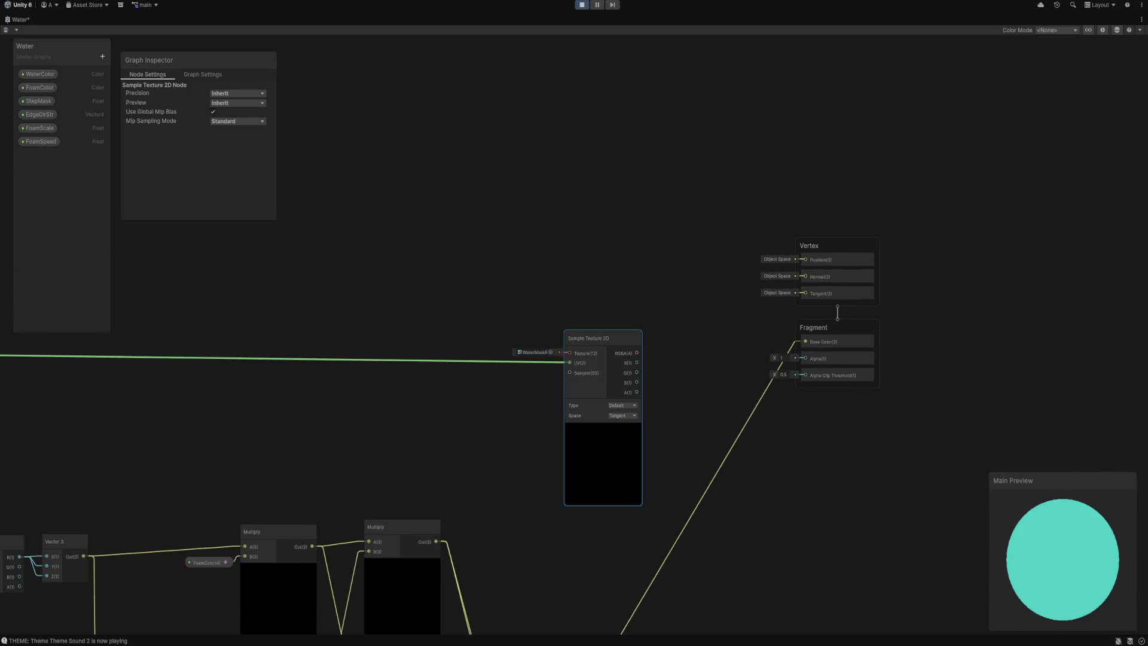
{"action": "left_click_drag", "start_coordinate": [568, 363], "coordinate": [536, 366]}
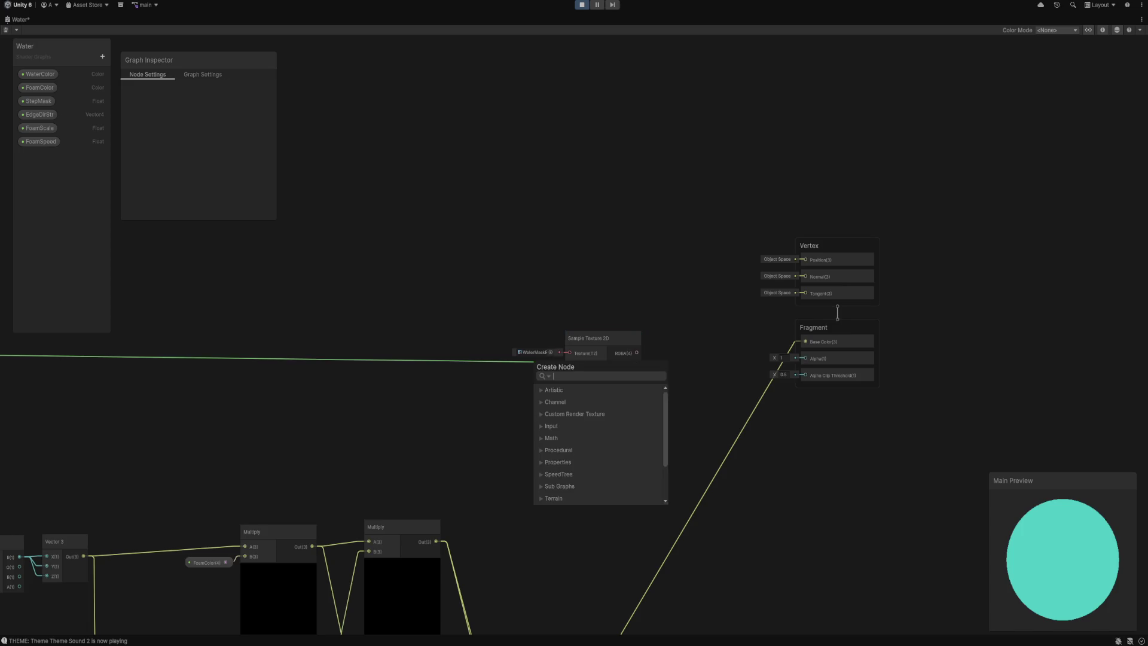
{"action": "key", "text": "Escape"}
{"action": "key", "text": "Delete"}
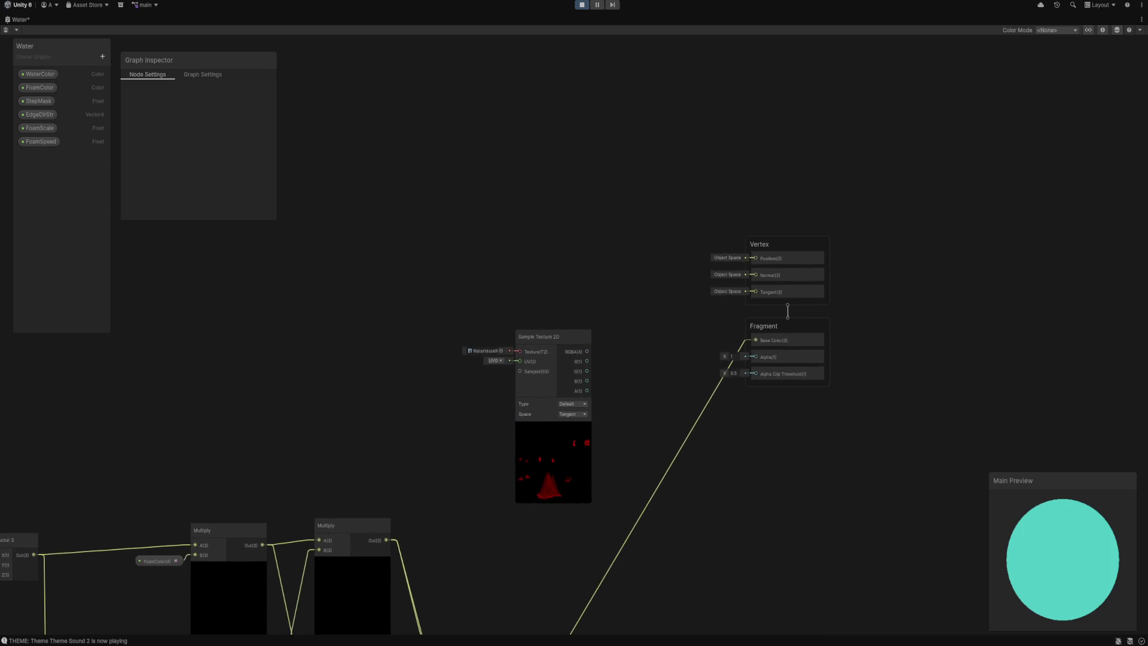
{"action": "left_click_drag", "start_coordinate": [602, 308], "coordinate": [495, 504]}
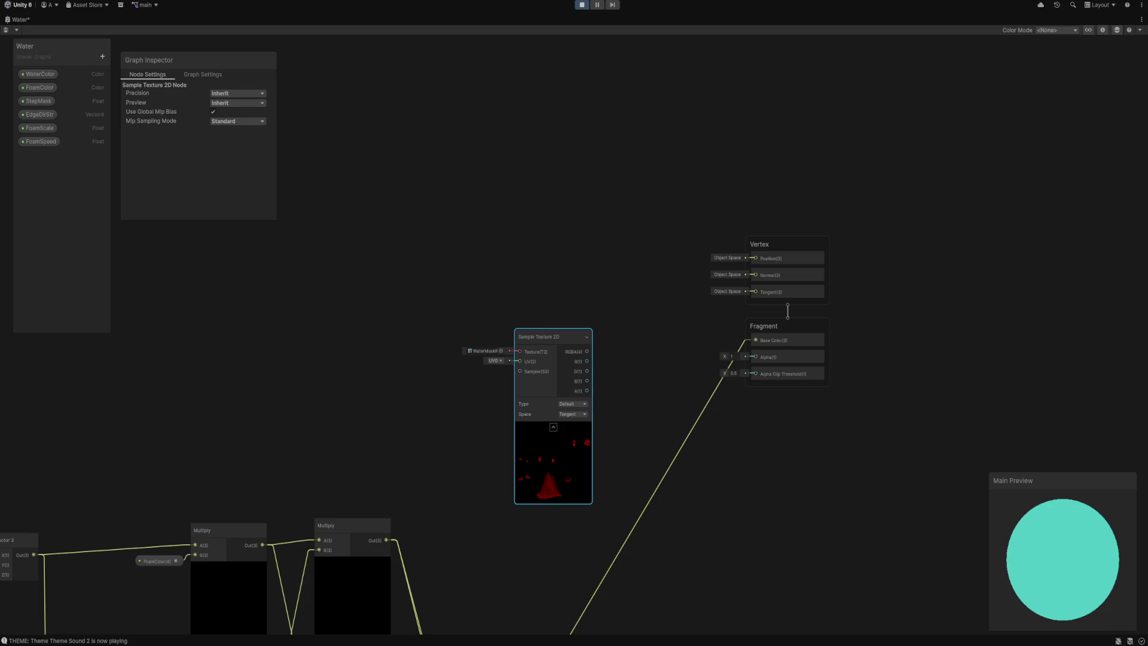
{"action": "key", "text": "Delete"}
{"action": "key", "text": "ctrl+s"}
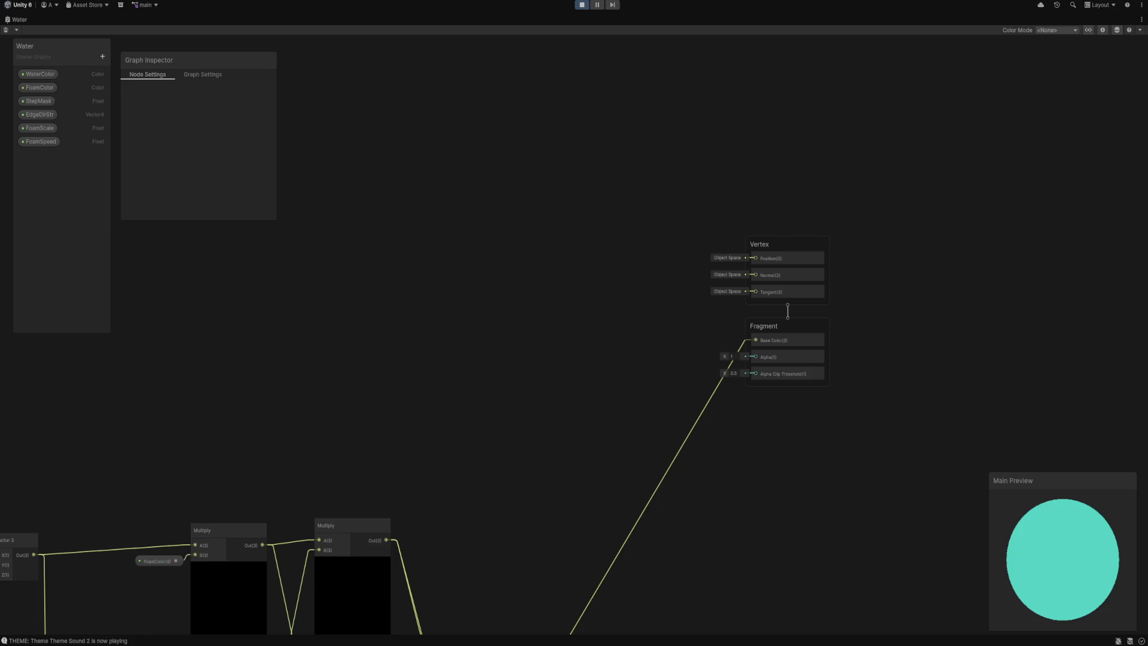
{"action": "key", "text": "a"}
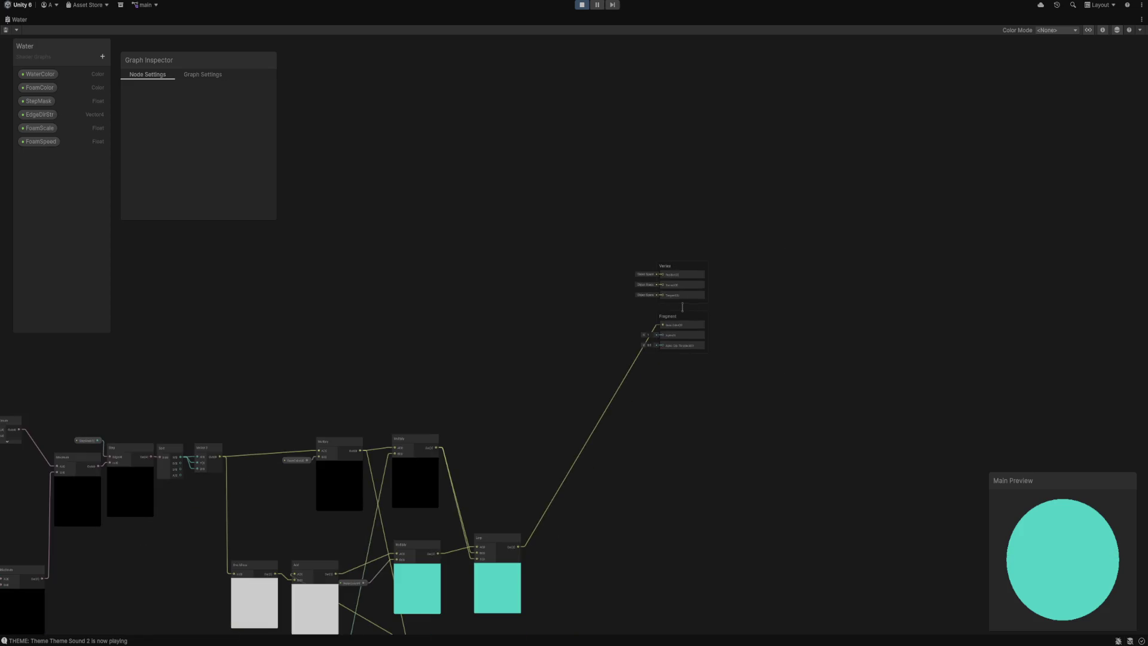
{"action": "scroll", "coordinate": [358, 419], "scroll_direction": "up", "scroll_amount": 5}
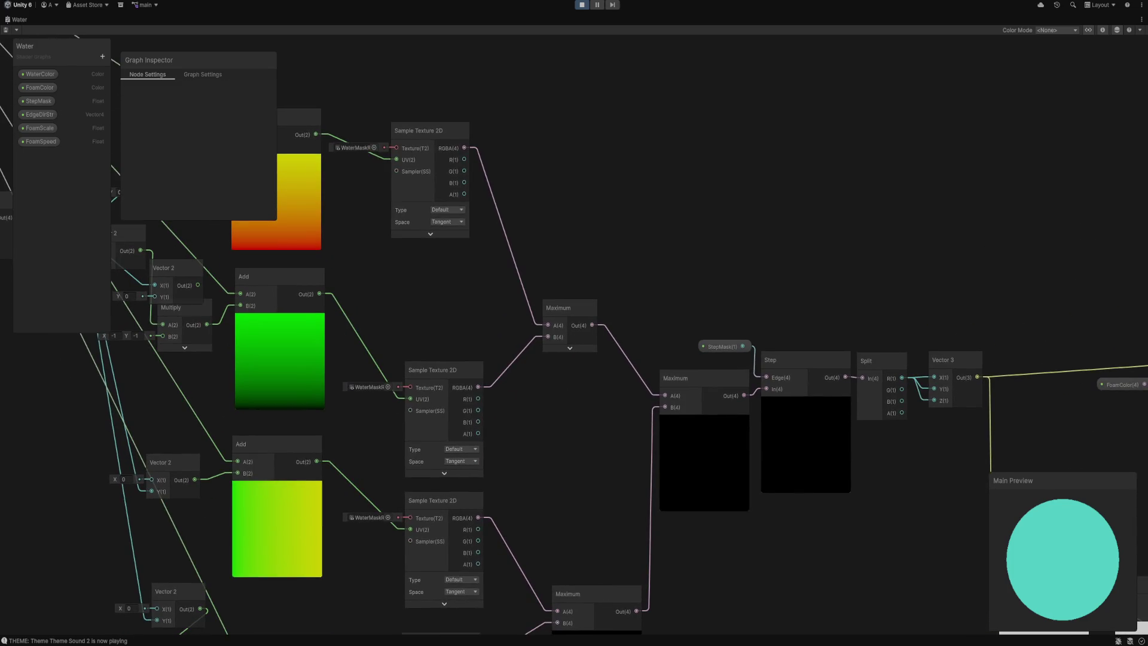
Move the middle Sample Texture 2D node up under the top one, then frame the right-hand nodes.
{"action": "left_click", "coordinate": [432, 370]}
{"action": "left_click_drag", "start_coordinate": [433, 371], "coordinate": [432, 271]}
{"action": "left_click", "coordinate": [419, 130]}
{"action": "left_click_drag", "start_coordinate": [418, 130], "coordinate": [427, 108]}
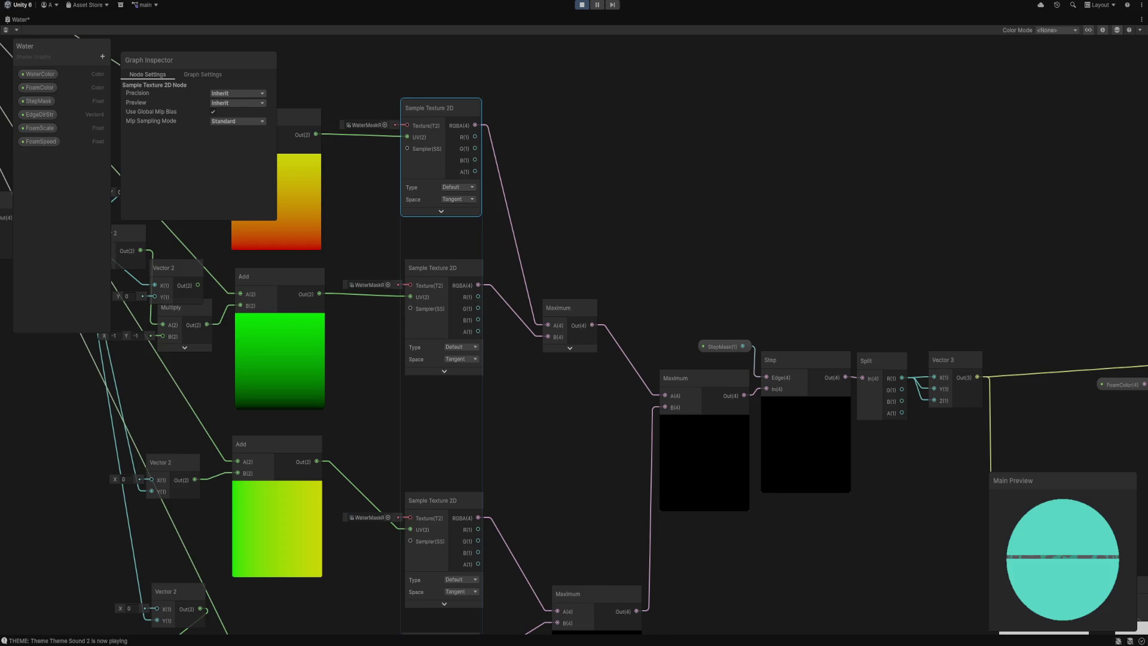
{"action": "key", "text": "a"}
{"action": "mouse_move", "coordinate": [792, 548]}
{"action": "left_mouse_down"}
{"action": "mouse_move", "coordinate": [439, 427]}
{"action": "mouse_move", "coordinate": [883, 610]}
{"action": "left_mouse_up"}
{"action": "scroll", "coordinate": [439, 428], "scroll_direction": "up", "scroll_amount": 3}
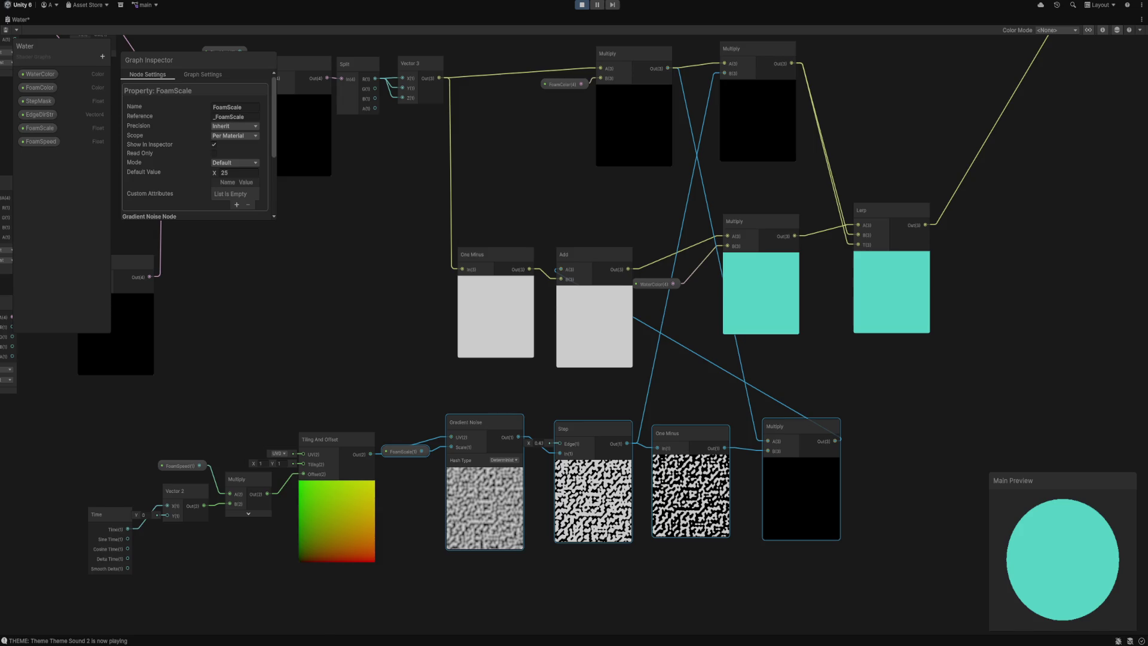
Bring the foam noise chain into view, inspecting the Gradient Noise and Step nodes.
{"action": "left_click_drag", "start_coordinate": [597, 389], "coordinate": [347, 338]}
{"action": "left_click", "coordinate": [347, 338]}
{"action": "left_click", "coordinate": [234, 454]}
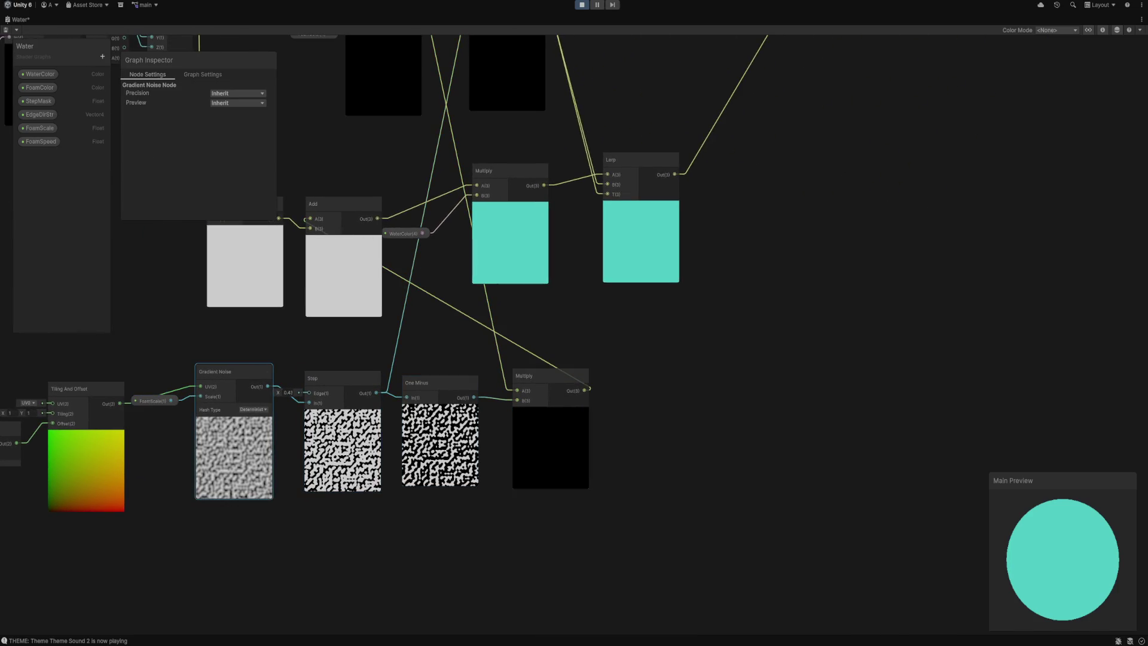
{"action": "mouse_move", "coordinate": [419, 299]}
{"action": "left_mouse_down"}
{"action": "mouse_move", "coordinate": [332, 335]}
{"action": "mouse_move", "coordinate": [460, 398]}
{"action": "left_mouse_up"}
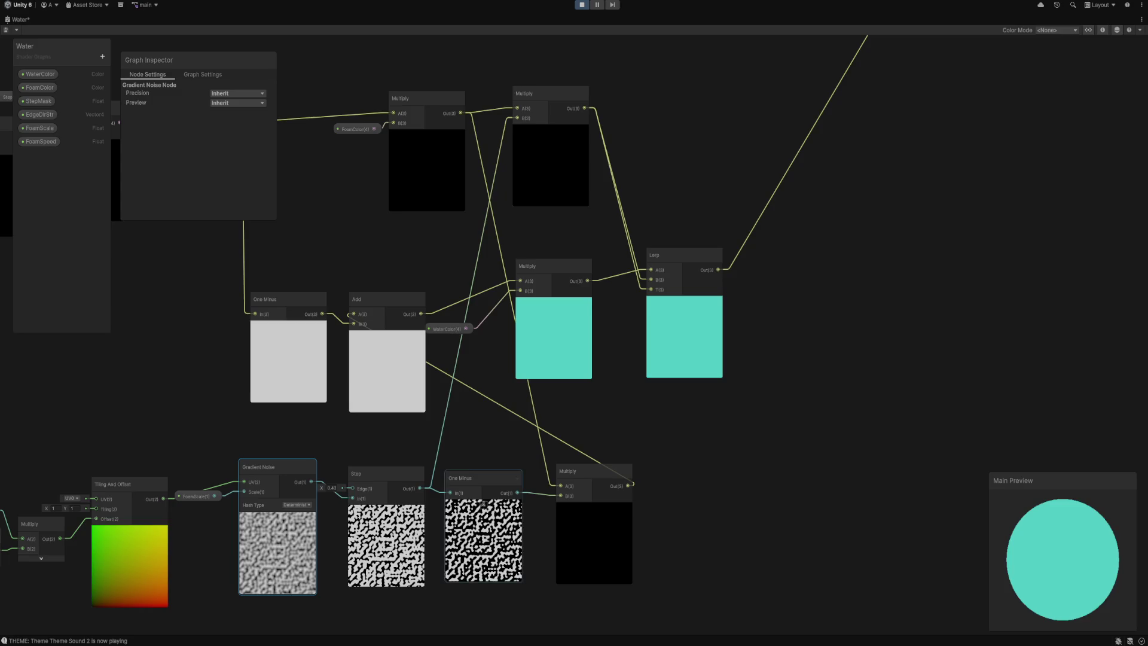
{"action": "left_click", "coordinate": [386, 510]}
{"action": "mouse_move", "coordinate": [574, 323]}
{"action": "left_mouse_down"}
{"action": "mouse_move", "coordinate": [873, 257]}
{"action": "mouse_move", "coordinate": [723, 370]}
{"action": "mouse_move", "coordinate": [595, 369]}
{"action": "left_mouse_up"}
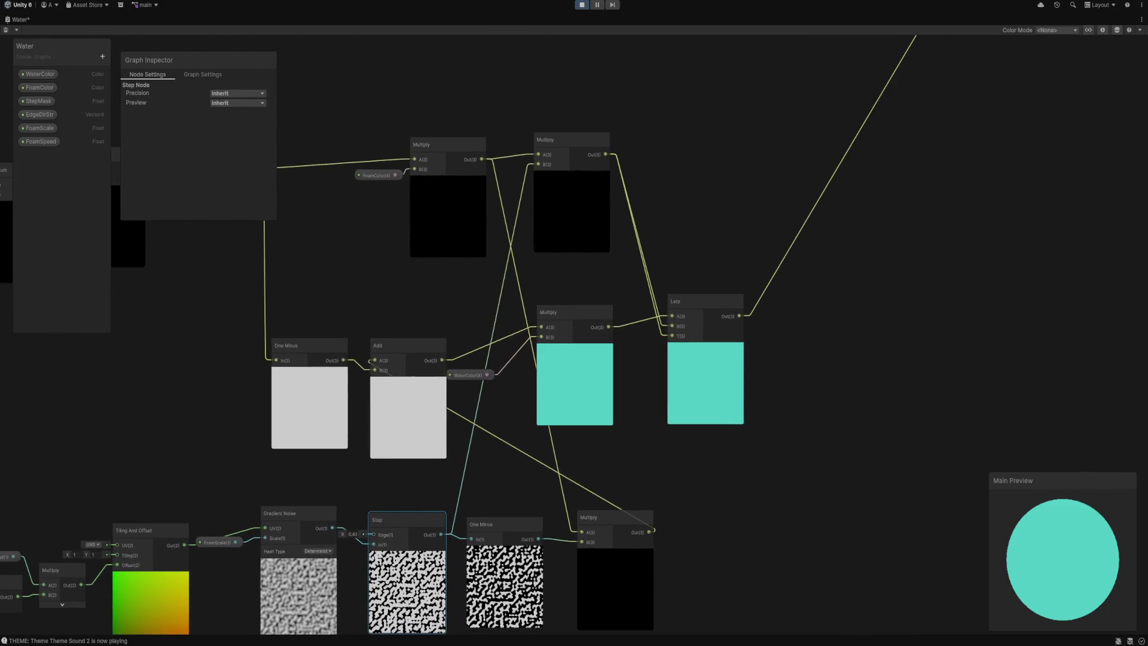
{"action": "scroll", "coordinate": [488, 458], "scroll_direction": "down", "scroll_amount": 2}
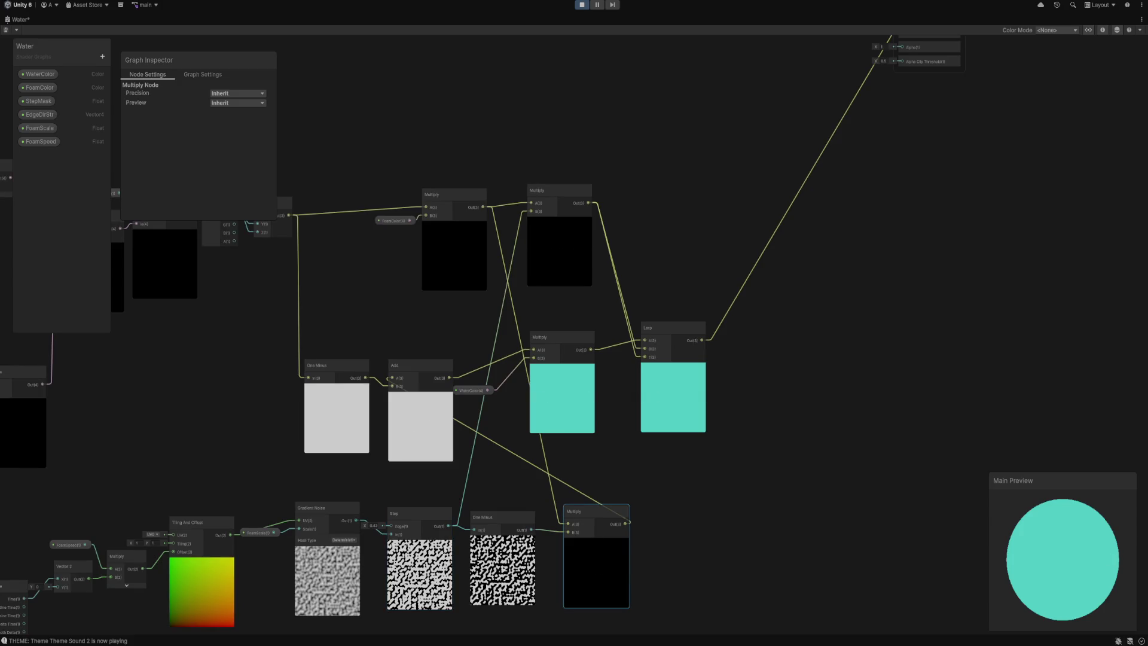
{"action": "scroll", "coordinate": [667, 524], "scroll_direction": "up", "scroll_amount": 2}
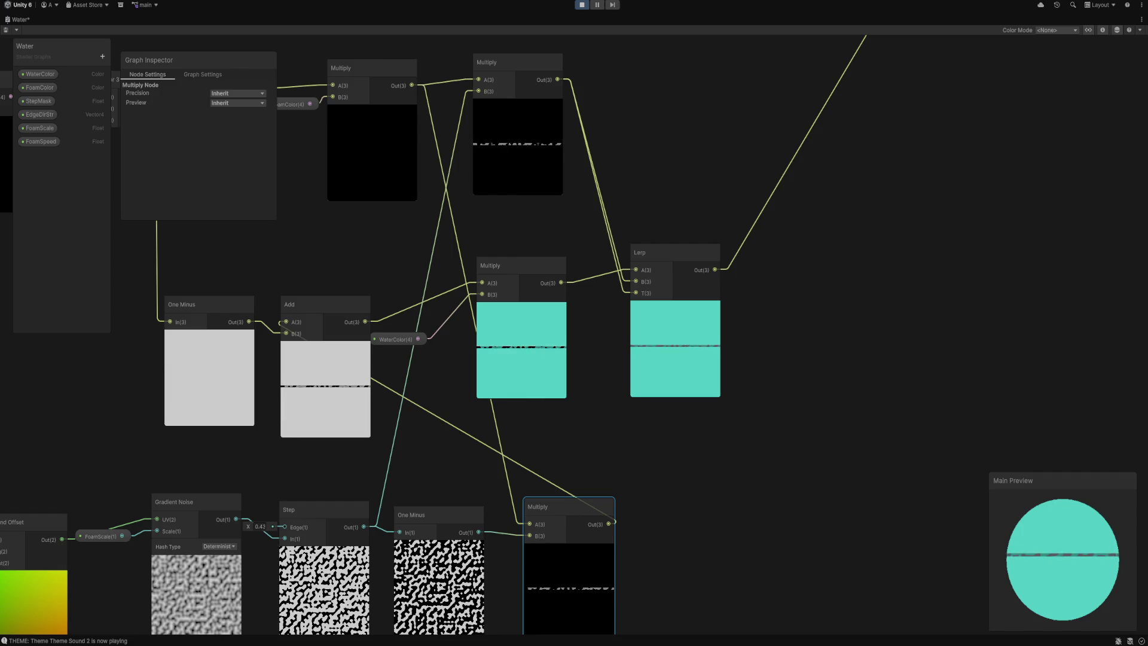
{"action": "scroll", "coordinate": [455, 299], "scroll_direction": "down", "scroll_amount": 5}
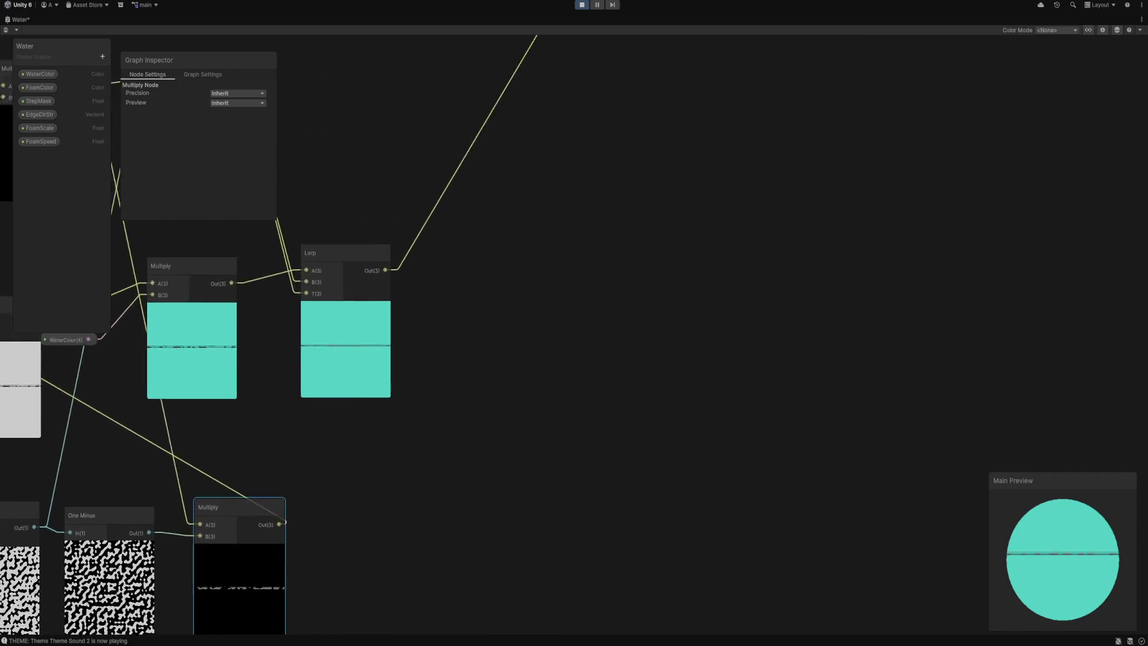
Connect the bottom Multiply output to Fragment Alpha, save, and restore the full editor layout.
{"action": "mouse_move", "coordinate": [251, 555]}
{"action": "left_mouse_down"}
{"action": "mouse_move", "coordinate": [352, 511]}
{"action": "mouse_move", "coordinate": [403, 305]}
{"action": "mouse_move", "coordinate": [444, 210]}
{"action": "left_mouse_up"}
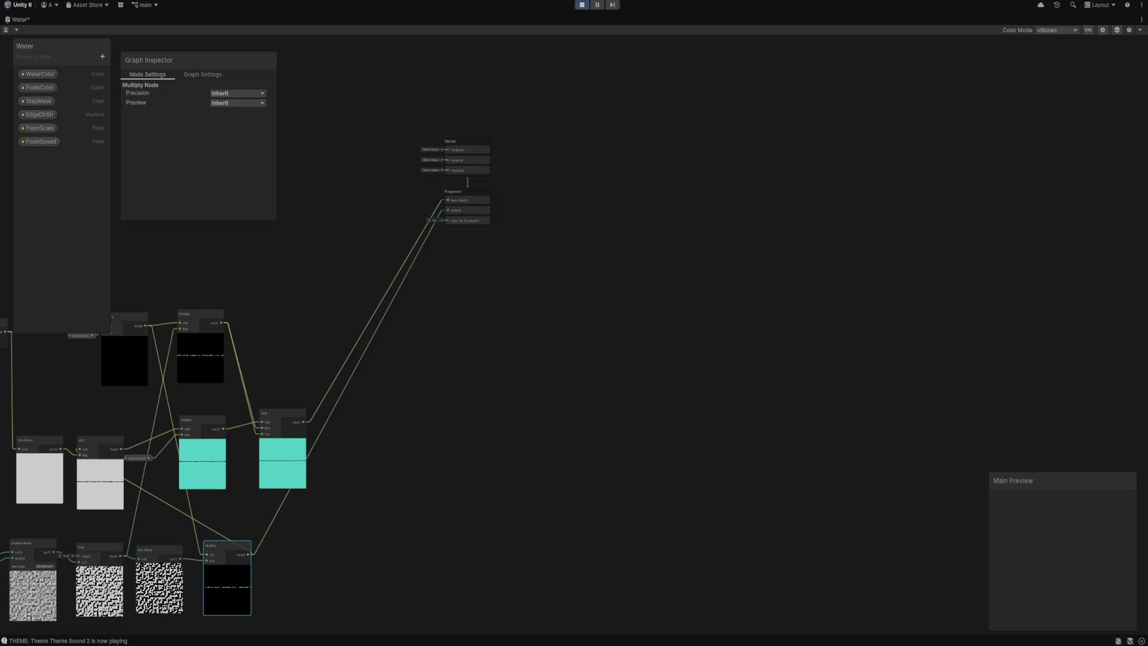
{"action": "scroll", "coordinate": [399, 495], "scroll_direction": "up", "scroll_amount": 3}
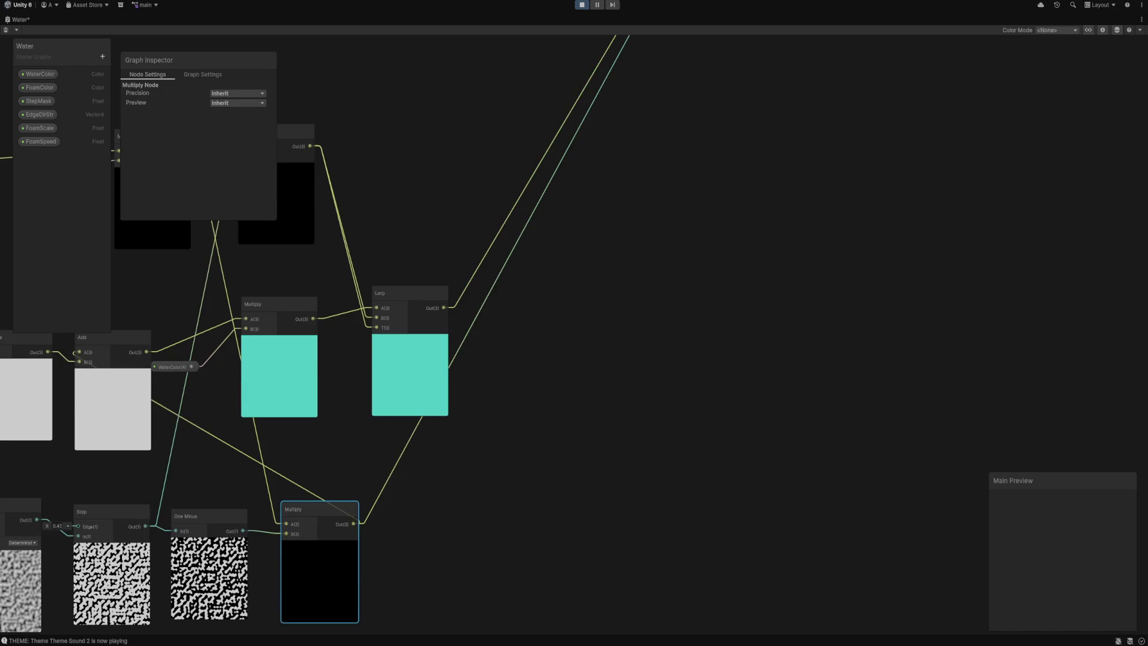
{"action": "scroll", "coordinate": [465, 476], "scroll_direction": "down", "scroll_amount": 2}
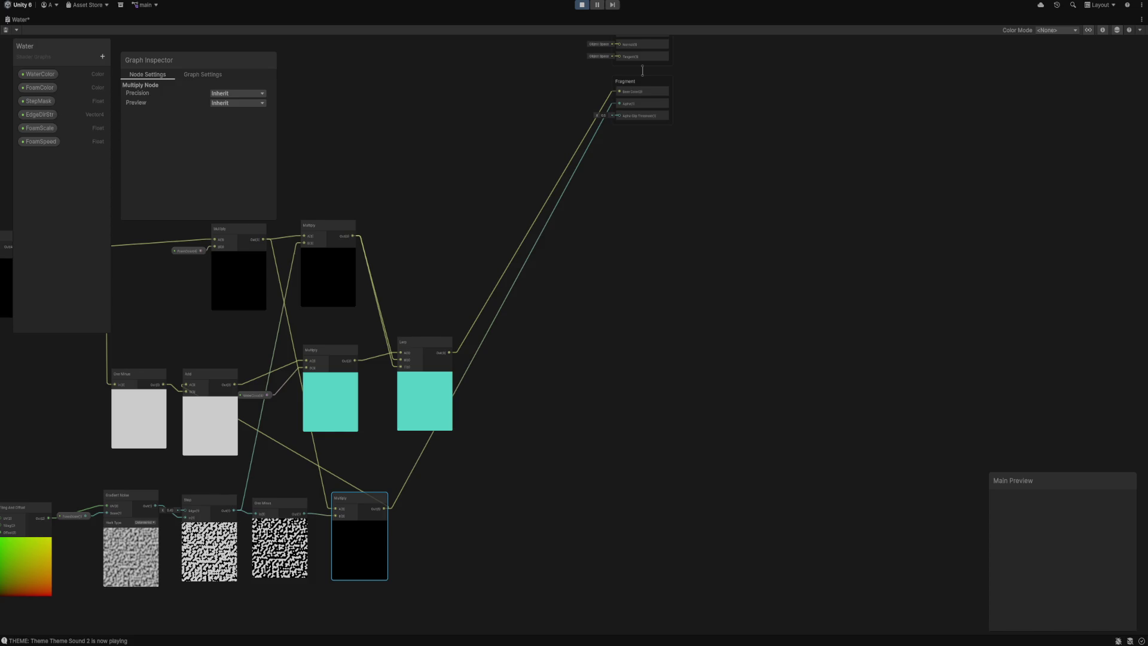
{"action": "key", "text": "ctrl+s"}
{"action": "key", "text": "shift+space"}
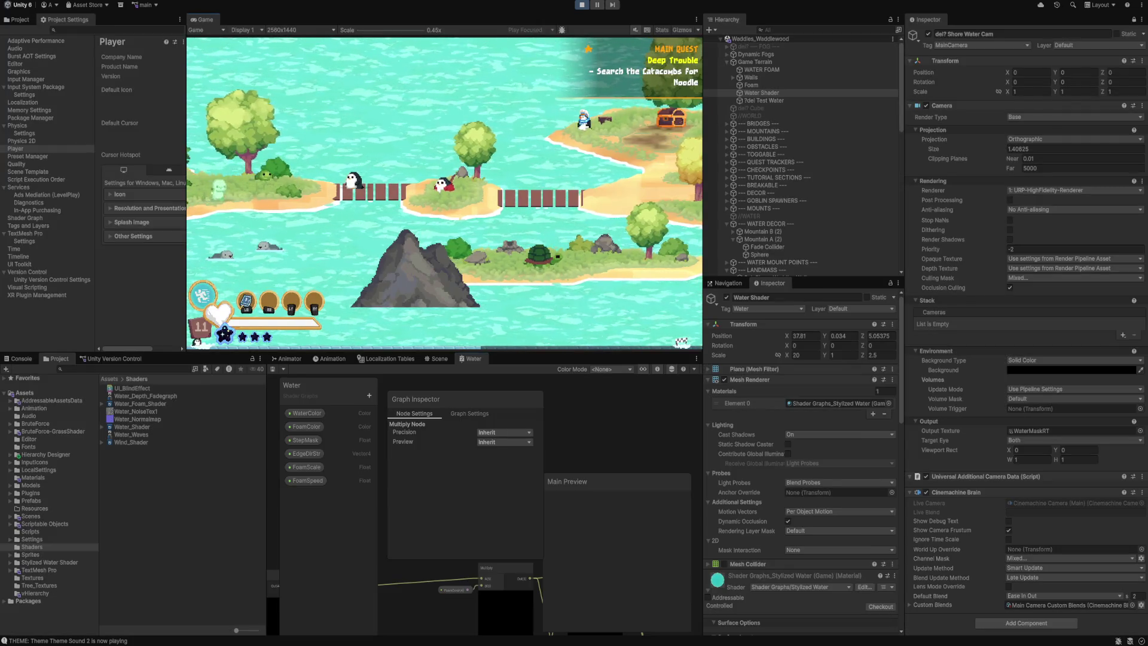
On the test water material, trial a higher StepMask, undo back to 0.02, and retype EdgeDirStr Z.
{"action": "left_click", "coordinate": [764, 100]}
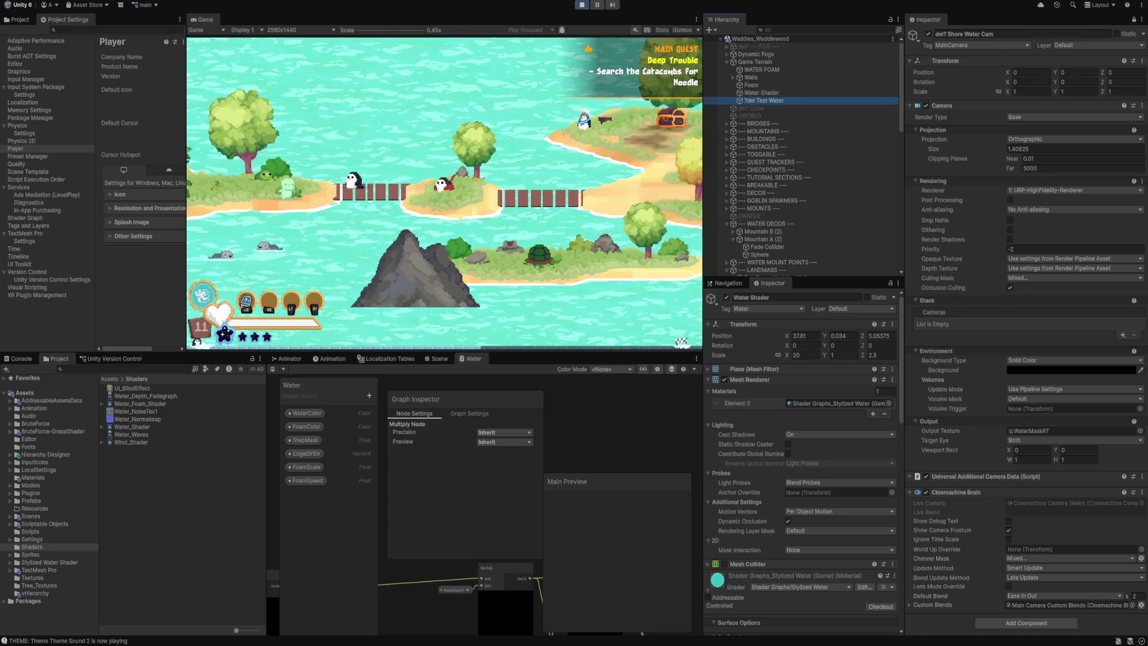
{"action": "scroll", "coordinate": [802, 454], "scroll_direction": "down", "scroll_amount": 4}
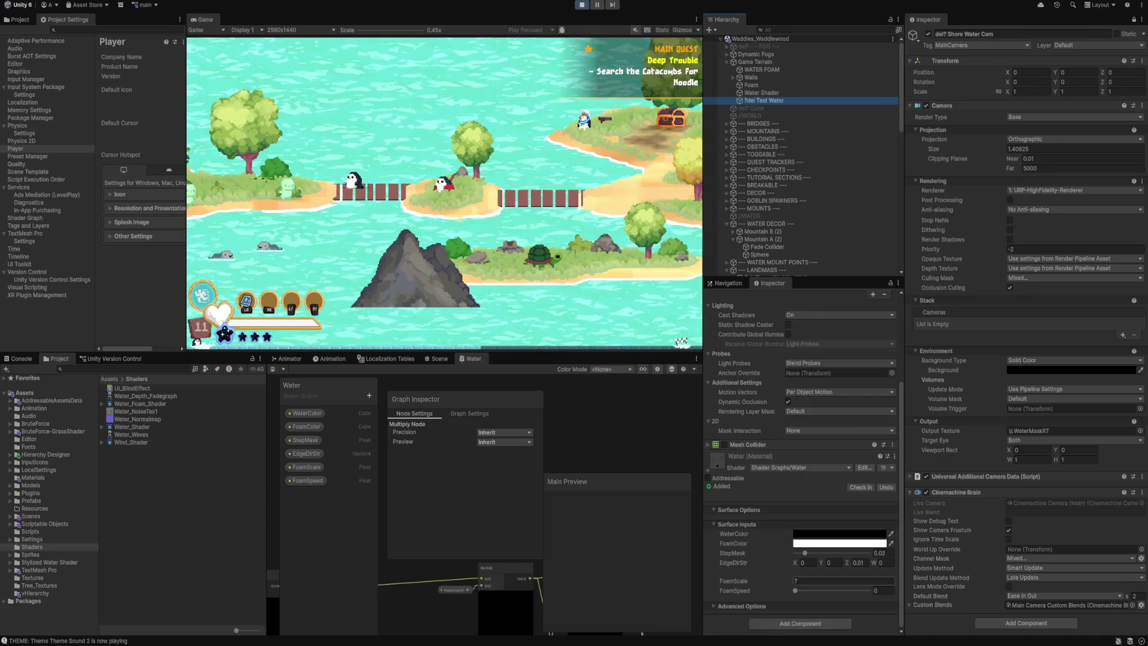
{"action": "mouse_move", "coordinate": [805, 553]}
{"action": "left_mouse_down"}
{"action": "mouse_move", "coordinate": [842, 553]}
{"action": "mouse_move", "coordinate": [818, 554]}
{"action": "left_mouse_up"}
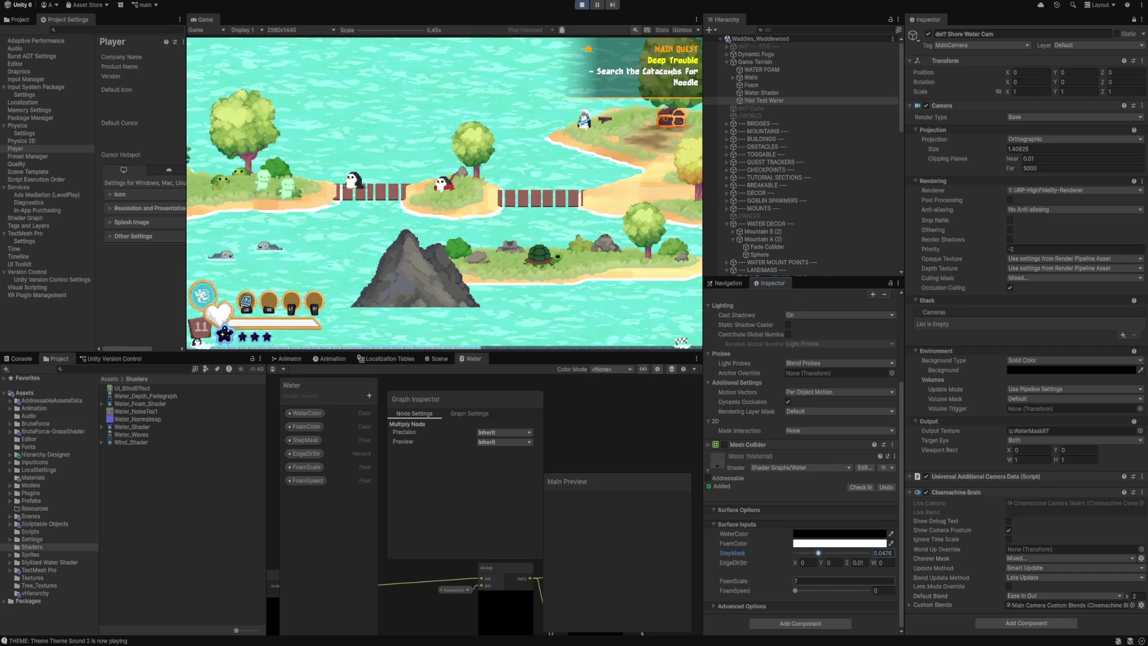
{"action": "key", "text": "ctrl+z"}
{"action": "left_click", "coordinate": [858, 563]}
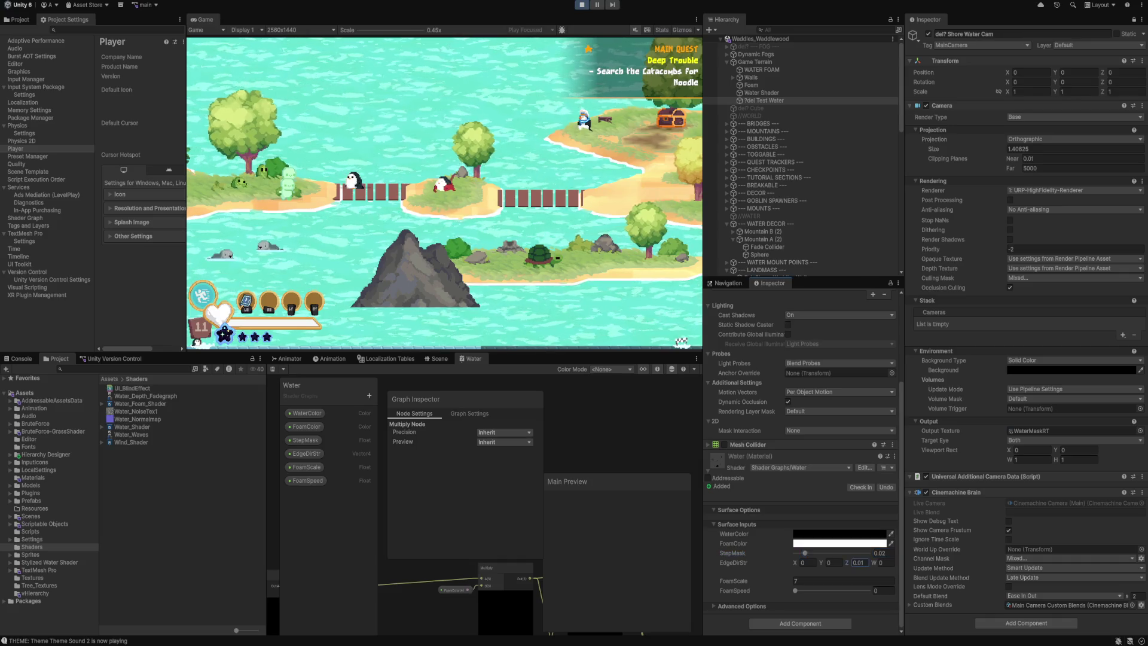
{"action": "type", "text": "1.241.39"}
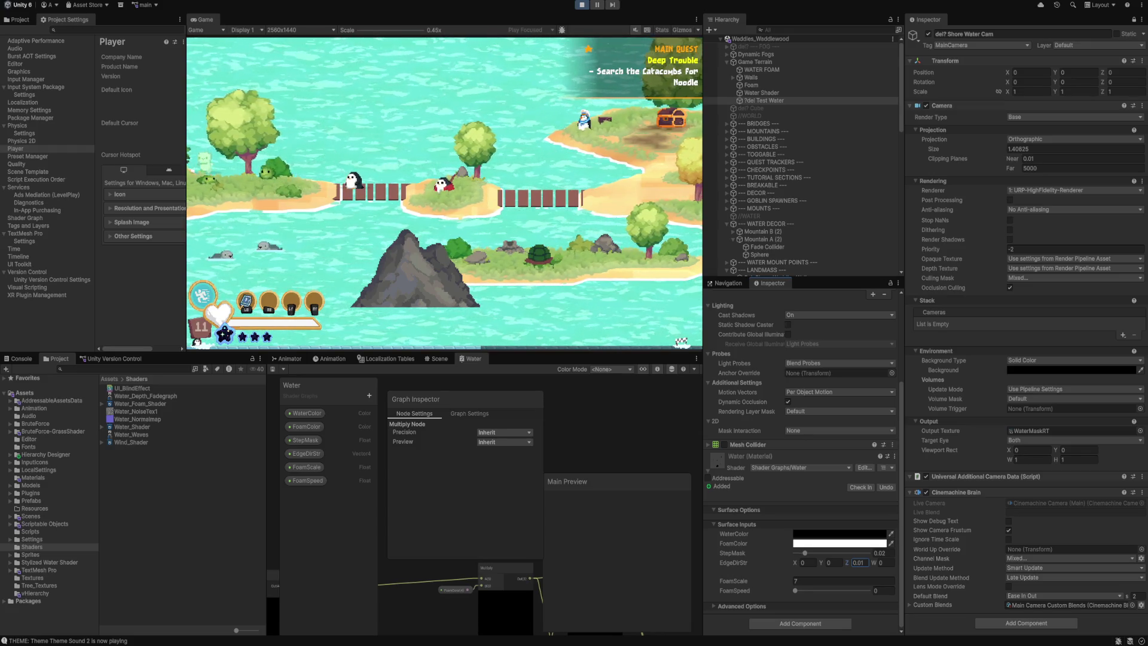
Resize the panel splitters and pan the Shader Graph to show the Fragment output.
{"action": "left_click_drag", "start_coordinate": [266, 490], "coordinate": [226, 490]}
{"action": "left_click_drag", "start_coordinate": [419, 352], "coordinate": [418, 257]}
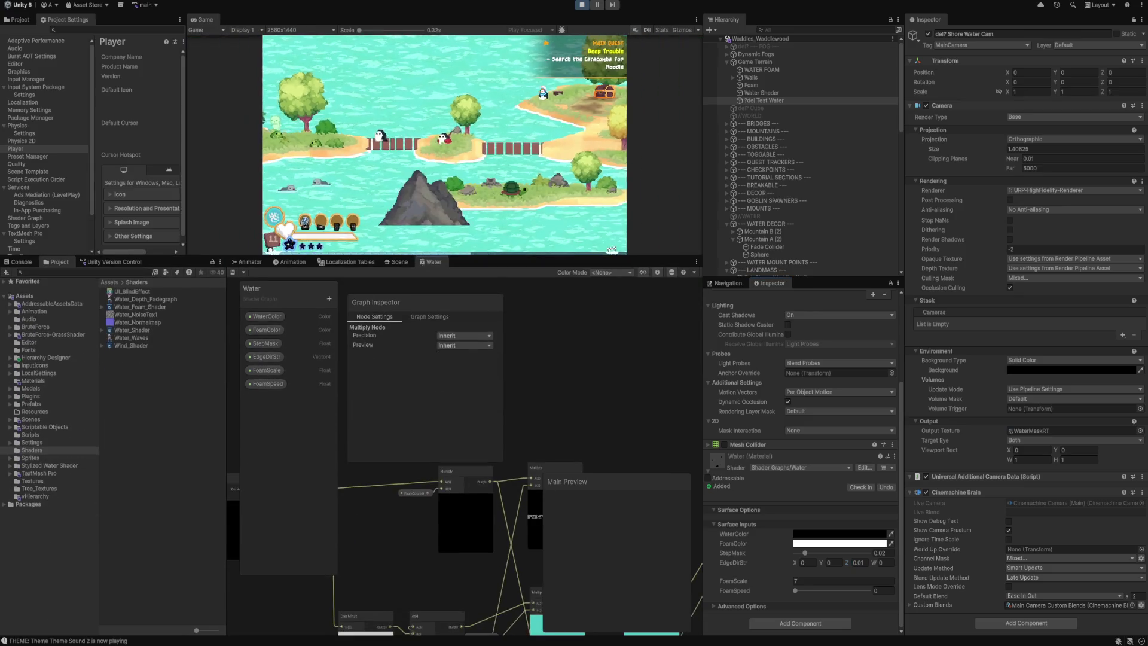
{"action": "left_click_drag", "start_coordinate": [704, 515], "coordinate": [908, 515]}
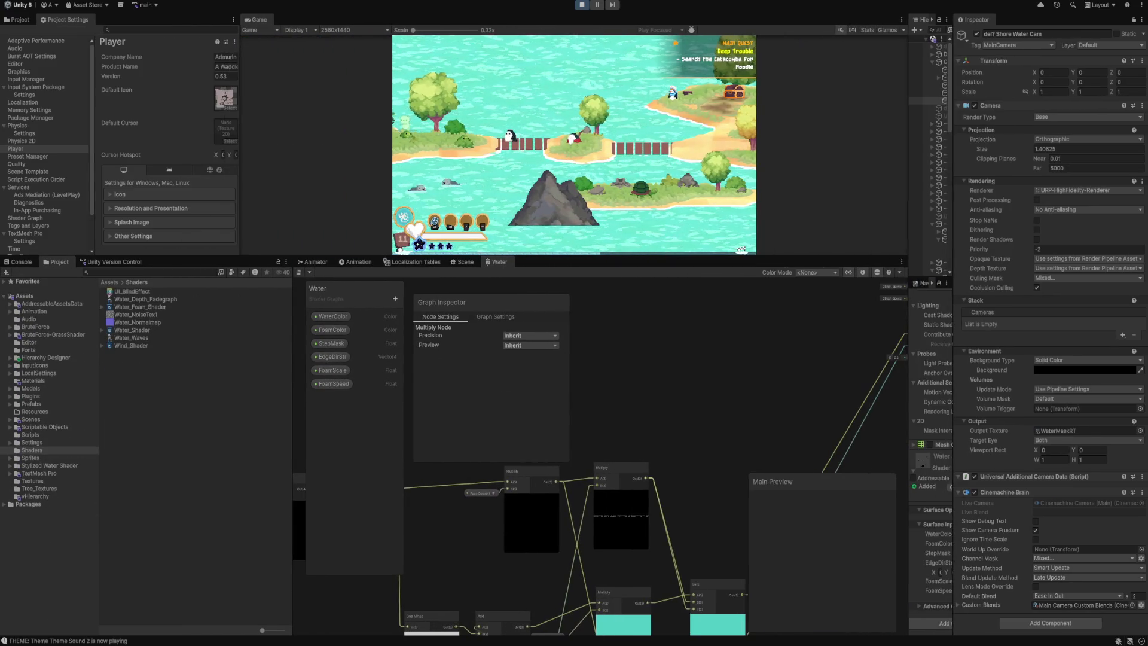
{"action": "left_click_drag", "start_coordinate": [885, 358], "coordinate": [694, 357]}
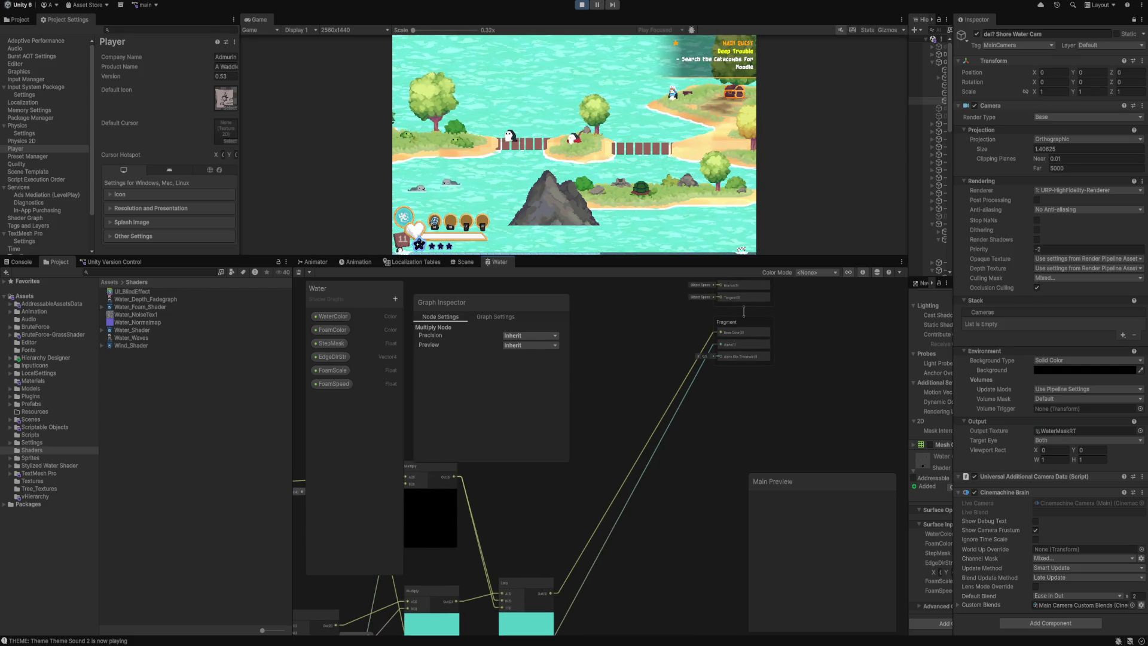
{"action": "left_click_drag", "start_coordinate": [908, 419], "coordinate": [729, 418]}
Set the material's WaterColor to white in the Color picker.
{"action": "left_click", "coordinate": [882, 533]}
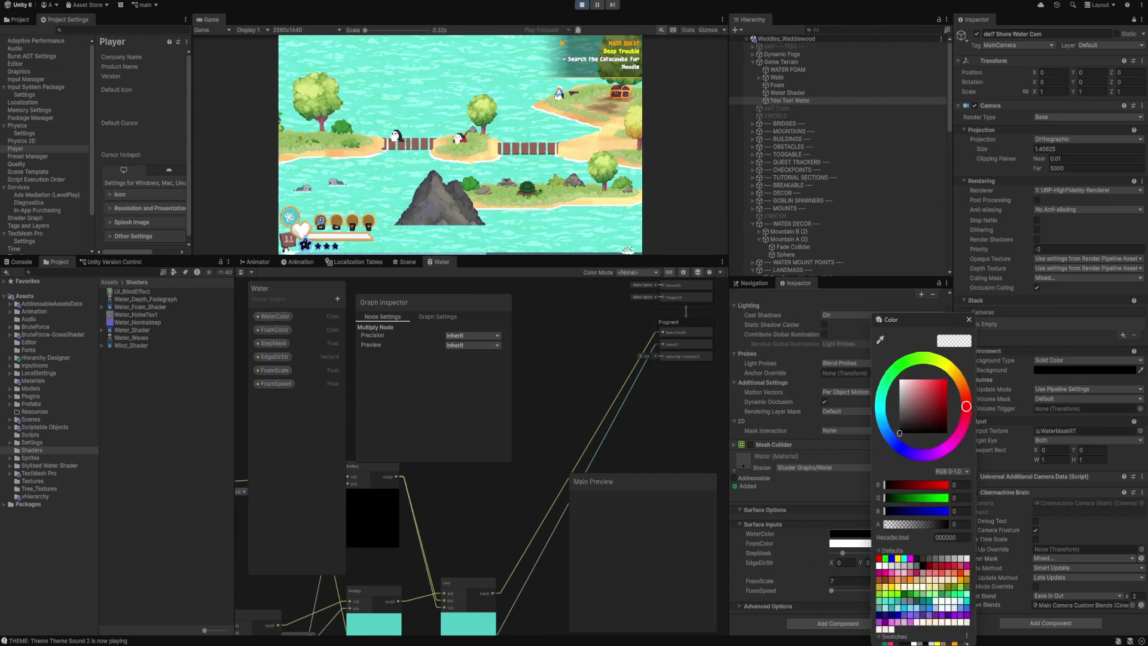
{"action": "left_click", "coordinate": [901, 378]}
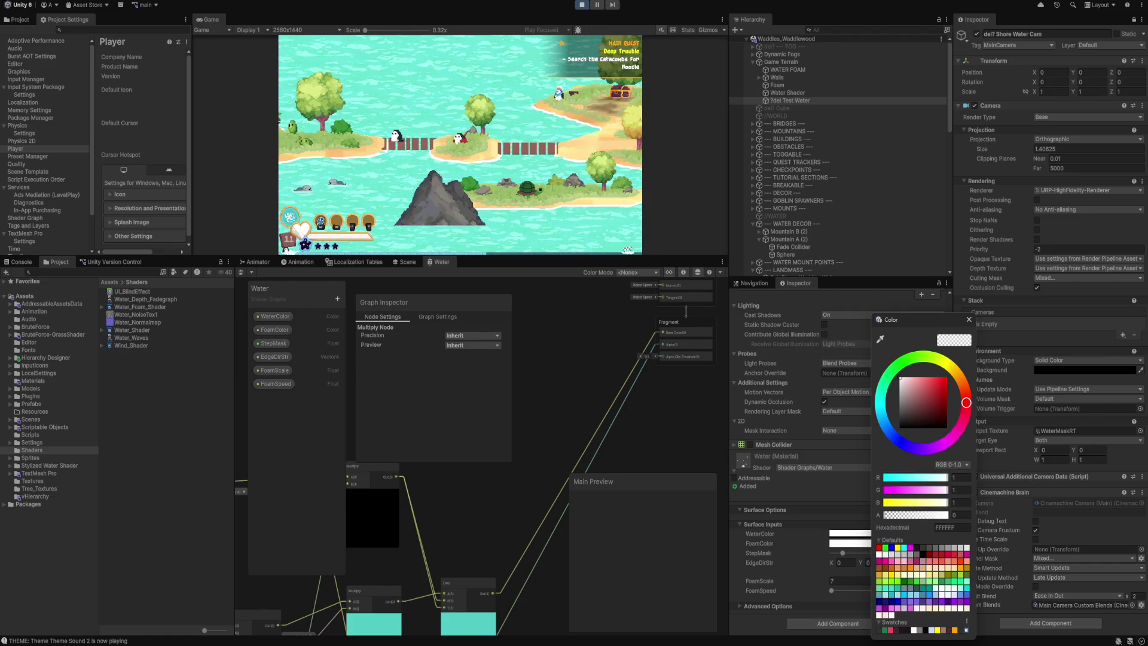
{"action": "left_click", "coordinate": [969, 320]}
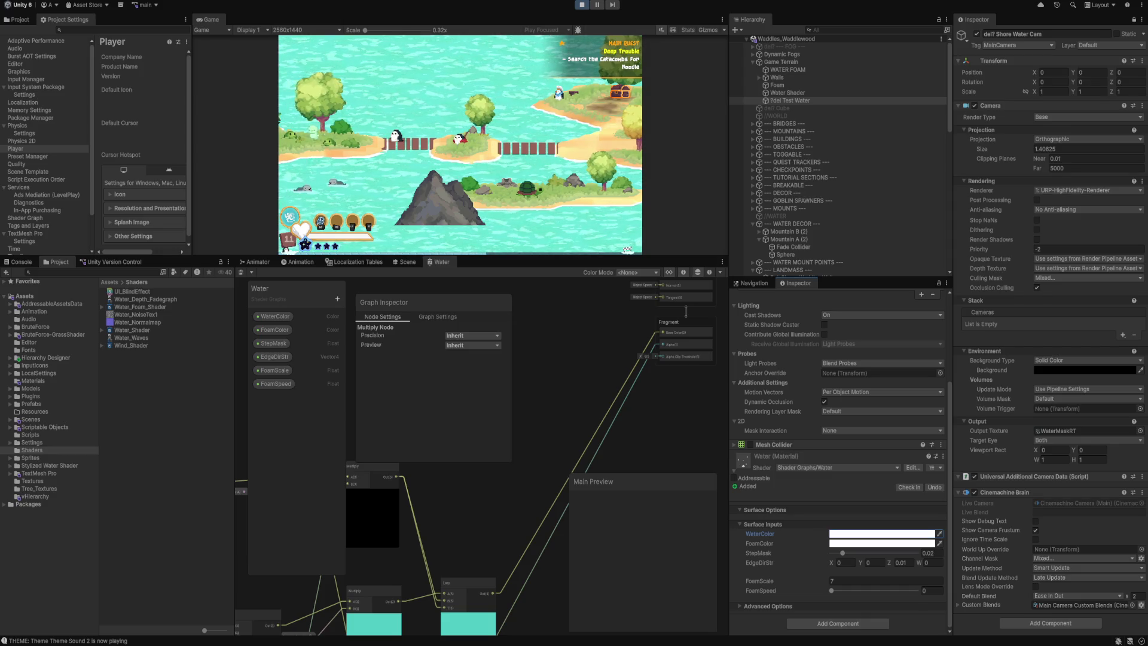
{"action": "left_click", "coordinate": [882, 534]}
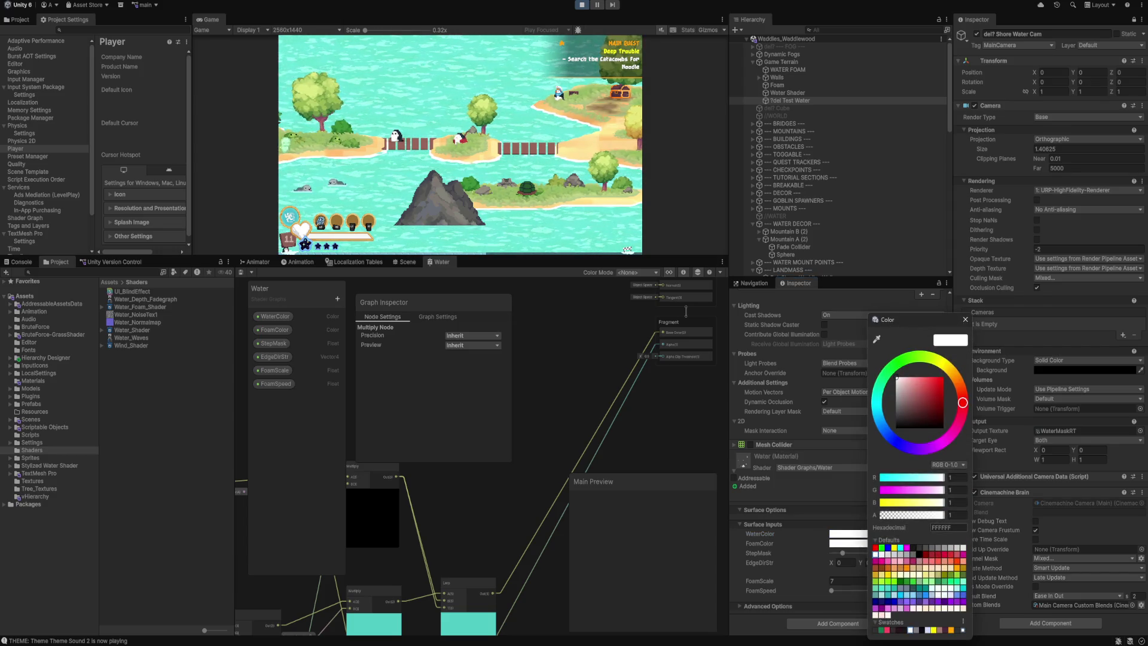
{"action": "key", "text": "Escape"}
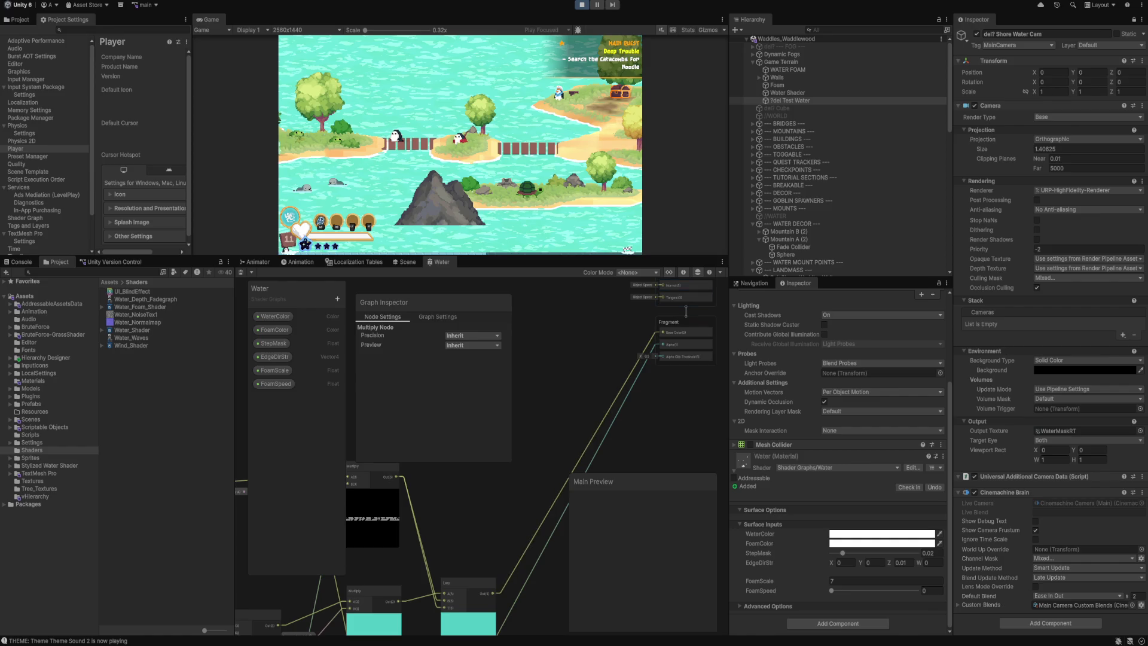
Pan the shader graph to bring the other nodes into view.
{"action": "left_click_drag", "start_coordinate": [686, 310], "coordinate": [669, 240]}
Set the graph's Surface Type to Transparent in Graph Settings and save the shader graph.
{"action": "left_click", "coordinate": [437, 316]}
{"action": "left_click", "coordinate": [470, 413]}
{"action": "left_click", "coordinate": [474, 435]}
{"action": "key", "text": "ctrl+s"}
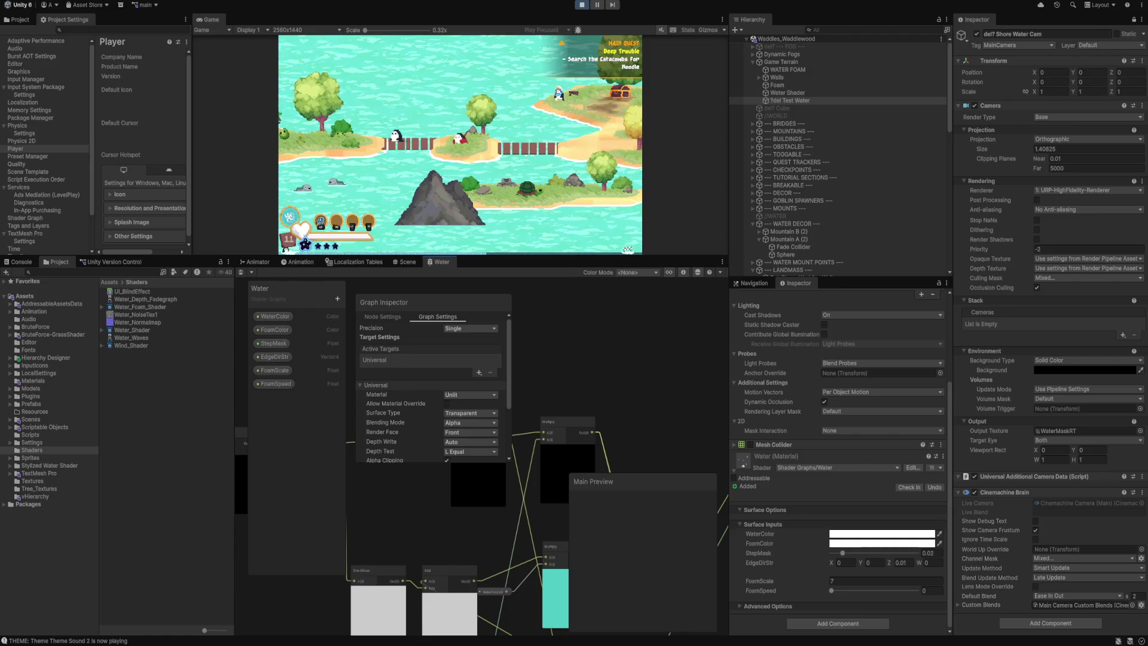
Try WaterColor as fully transparent black, then change it back to white.
{"action": "left_click", "coordinate": [882, 533]}
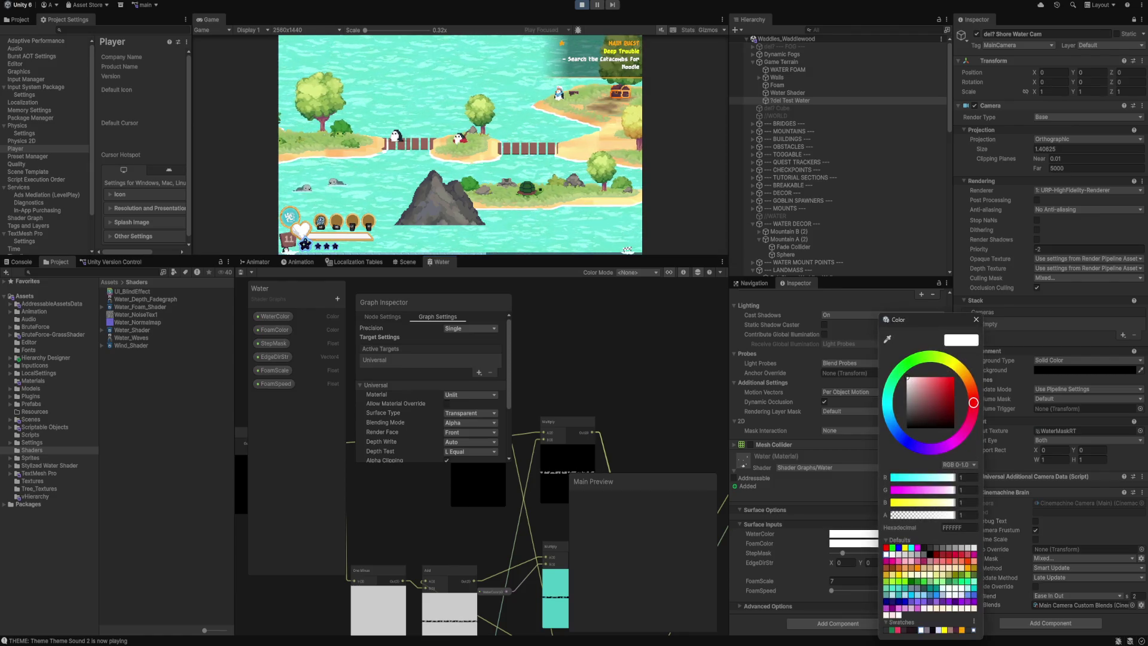
{"action": "left_click", "coordinate": [907, 428]}
{"action": "left_click", "coordinate": [968, 515]}
{"action": "type", "text": "0"}
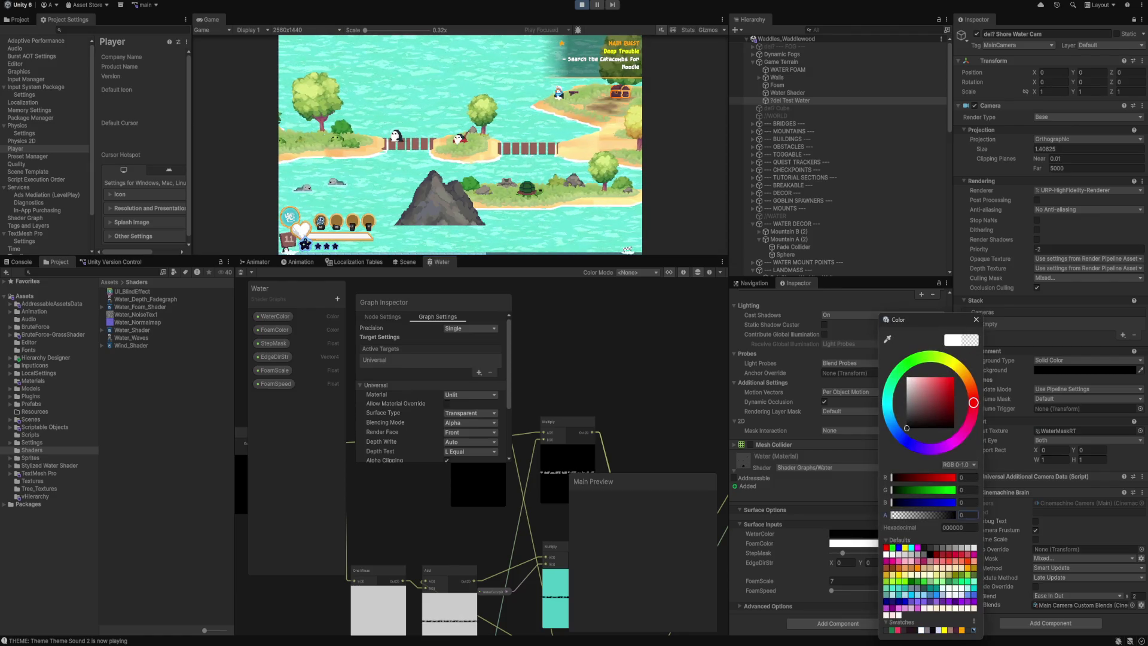
{"action": "left_click", "coordinate": [976, 319]}
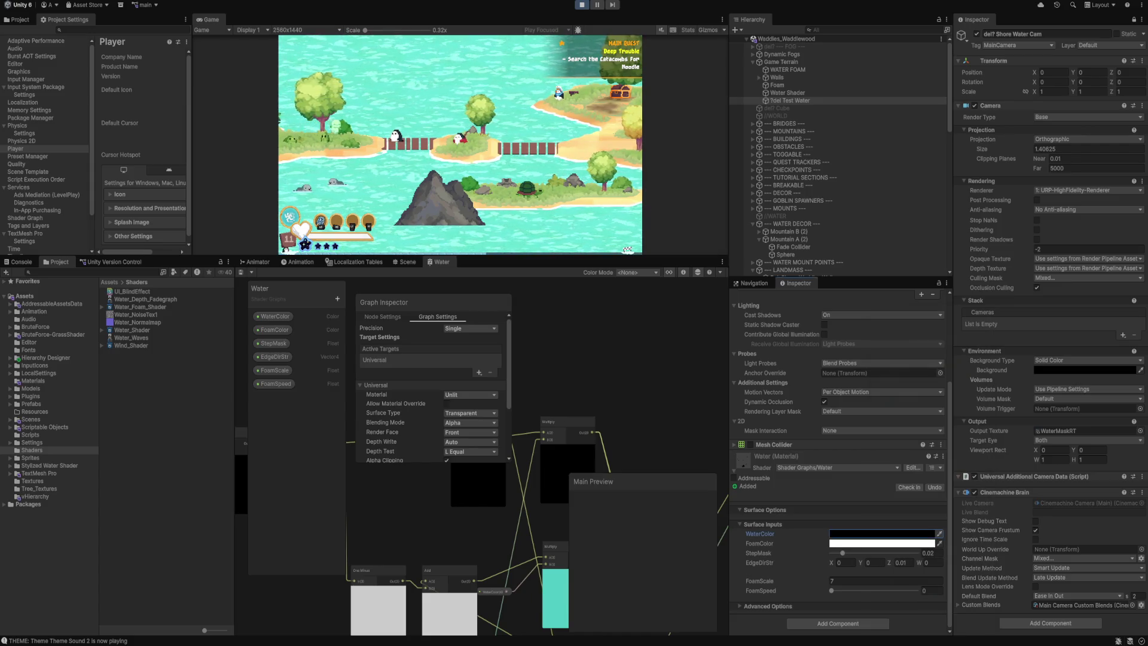
{"action": "left_click", "coordinate": [882, 533]}
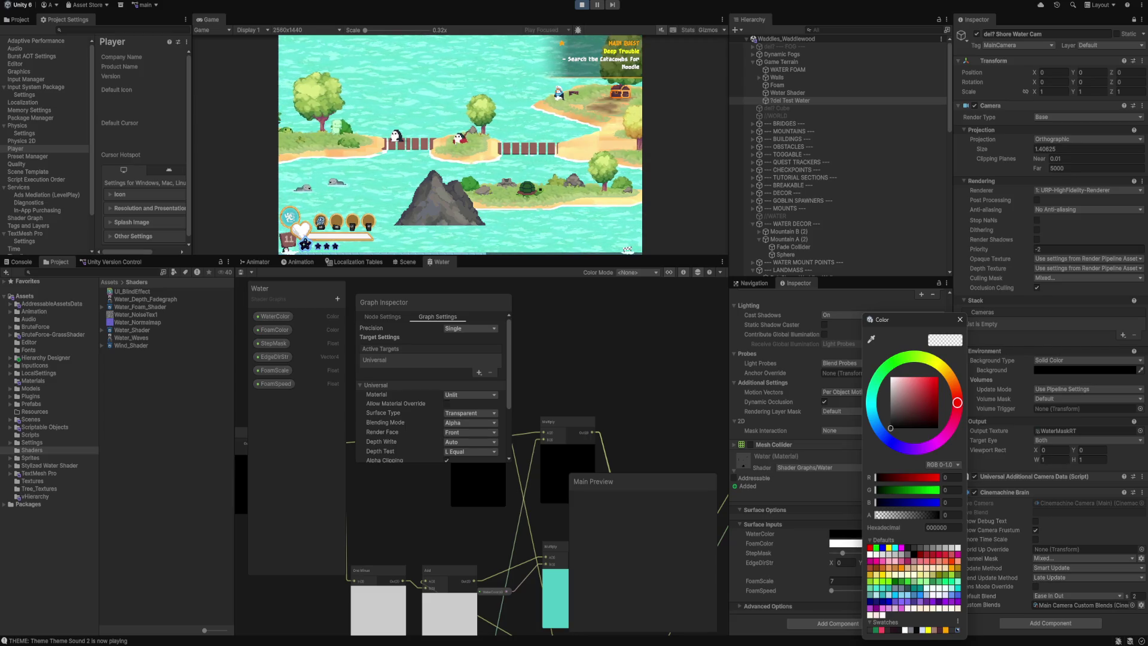
{"action": "left_click_drag", "start_coordinate": [890, 428], "coordinate": [892, 379]}
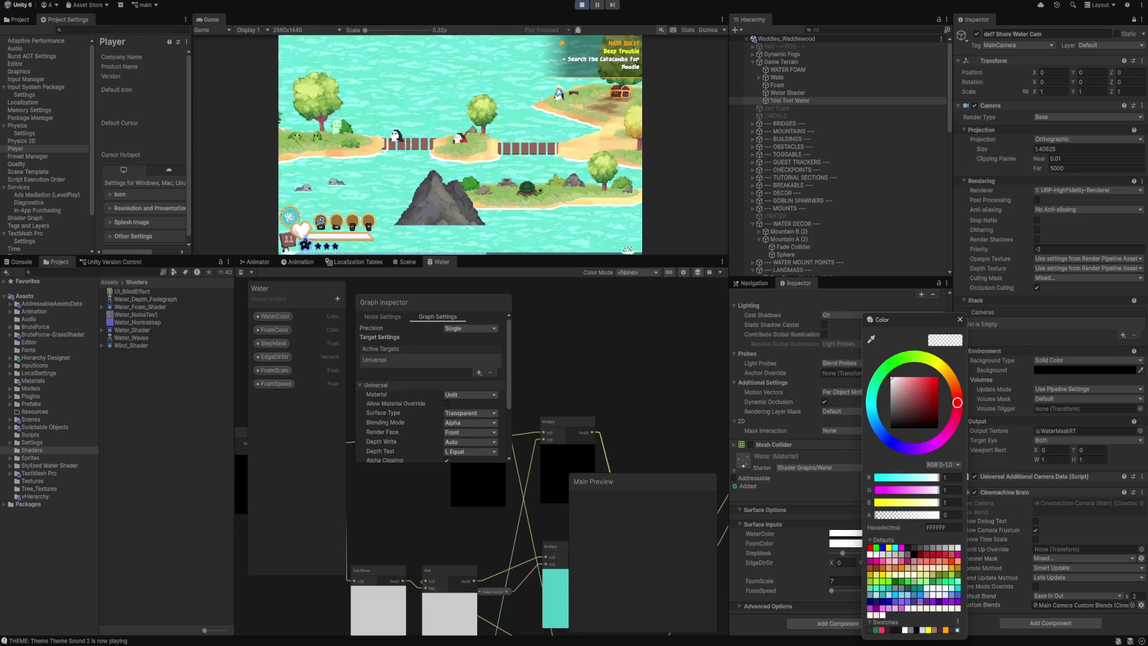
{"action": "left_click", "coordinate": [960, 319]}
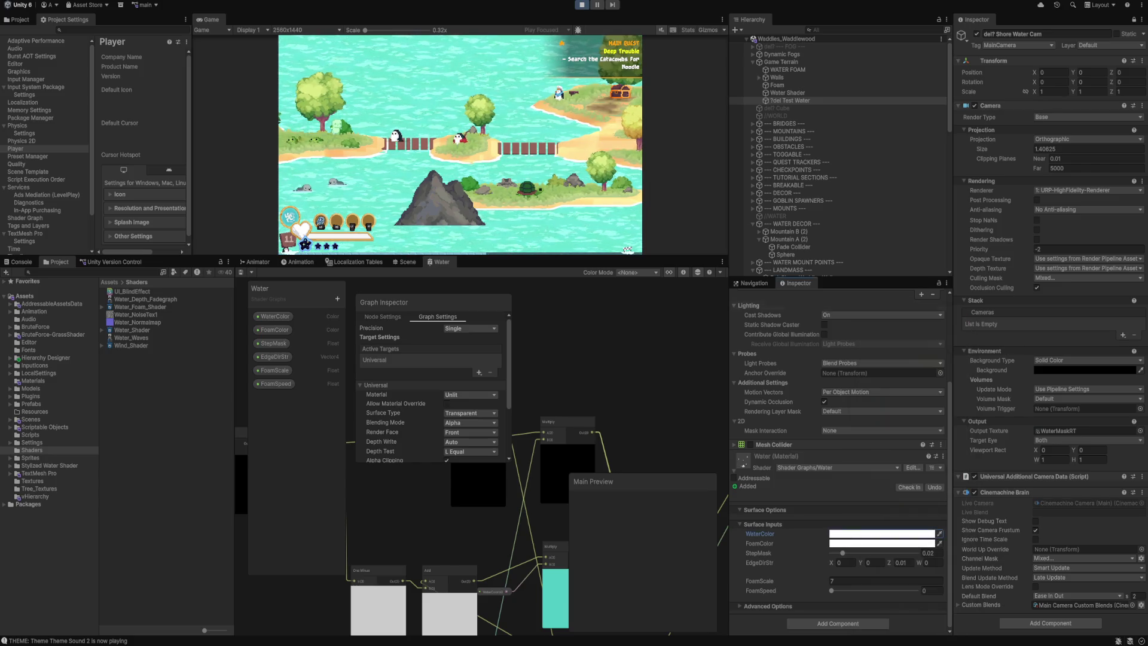
Set EdgeDirStr Z to 0.01 and lower StepMask slightly.
{"action": "left_click", "coordinate": [900, 563]}
{"action": "type", "text": "0.81"}
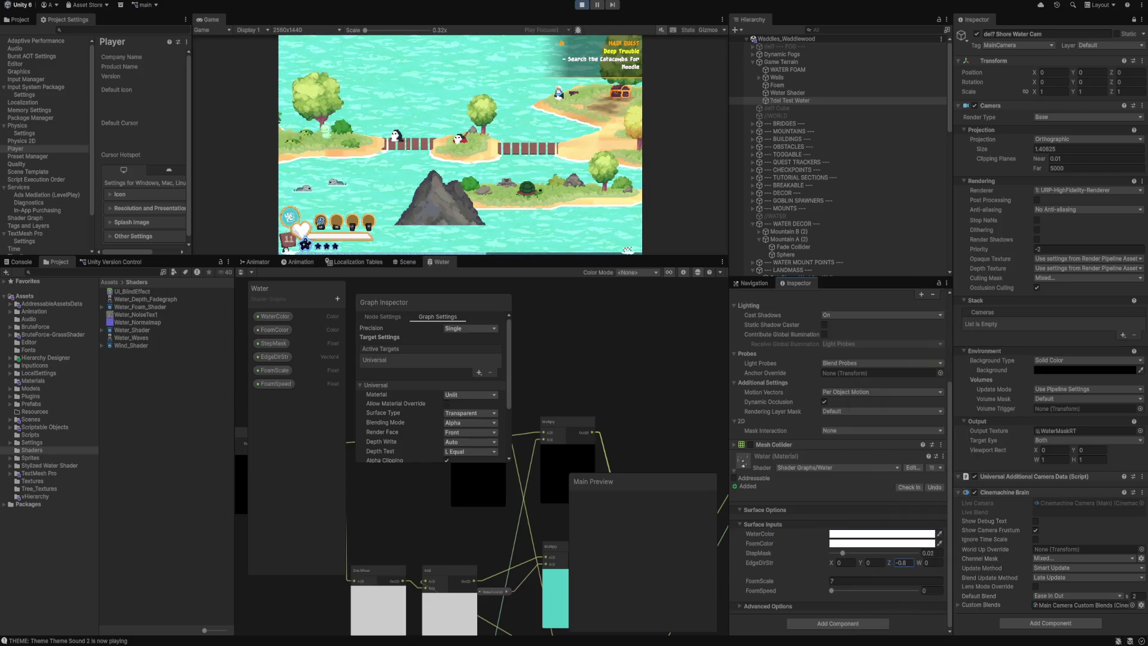
{"action": "left_click_drag", "start_coordinate": [889, 563], "coordinate": [909, 562]}
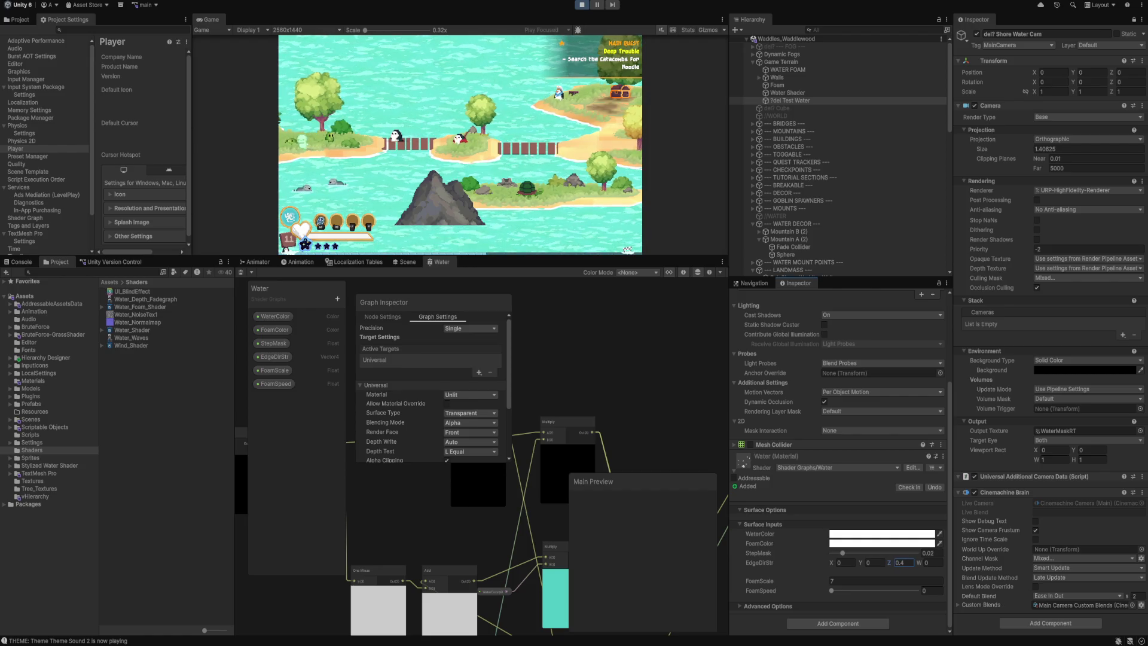
{"action": "type", "text": "0.01"}
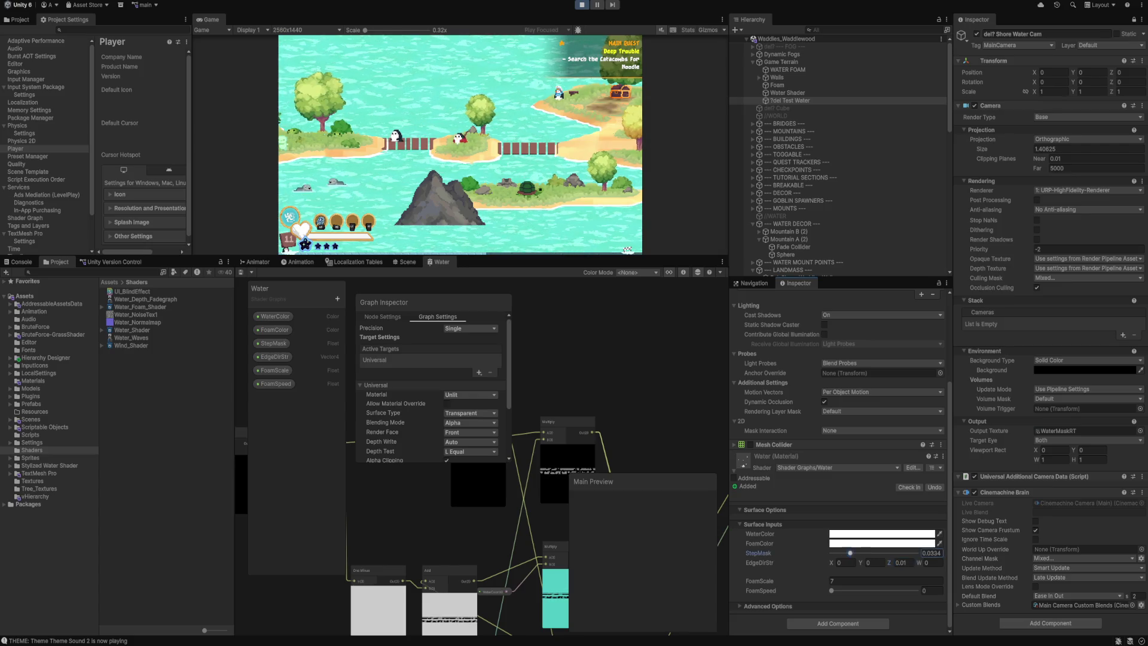
{"action": "left_click_drag", "start_coordinate": [842, 553], "coordinate": [841, 553]}
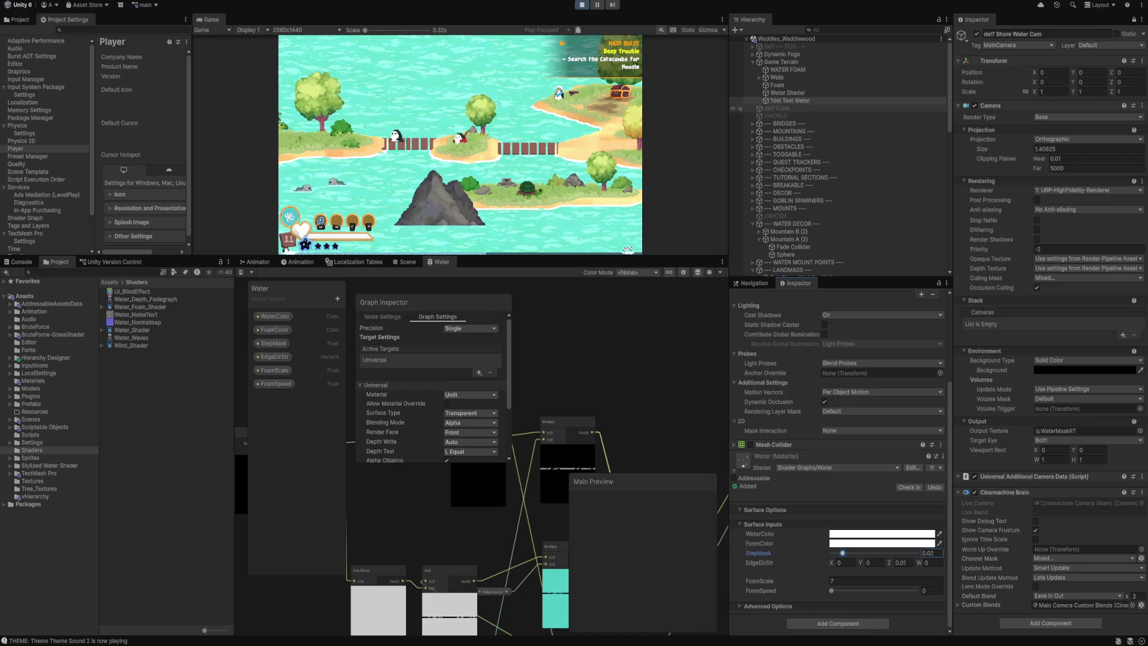
Disable the Water Shader and WATER FOAM objects, leaving Foam enabled.
{"action": "left_click", "coordinate": [789, 99]}
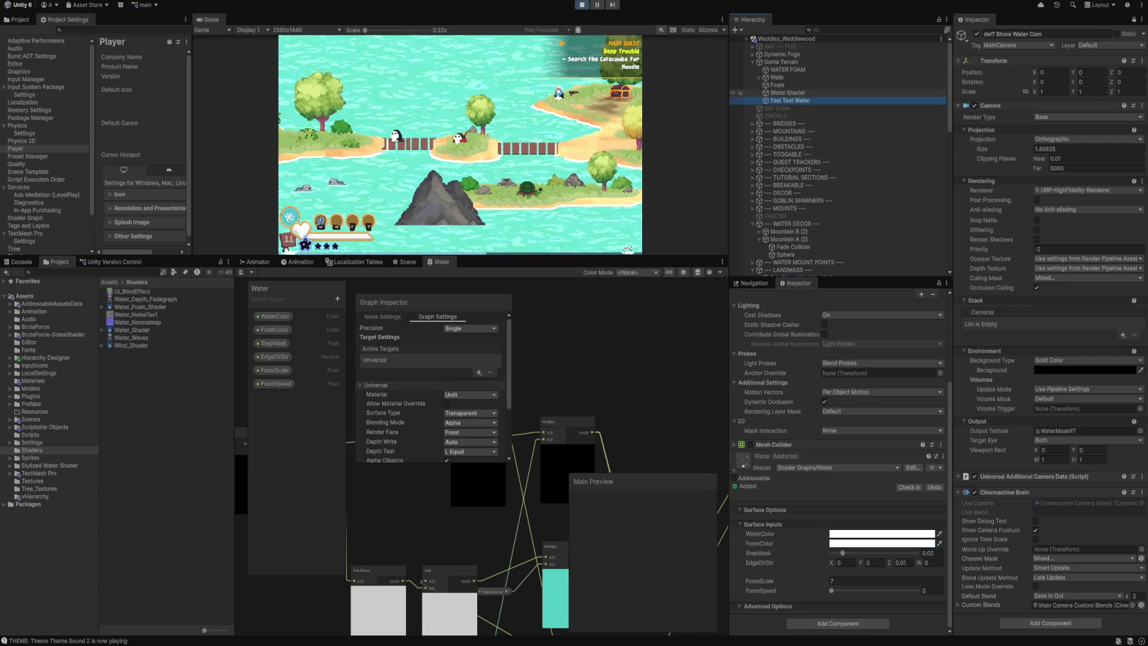
{"action": "left_click", "coordinate": [787, 93]}
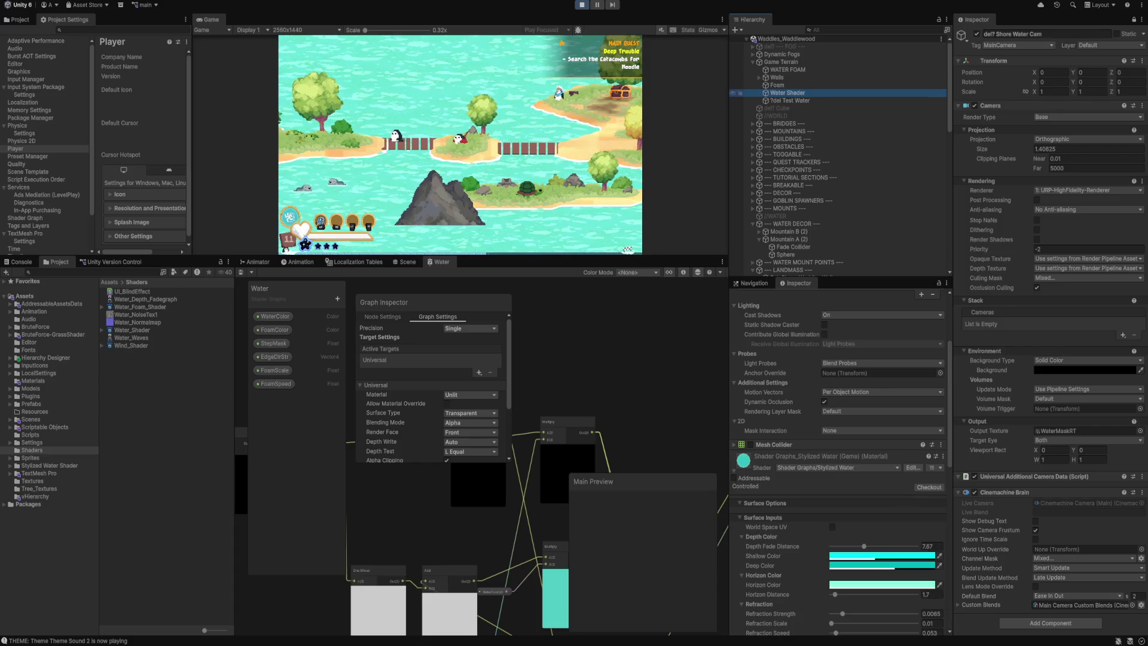
{"action": "left_click", "coordinate": [752, 297]}
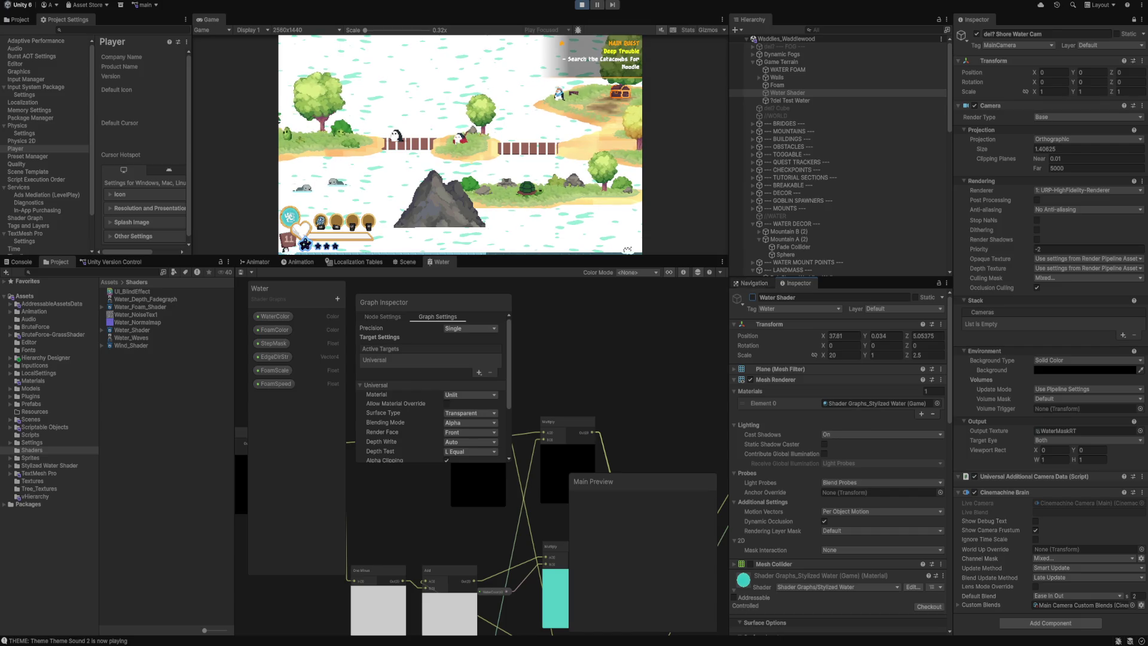
{"action": "left_click", "coordinate": [735, 85]}
{"action": "left_click", "coordinate": [752, 297]}
{"action": "left_click", "coordinate": [752, 298]}
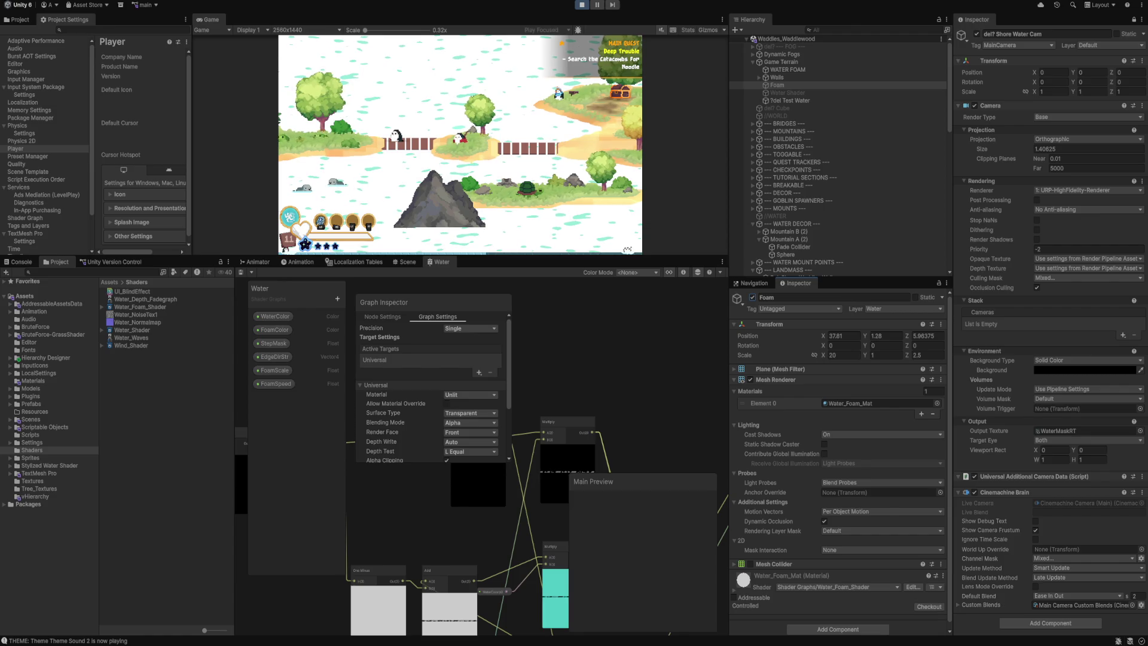
{"action": "left_click", "coordinate": [783, 69]}
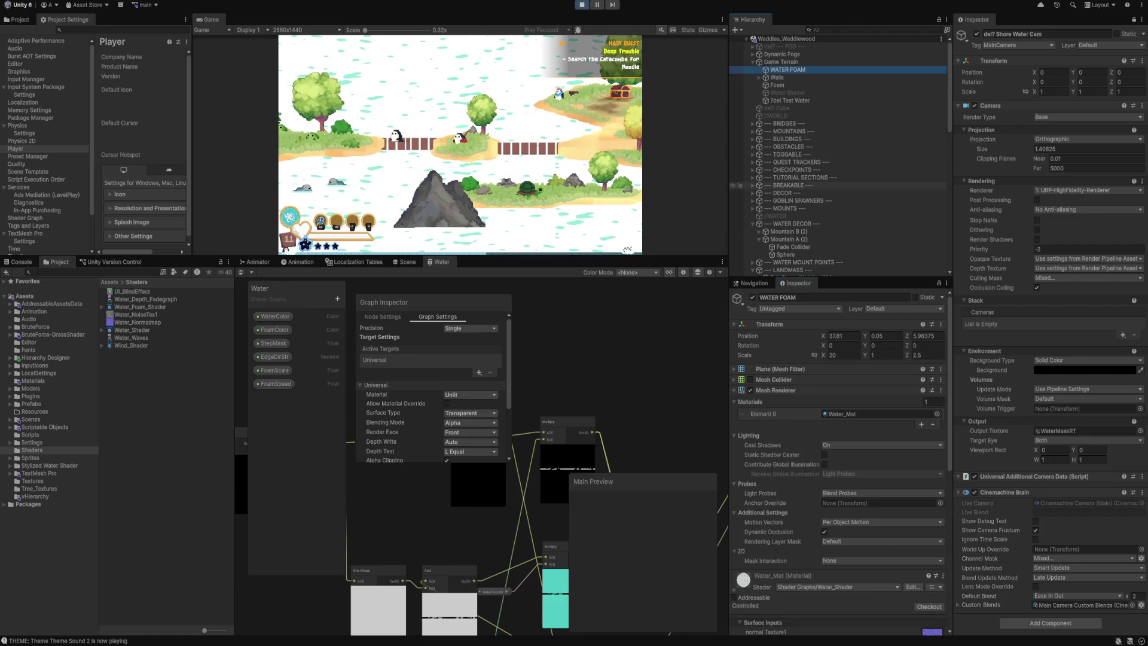
{"action": "left_click", "coordinate": [752, 297]}
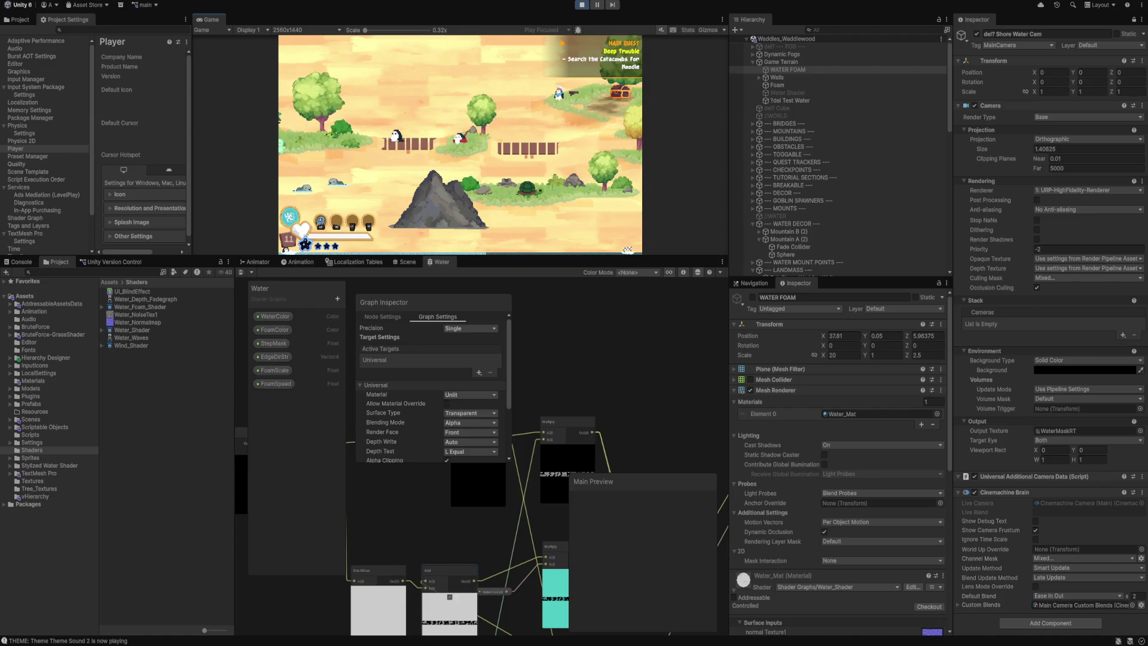
Re-enable the Water Shader object so teal water renders, and maximize the shader graph.
{"action": "mouse_move", "coordinate": [470, 644]}
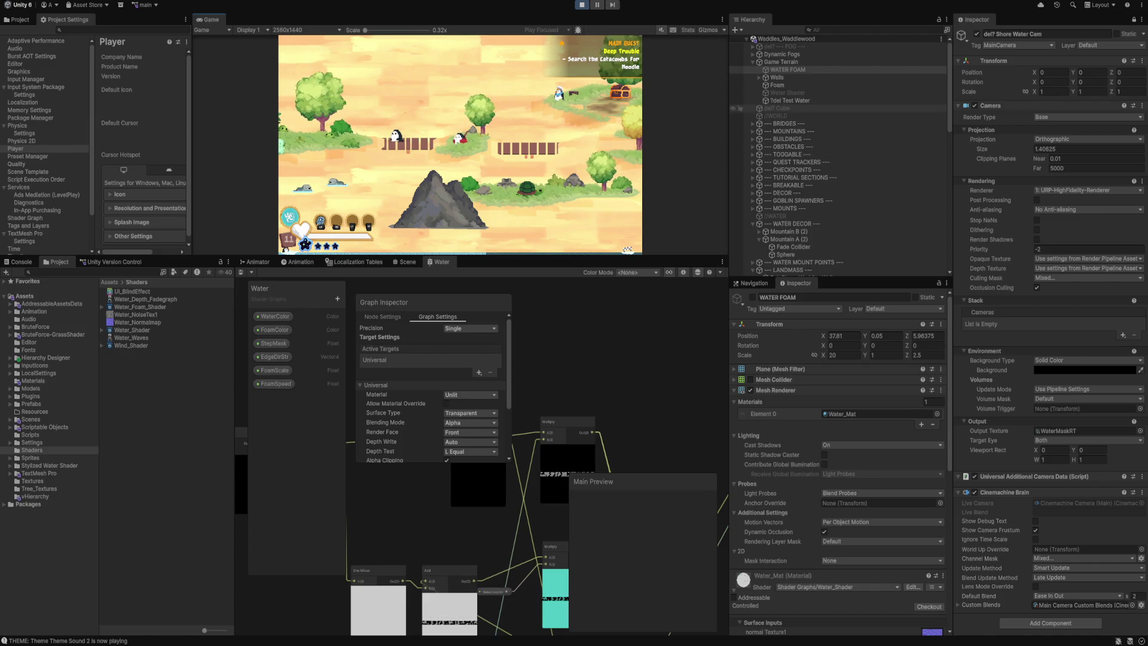
{"action": "scroll", "coordinate": [521, 415], "scroll_direction": "down", "scroll_amount": 5}
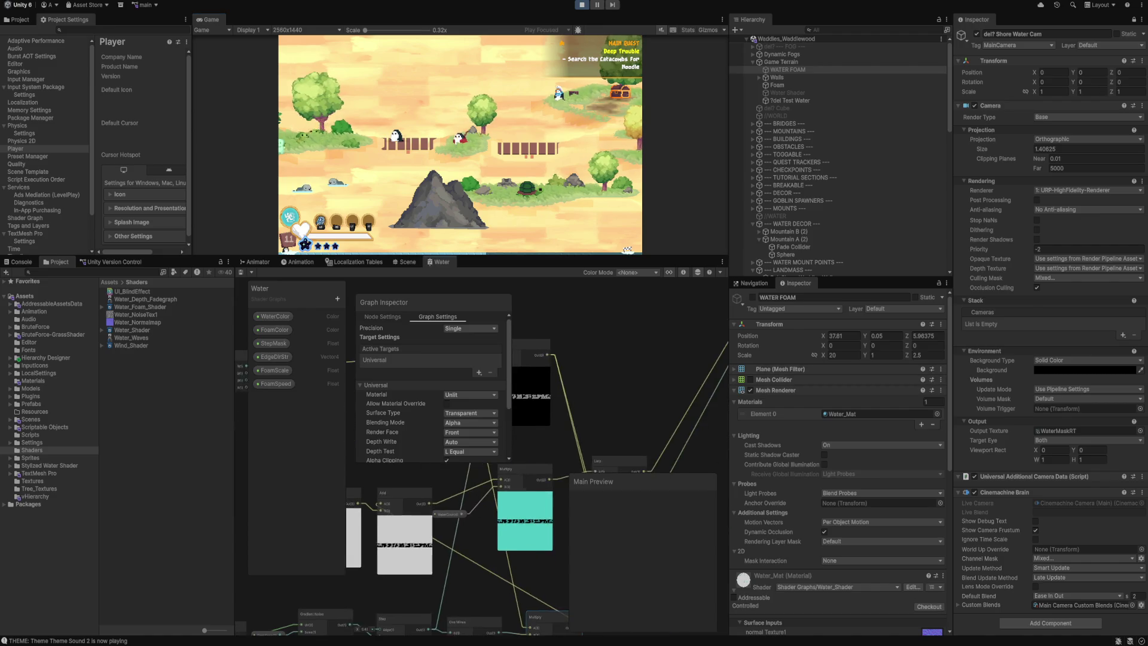
{"action": "scroll", "coordinate": [532, 412], "scroll_direction": "down", "scroll_amount": 5}
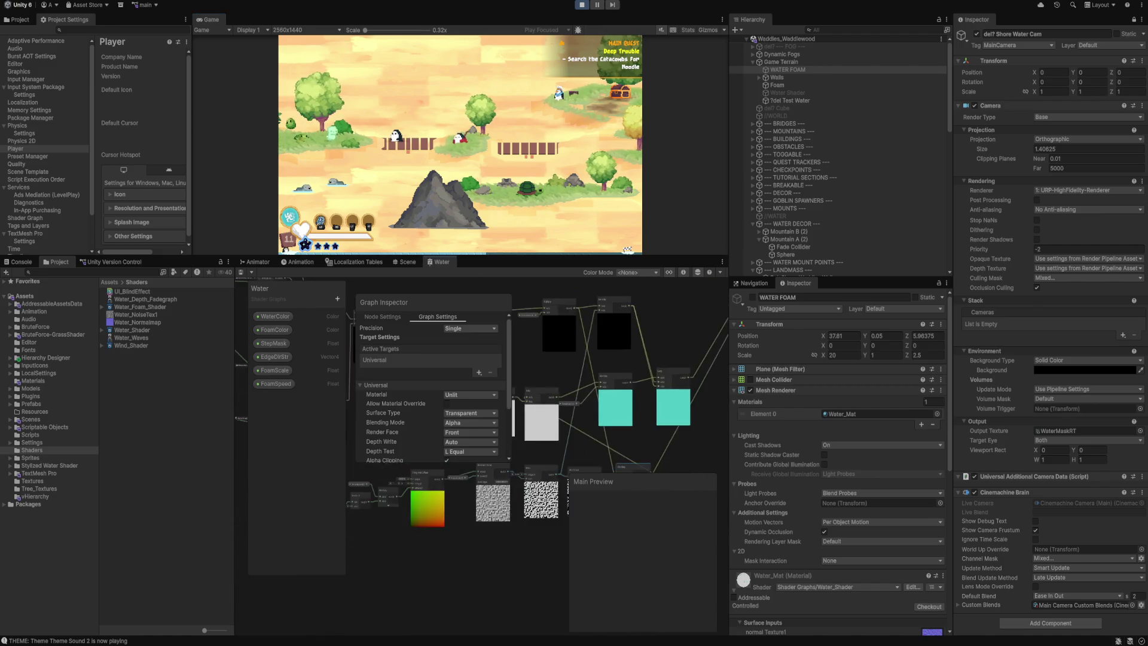
{"action": "left_click_drag", "start_coordinate": [532, 413], "coordinate": [580, 436]}
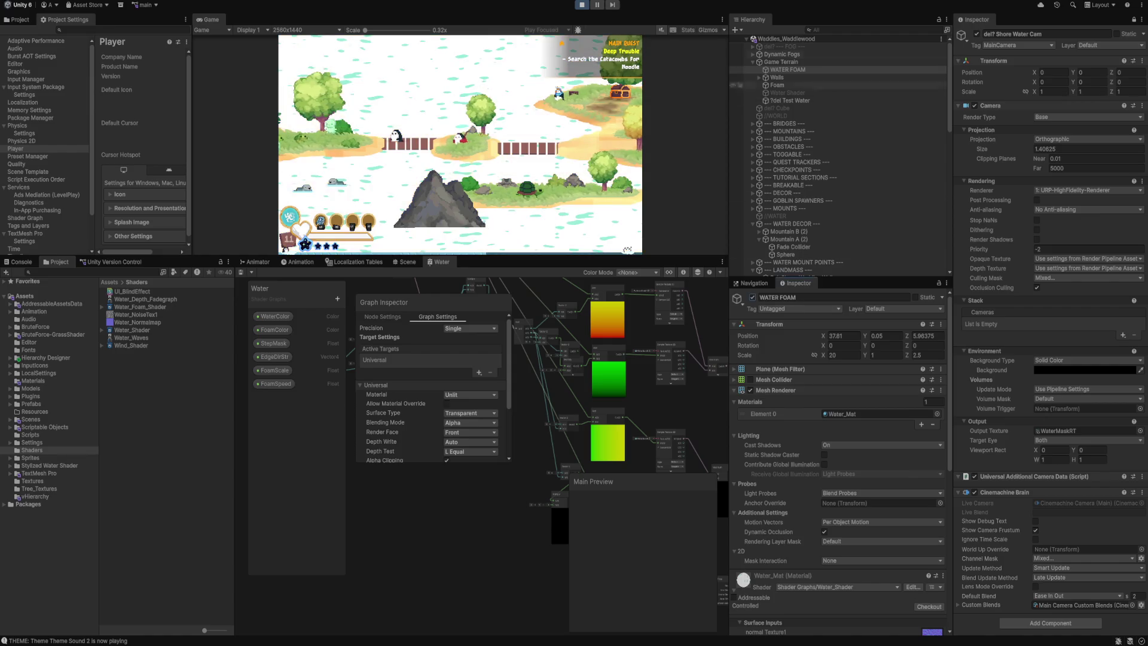
{"action": "left_click", "coordinate": [787, 93]}
{"action": "left_click", "coordinate": [752, 297]}
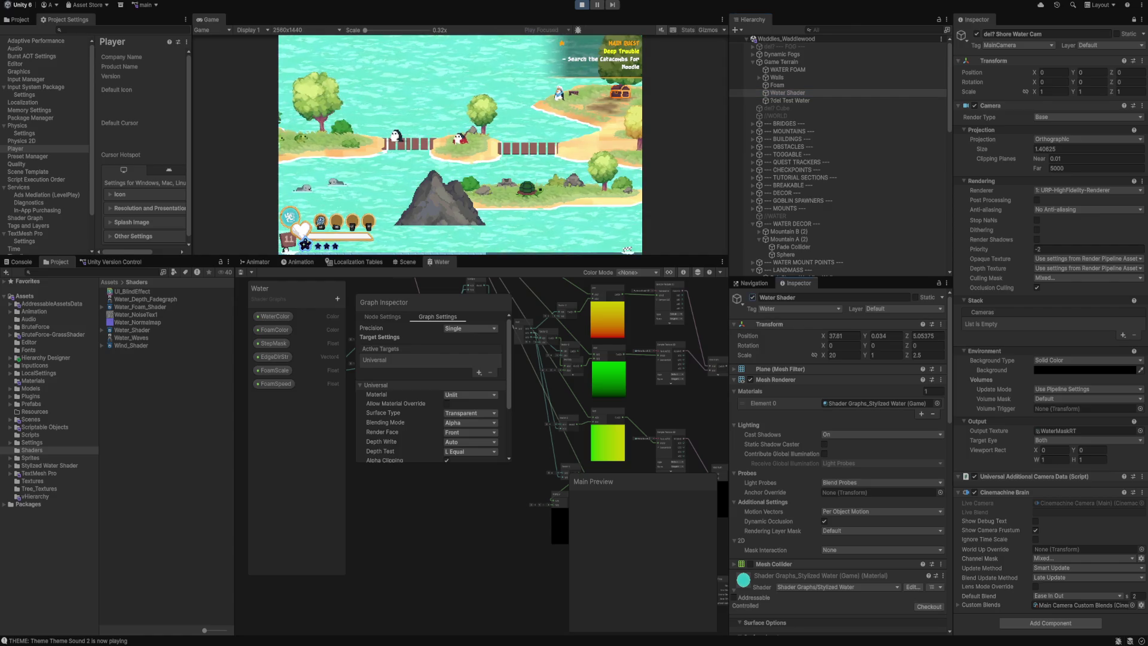
{"action": "key", "text": "shift+space"}
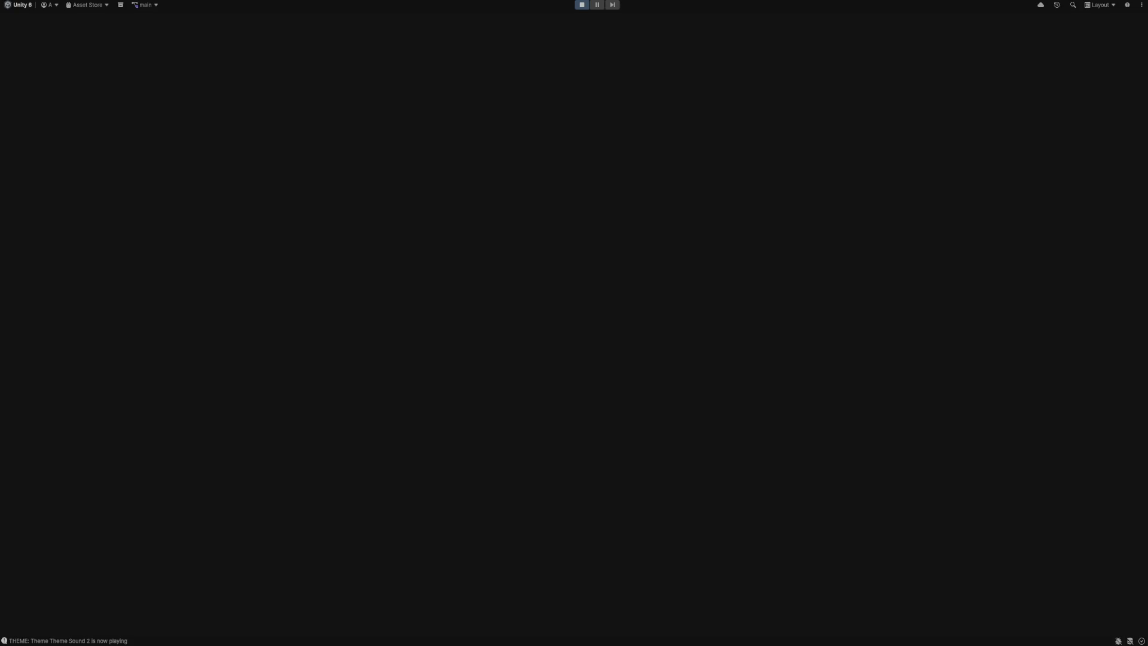
Switch the Surface Type to Opaque and back to Transparent.
{"action": "scroll", "coordinate": [361, 243], "scroll_direction": "up", "scroll_amount": 8}
{"action": "scroll", "coordinate": [197, 149], "scroll_direction": "down", "scroll_amount": 3}
{"action": "scroll", "coordinate": [197, 150], "scroll_direction": "up", "scroll_amount": 3}
{"action": "left_click", "coordinate": [235, 170]}
{"action": "left_click", "coordinate": [235, 182]}
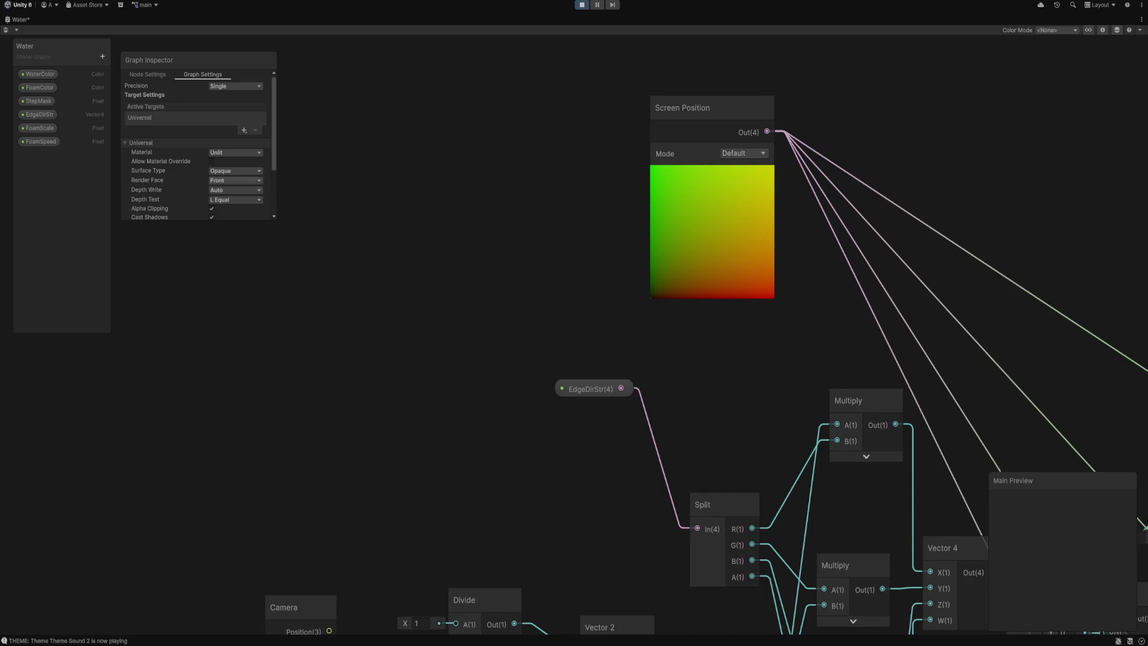
{"action": "left_click", "coordinate": [235, 170]}
{"action": "left_click", "coordinate": [239, 193]}
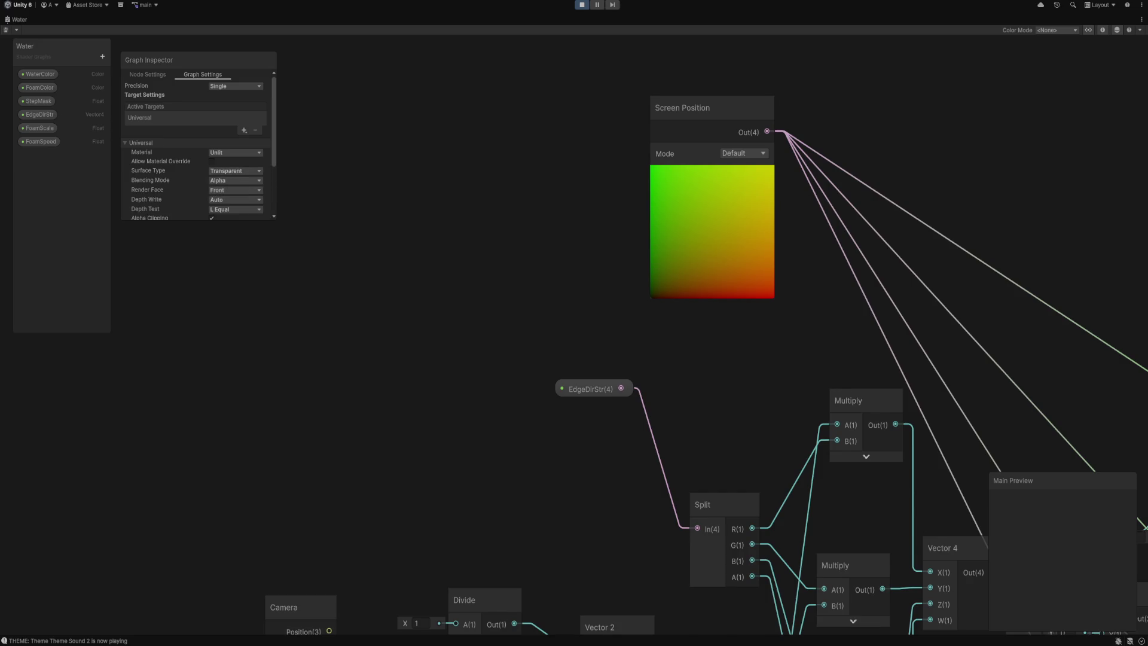
Inspect the upper Sample Texture 2D node and the WaterMaskR property node.
{"action": "scroll", "coordinate": [198, 150], "scroll_direction": "down", "scroll_amount": 3}
{"action": "scroll", "coordinate": [318, 230], "scroll_direction": "down", "scroll_amount": 3}
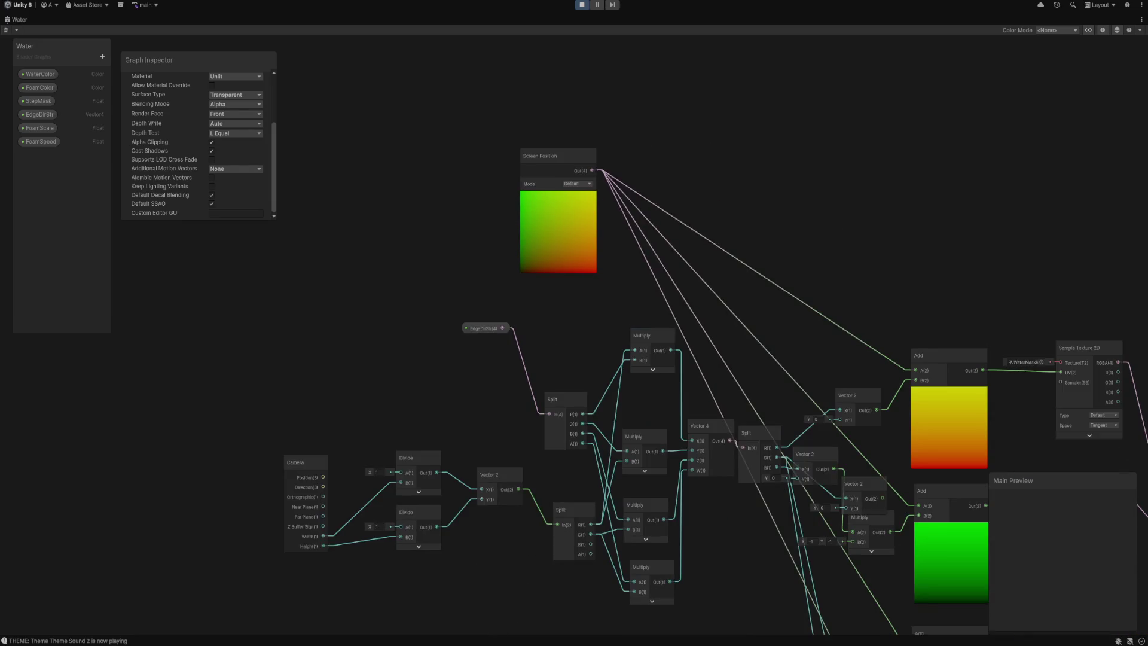
{"action": "scroll", "coordinate": [1017, 388], "scroll_direction": "up", "scroll_amount": 5}
{"action": "left_click", "coordinate": [538, 182]}
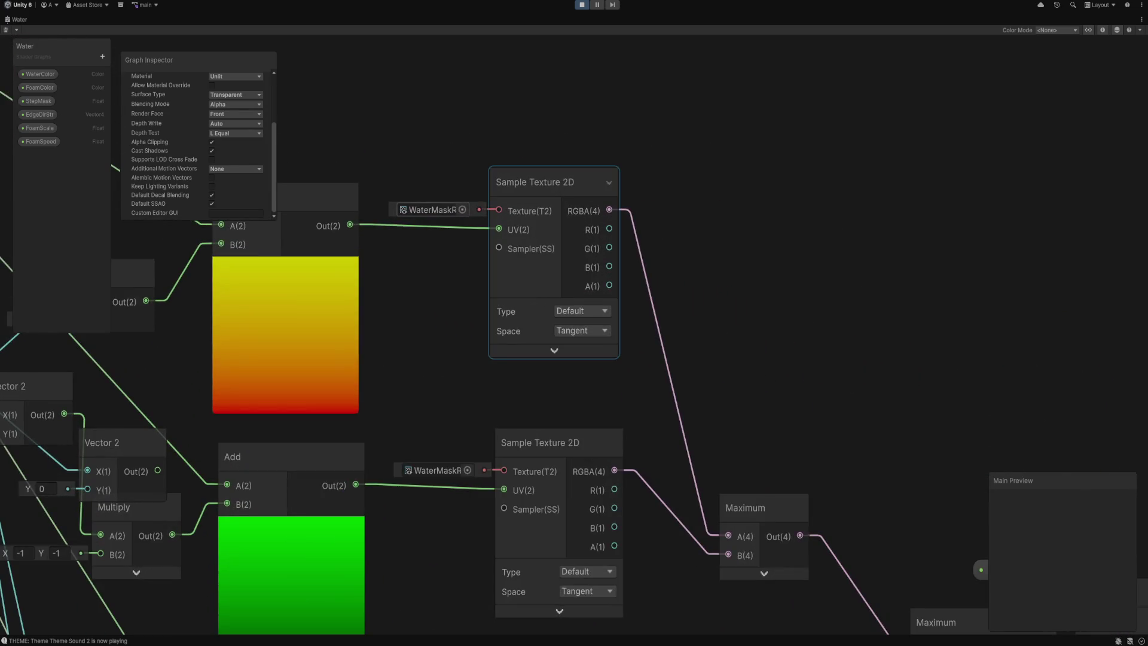
{"action": "left_click", "coordinate": [430, 209]}
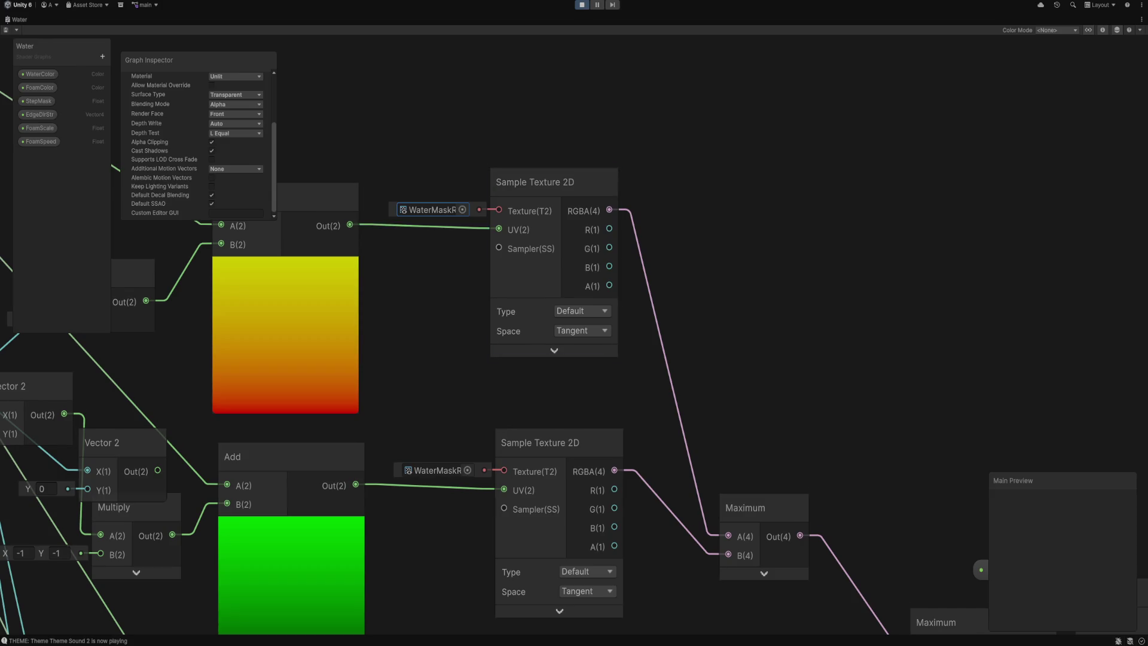
{"action": "scroll", "coordinate": [574, 335], "scroll_direction": "down", "scroll_amount": 2}
{"action": "scroll", "coordinate": [574, 335], "scroll_direction": "up", "scroll_amount": 1}
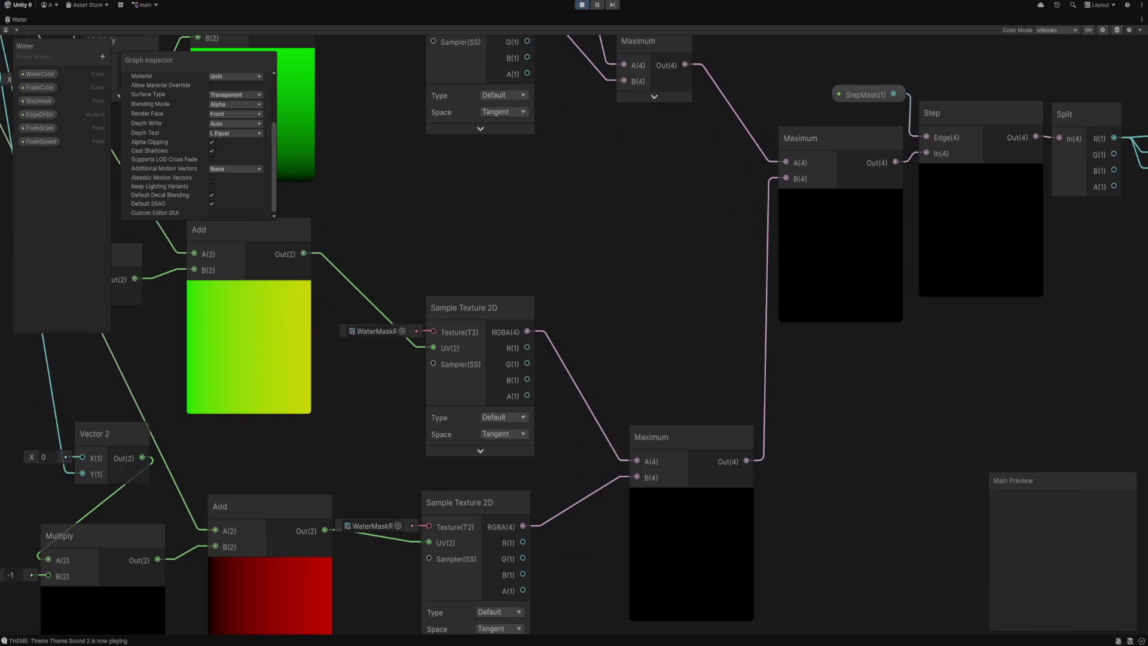
{"action": "scroll", "coordinate": [574, 335], "scroll_direction": "up", "scroll_amount": 3}
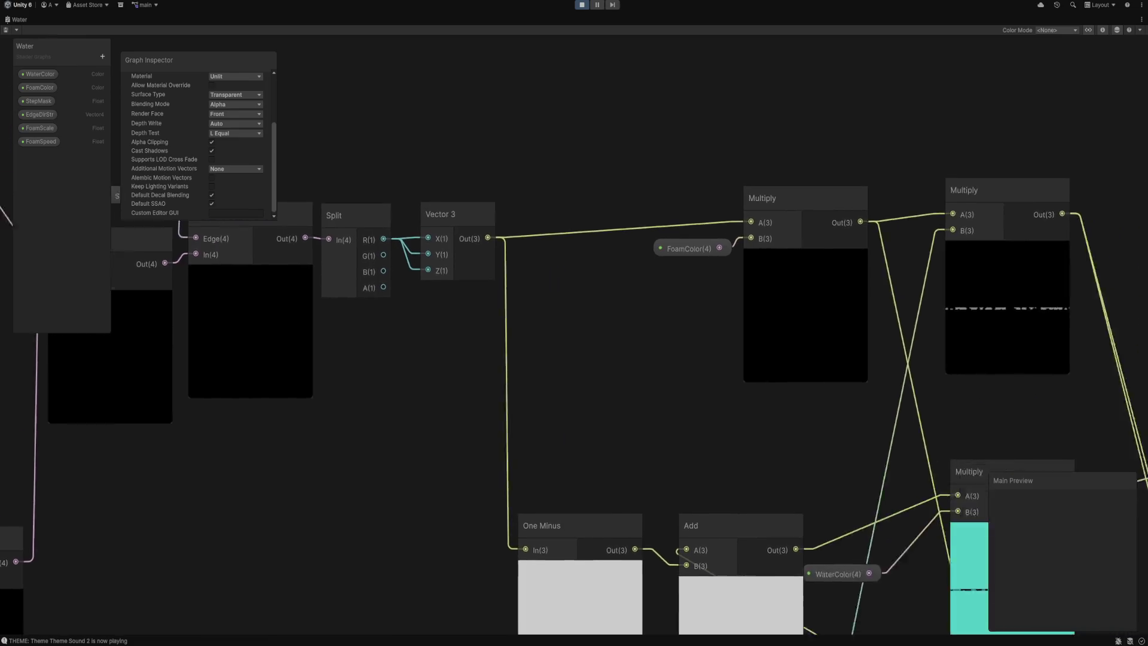
{"action": "scroll", "coordinate": [574, 335], "scroll_direction": "down", "scroll_amount": 3}
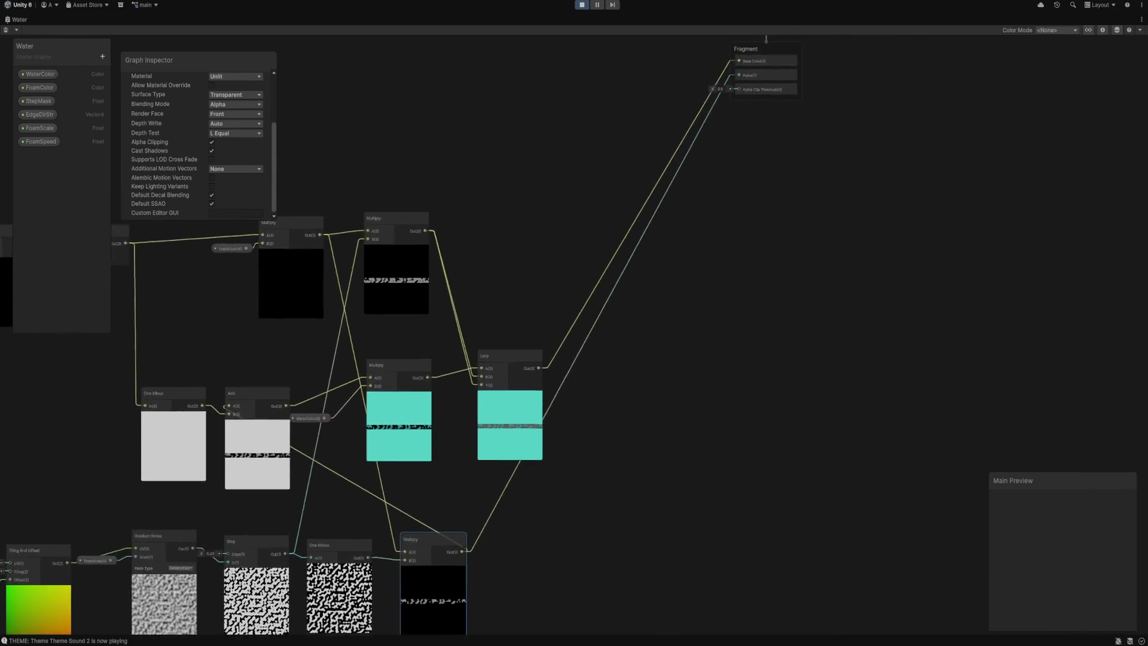
{"action": "scroll", "coordinate": [359, 574], "scroll_direction": "up", "scroll_amount": 5}
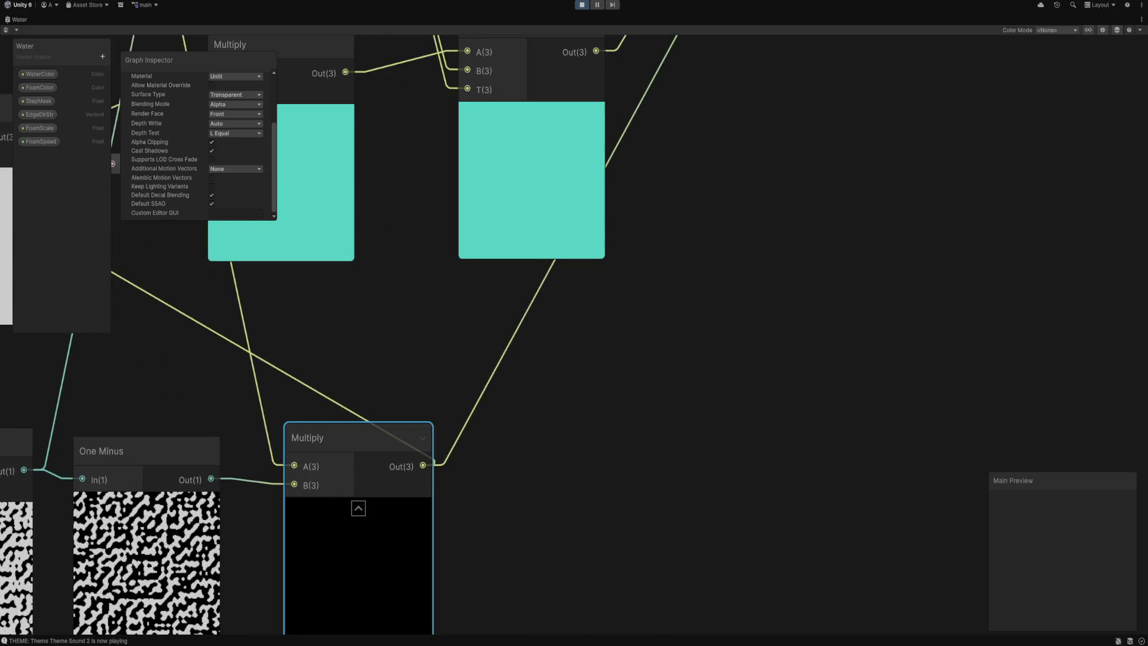
{"action": "scroll", "coordinate": [359, 323], "scroll_direction": "down", "scroll_amount": 4}
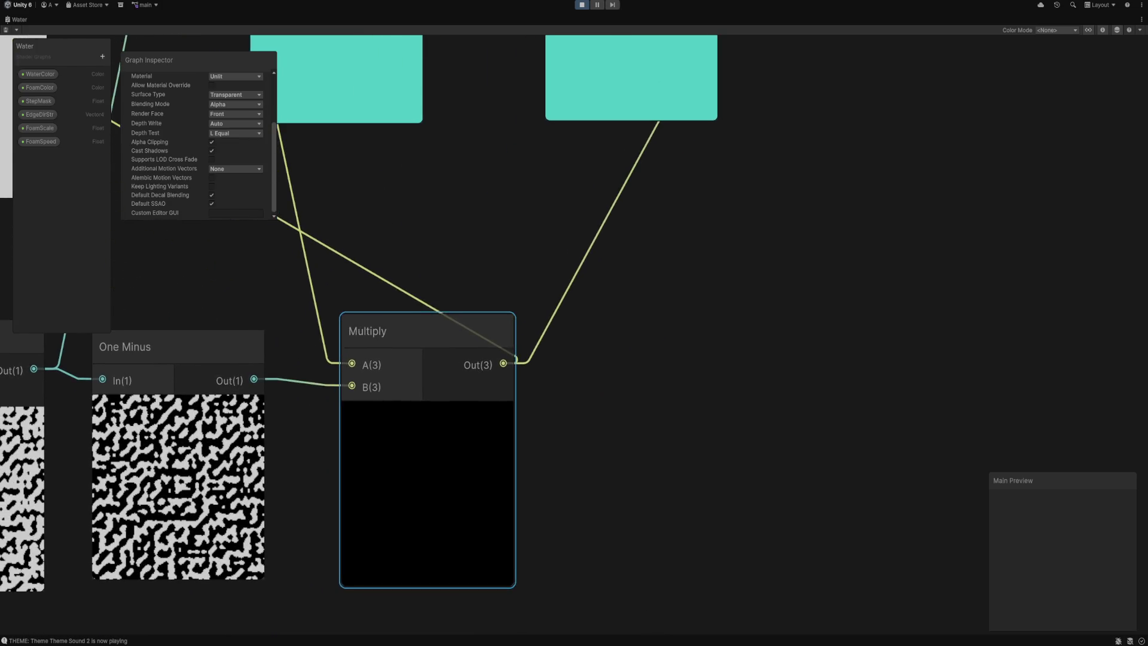
Bring the Vertex and Fragment blocks into view and reposition the Alpha block.
{"action": "left_click_drag", "start_coordinate": [658, 239], "coordinate": [556, 402]}
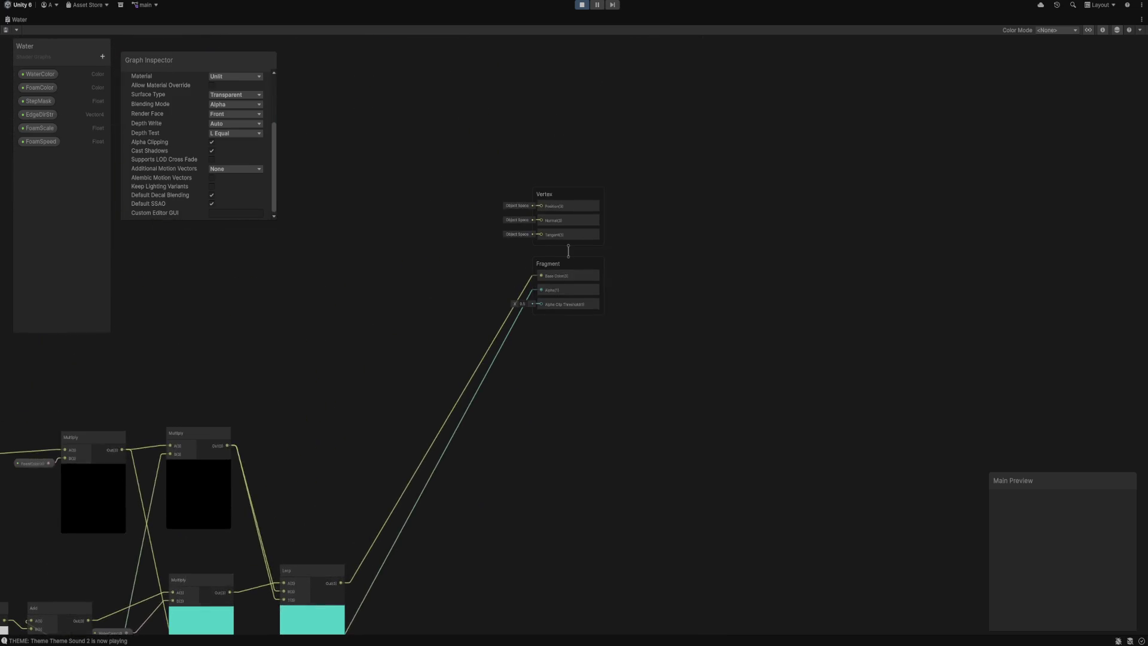
{"action": "scroll", "coordinate": [560, 284], "scroll_direction": "up", "scroll_amount": 4}
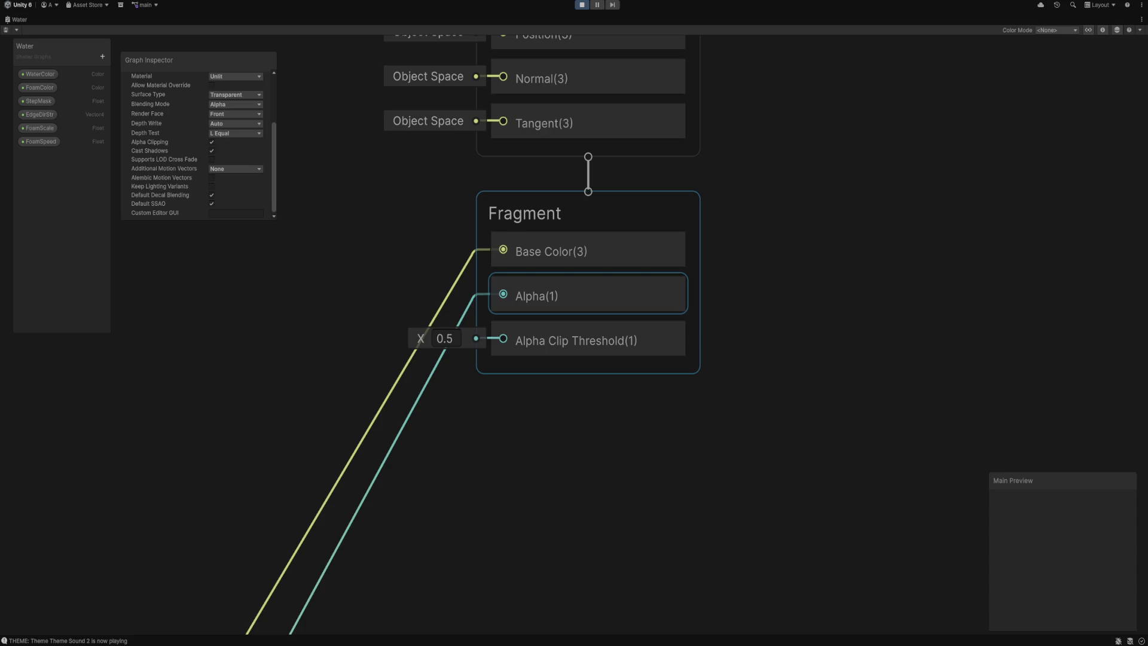
{"action": "scroll", "coordinate": [512, 291], "scroll_direction": "down", "scroll_amount": 2}
{"action": "left_click_drag", "start_coordinate": [539, 295], "coordinate": [539, 306]}
{"action": "scroll", "coordinate": [538, 269], "scroll_direction": "down", "scroll_amount": 8}
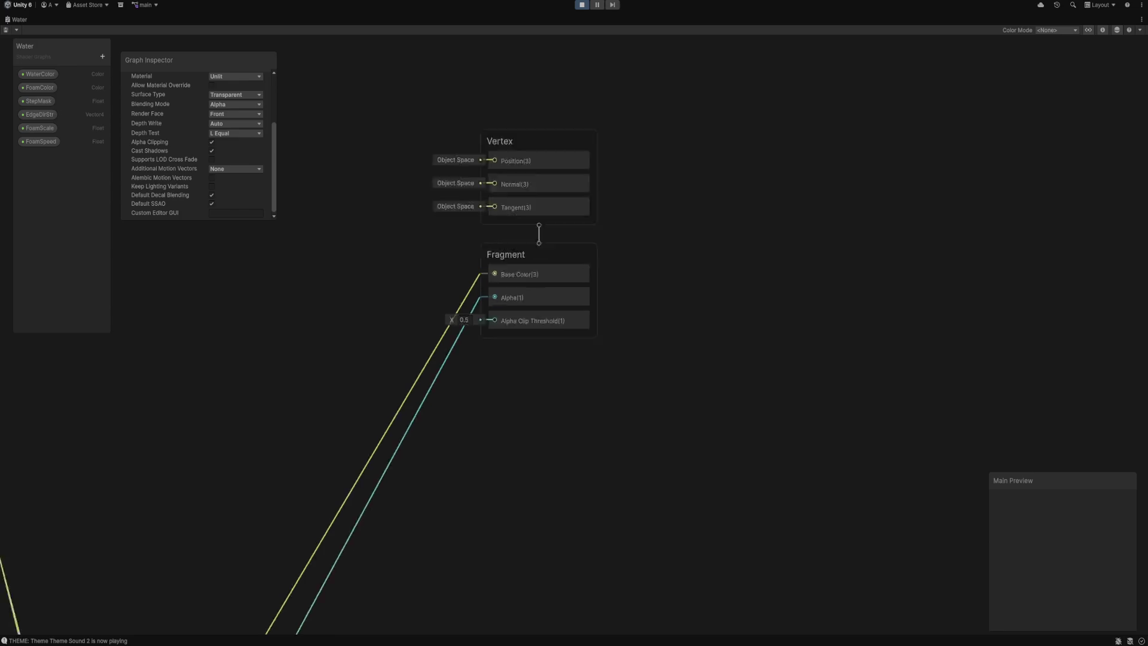
Survey the noise, Step, Lerp and Multiply nodes, then restore the full editor layout.
{"action": "left_click_drag", "start_coordinate": [552, 263], "coordinate": [905, 149]}
{"action": "scroll", "coordinate": [418, 491], "scroll_direction": "up", "scroll_amount": 3}
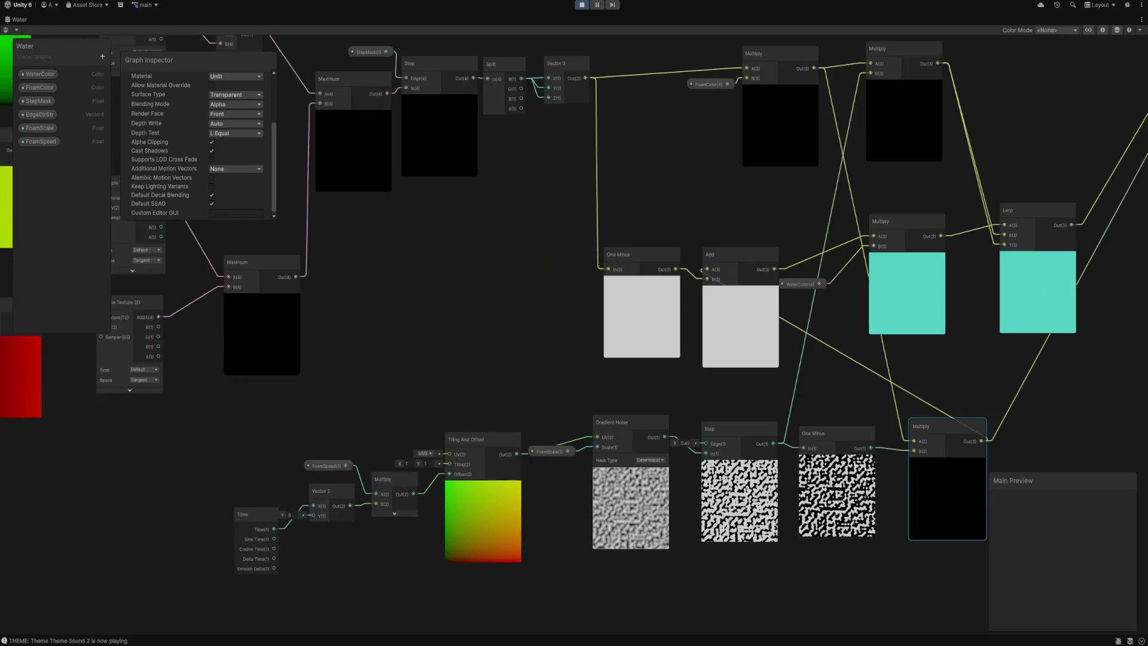
{"action": "left_click_drag", "start_coordinate": [395, 494], "coordinate": [537, 519]}
{"action": "mouse_move", "coordinate": [358, 299]}
{"action": "left_mouse_down"}
{"action": "mouse_move", "coordinate": [473, 404]}
{"action": "mouse_move", "coordinate": [774, 450]}
{"action": "mouse_move", "coordinate": [965, 609]}
{"action": "mouse_move", "coordinate": [1072, 624]}
{"action": "left_mouse_up"}
{"action": "mouse_move", "coordinate": [778, 418]}
{"action": "left_mouse_down"}
{"action": "mouse_move", "coordinate": [451, 406]}
{"action": "mouse_move", "coordinate": [473, 414]}
{"action": "left_mouse_up"}
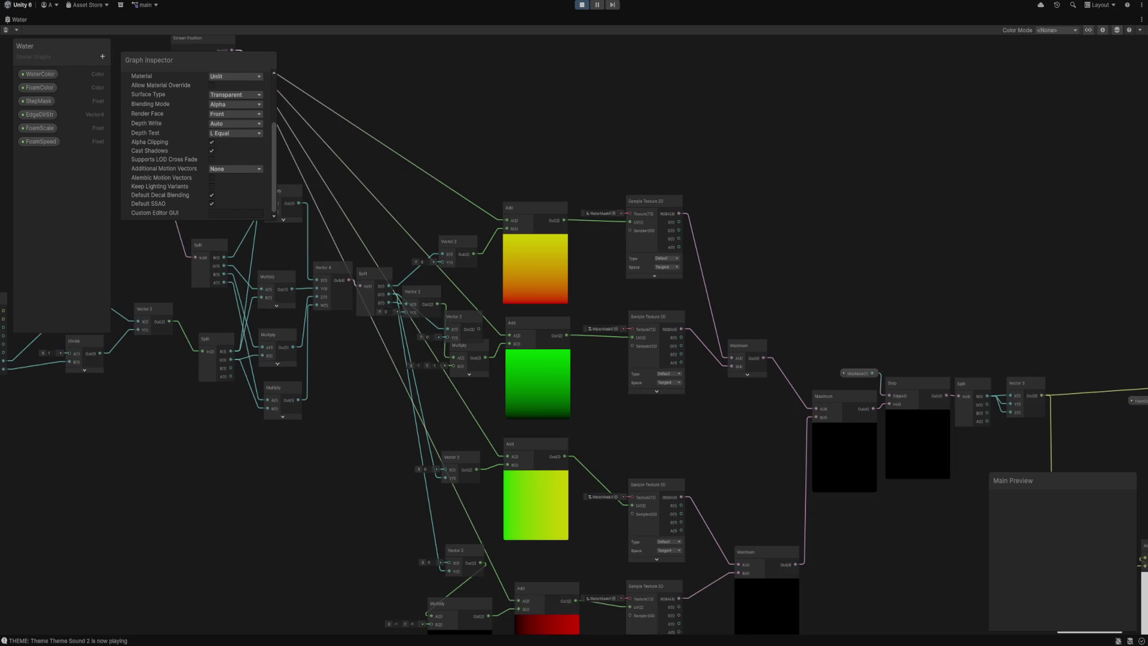
{"action": "left_click_drag", "start_coordinate": [538, 359], "coordinate": [489, 218]}
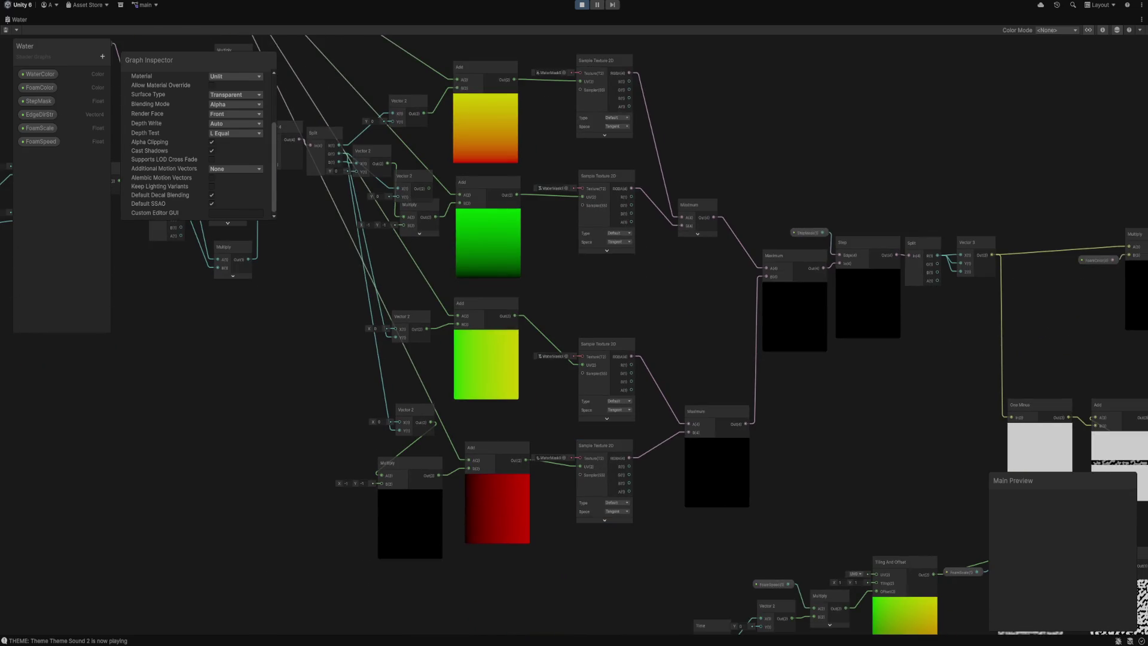
{"action": "left_click_drag", "start_coordinate": [837, 479], "coordinate": [563, 258]}
{"action": "scroll", "coordinate": [553, 395], "scroll_direction": "up", "scroll_amount": 3}
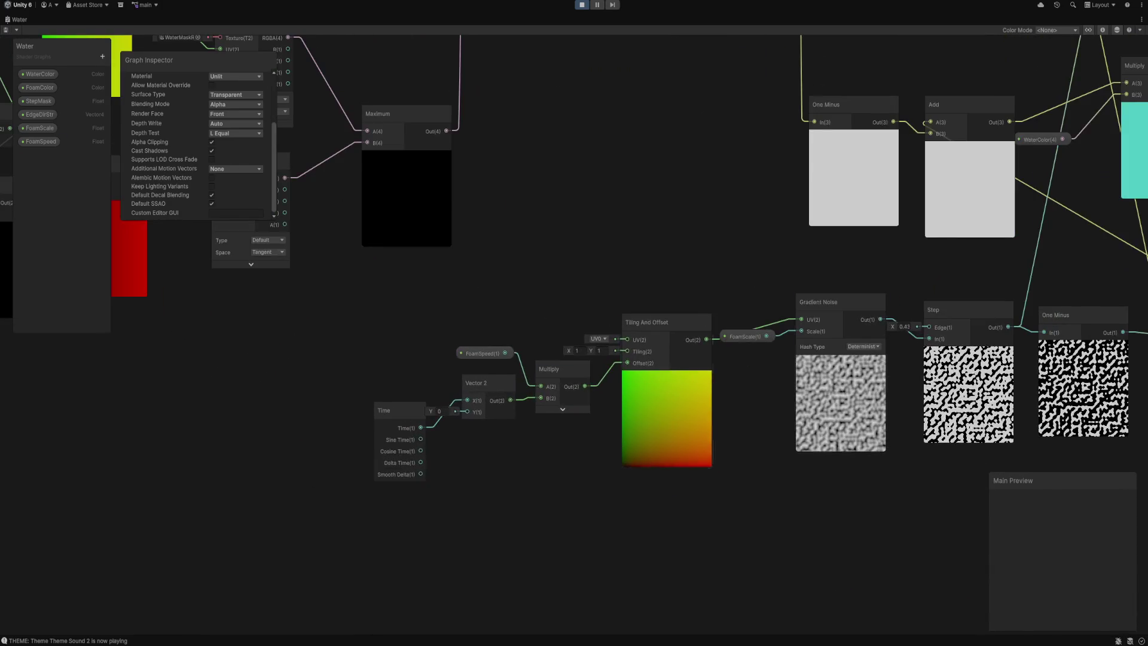
{"action": "left_click_drag", "start_coordinate": [897, 389], "coordinate": [502, 424]}
{"action": "scroll", "coordinate": [526, 490], "scroll_direction": "down", "scroll_amount": 1}
{"action": "mouse_move", "coordinate": [574, 323]}
{"action": "left_mouse_down"}
{"action": "mouse_move", "coordinate": [323, 442]}
{"action": "mouse_move", "coordinate": [329, 579]}
{"action": "left_mouse_up"}
{"action": "left_click_drag", "start_coordinate": [326, 433], "coordinate": [451, 598]}
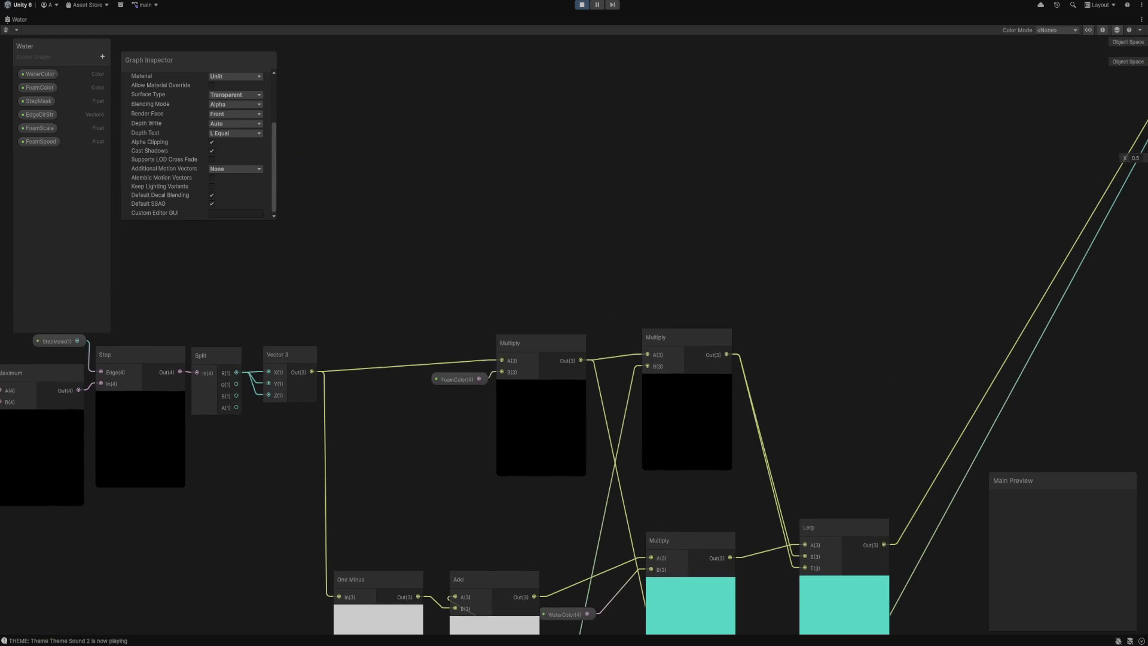
{"action": "scroll", "coordinate": [837, 492], "scroll_direction": "down", "scroll_amount": 2}
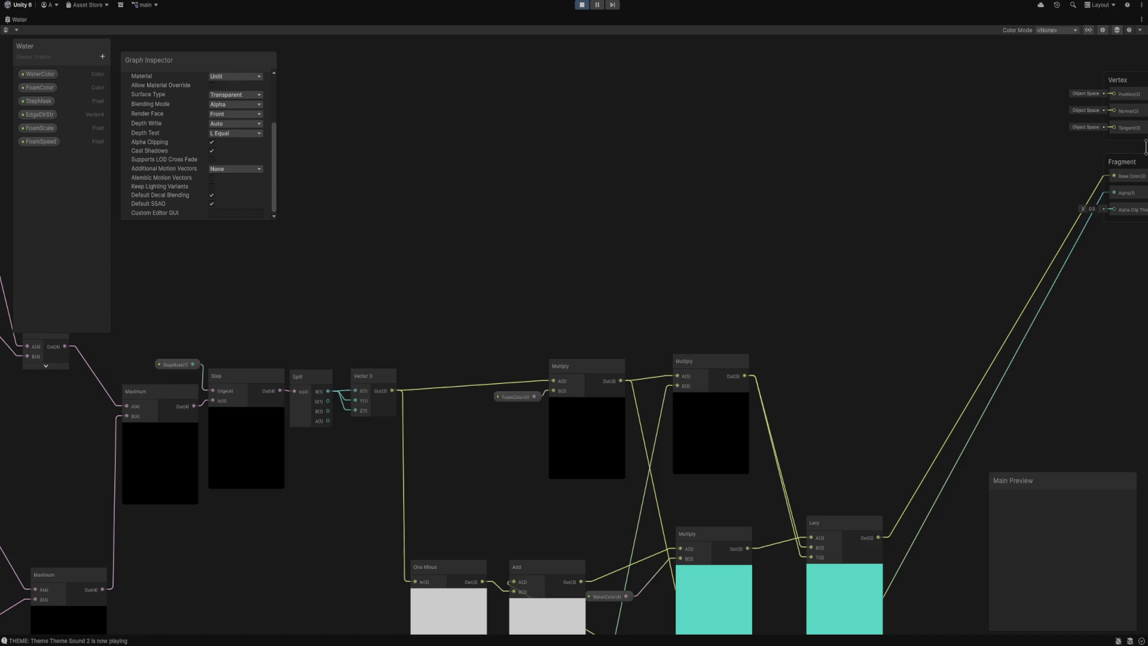
{"action": "key", "text": "shift+space"}
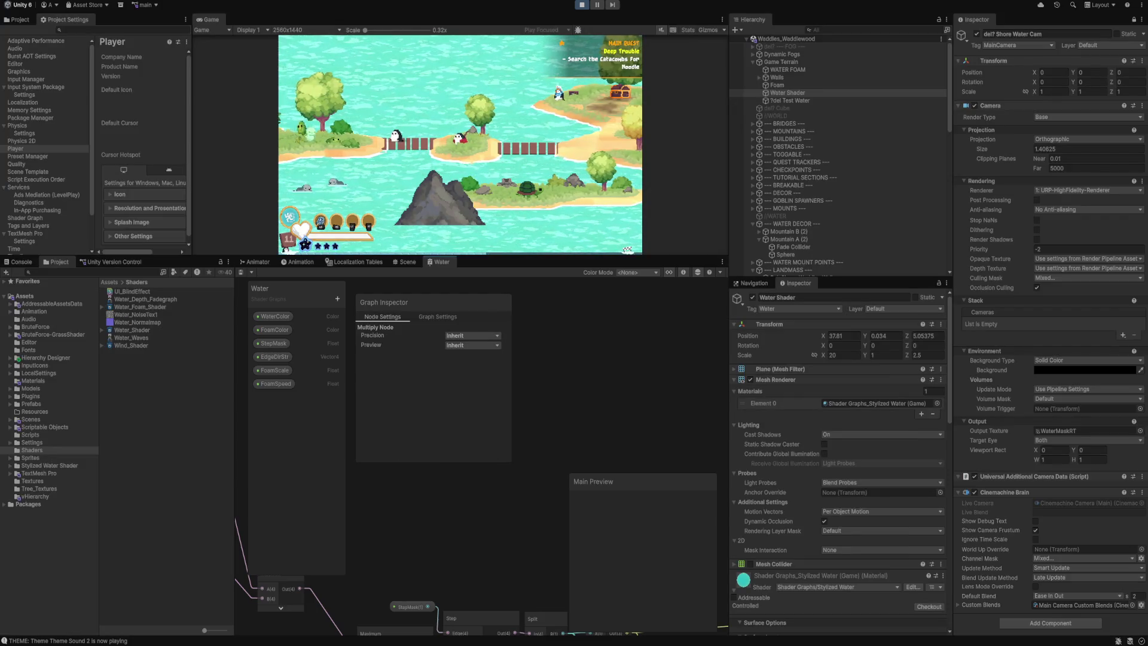
Select the WaterMaskRT render texture in the grass shader's RenderTextures folder.
{"action": "left_click", "coordinate": [53, 334]}
{"action": "double_click", "coordinate": [125, 338]}
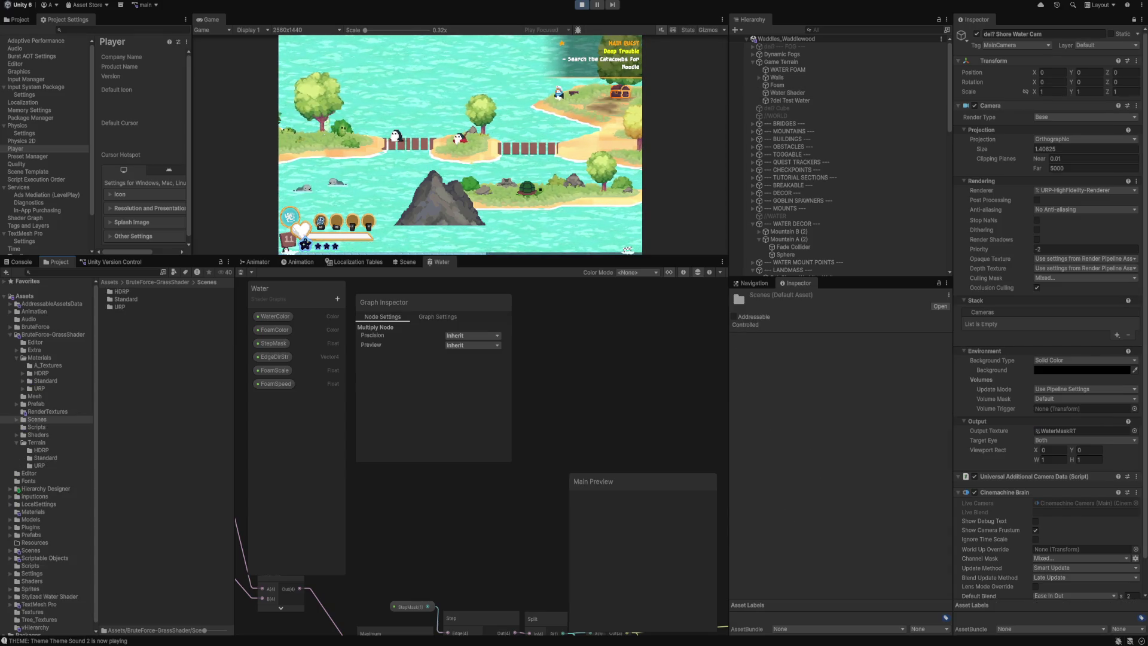
{"action": "left_click", "coordinate": [47, 411]}
{"action": "left_click", "coordinate": [132, 299]}
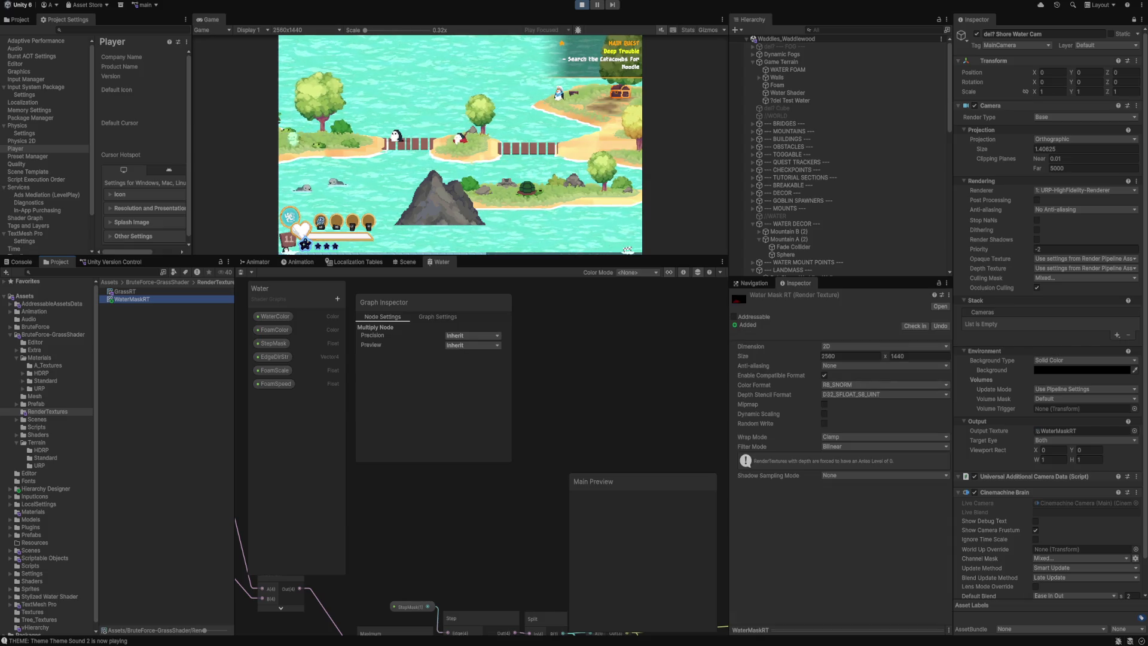
Resize WaterMaskRT to 1024 × 1024.
{"action": "left_click", "coordinate": [849, 355]}
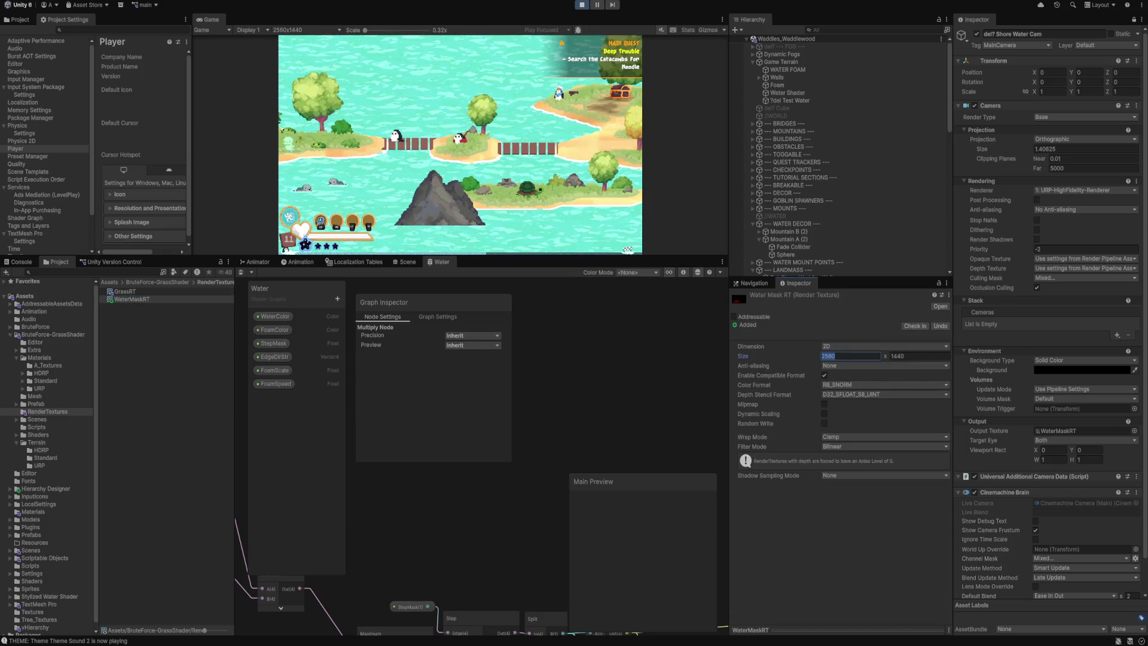
{"action": "type", "text": "1024"}
{"action": "key", "text": "Tab"}
{"action": "type", "text": "1024"}
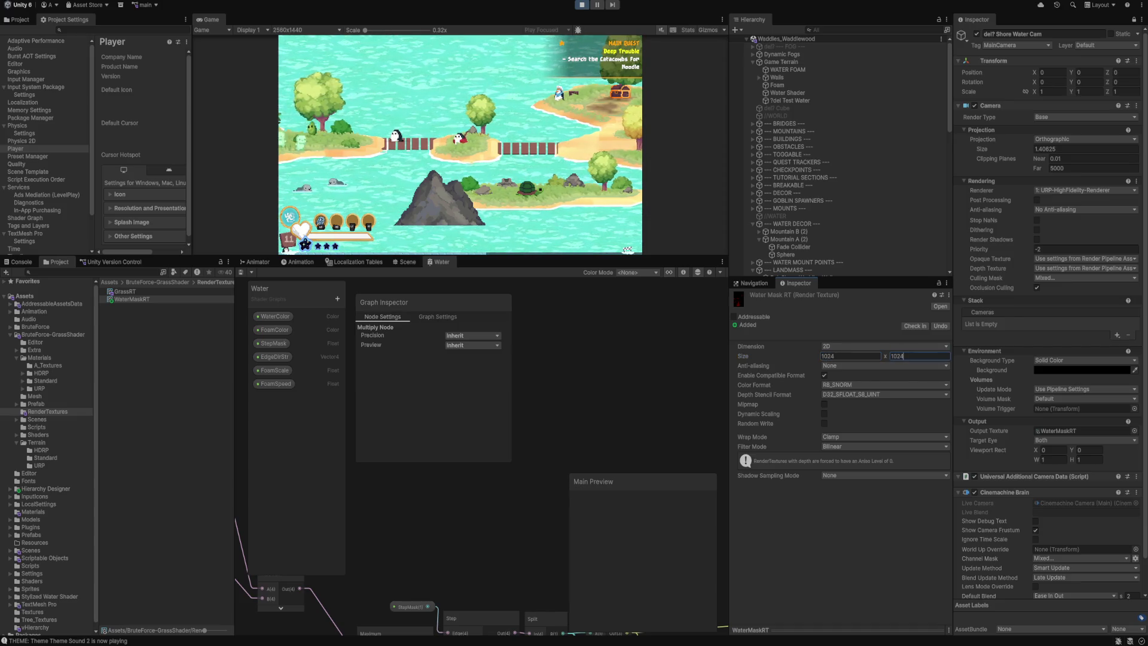
{"action": "left_click", "coordinate": [849, 355]}
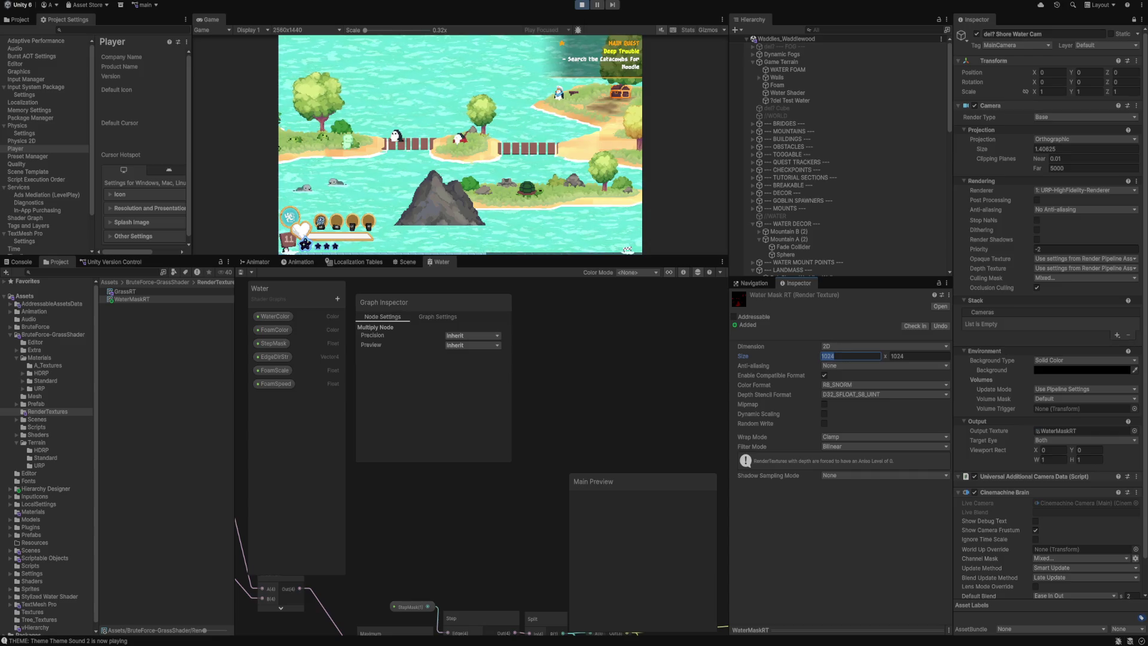
{"action": "key", "text": "Return"}
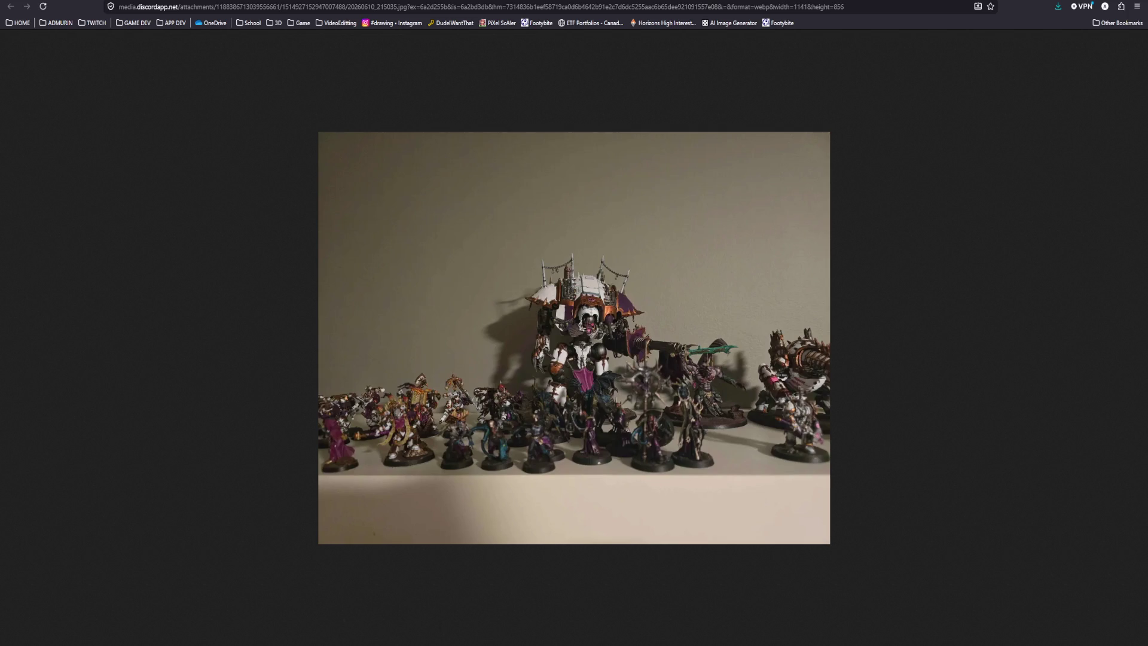
{"action": "mouse_move", "coordinate": [392, 644]}
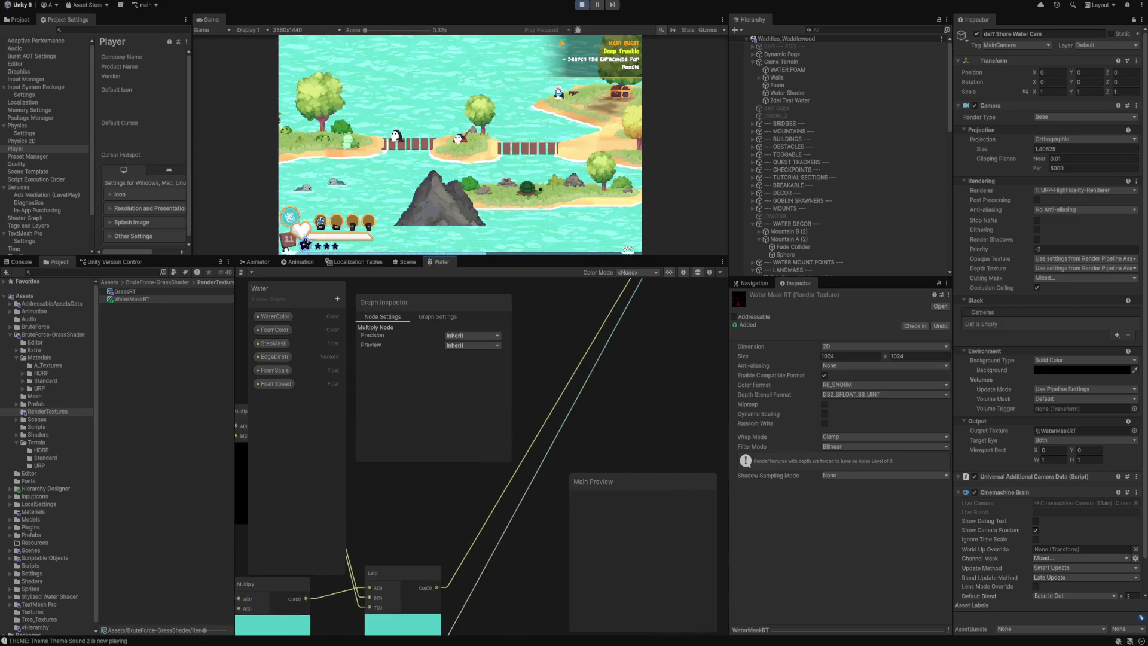
Set the Fragment Alpha Clip Threshold to 0.1 and save the Water shader graph.
{"action": "left_click", "coordinate": [581, 377]}
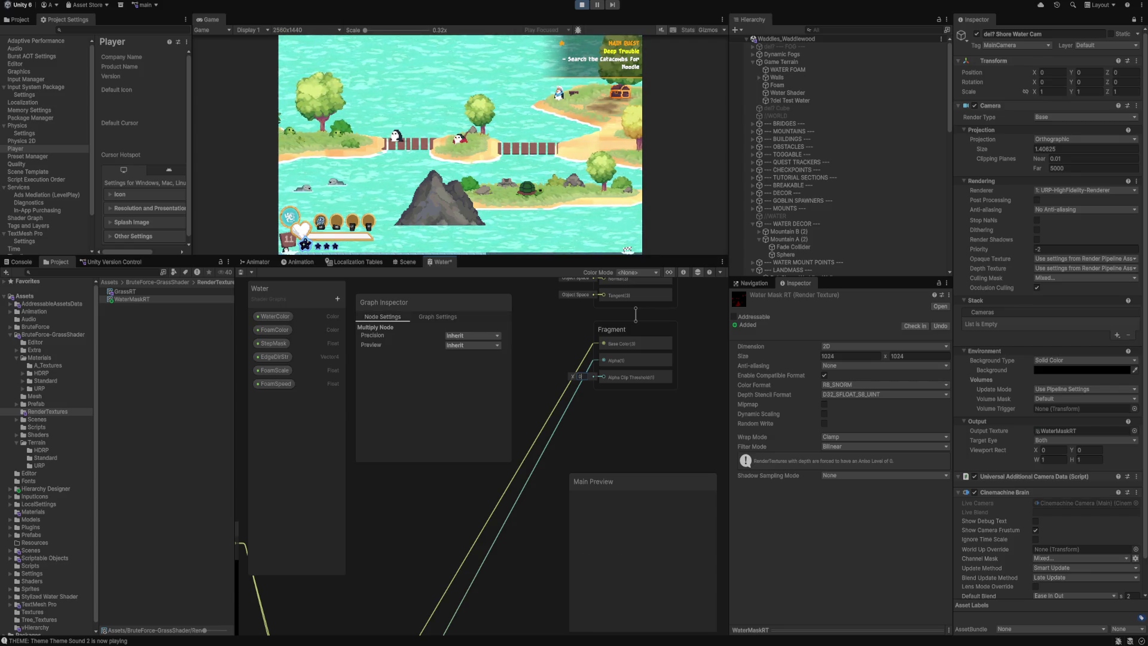
{"action": "type", "text": ".1"}
{"action": "key", "text": "Return"}
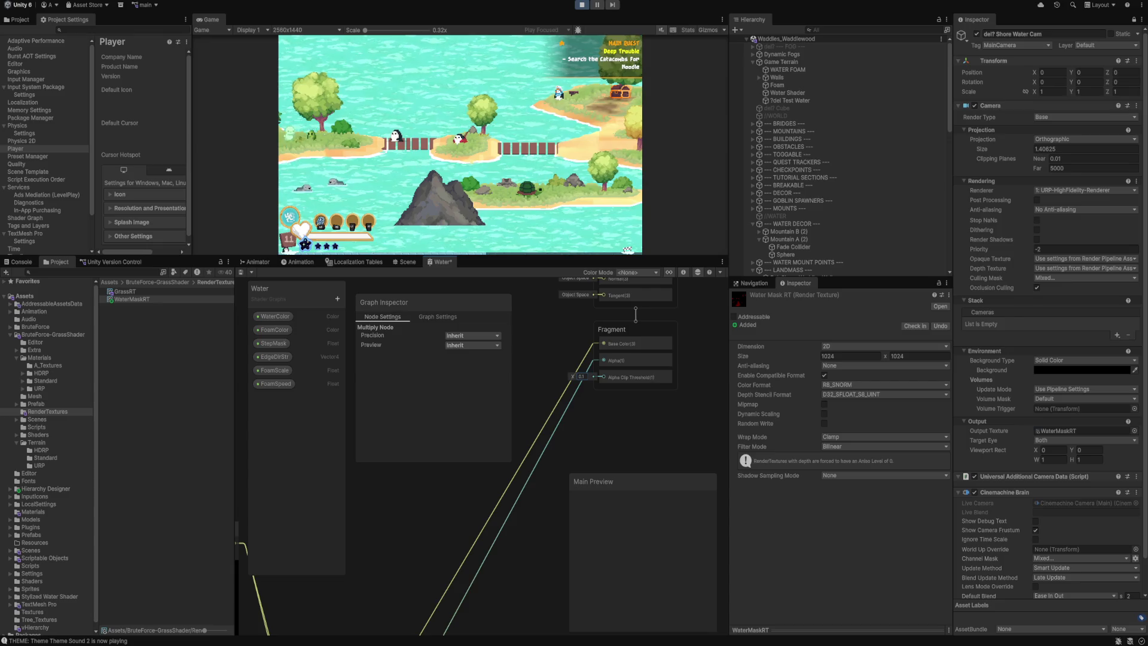
{"action": "left_click", "coordinate": [237, 596]}
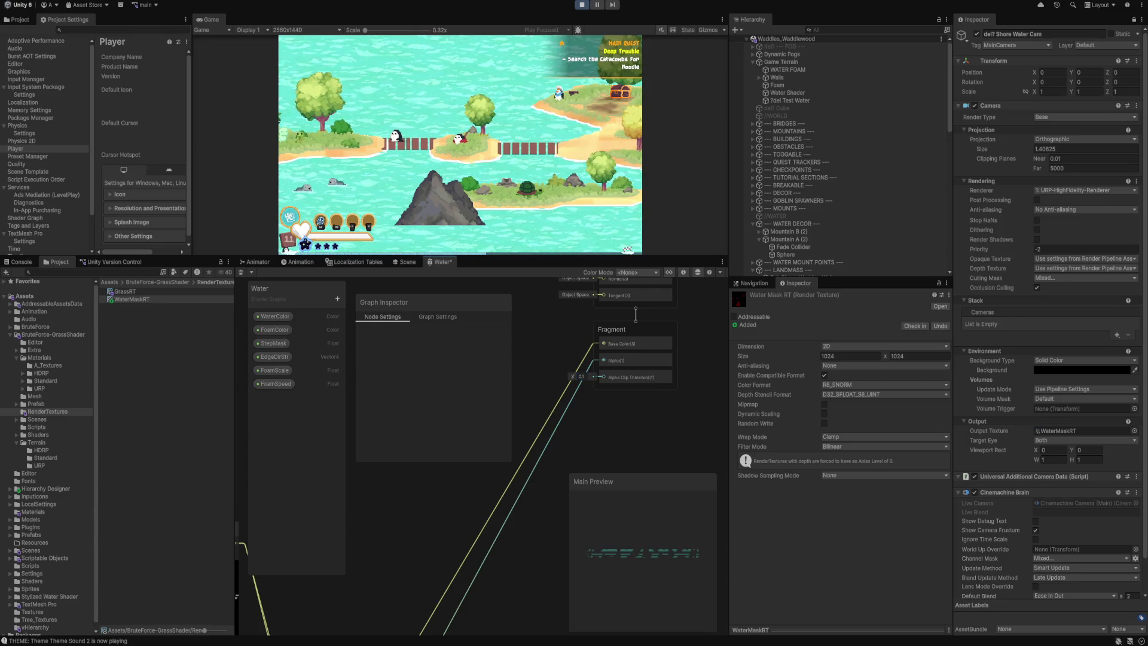
{"action": "key", "text": "shift+space"}
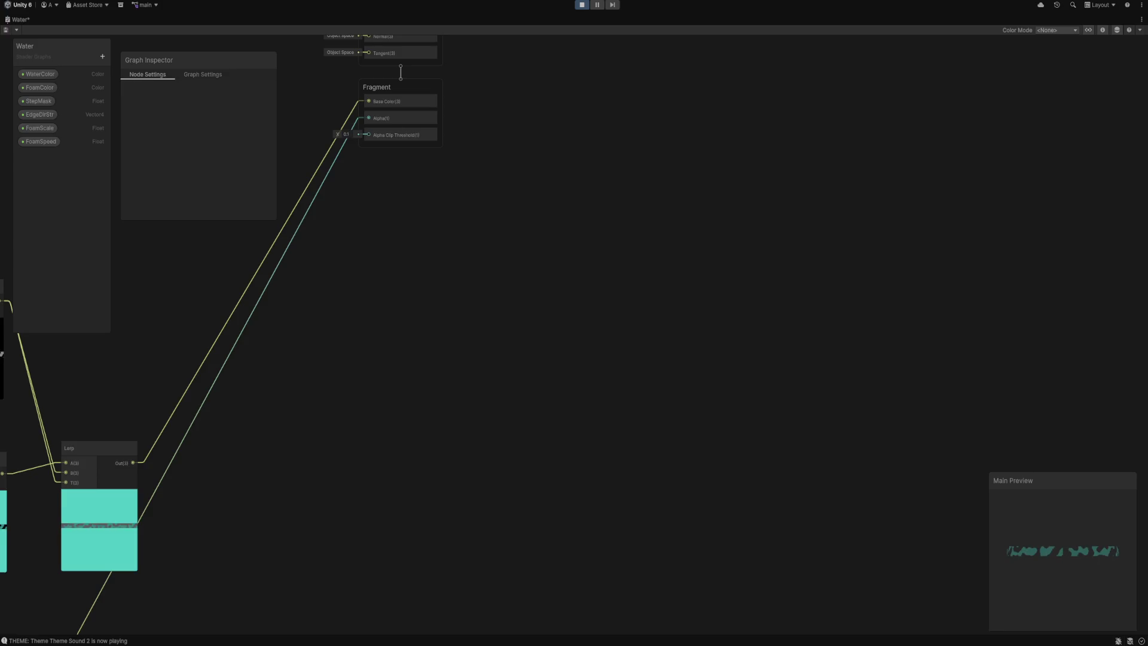
{"action": "scroll", "coordinate": [747, 242], "scroll_direction": "down", "scroll_amount": 1}
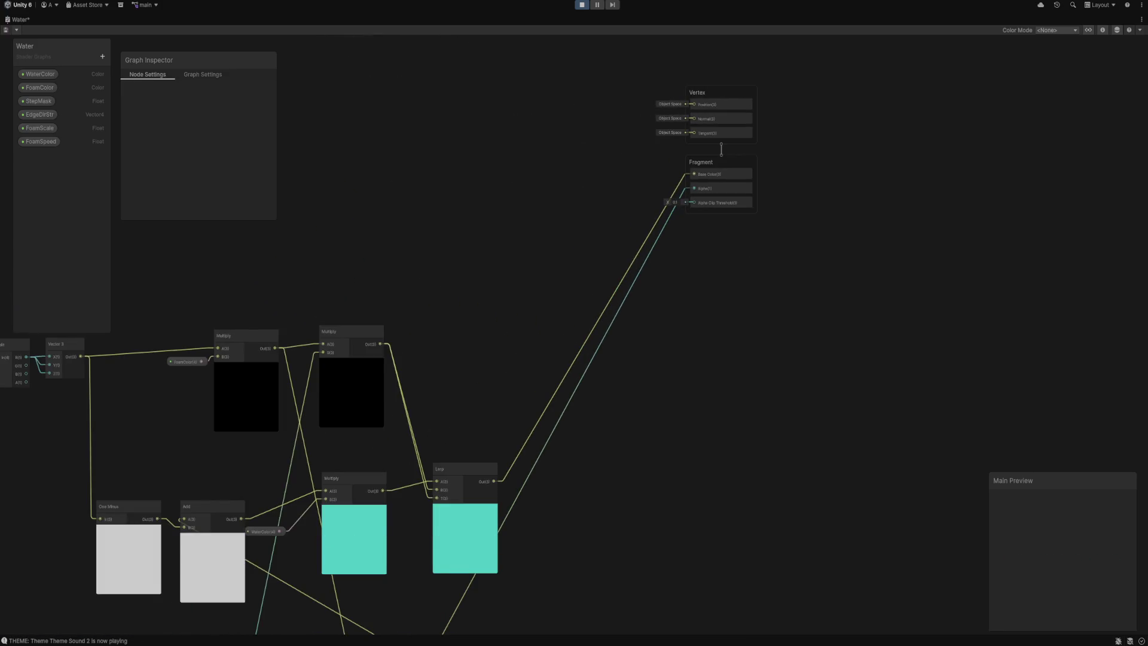
{"action": "key", "text": "ctrl+s"}
{"action": "key", "text": "shift+space"}
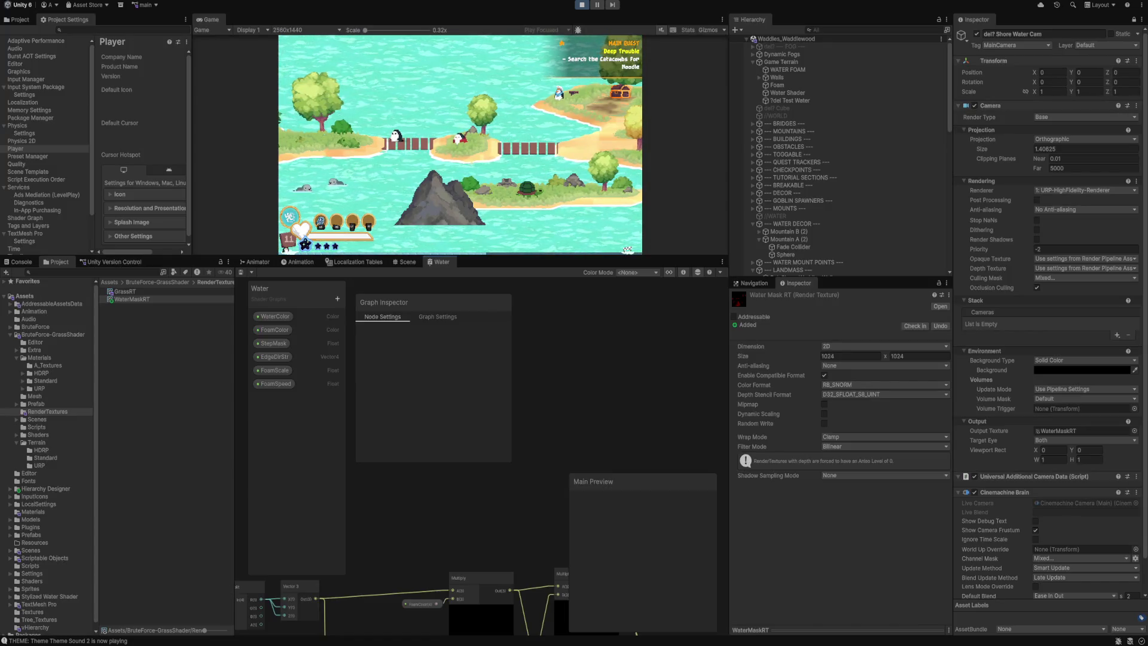
Frame all graph nodes and save the Water shader graph again.
{"action": "key", "text": "a"}
{"action": "scroll", "coordinate": [478, 478], "scroll_direction": "down", "scroll_amount": 2}
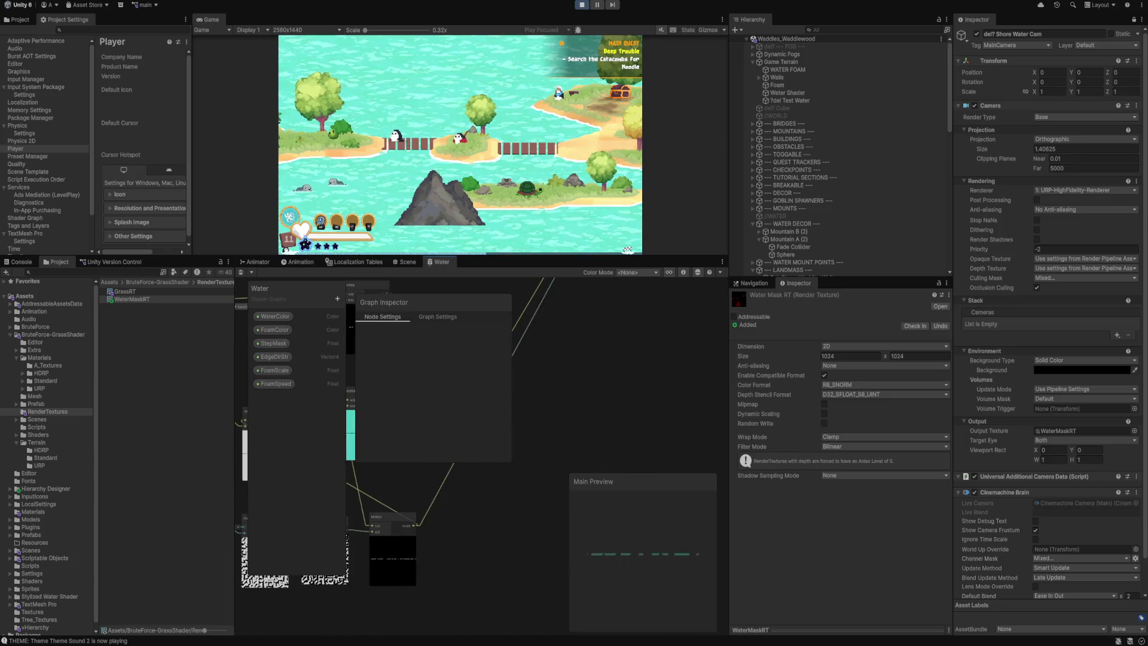
{"action": "scroll", "coordinate": [442, 394], "scroll_direction": "up", "scroll_amount": 3}
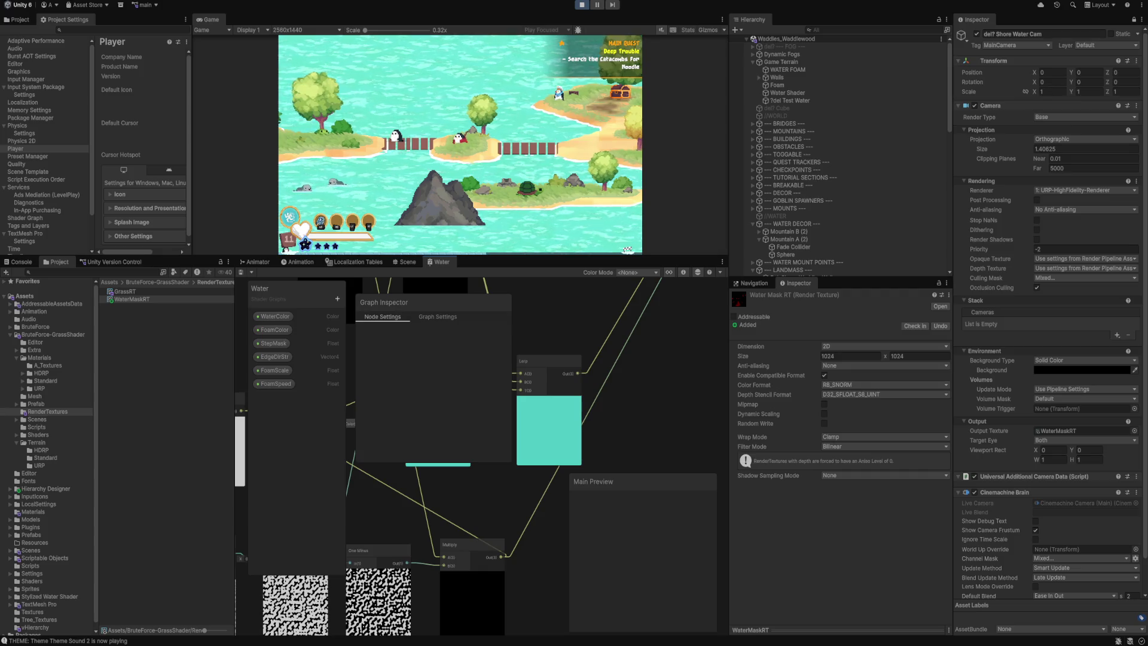
{"action": "key", "text": "shift+space"}
{"action": "scroll", "coordinate": [478, 323], "scroll_direction": "down", "scroll_amount": 3}
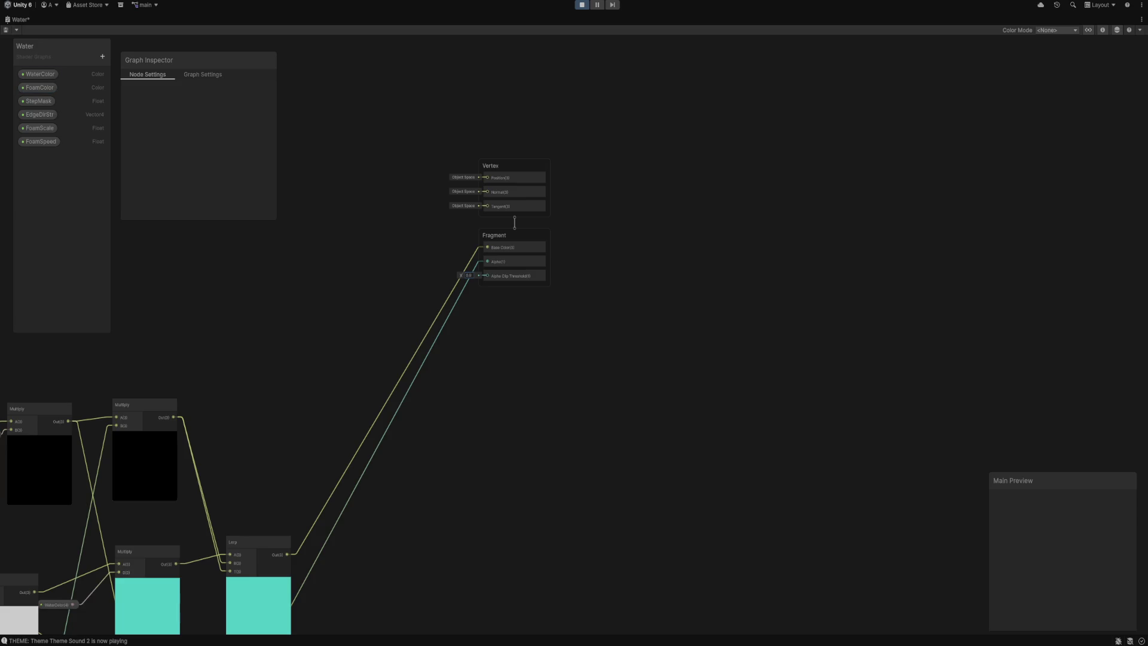
{"action": "key", "text": "ctrl+s"}
{"action": "key", "text": "shift+space"}
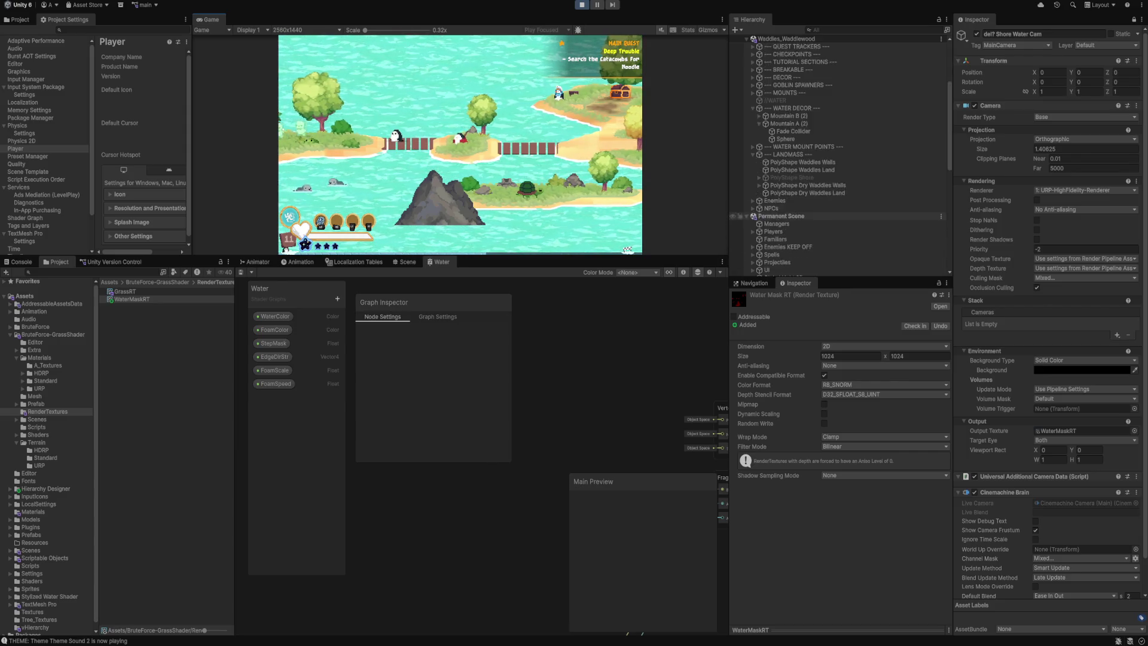
On Test Water, try EdgeDirStr Z values ending at 0.01, widening the Inspector column.
{"action": "left_click", "coordinate": [741, 100]}
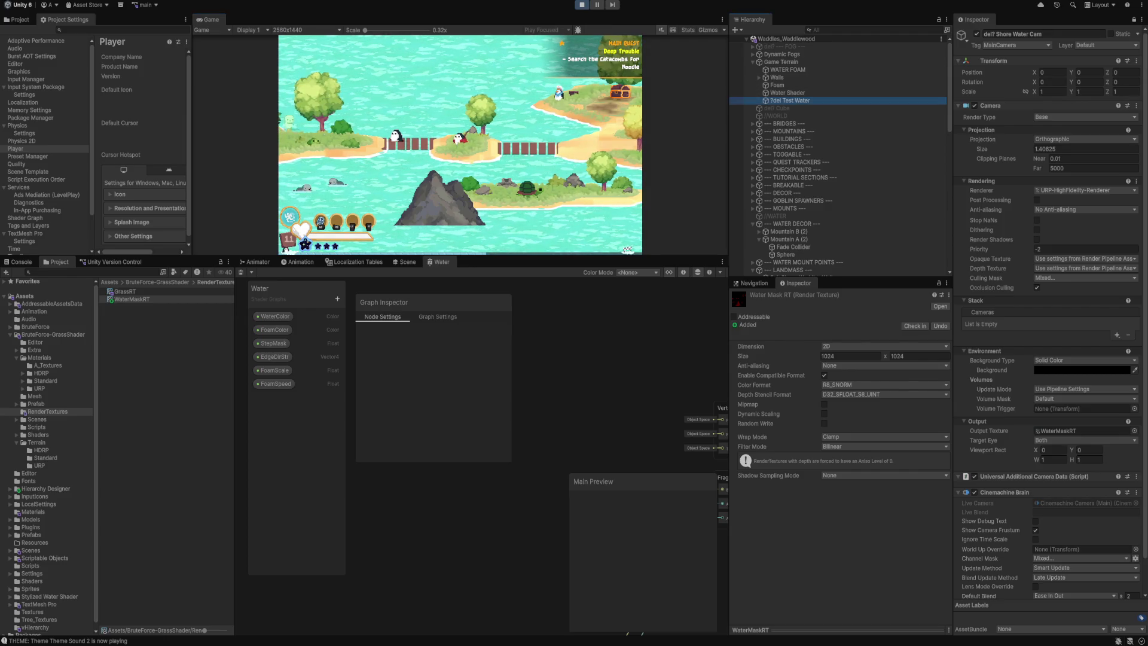
{"action": "scroll", "coordinate": [837, 454], "scroll_direction": "down", "scroll_amount": 5}
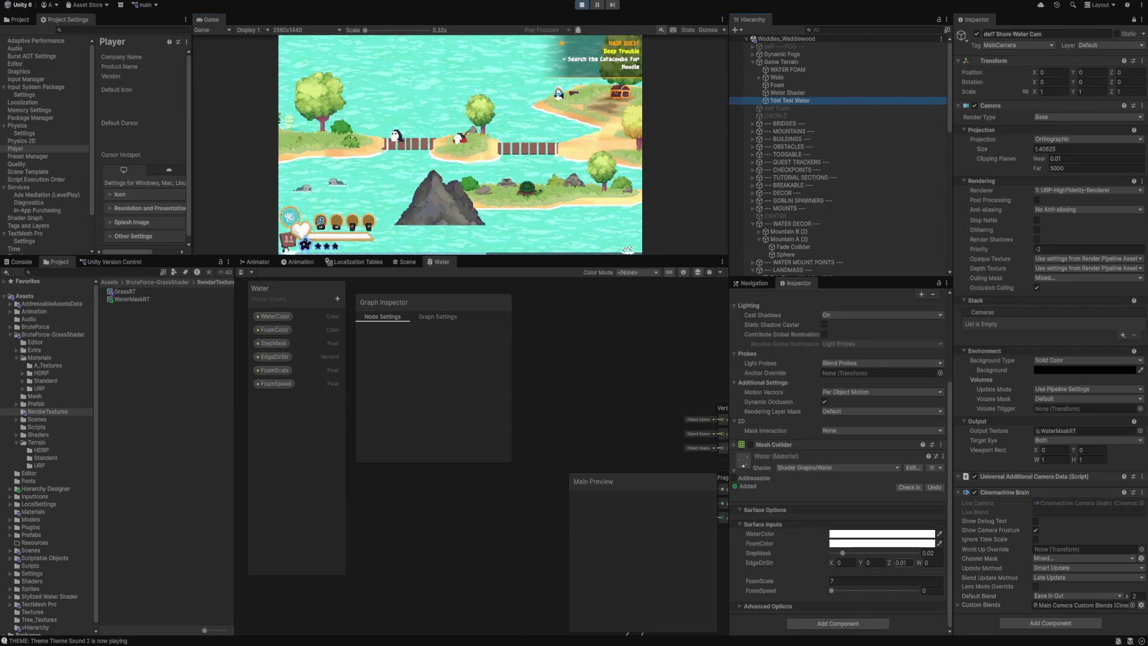
{"action": "left_click", "coordinate": [900, 562]}
{"action": "type", "text": "-1.41-0.90.01"}
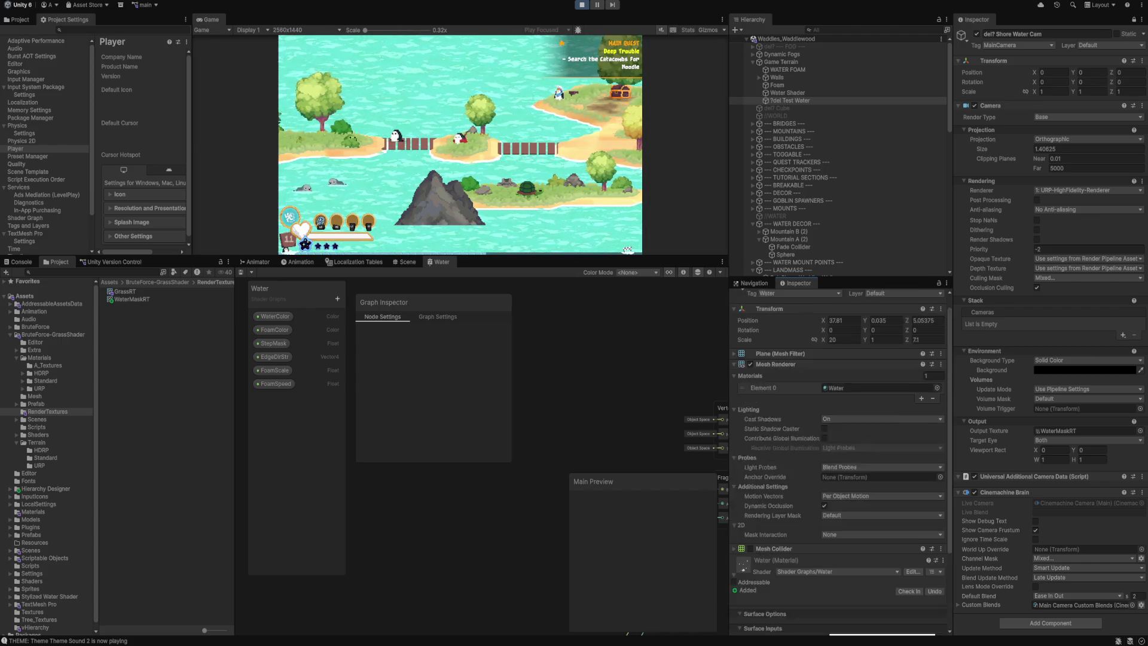
{"action": "mouse_move", "coordinate": [729, 359]}
{"action": "left_mouse_down"}
{"action": "mouse_move", "coordinate": [748, 358]}
{"action": "mouse_move", "coordinate": [526, 359]}
{"action": "mouse_move", "coordinate": [658, 359]}
{"action": "left_mouse_up"}
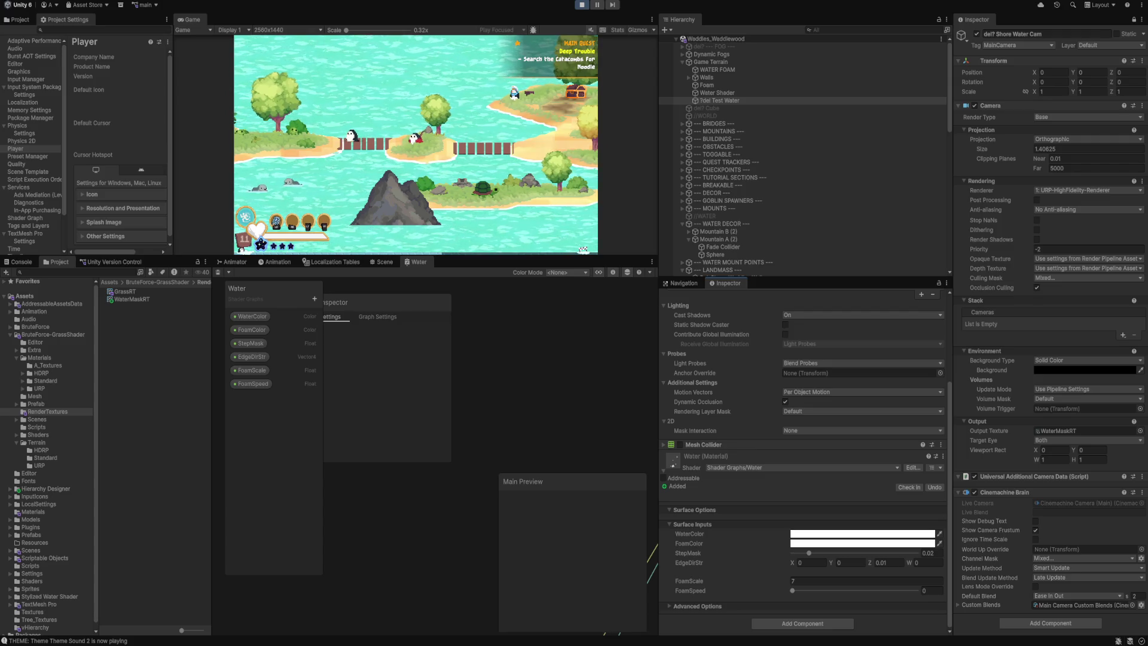
{"action": "left_click", "coordinate": [889, 563]}
{"action": "mouse_move", "coordinate": [869, 563]}
{"action": "left_mouse_down"}
{"action": "mouse_move", "coordinate": [843, 563]}
{"action": "mouse_move", "coordinate": [882, 562]}
{"action": "left_mouse_up"}
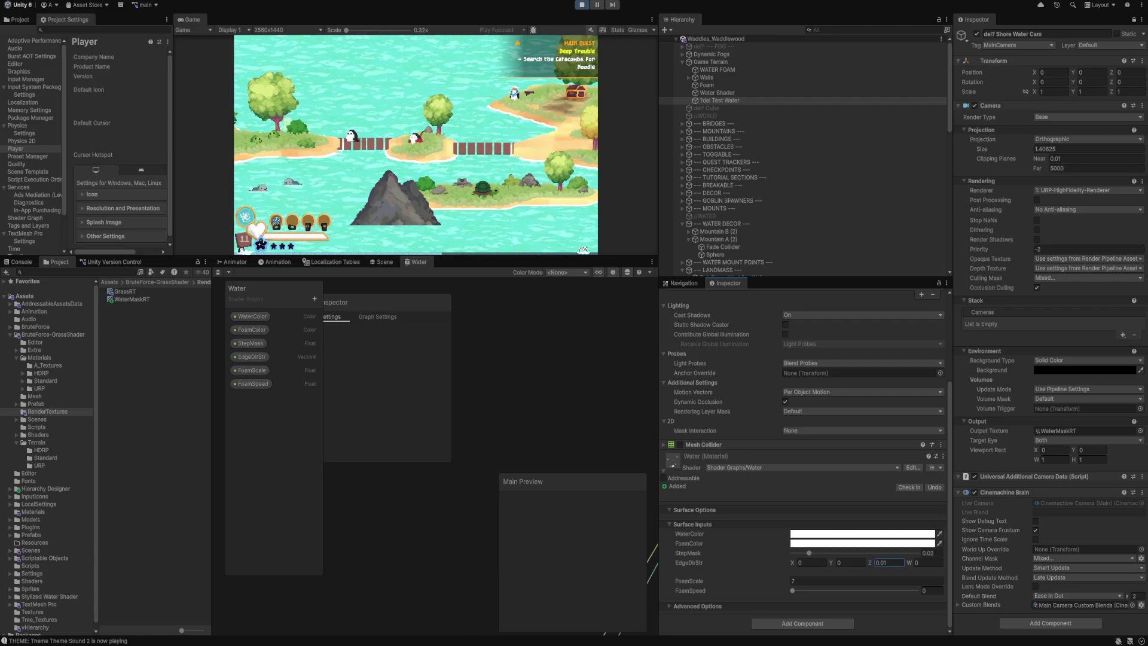
Check the WaterMaskRT settings, then reselect the test water plane.
{"action": "left_click", "coordinate": [132, 299]}
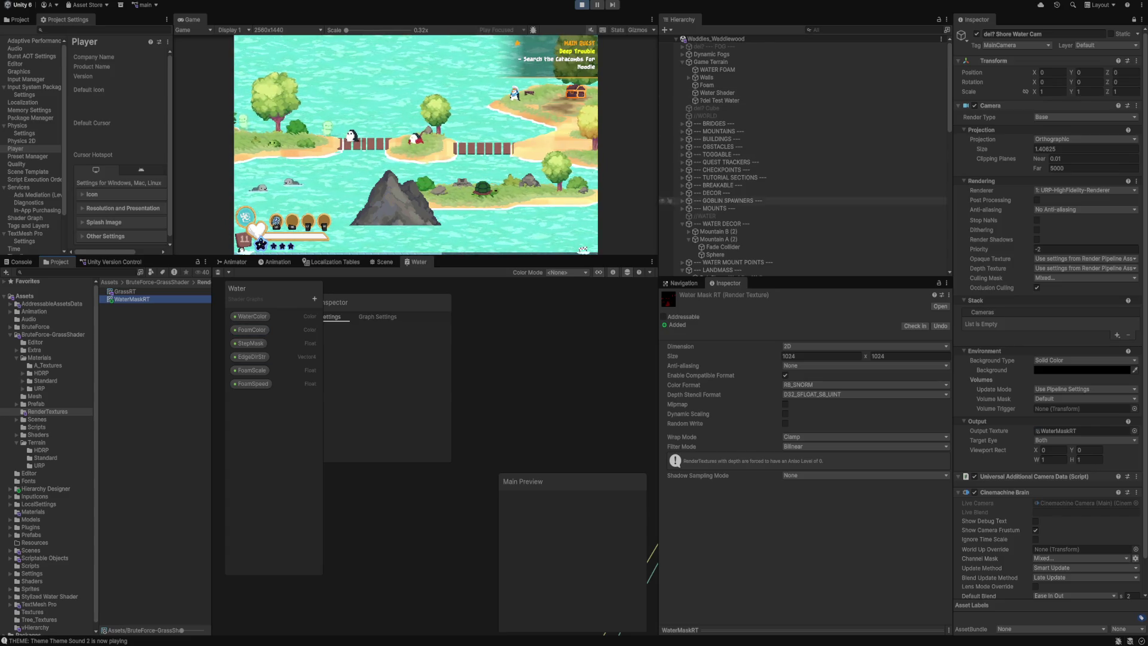
{"action": "scroll", "coordinate": [801, 180], "scroll_direction": "down", "scroll_amount": 10}
{"action": "scroll", "coordinate": [777, 180], "scroll_direction": "up", "scroll_amount": 10}
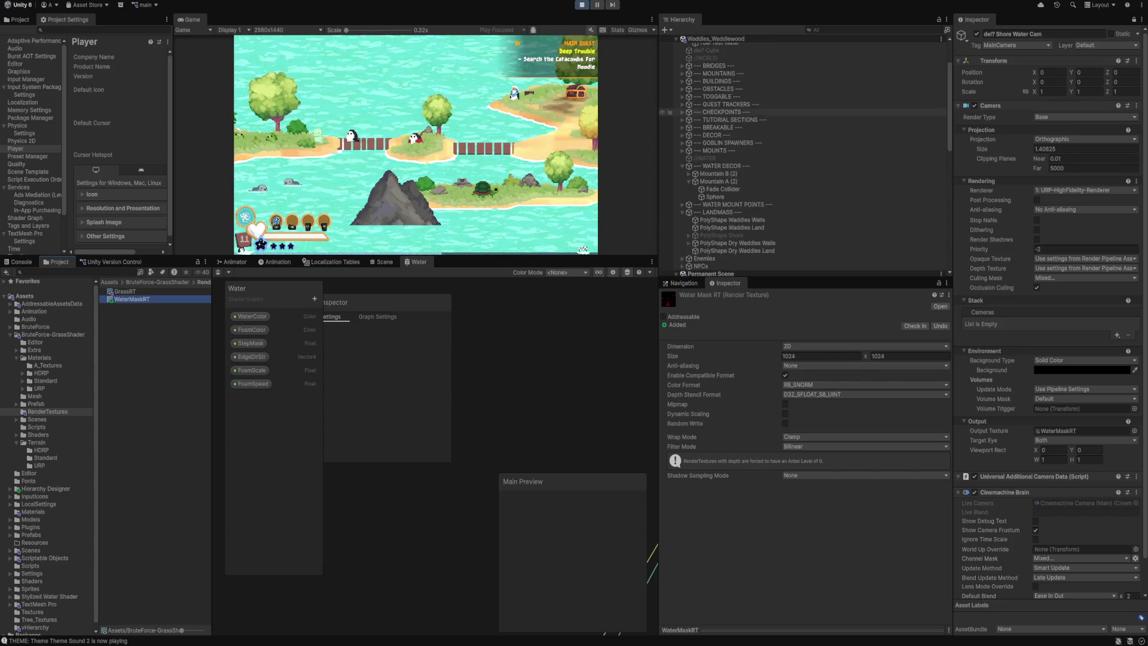
{"action": "left_click", "coordinate": [718, 101]}
{"action": "scroll", "coordinate": [801, 455], "scroll_direction": "down", "scroll_amount": 5}
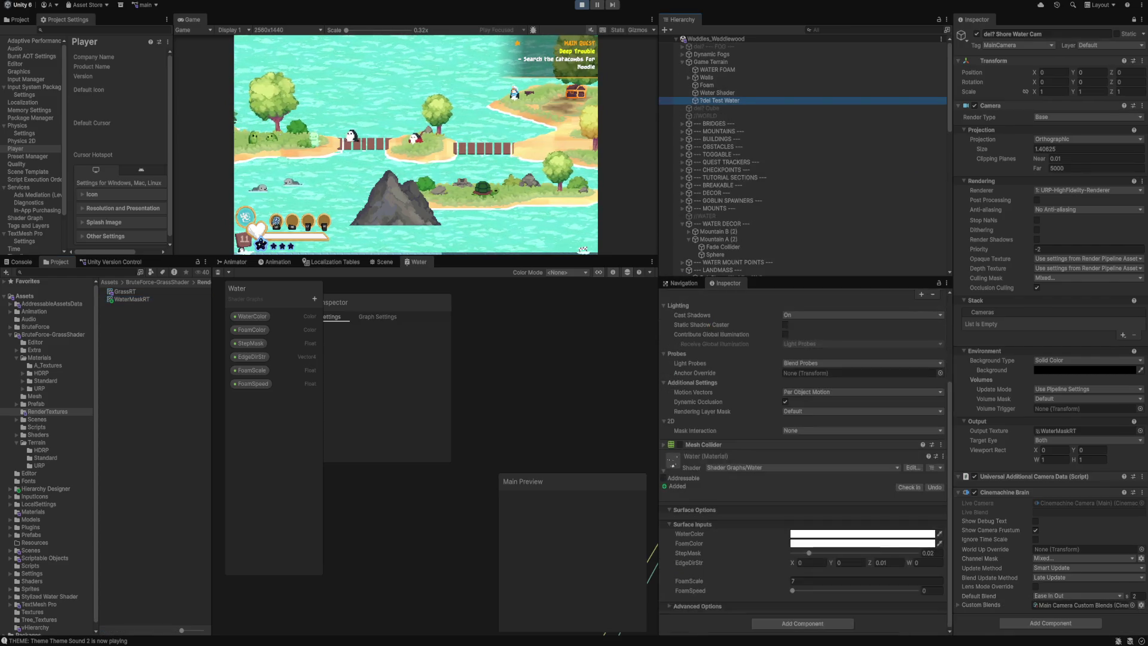
In the material's advanced options, adjust Sorting Priority and override the render queue.
{"action": "left_click", "coordinate": [697, 606]}
{"action": "scroll", "coordinate": [801, 479], "scroll_direction": "down", "scroll_amount": 2}
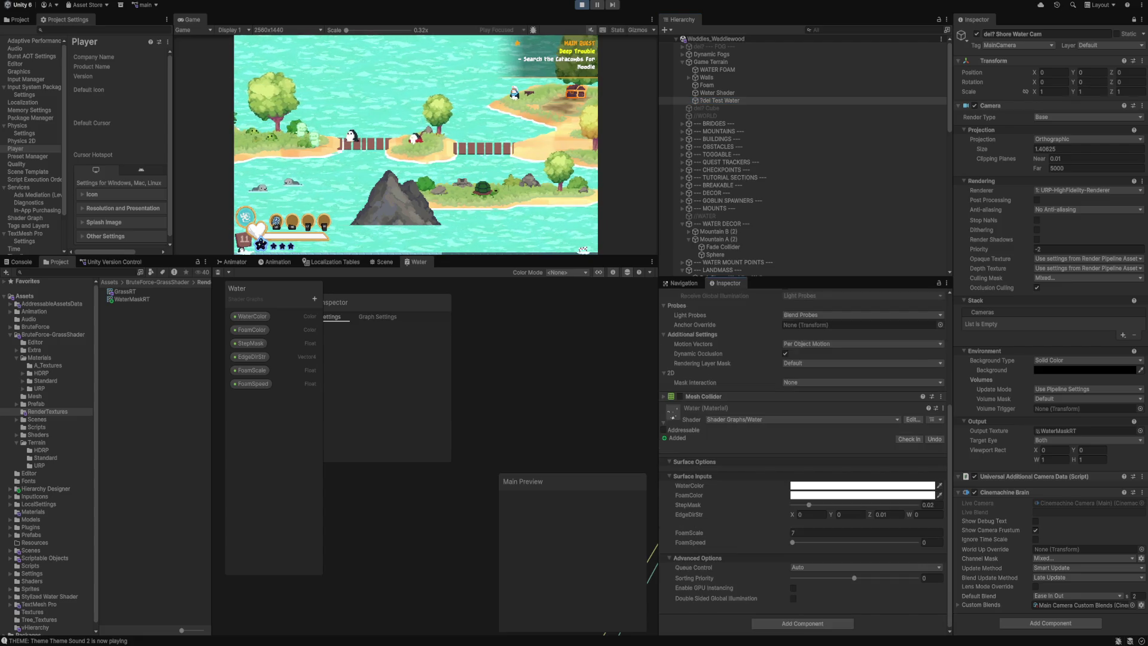
{"action": "mouse_move", "coordinate": [854, 578]}
{"action": "left_mouse_down"}
{"action": "mouse_move", "coordinate": [916, 579]}
{"action": "mouse_move", "coordinate": [854, 578]}
{"action": "left_mouse_up"}
{"action": "left_click", "coordinate": [867, 567]}
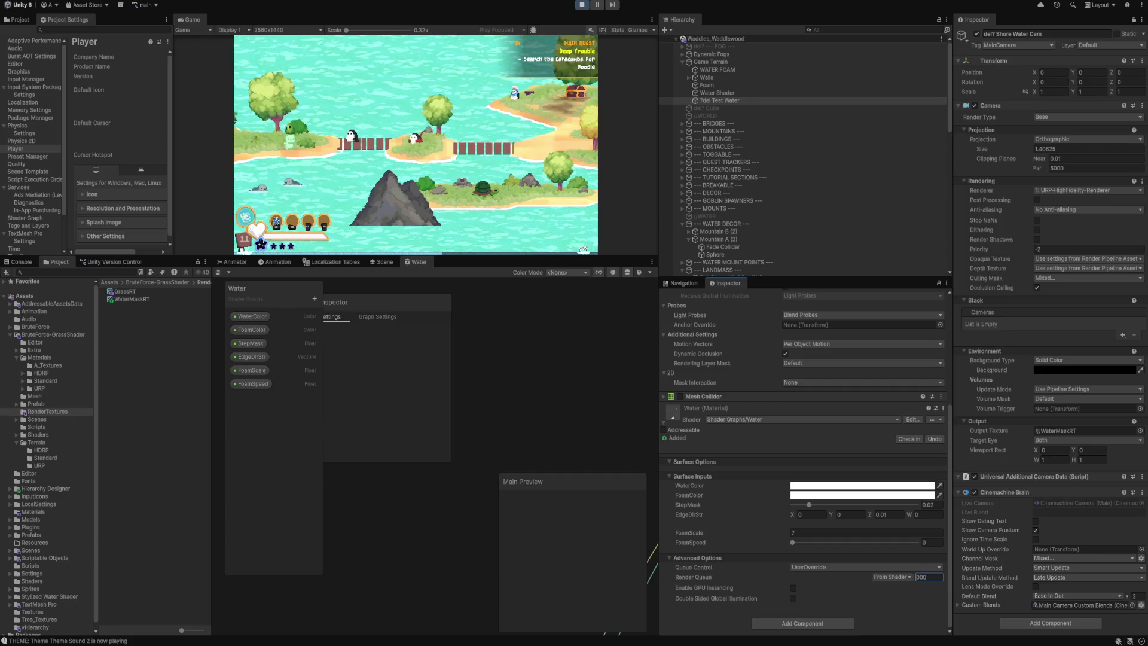
{"action": "type", "text": "1"}
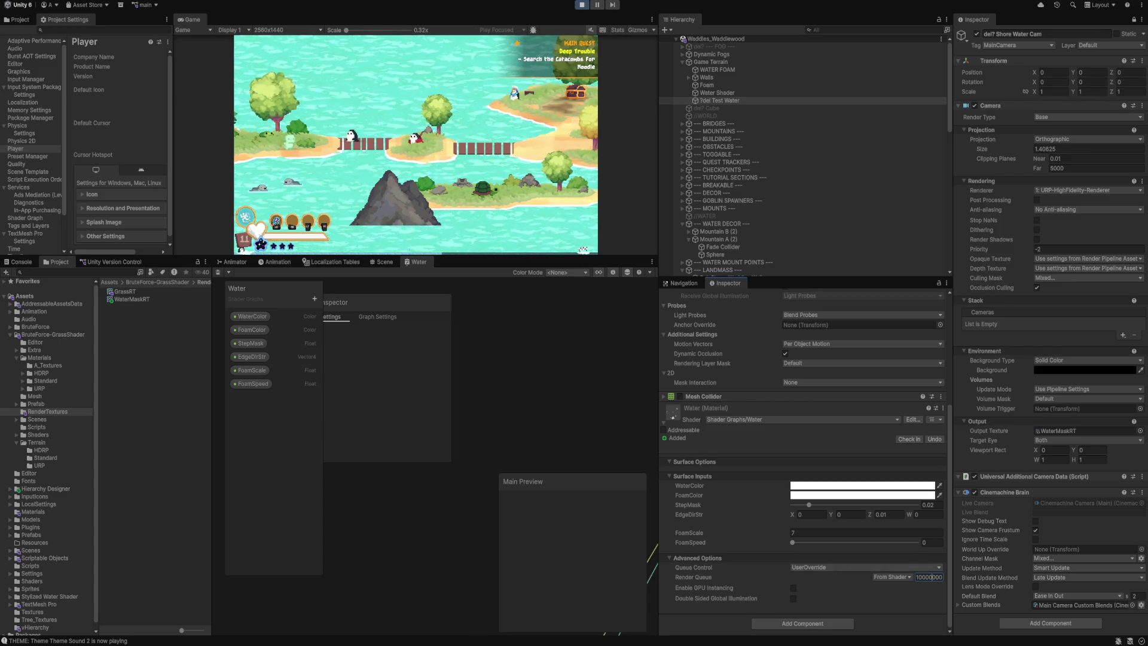
Drag FoamSpeed to 0.484 so the shore foam animates.
{"action": "left_click", "coordinate": [930, 542]}
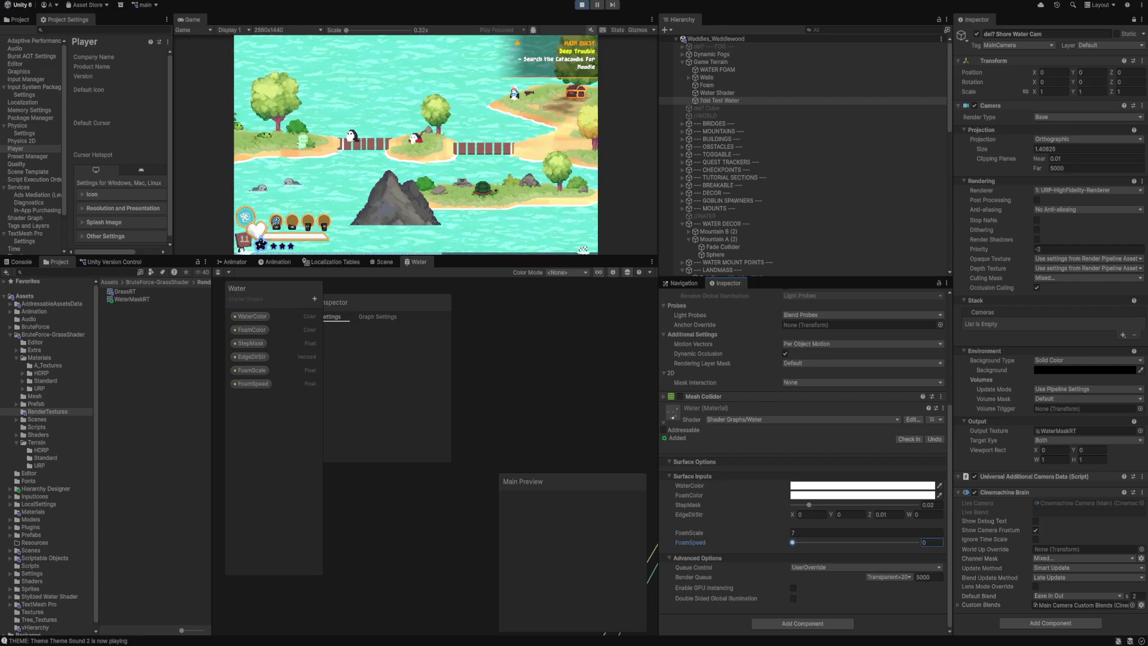
{"action": "type", "text": "0.025"}
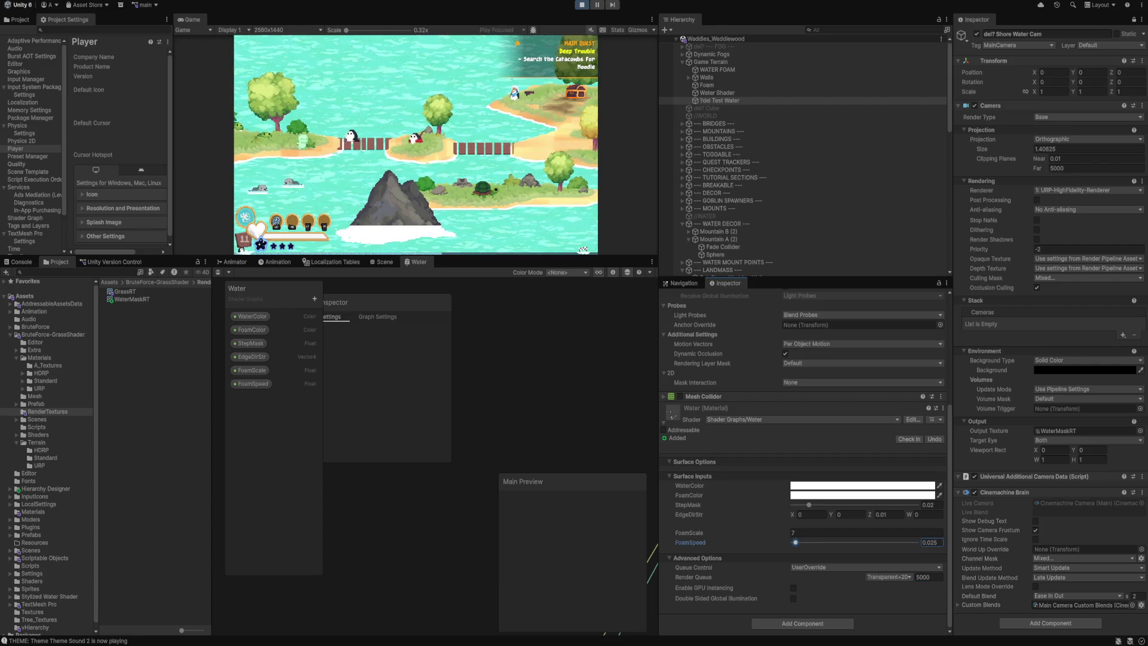
{"action": "key", "text": "BackSpace"}
{"action": "key", "text": "BackSpace"}
{"action": "key", "text": "BackSpace"}
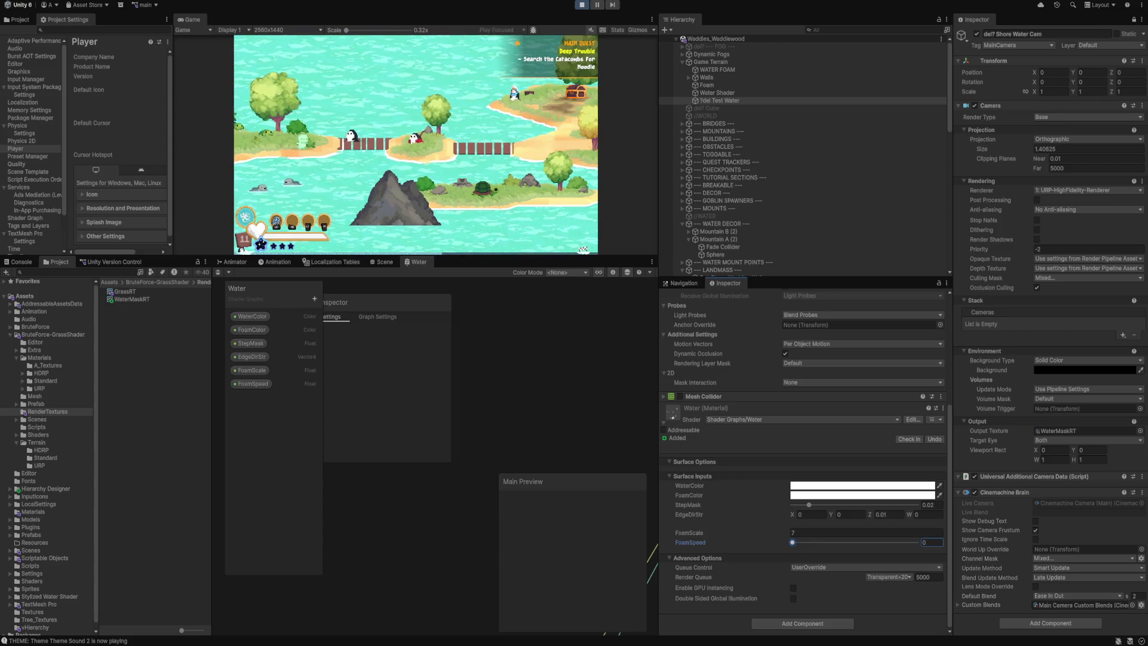
{"action": "left_click_drag", "start_coordinate": [792, 542], "coordinate": [852, 543]}
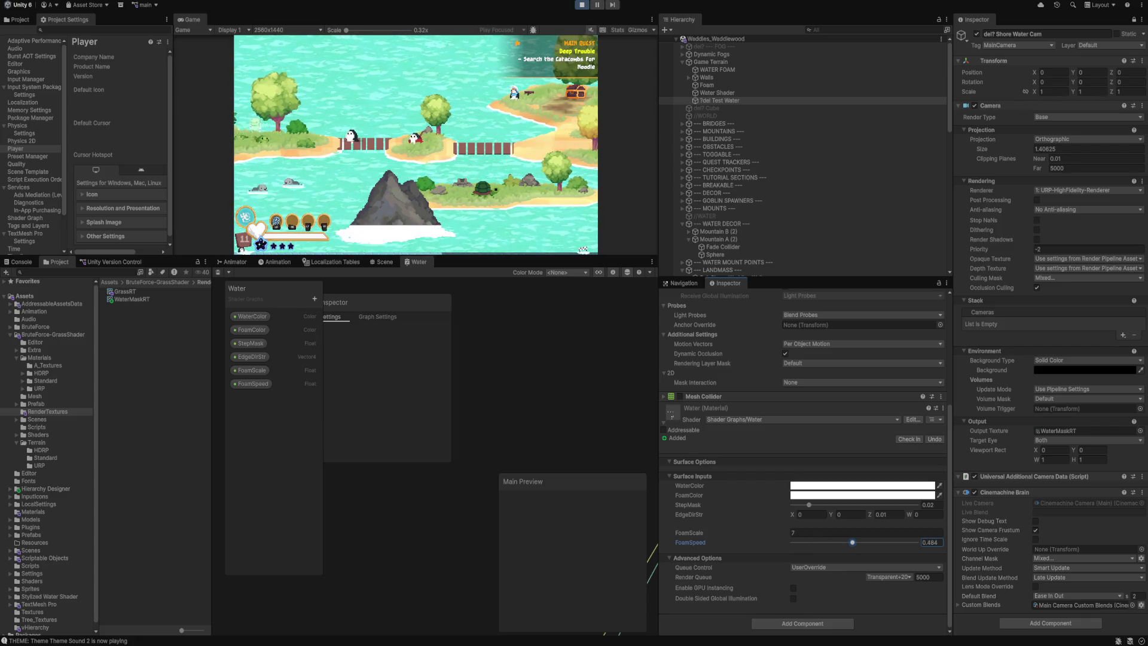
{"action": "left_click", "coordinate": [861, 567]}
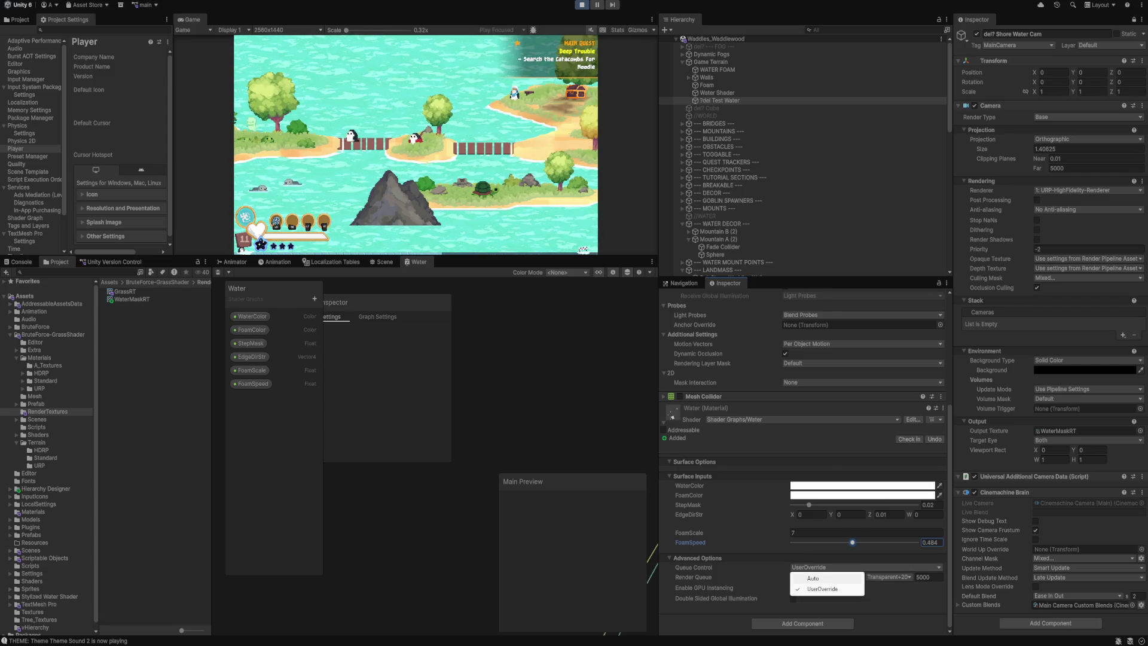
Put Queue Control on Auto and enter a FoamSpeed of 0.001.
{"action": "left_click", "coordinate": [802, 575]}
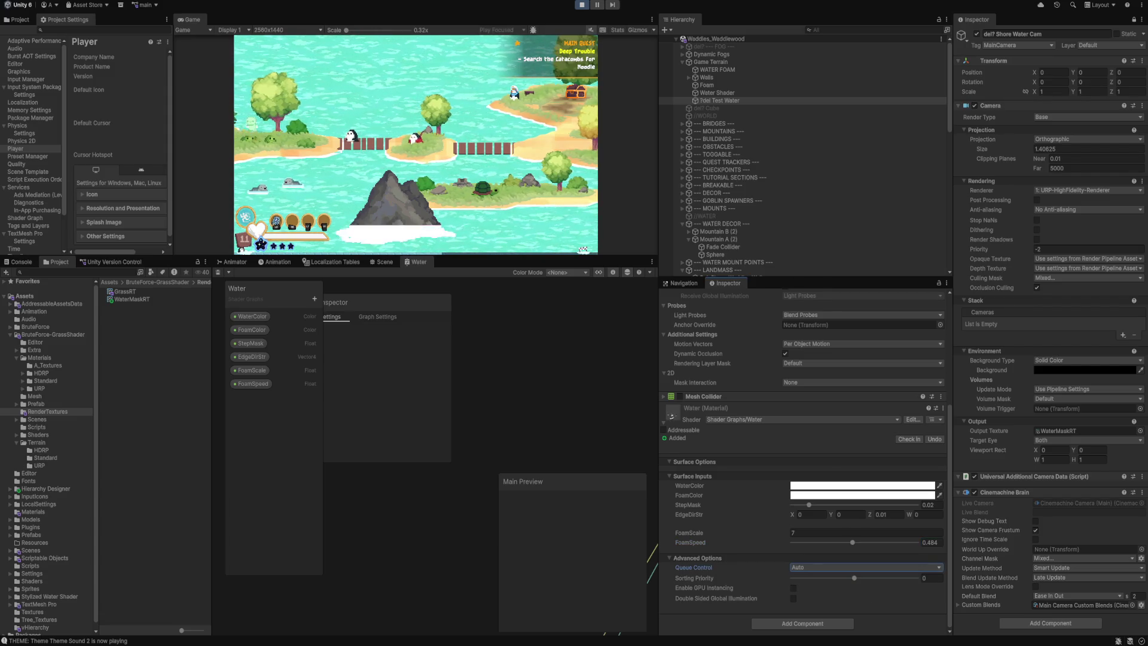
{"action": "left_click_drag", "start_coordinate": [852, 543], "coordinate": [795, 542]}
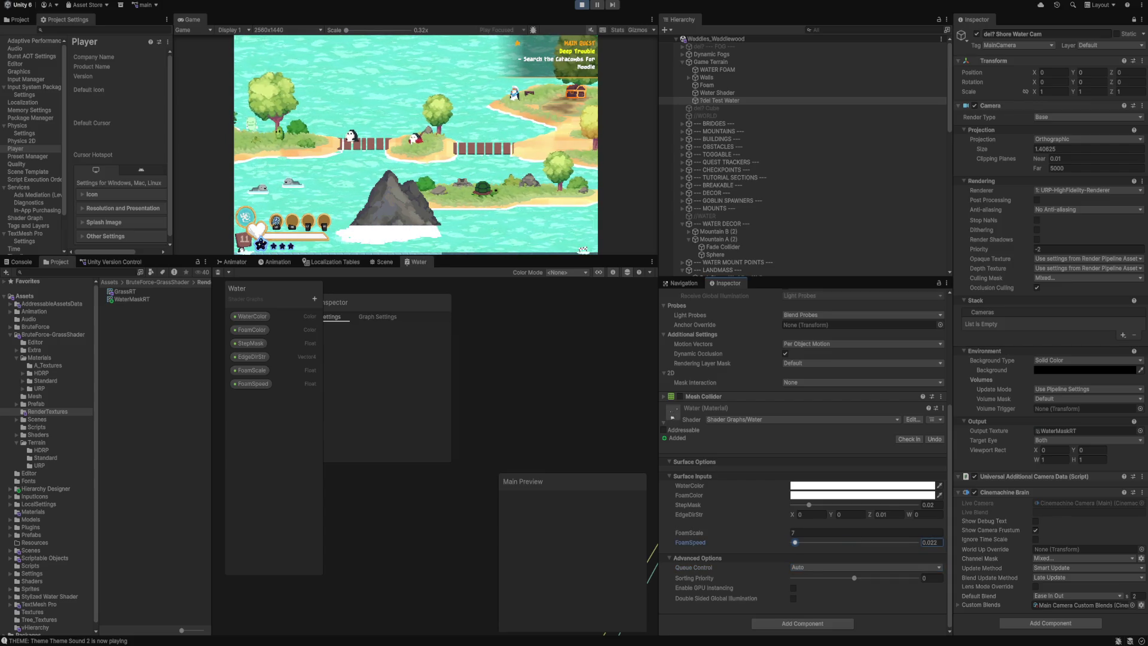
{"action": "left_click", "coordinate": [929, 542]}
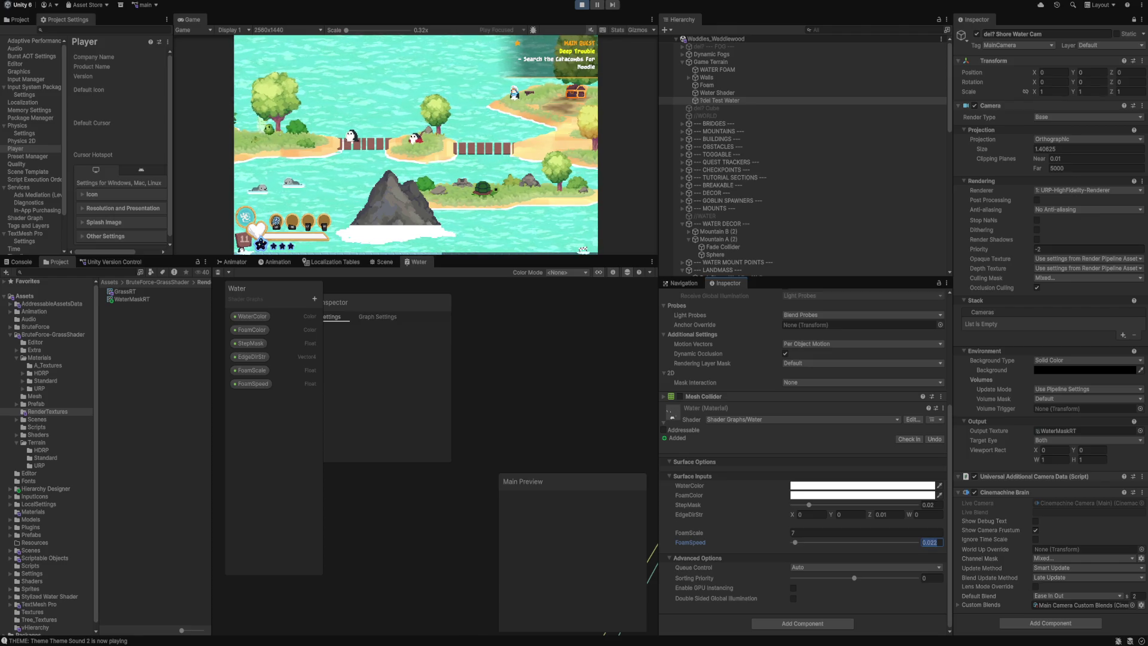
{"action": "type", "text": "0.0"}
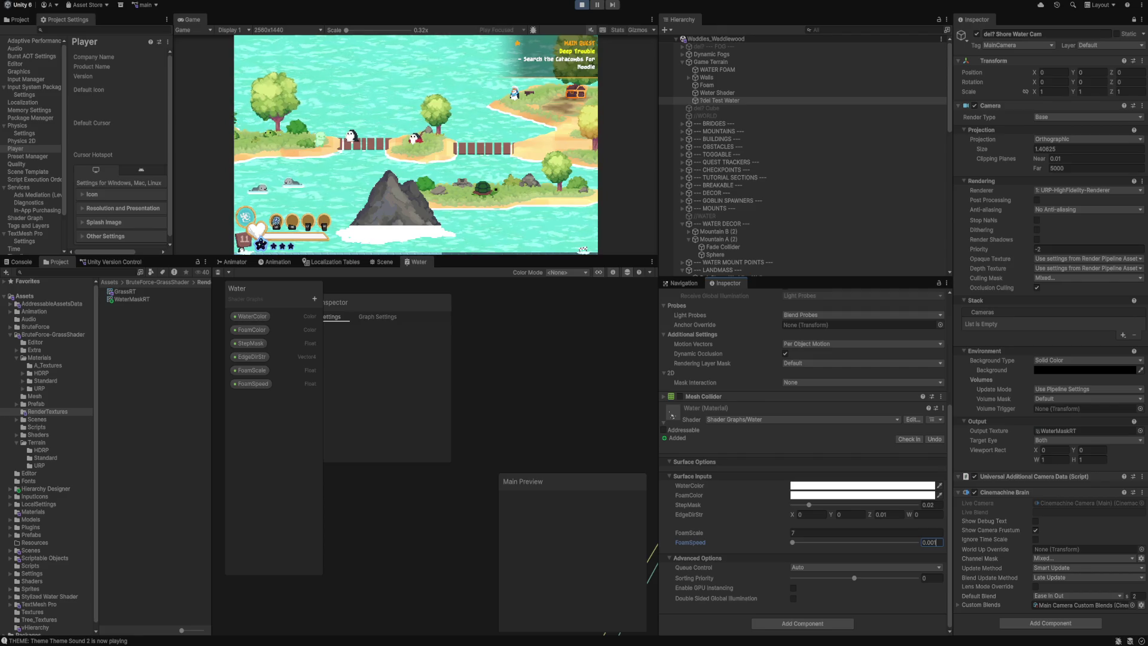
{"action": "key", "text": "Return"}
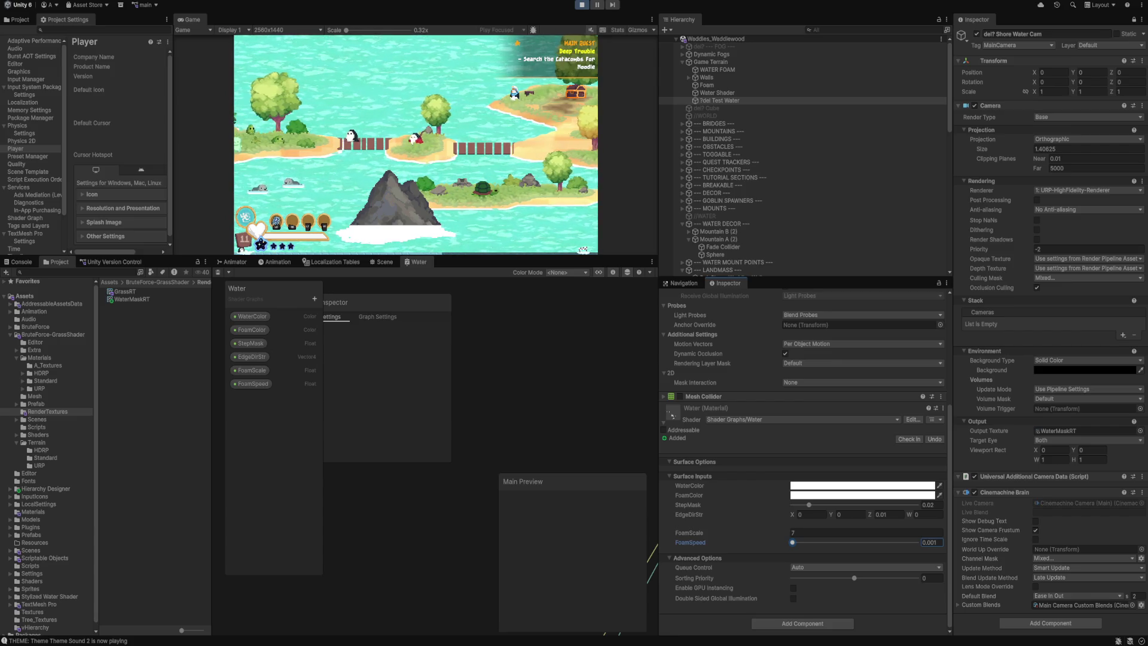
{"action": "key", "text": "Return"}
{"action": "key", "text": "shift+space"}
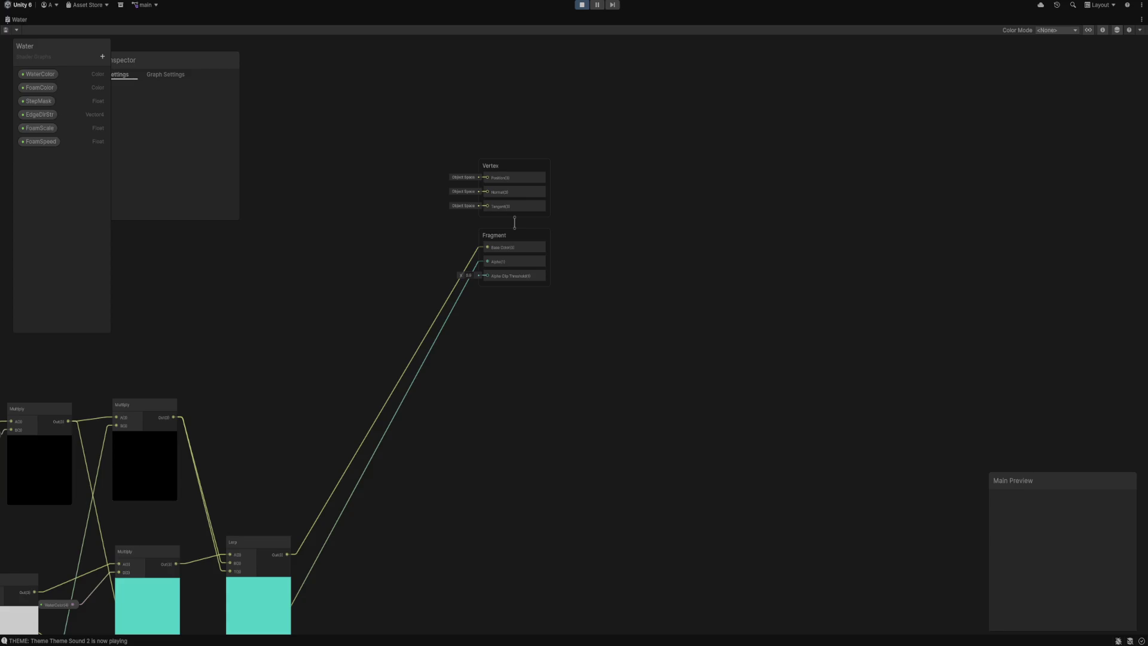
{"action": "scroll", "coordinate": [574, 323], "scroll_direction": "up", "scroll_amount": 10}
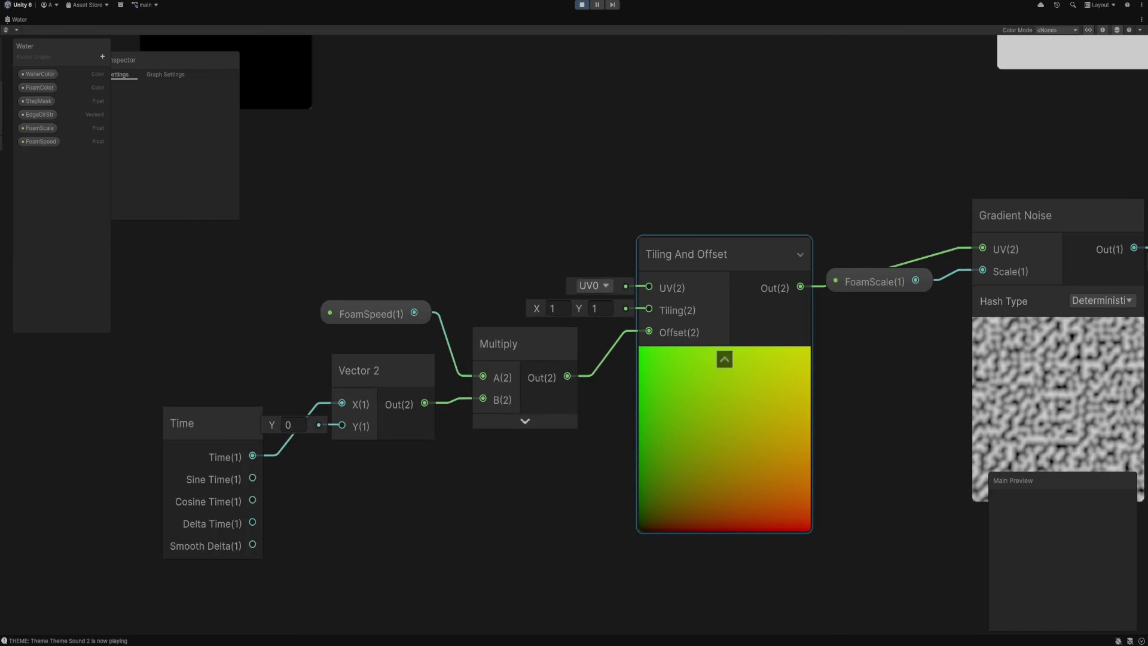
{"action": "scroll", "coordinate": [574, 299], "scroll_direction": "down", "scroll_amount": 2}
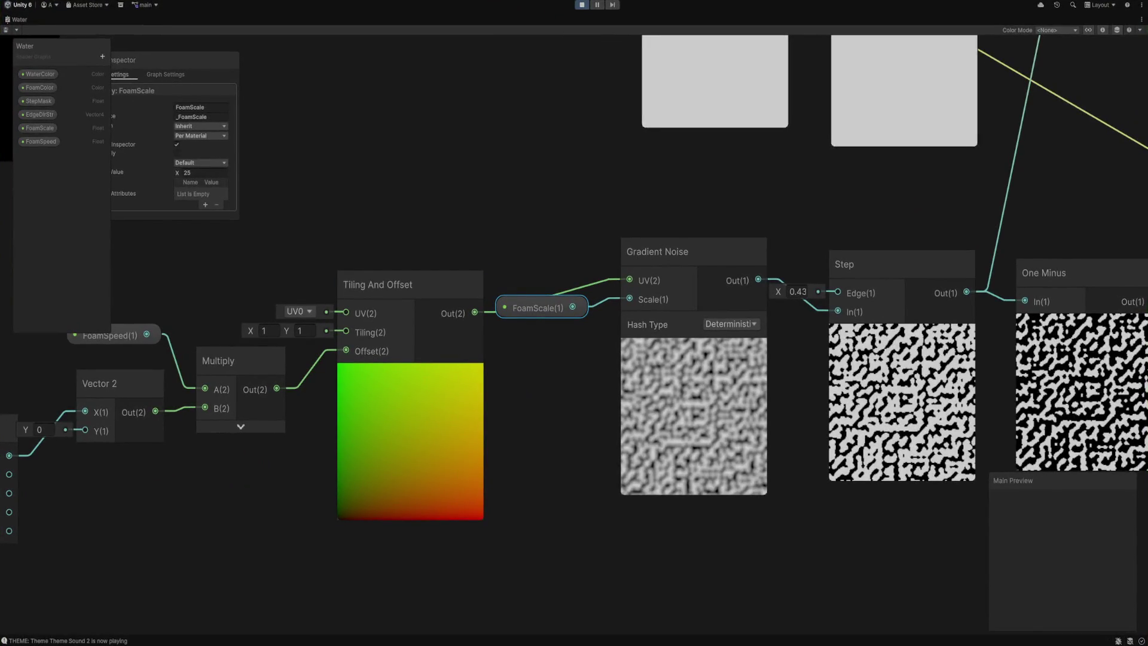
{"action": "key", "text": "shift+space"}
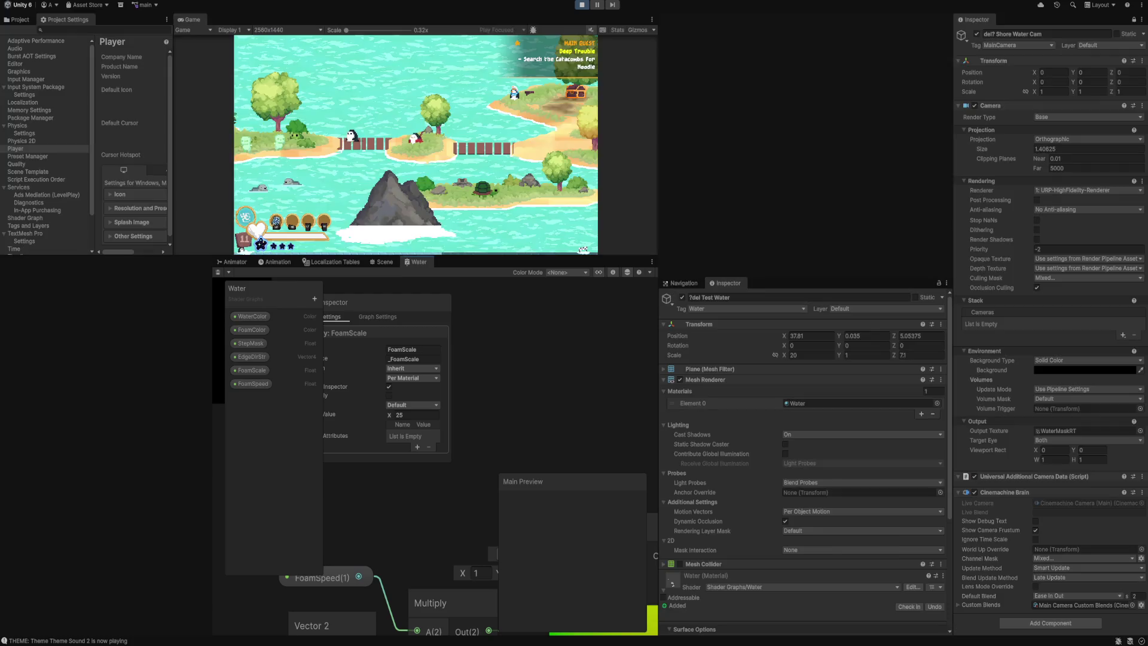
Retype the Water material's FoamScale and FoamSpeed values, trying a FoamSpeed of 0.001.
{"action": "scroll", "coordinate": [801, 454], "scroll_direction": "down", "scroll_amount": 5}
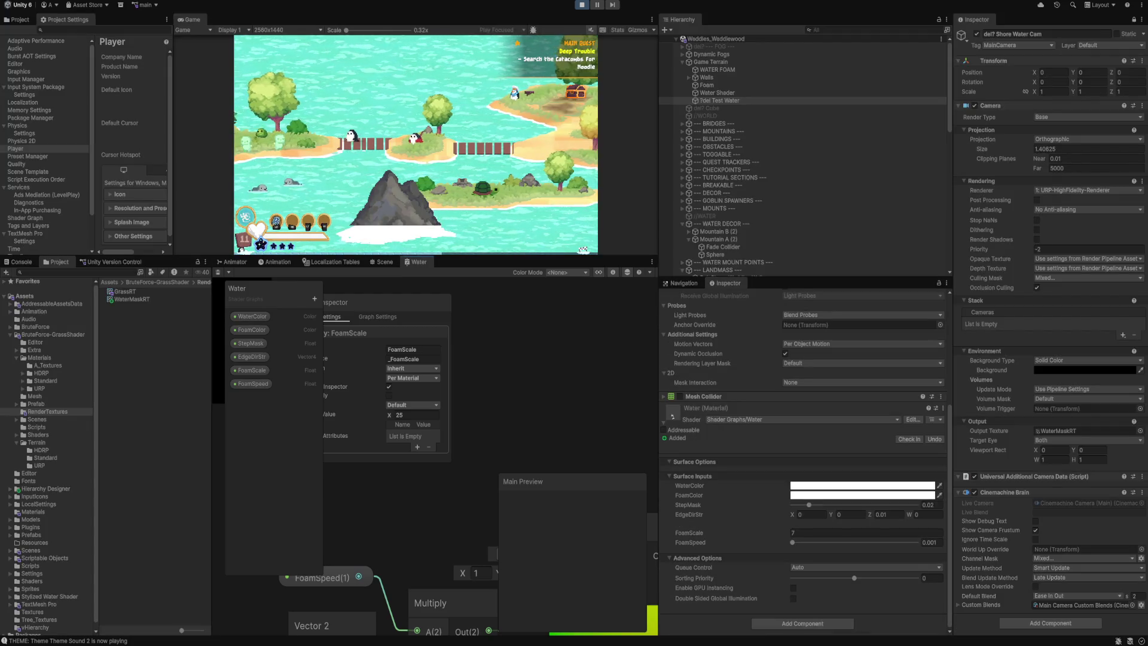
{"action": "left_click", "coordinate": [861, 532]}
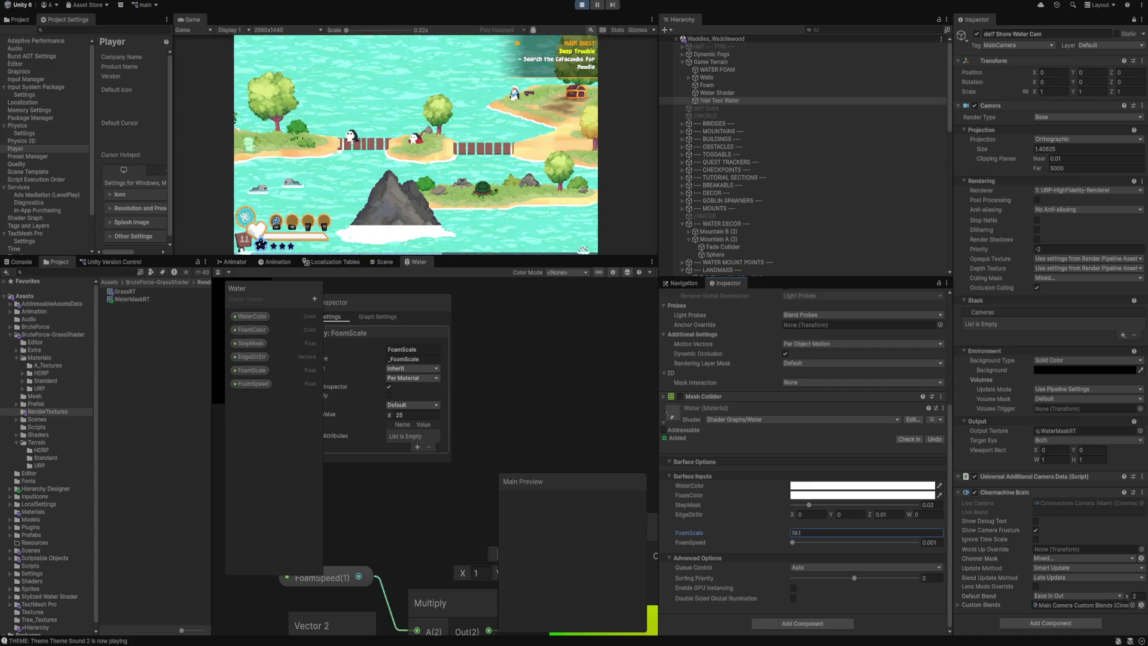
{"action": "key", "text": "BackSpace"}
{"action": "type", "text": "20.82"}
{"action": "key", "text": "Tab"}
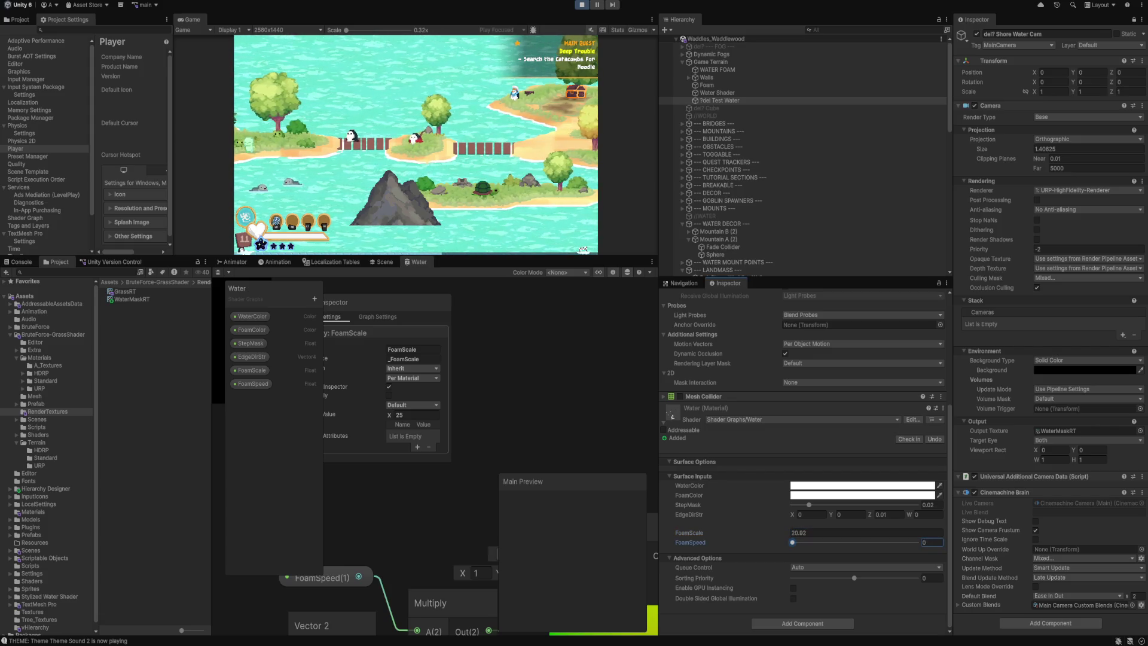
{"action": "type", "text": "0.001"}
{"action": "key", "text": "shift+Tab"}
{"action": "type", "text": "7"}
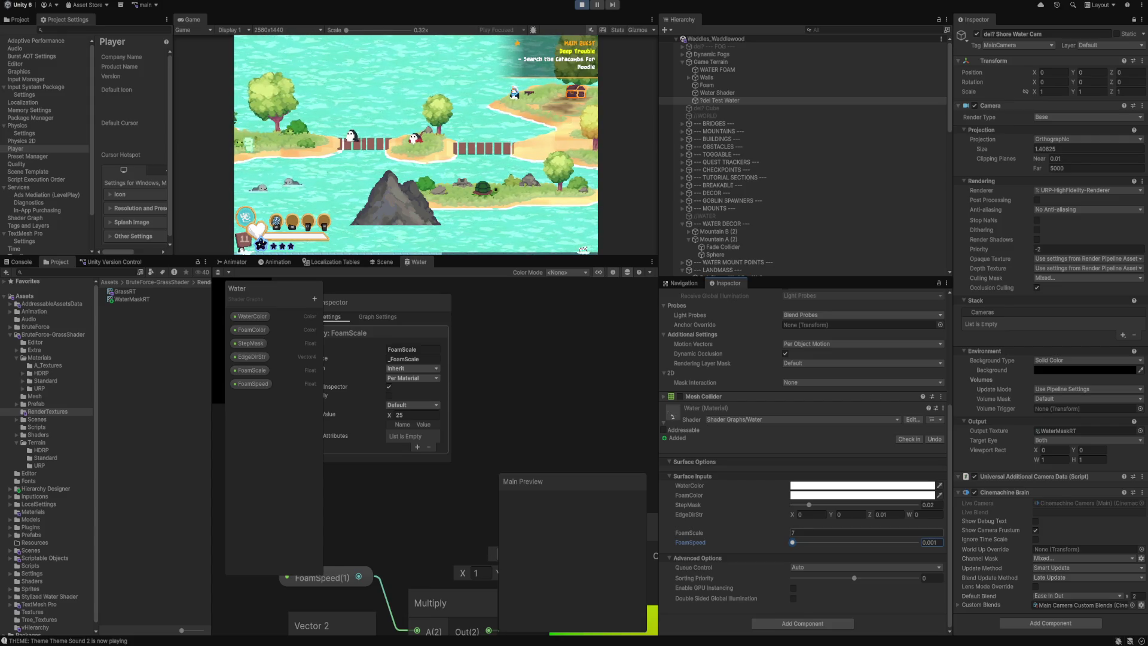
{"action": "key", "text": "shift+Tab"}
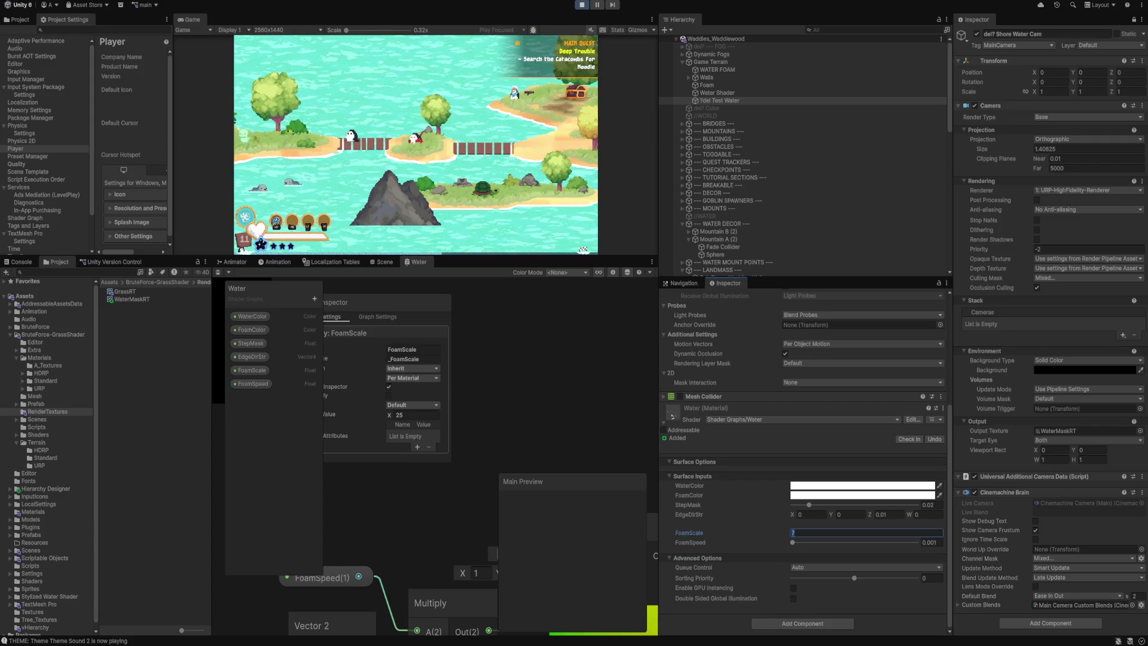
{"action": "key", "text": "Tab"}
{"action": "type", "text": "0.019"}
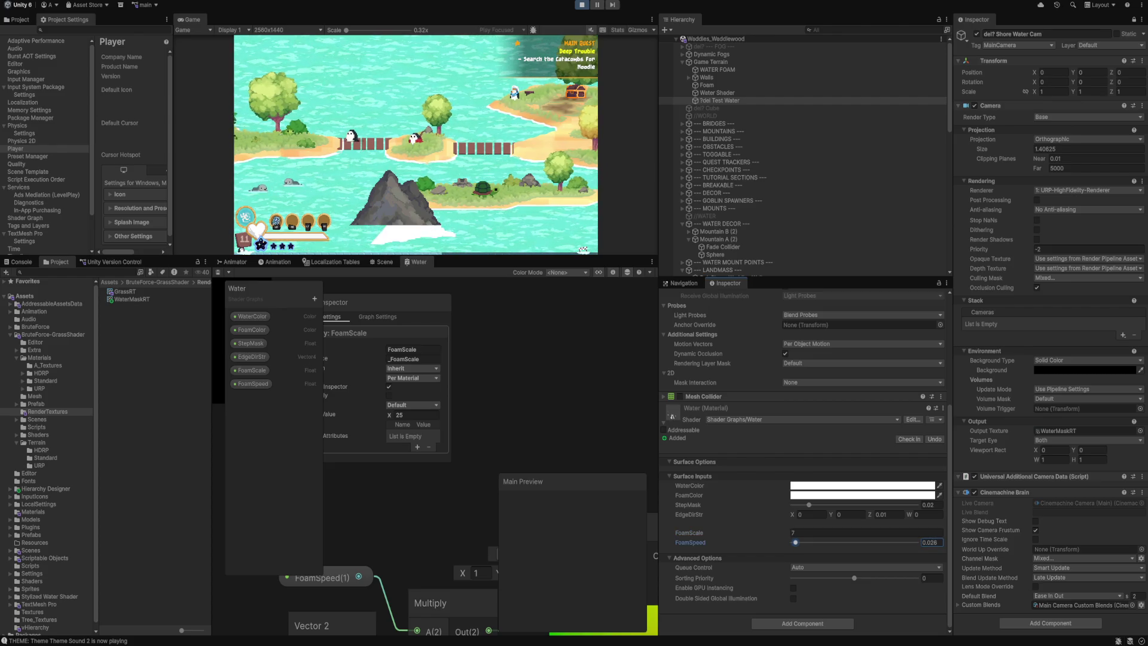
{"action": "type", "text": "0.001"}
{"action": "key", "text": "shift+Tab"}
{"action": "type", "text": "-1.39"}
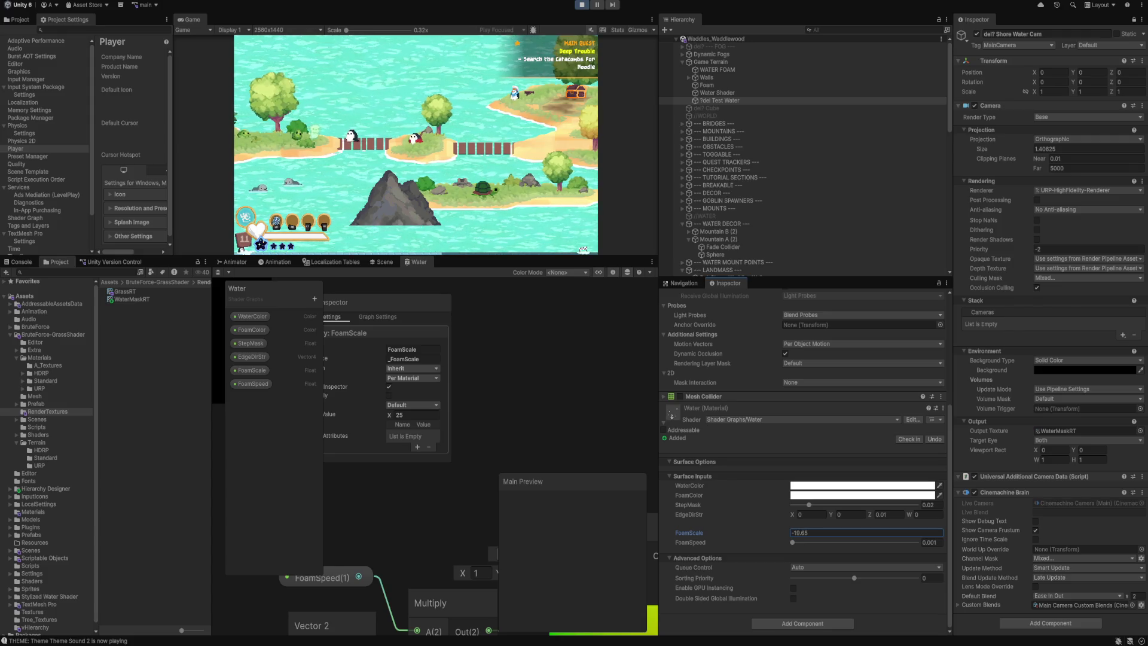
{"action": "key", "text": "ctrl+a"}
{"action": "type", "text": "1"}
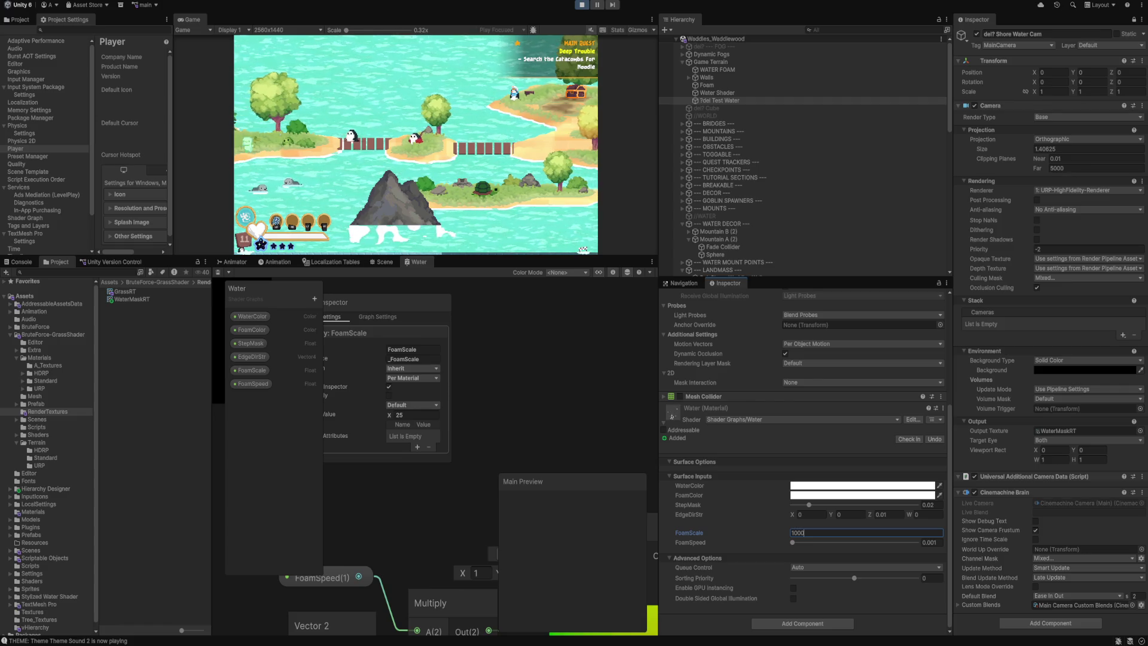
Nudge the FoamSpeed and FoamScale sliders, and drag StepMask down to about 0.0135 and back up.
{"action": "mouse_move", "coordinate": [793, 543]}
{"action": "left_mouse_down"}
{"action": "mouse_move", "coordinate": [902, 543]}
{"action": "mouse_move", "coordinate": [792, 542]}
{"action": "left_mouse_up"}
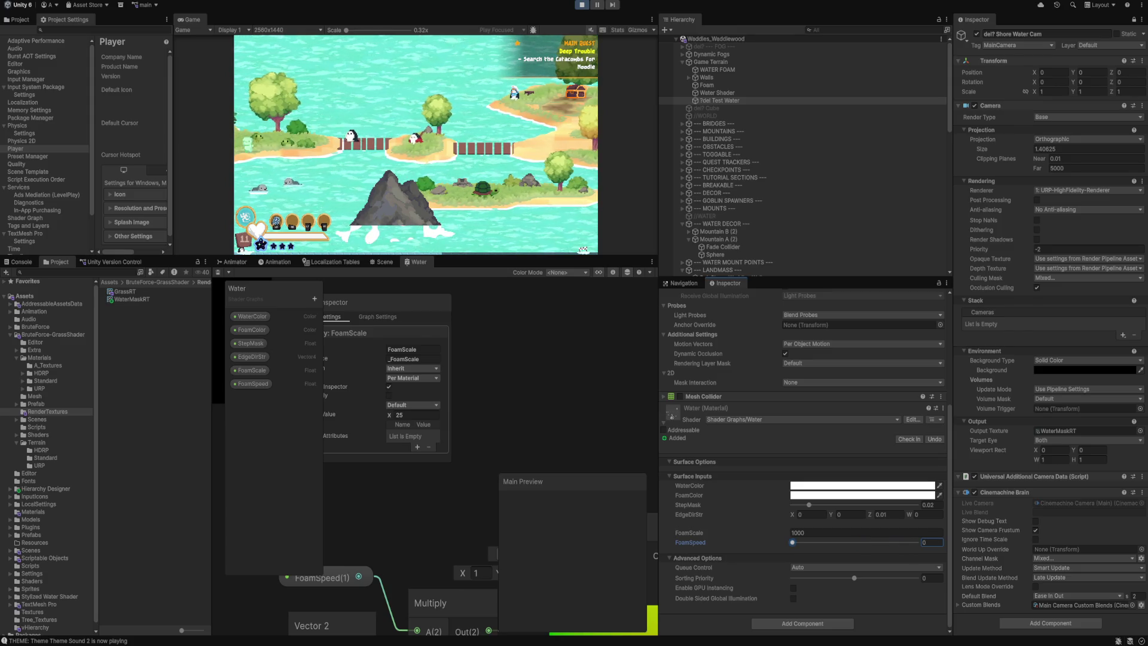
{"action": "left_click_drag", "start_coordinate": [689, 533], "coordinate": [693, 533]}
{"action": "mouse_move", "coordinate": [809, 504]}
{"action": "left_mouse_down"}
{"action": "mouse_move", "coordinate": [917, 505]}
{"action": "mouse_move", "coordinate": [793, 505]}
{"action": "mouse_move", "coordinate": [803, 504]}
{"action": "left_mouse_up"}
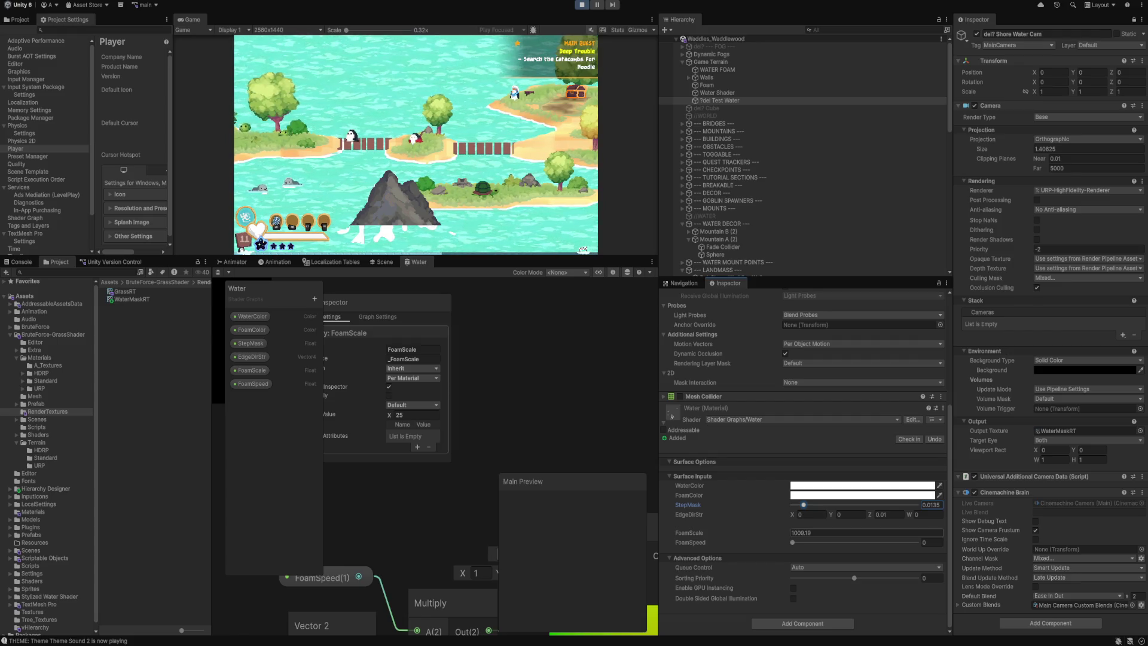
{"action": "left_click_drag", "start_coordinate": [803, 505], "coordinate": [809, 505]}
Try a FoamScale of 10 and nudge the StepMask slider to thin the foam.
{"action": "left_click", "coordinate": [866, 532]}
{"action": "type", "text": "1000000"}
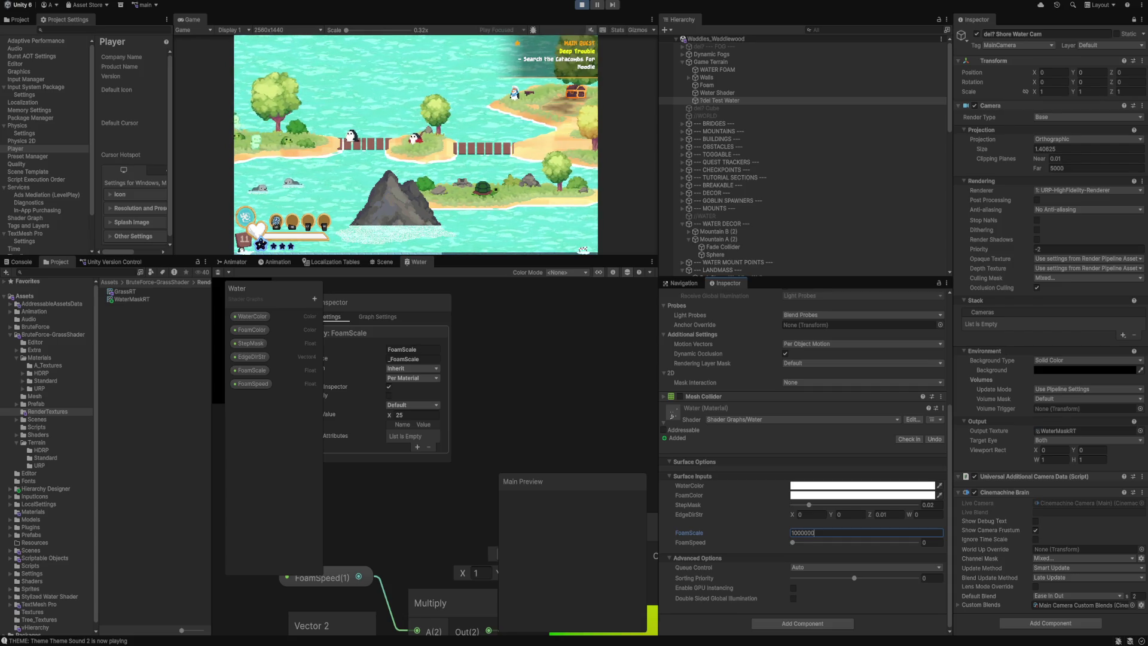
{"action": "mouse_move", "coordinate": [809, 504]}
{"action": "left_mouse_down"}
{"action": "mouse_move", "coordinate": [895, 504]}
{"action": "mouse_move", "coordinate": [809, 504]}
{"action": "left_mouse_up"}
Settle FoamScale at 2500, then raise FoamSpeed to 0.144 to animate the foam.
{"action": "left_click", "coordinate": [813, 533]}
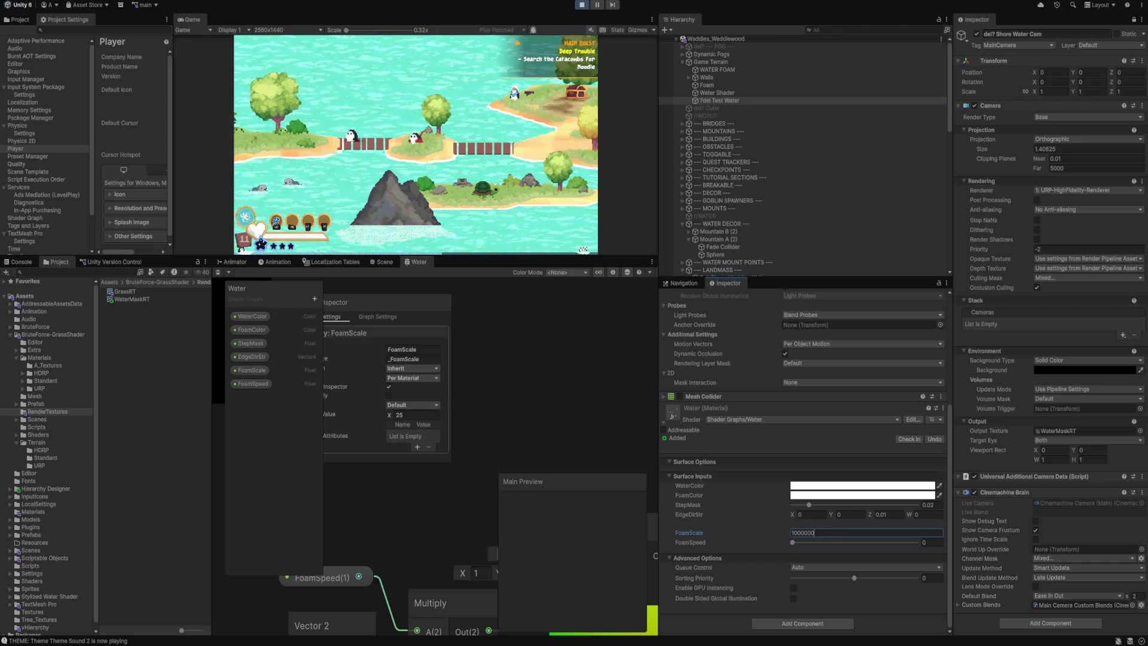
{"action": "key", "text": "ctrl+a"}
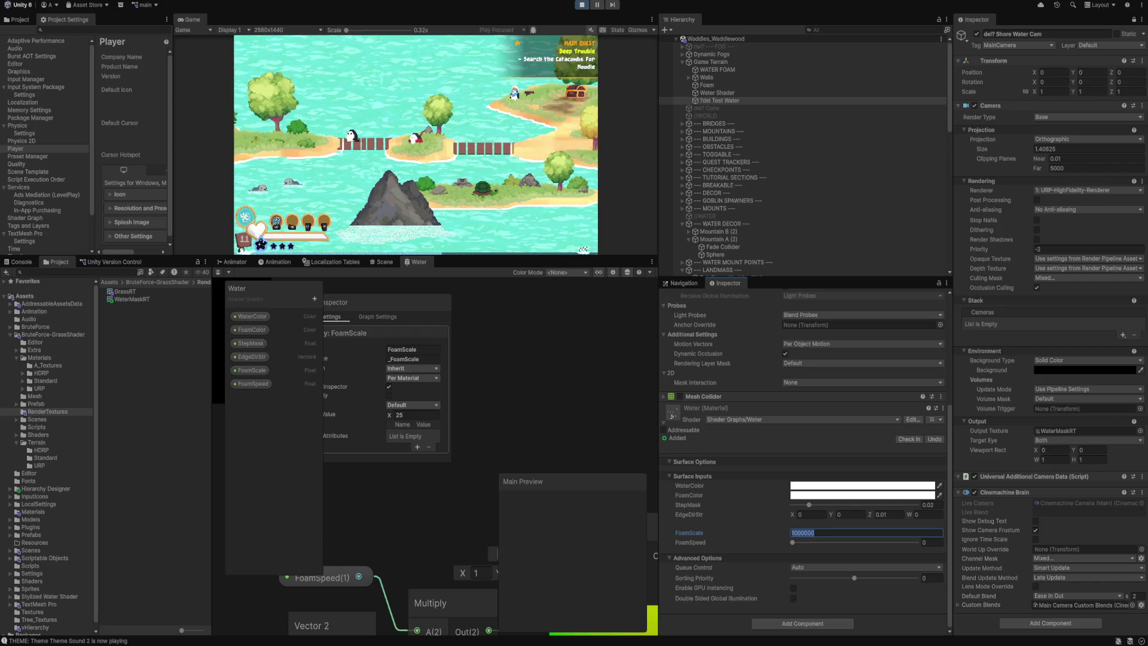
{"action": "type", "text": "20"}
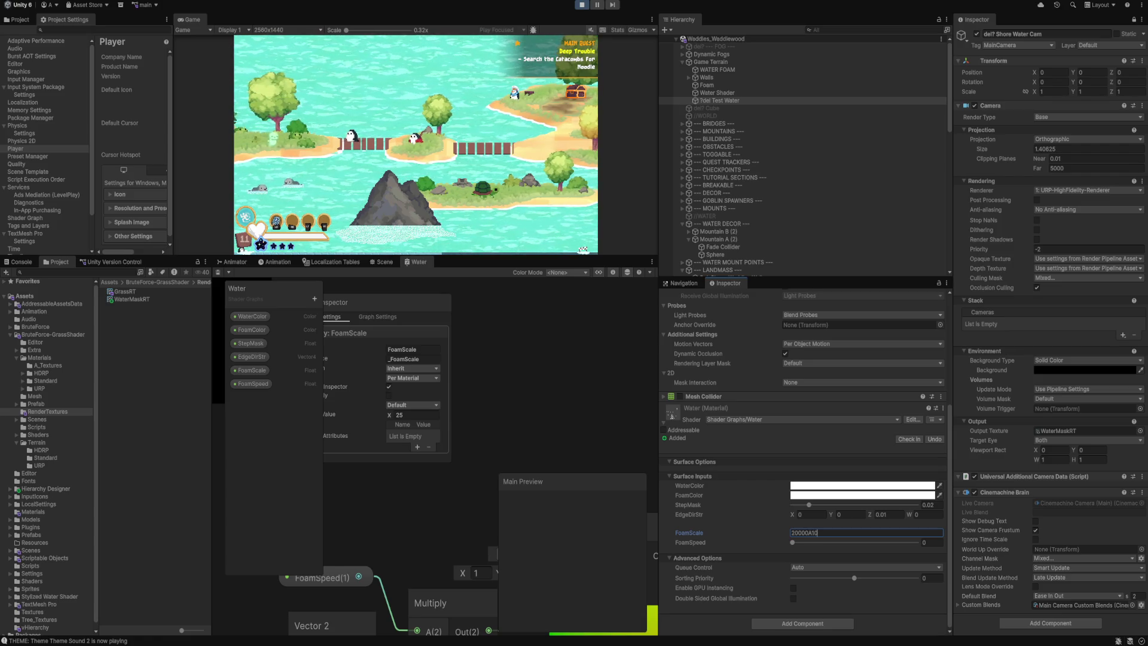
{"action": "key", "text": "ctrl+a"}
{"action": "type", "text": "1"}
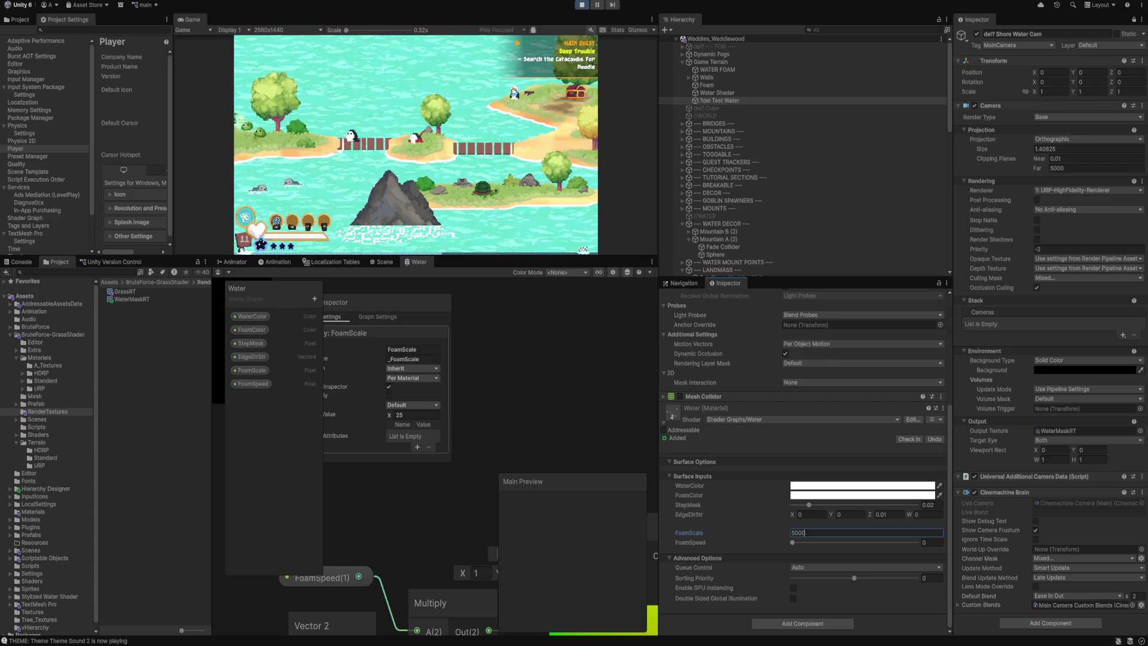
{"action": "key", "text": "ctrl+a"}
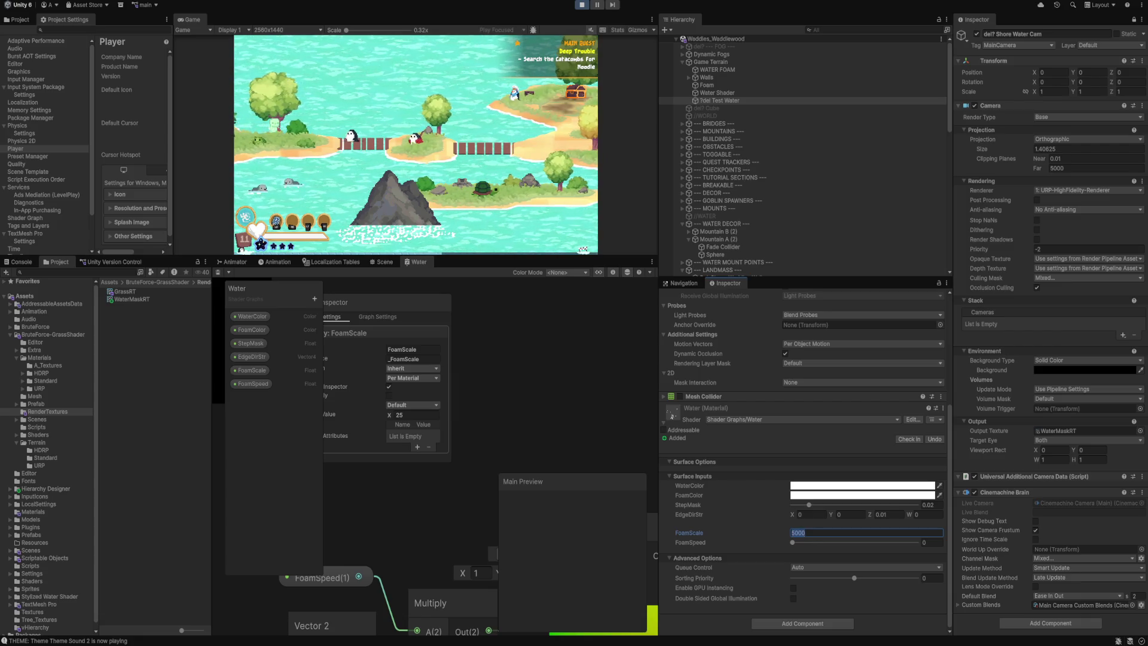
{"action": "type", "text": "250"}
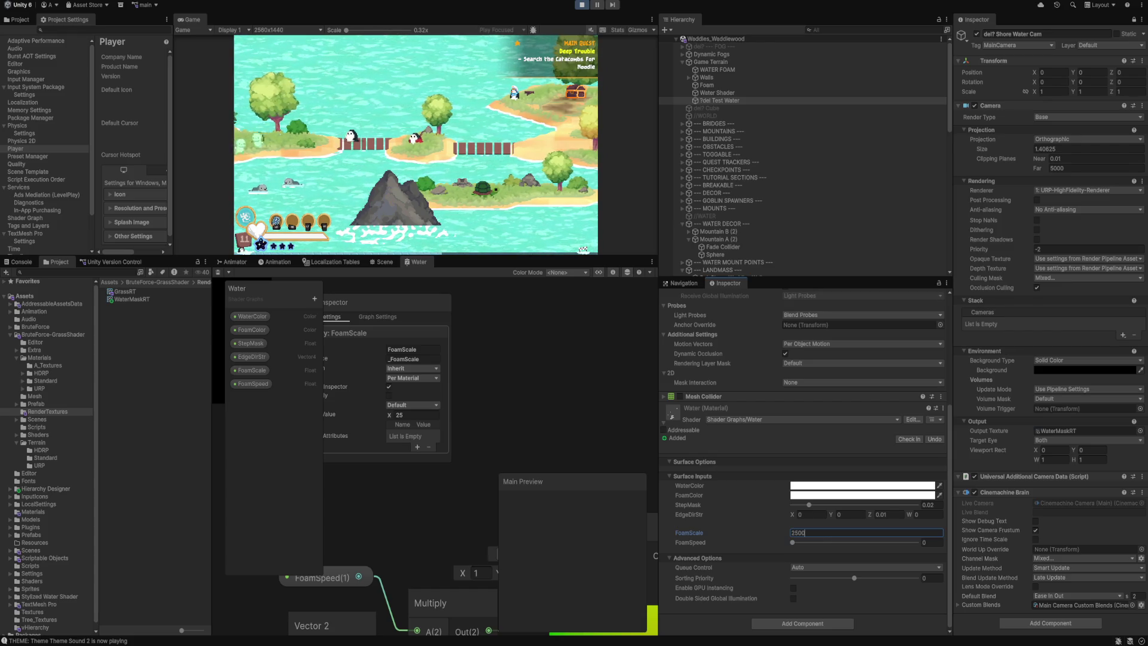
{"action": "key", "text": "ctrl+a"}
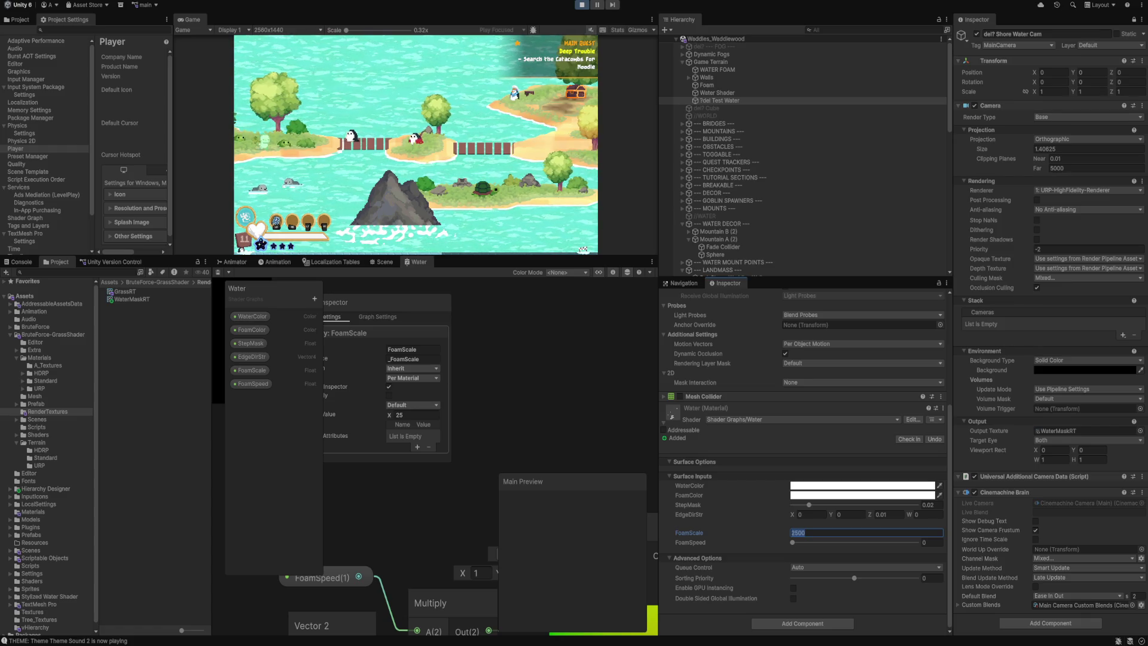
{"action": "left_click_drag", "start_coordinate": [792, 543], "coordinate": [805, 542]}
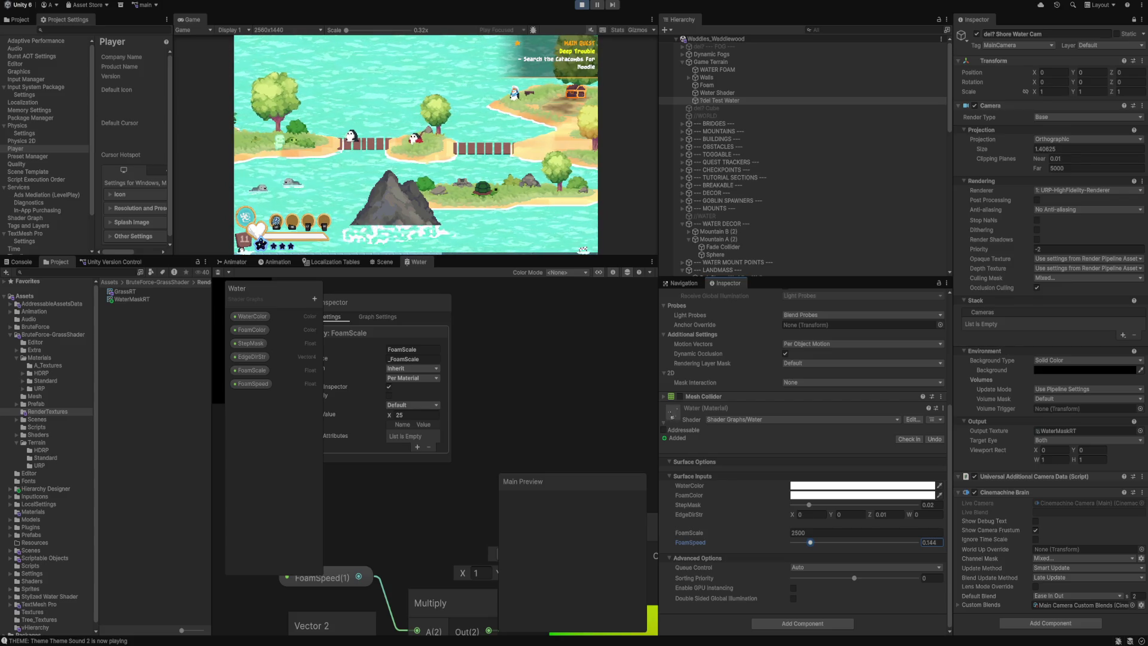
Lower FoamSpeed from about 0.014 down to 0.002.
{"action": "left_click_drag", "start_coordinate": [810, 543], "coordinate": [794, 542]}
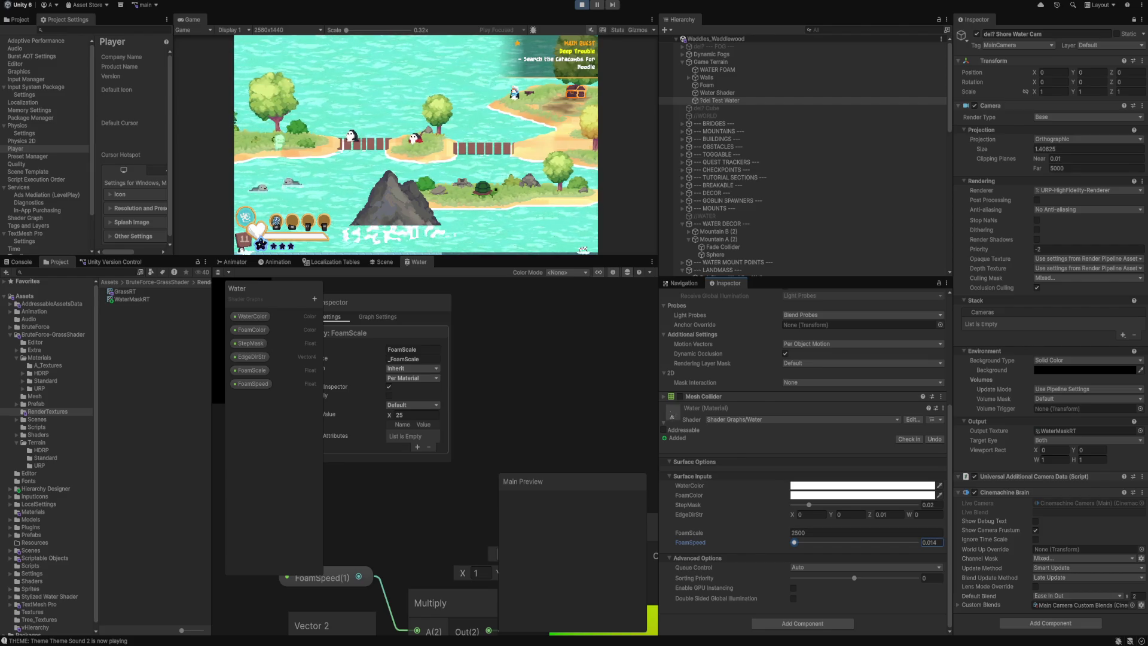
{"action": "left_click", "coordinate": [929, 542]}
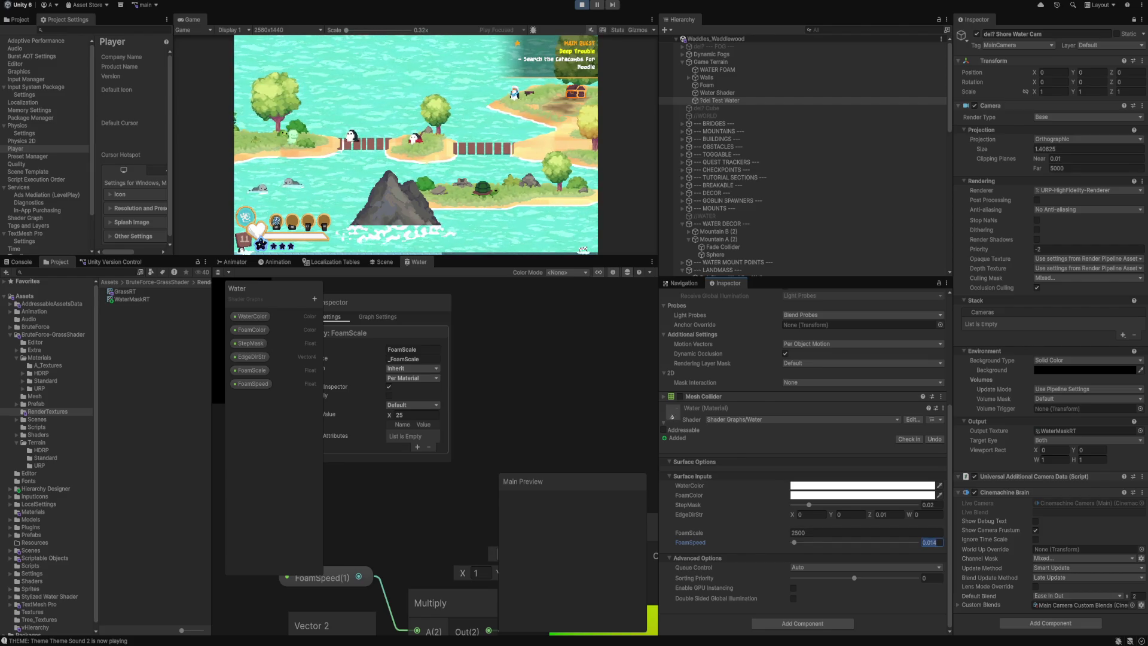
{"action": "key", "text": "BackSpace"}
{"action": "type", "text": "5"}
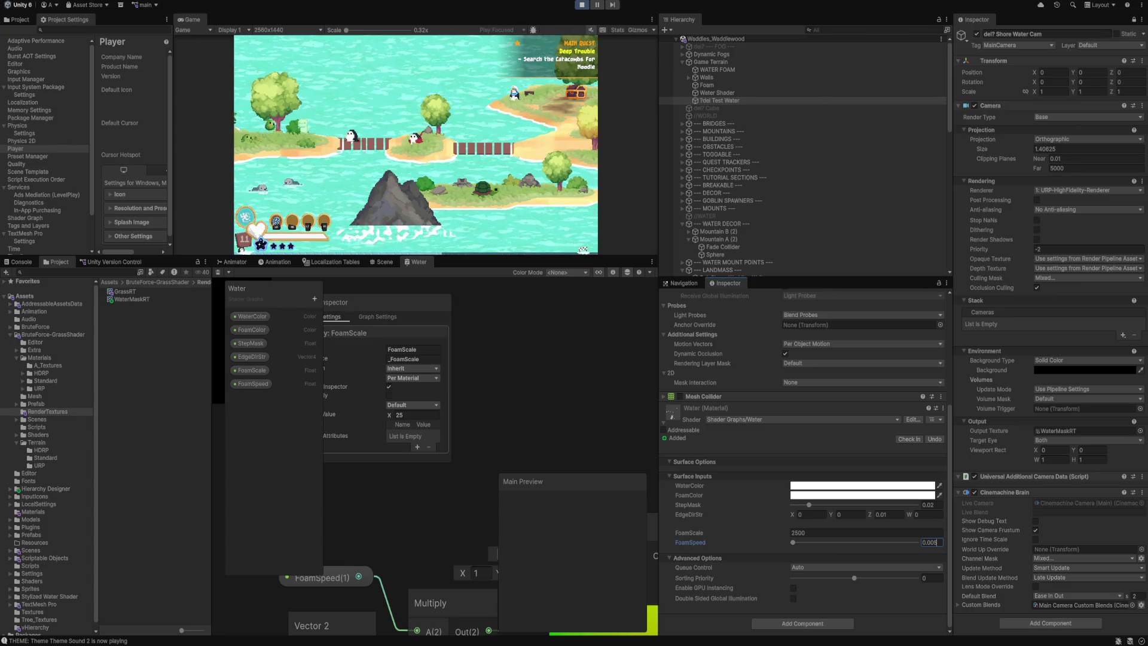
{"action": "key", "text": "BackSpace"}
{"action": "type", "text": "3"}
{"action": "key", "text": "BackSpace"}
{"action": "type", "text": "2"}
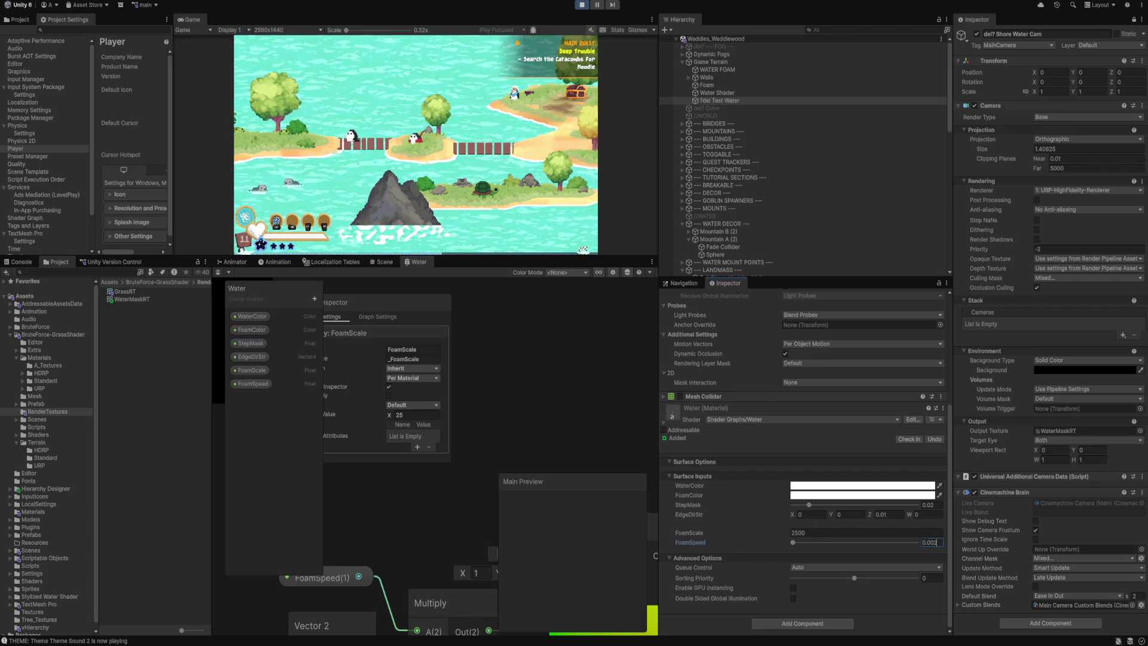
Reduce FoamScale with its slider and type a FoamSpeed of 0.0010.
{"action": "scroll", "coordinate": [490, 502], "scroll_direction": "down", "scroll_amount": 4}
{"action": "scroll", "coordinate": [490, 418], "scroll_direction": "down", "scroll_amount": 5}
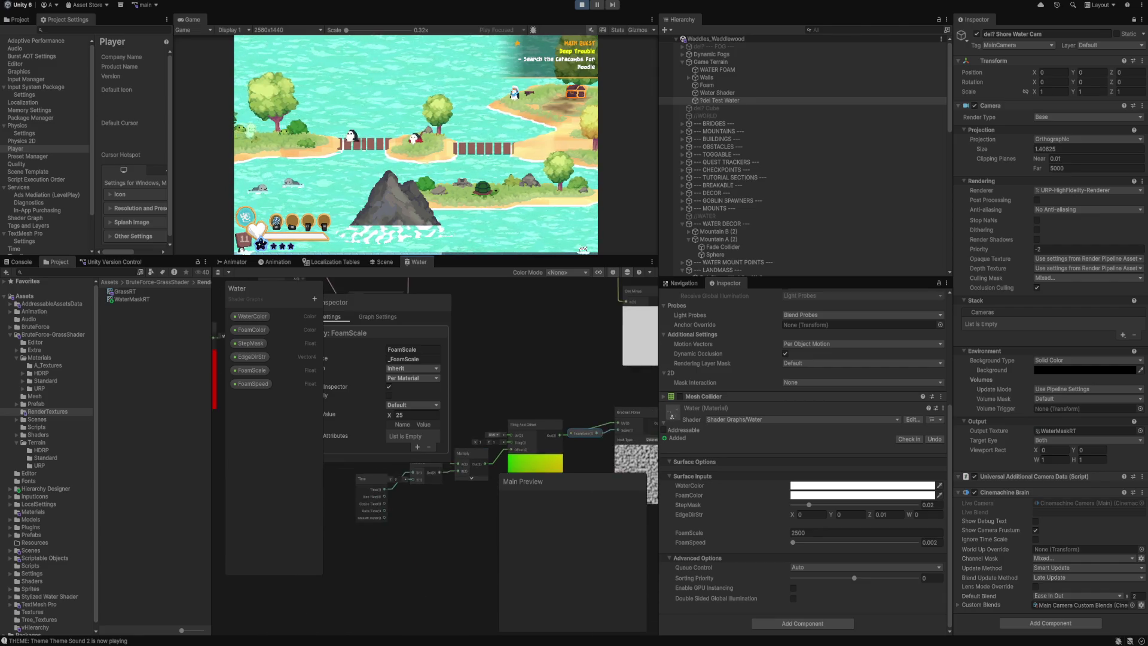
{"action": "scroll", "coordinate": [478, 425], "scroll_direction": "up", "scroll_amount": 4}
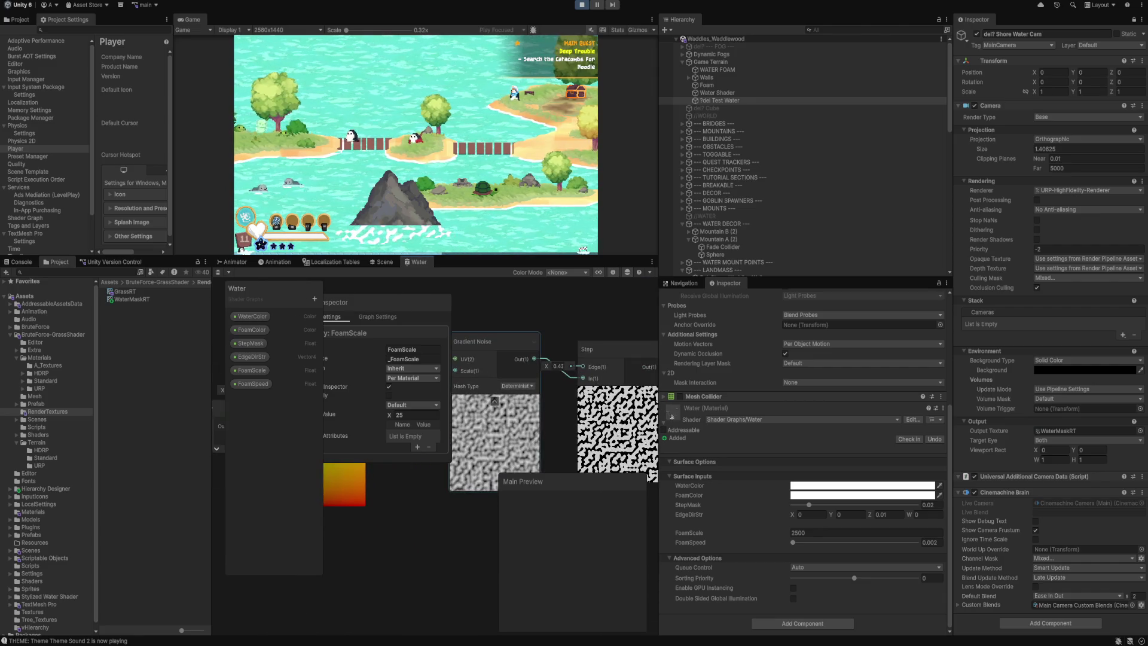
{"action": "left_click_drag", "start_coordinate": [497, 418], "coordinate": [568, 399]}
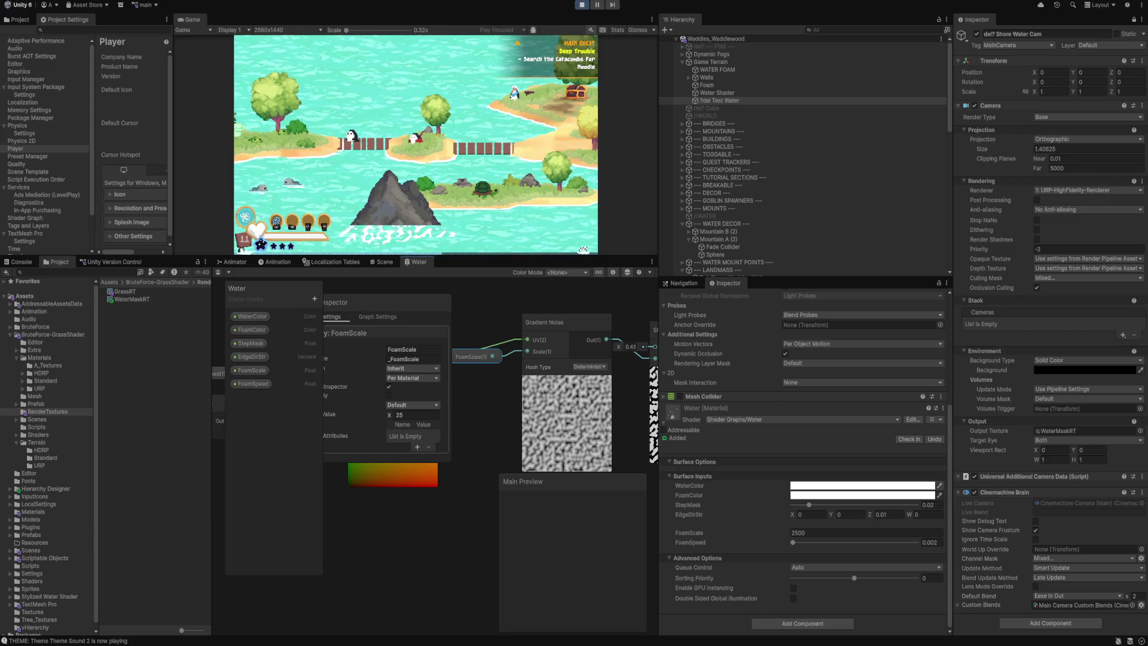
{"action": "left_click_drag", "start_coordinate": [689, 533], "coordinate": [657, 533]}
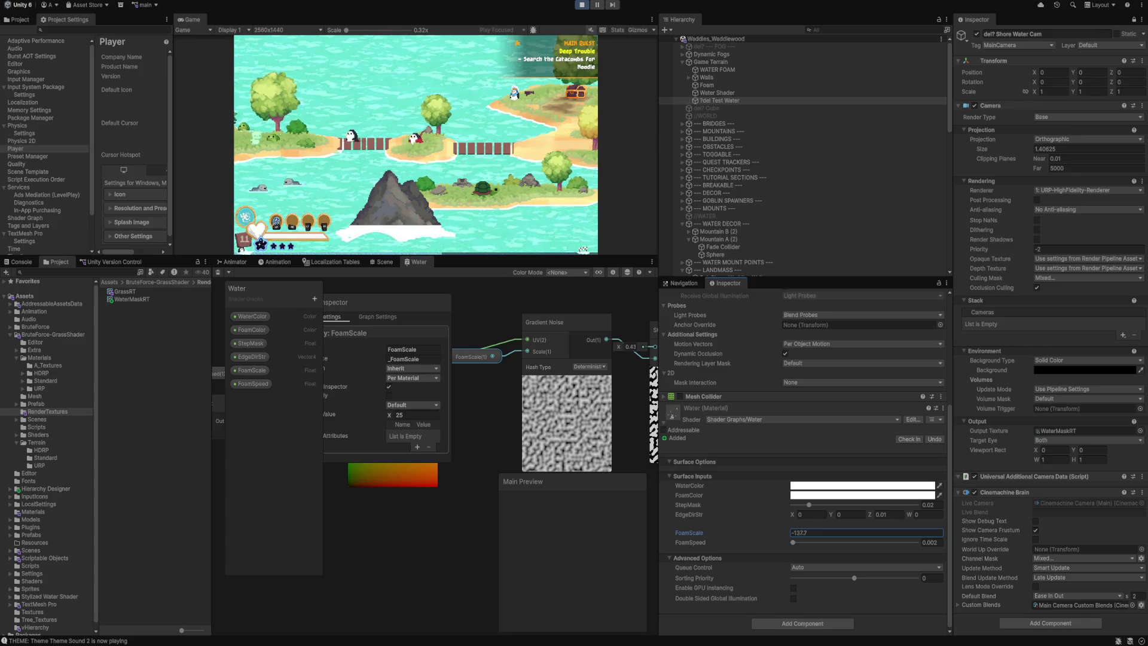
{"action": "key", "text": "Tab"}
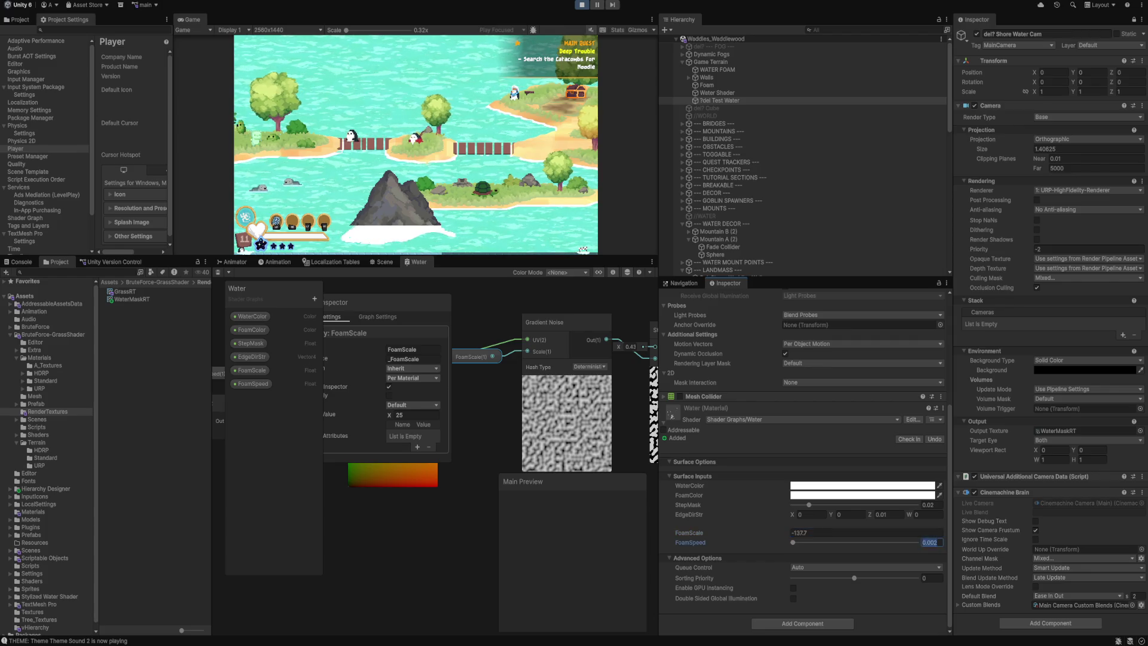
{"action": "type", "text": "0.001"}
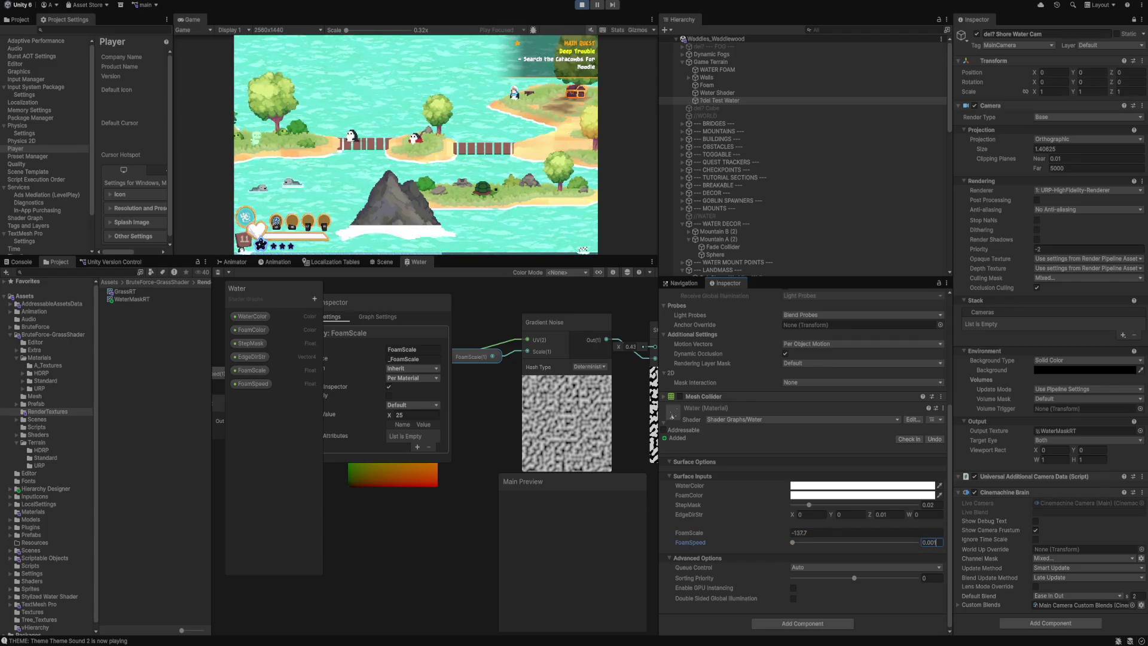
{"action": "type", "text": "0"}
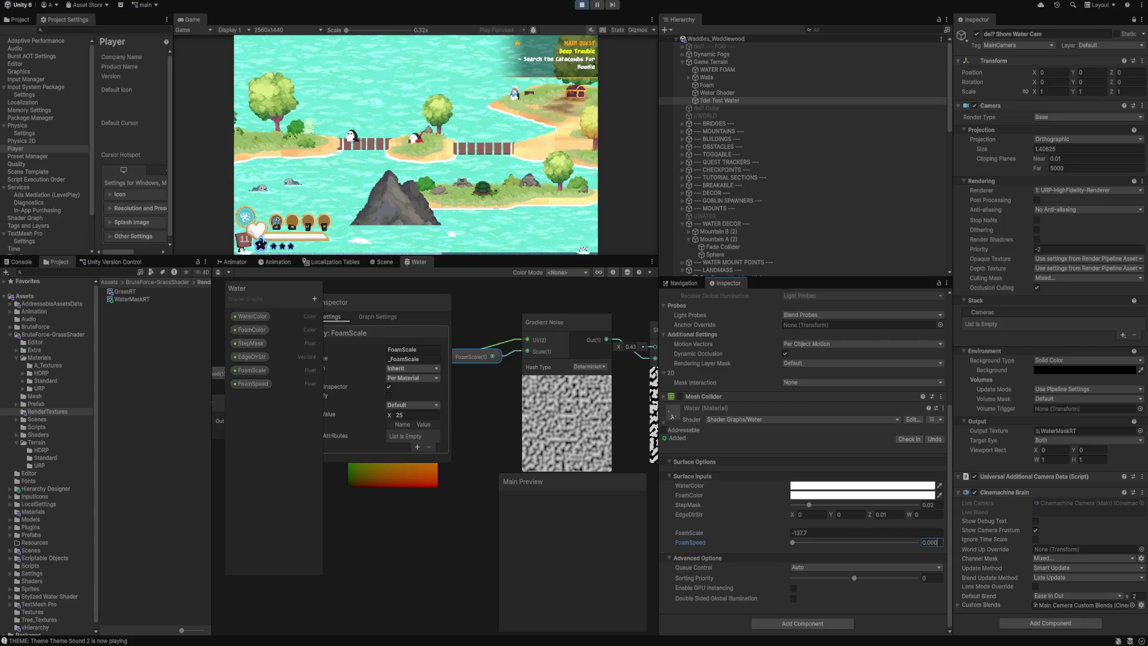
Set FoamScale to 7 and fine-tune FoamSpeed between 0.001 and about 0.008.
{"action": "left_click", "coordinate": [866, 533]}
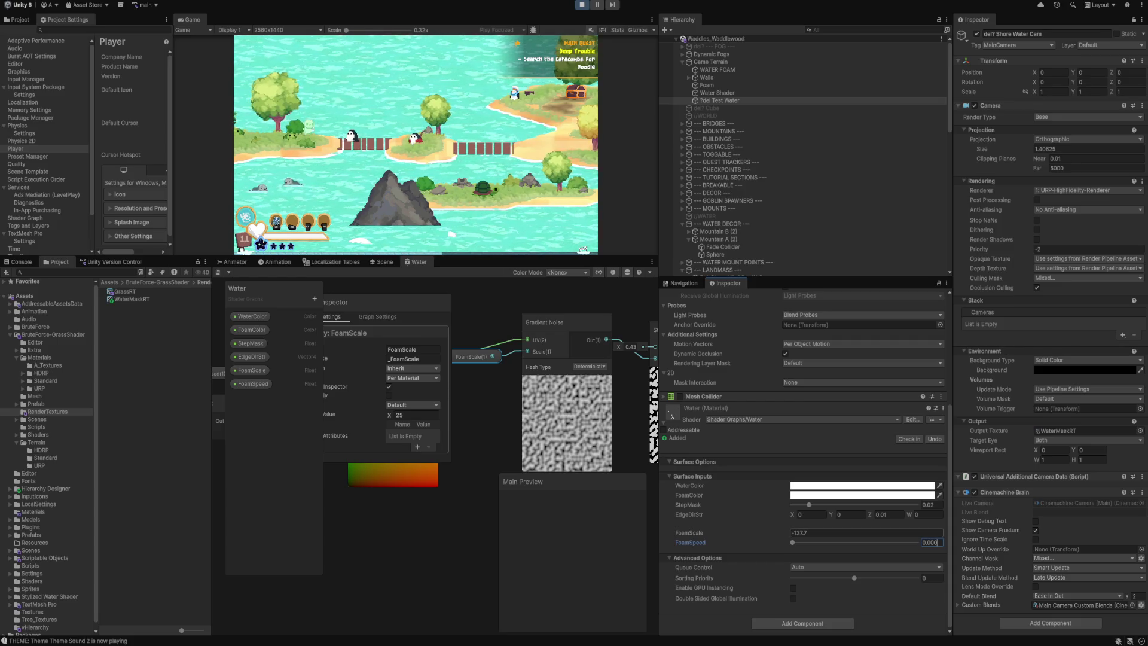
{"action": "type", "text": "1"}
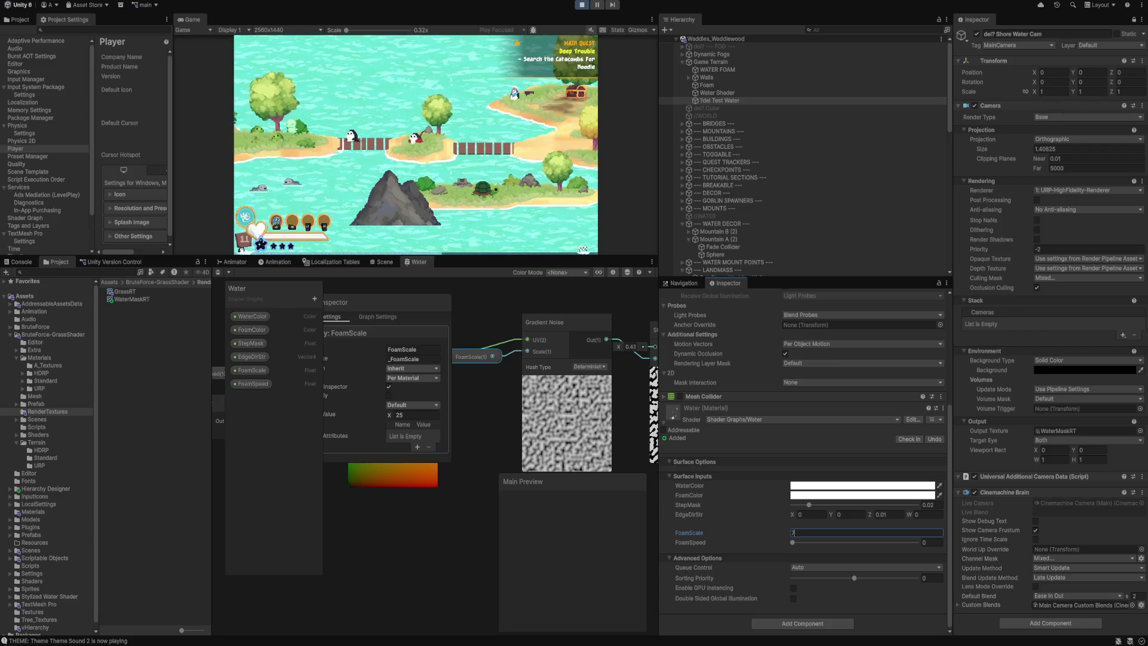
{"action": "key", "text": "Tab"}
{"action": "type", "text": ".001"}
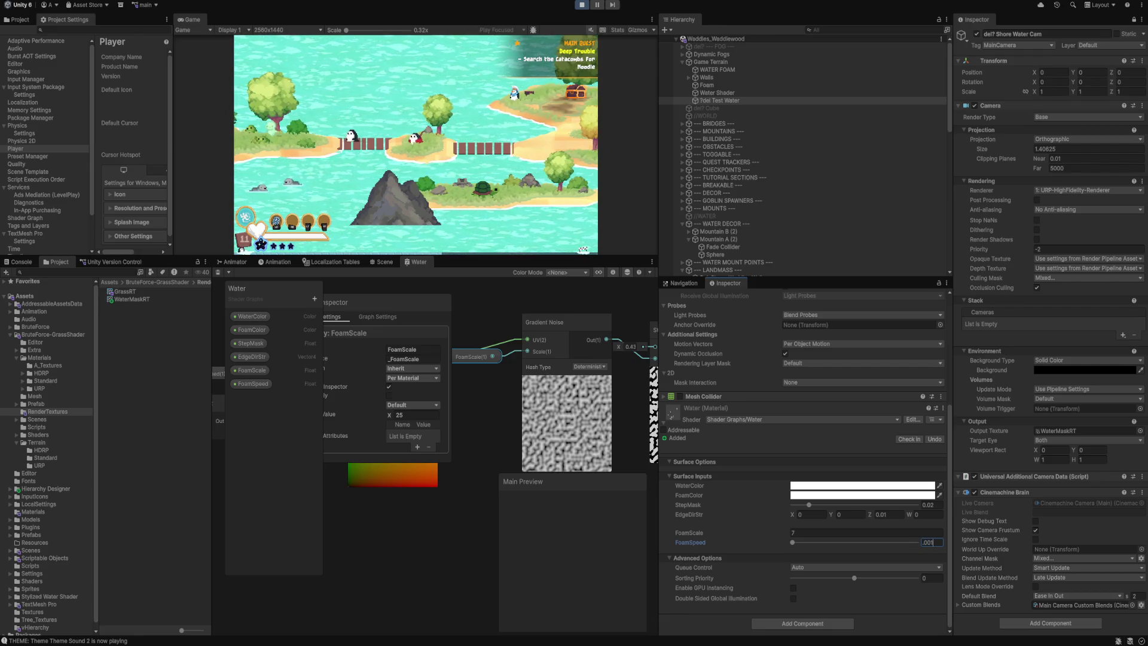
{"action": "key", "text": "Return"}
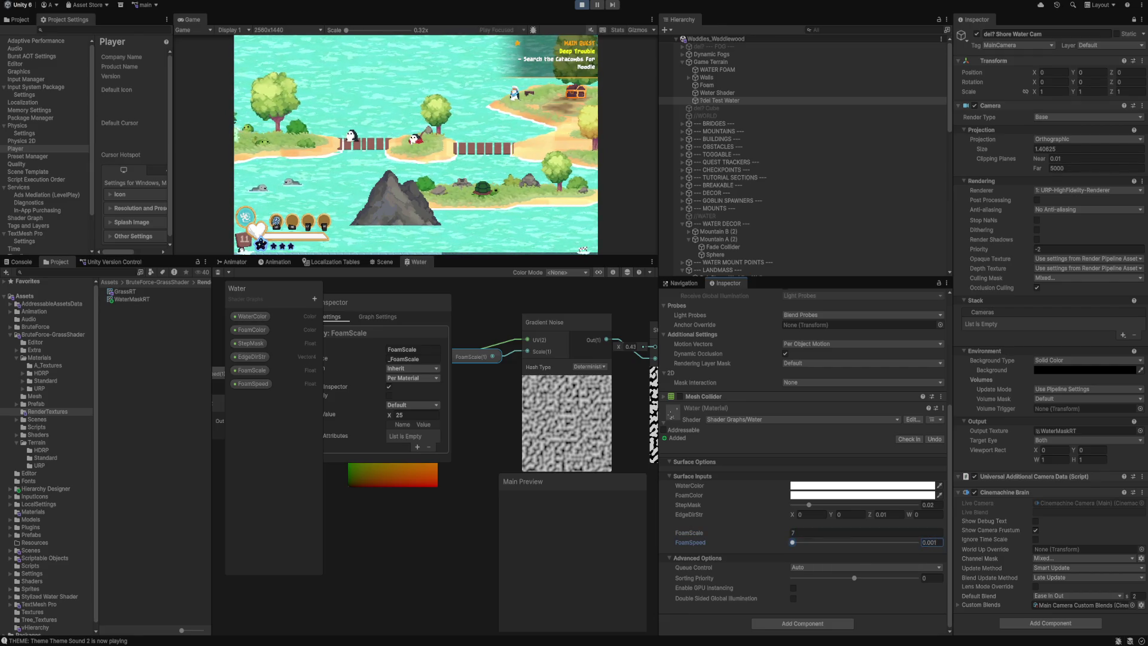
{"action": "type", "text": "0"}
{"action": "type", "text": ".008"}
{"action": "key", "text": "BackSpace"}
{"action": "key", "text": "BackSpace"}
{"action": "key", "text": "BackSpace"}
{"action": "type", "text": "001"}
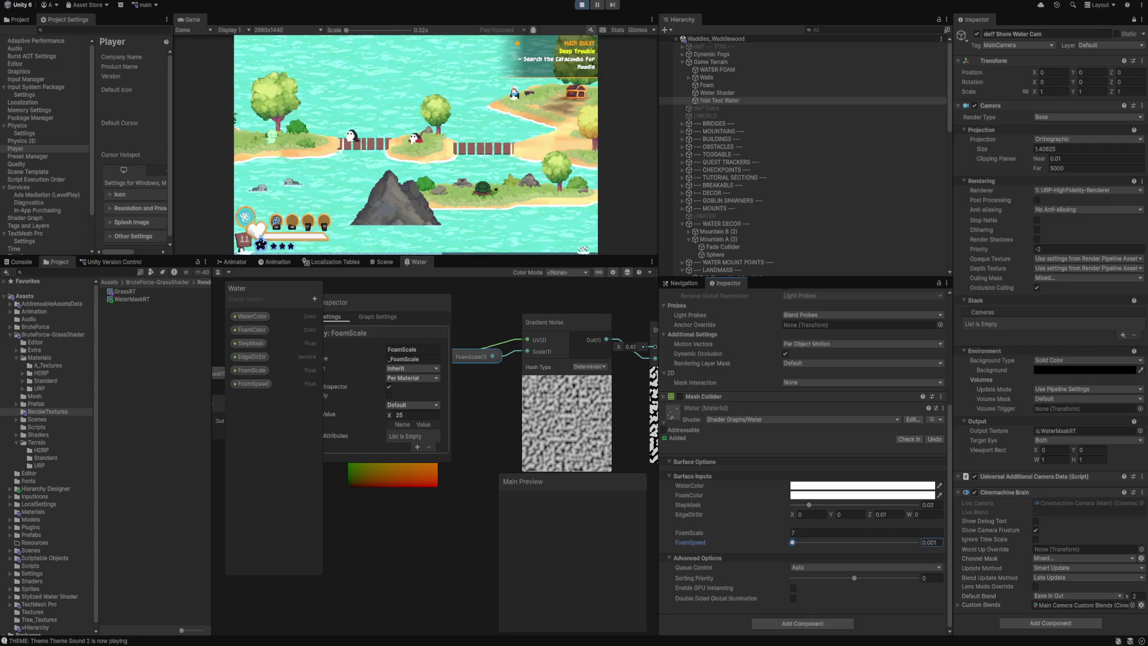
{"action": "key", "text": "BackSpace"}
{"action": "key", "text": "BackSpace"}
{"action": "key", "text": "BackSpace"}
{"action": "type", "text": ".005"}
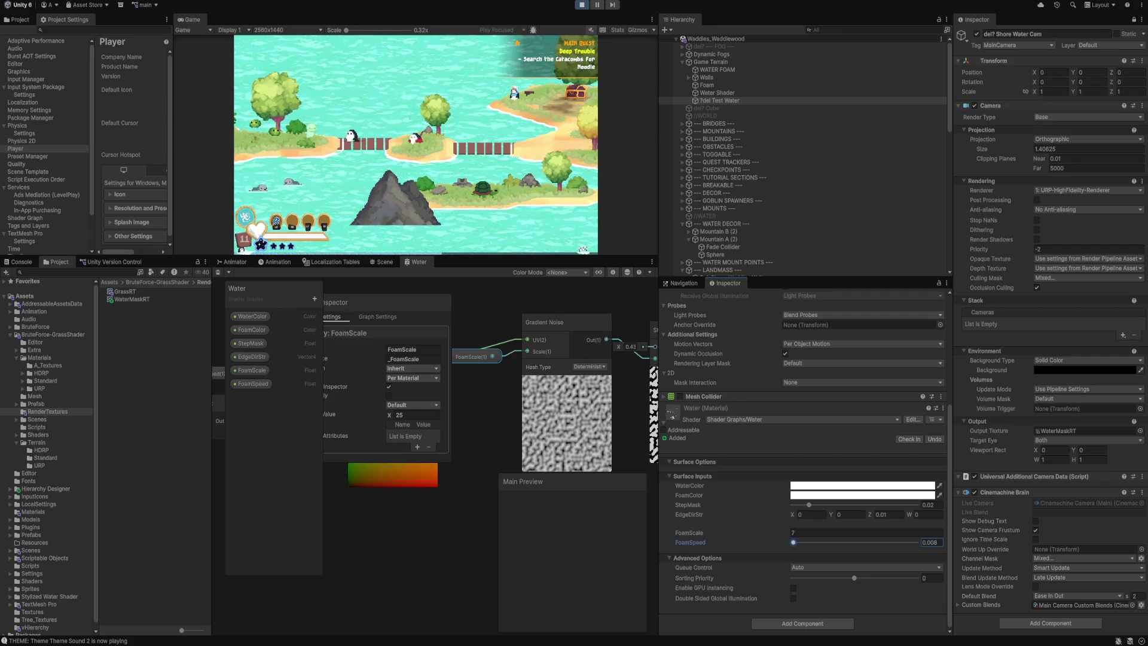
{"action": "left_click", "coordinate": [930, 542]}
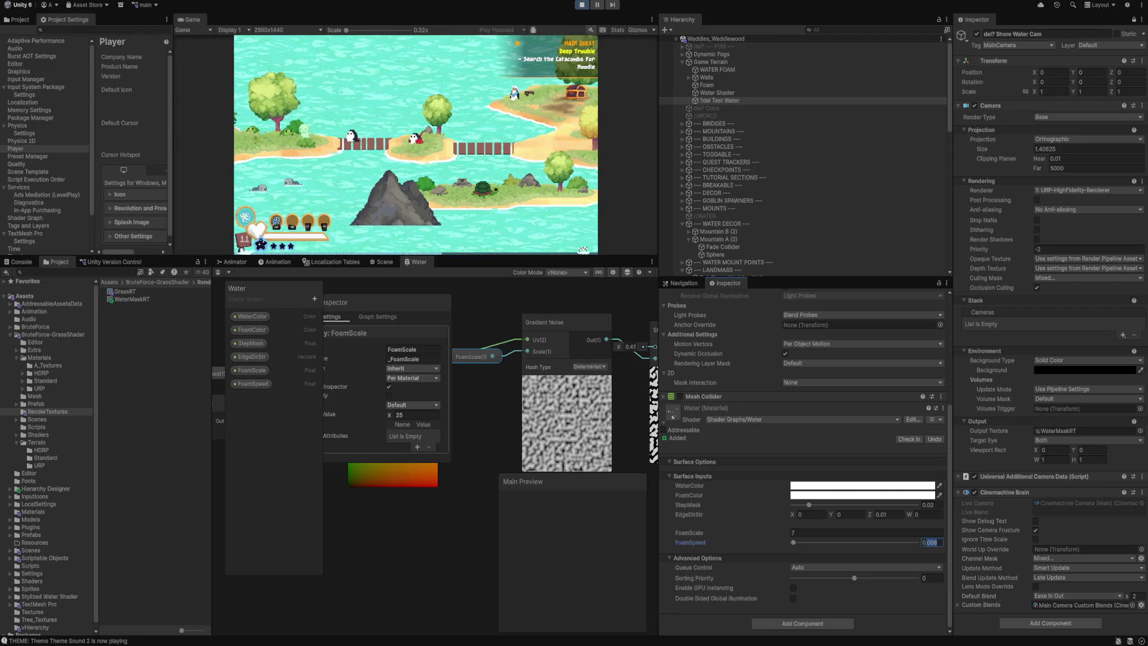
{"action": "left_click", "coordinate": [930, 542]}
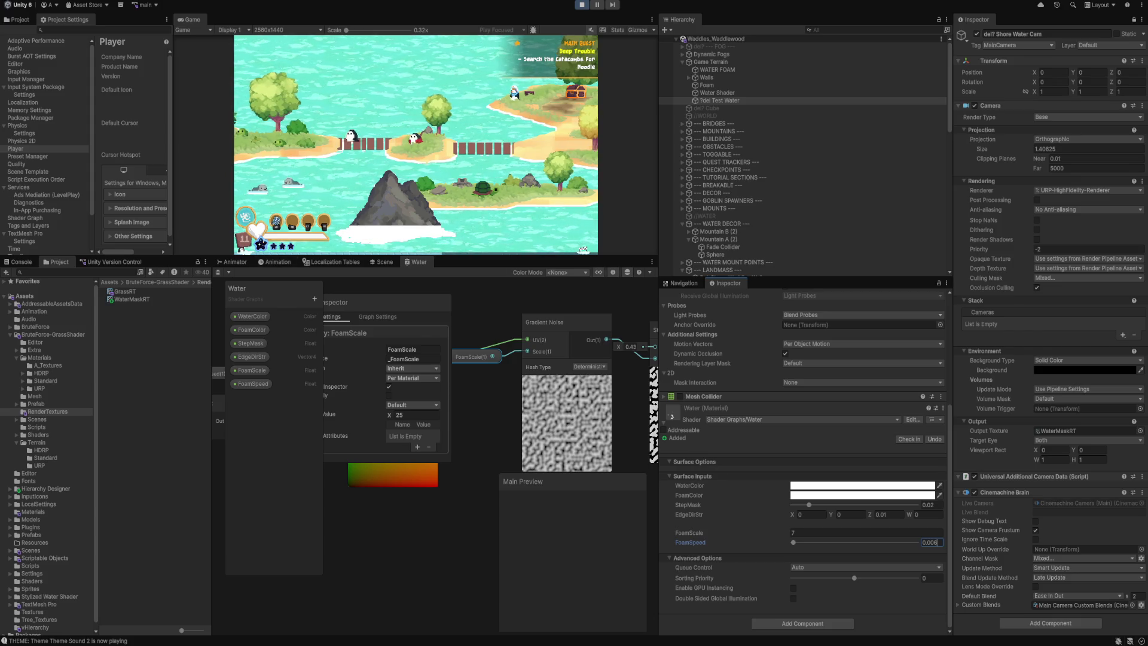
In the Scene view, move Mountain A (2) so its Y goes from -0.229 to -0.375.
{"action": "key", "text": "ctrl+1"}
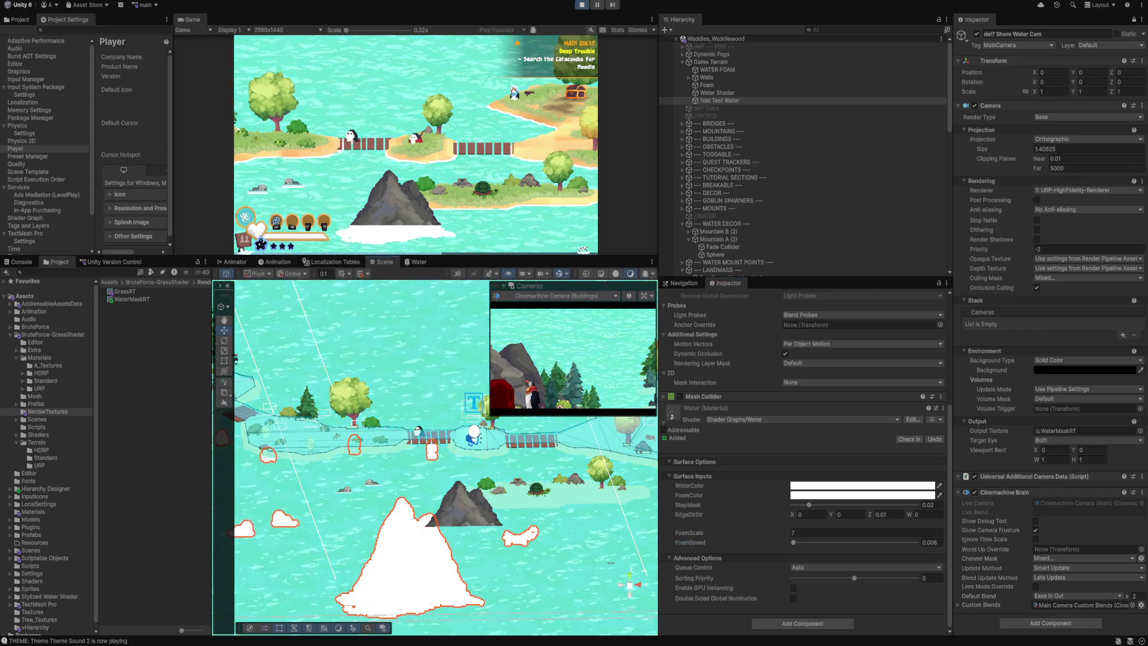
{"action": "left_click", "coordinate": [460, 514]}
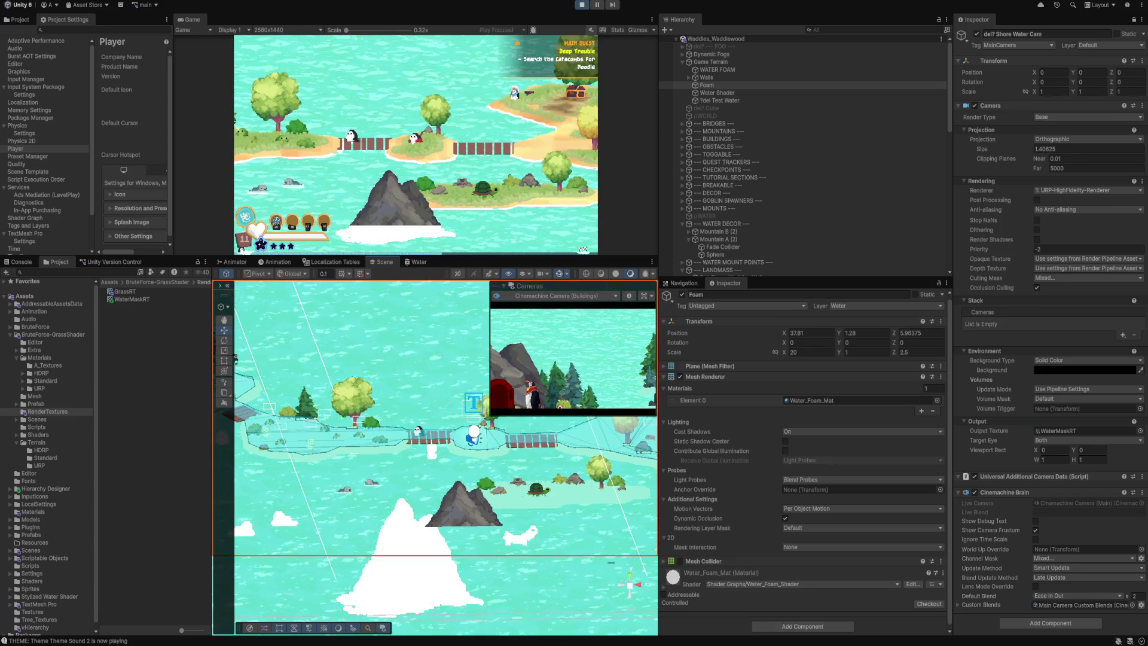
{"action": "mouse_move", "coordinate": [464, 508]}
{"action": "left_mouse_down"}
{"action": "mouse_move", "coordinate": [464, 495]}
{"action": "mouse_move", "coordinate": [463, 505]}
{"action": "left_mouse_up"}
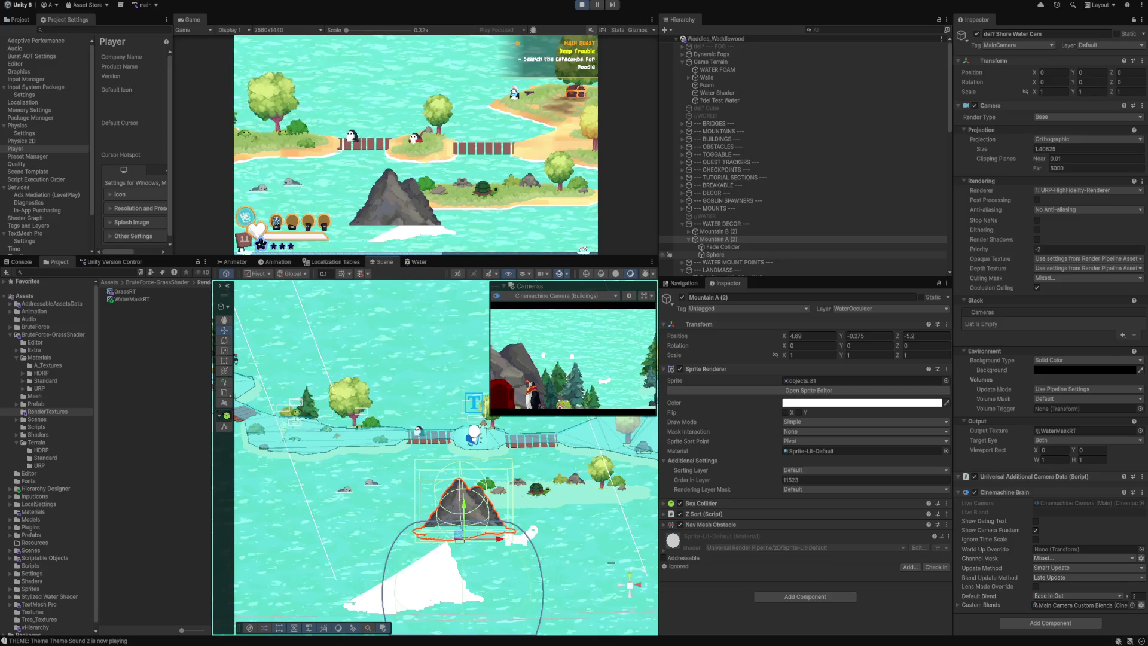
Deactivate the mountain's Sphere child and return to the Water shader graph.
{"action": "left_click", "coordinate": [685, 255]}
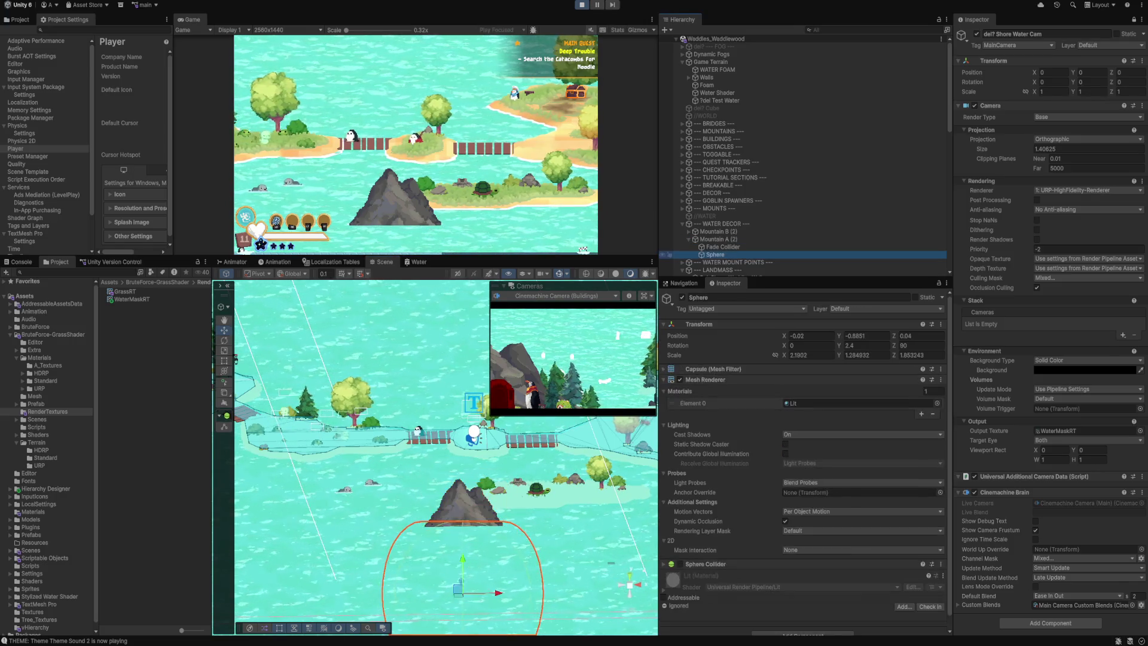
{"action": "left_click", "coordinate": [682, 297]}
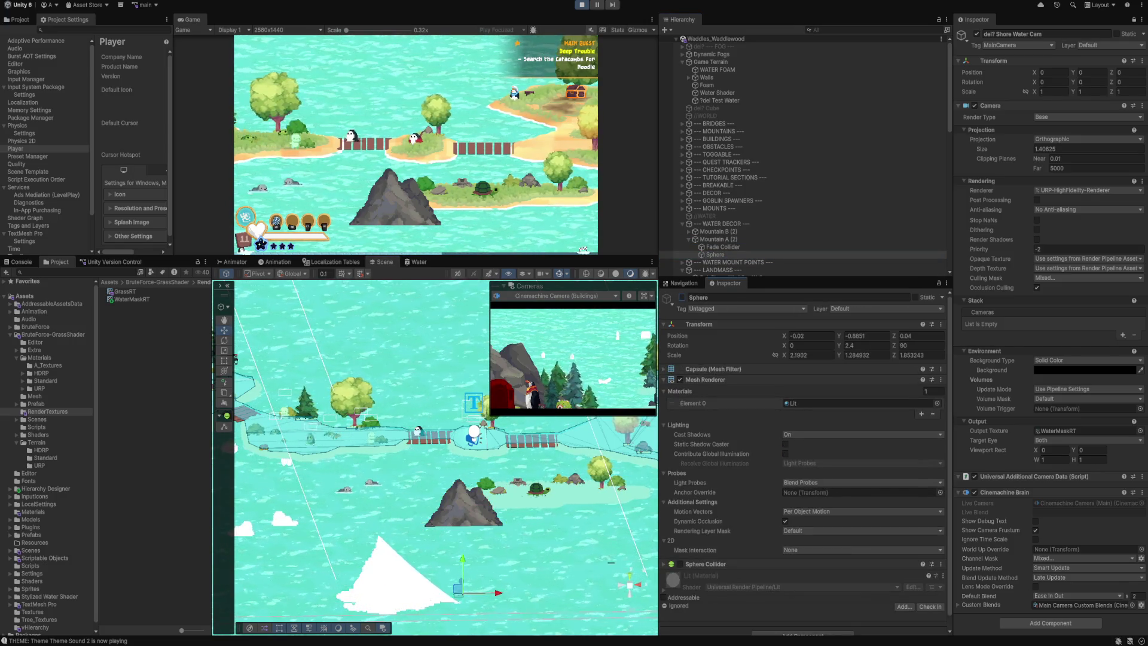
{"action": "left_click", "coordinate": [722, 247]}
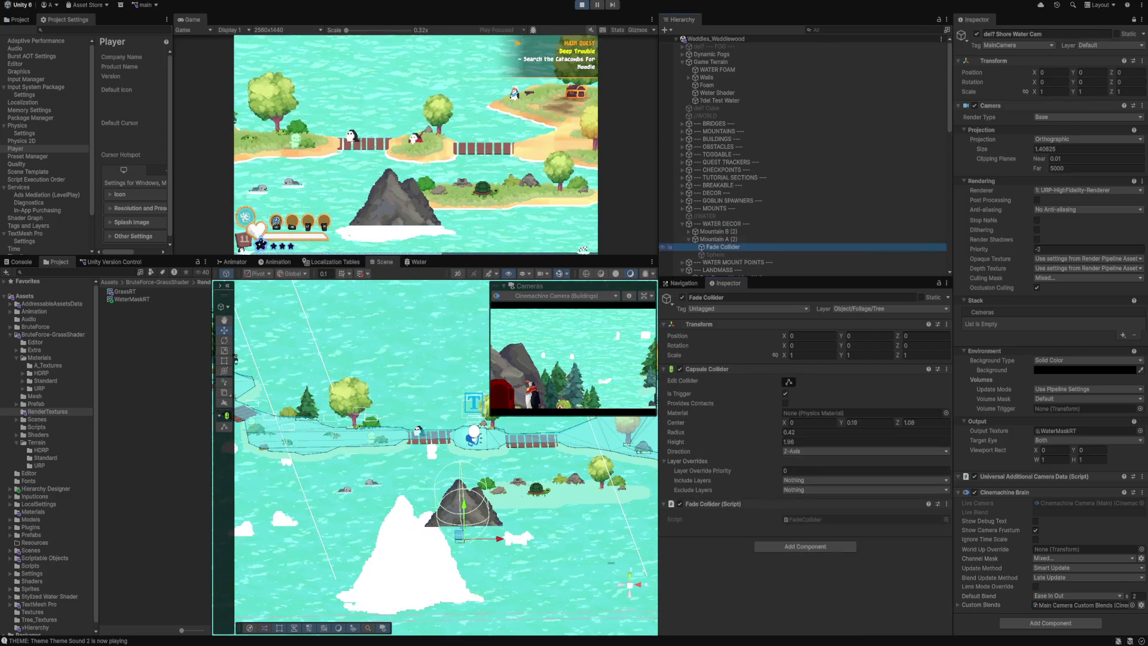
{"action": "left_click", "coordinate": [719, 239]}
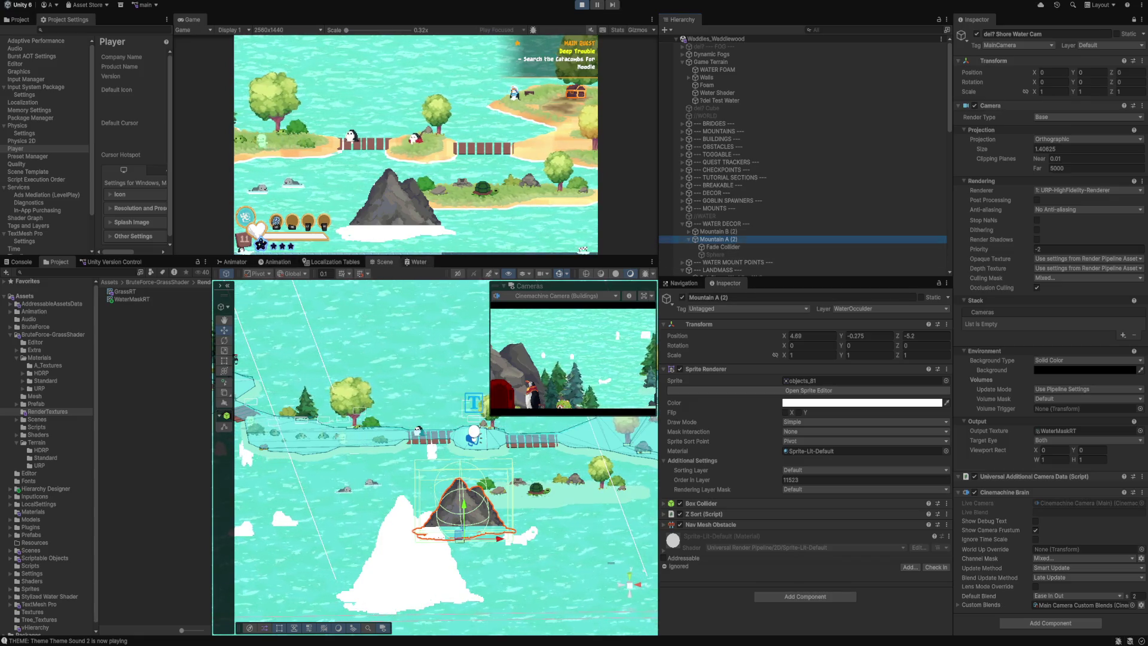
{"action": "left_click", "coordinate": [418, 262]}
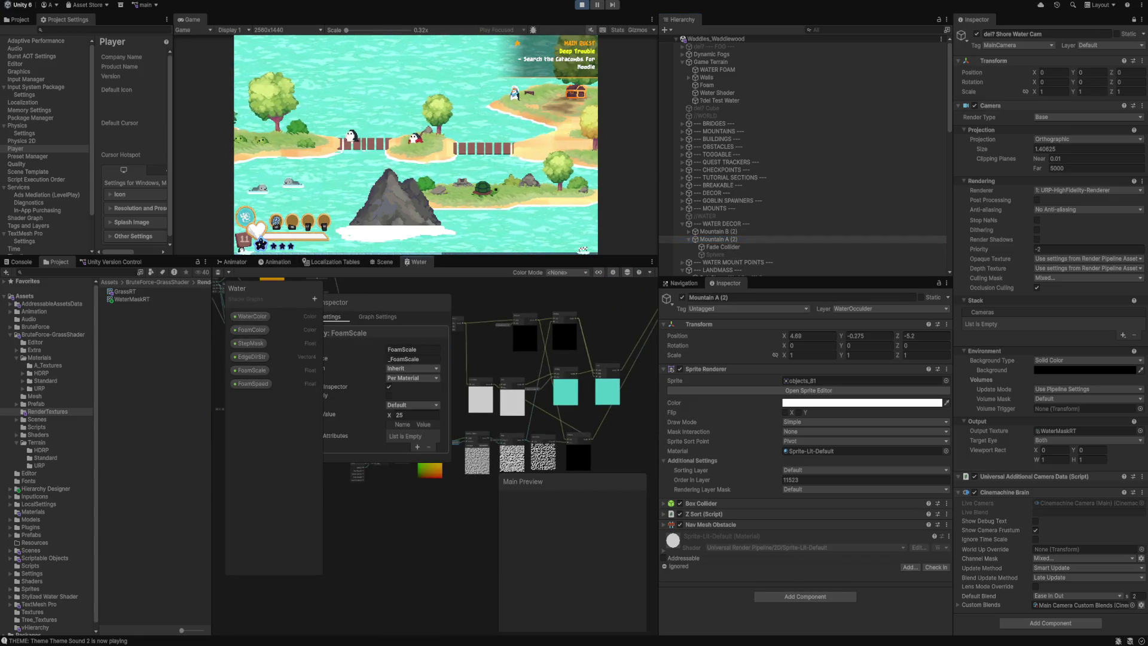
Connect Tiling And Offset Out(2) to Step In(2), and move Gradient Noise and FoamScale lower.
{"action": "scroll", "coordinate": [543, 452], "scroll_direction": "up", "scroll_amount": 5}
{"action": "left_click_drag", "start_coordinate": [542, 452], "coordinate": [440, 477]}
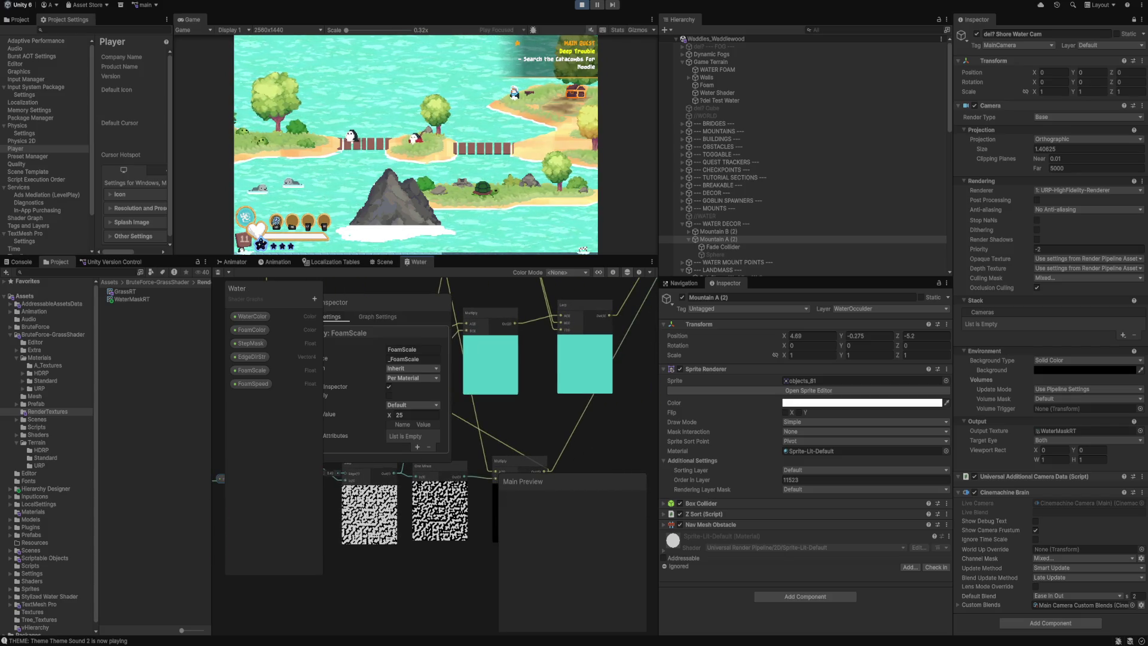
{"action": "key", "text": "shift+space"}
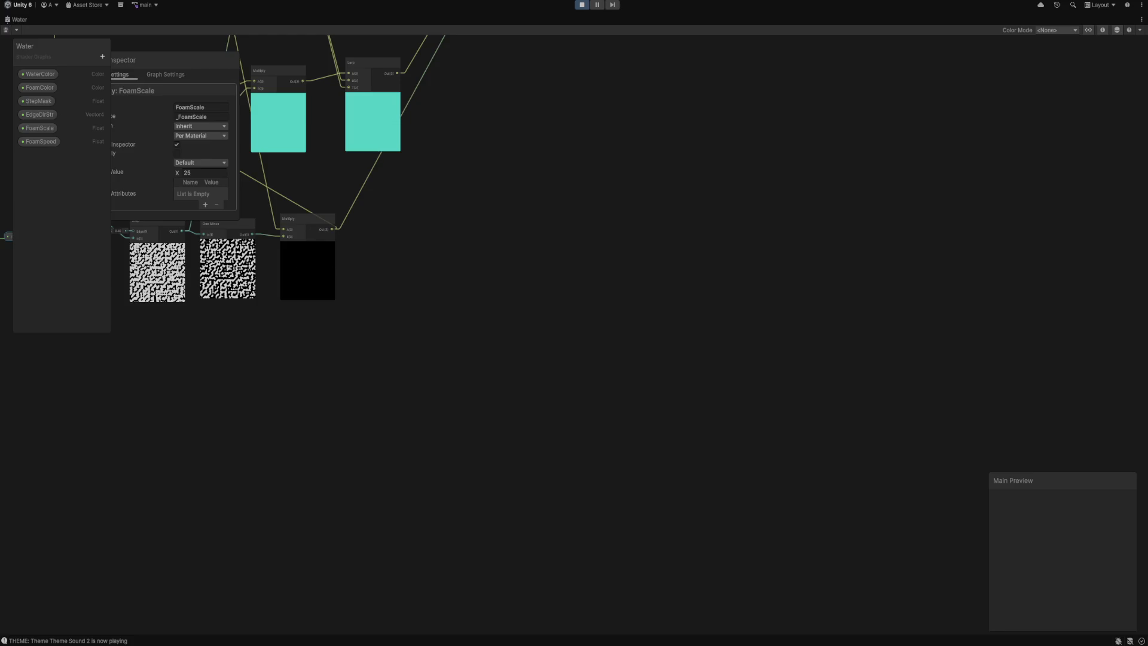
{"action": "scroll", "coordinate": [424, 298], "scroll_direction": "up", "scroll_amount": 3}
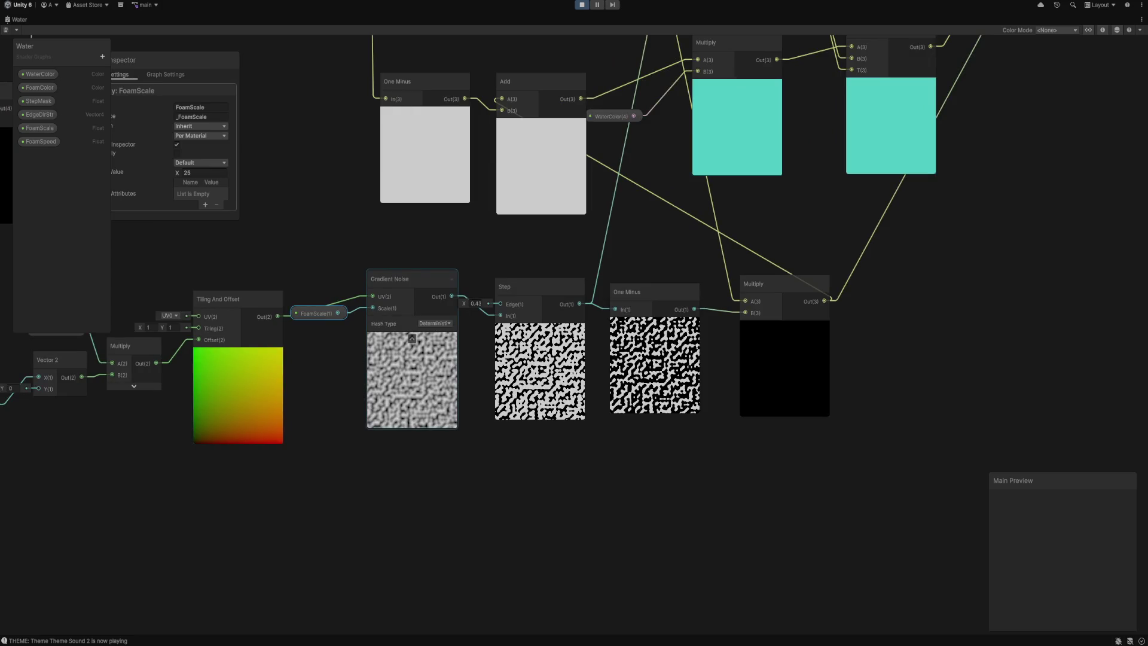
{"action": "left_click", "coordinate": [424, 299]}
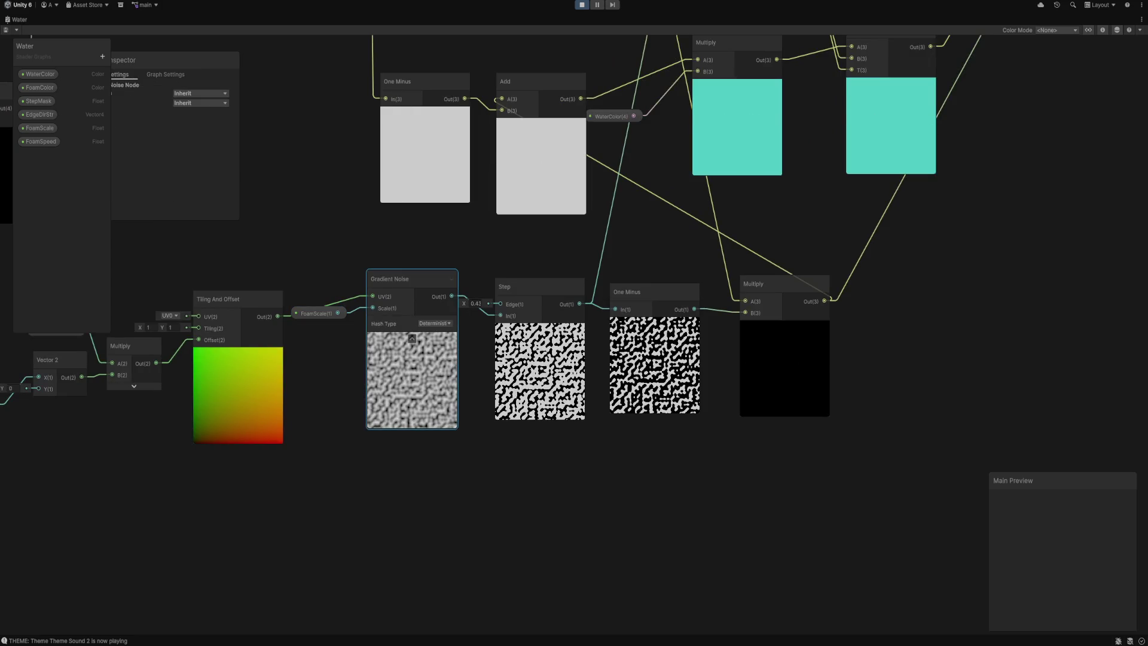
{"action": "left_click_drag", "start_coordinate": [278, 316], "coordinate": [501, 316]}
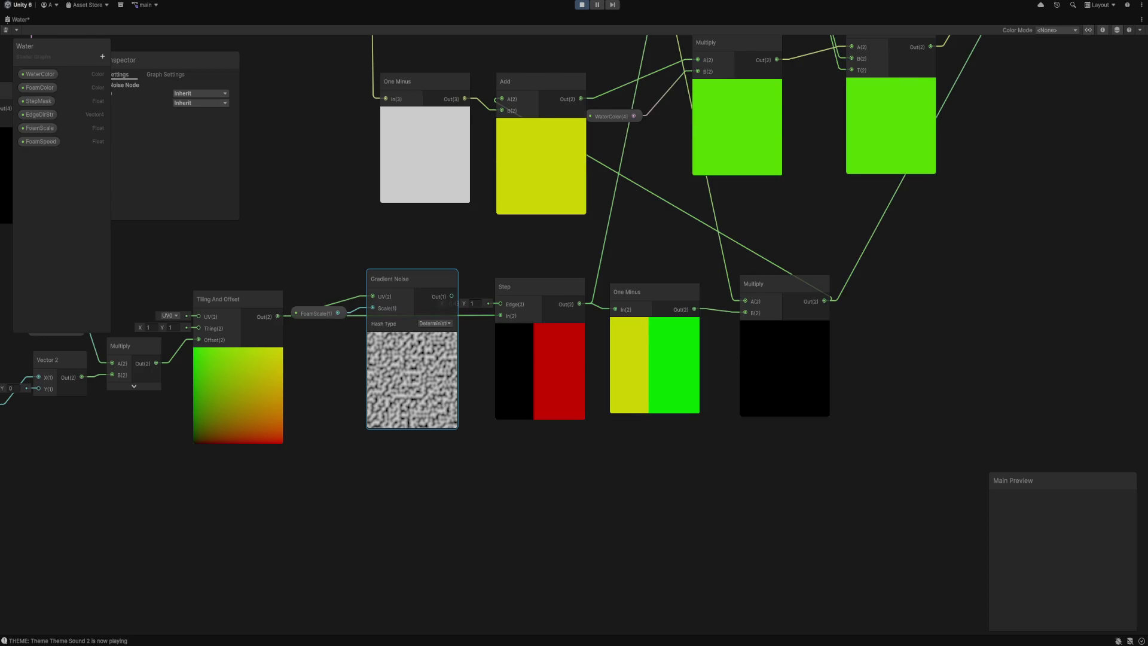
{"action": "left_click_drag", "start_coordinate": [406, 278], "coordinate": [414, 425]}
{"action": "mouse_move", "coordinate": [314, 313]}
{"action": "left_mouse_down"}
{"action": "mouse_move", "coordinate": [352, 389]}
{"action": "mouse_move", "coordinate": [321, 453]}
{"action": "left_mouse_up"}
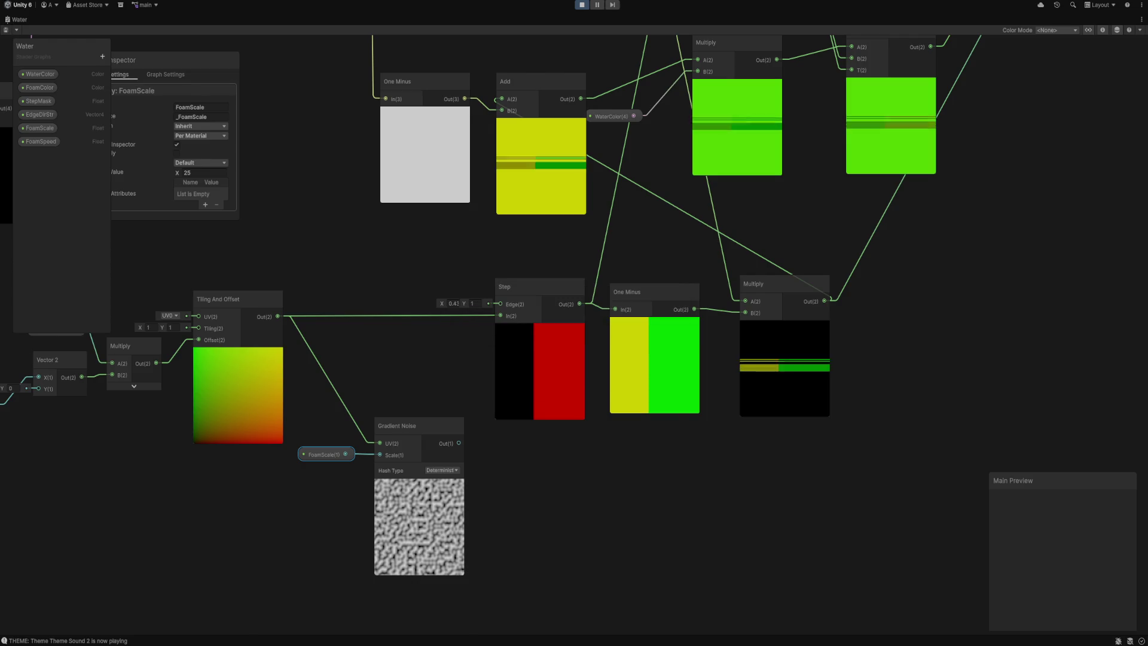
{"action": "key", "text": "shift+space"}
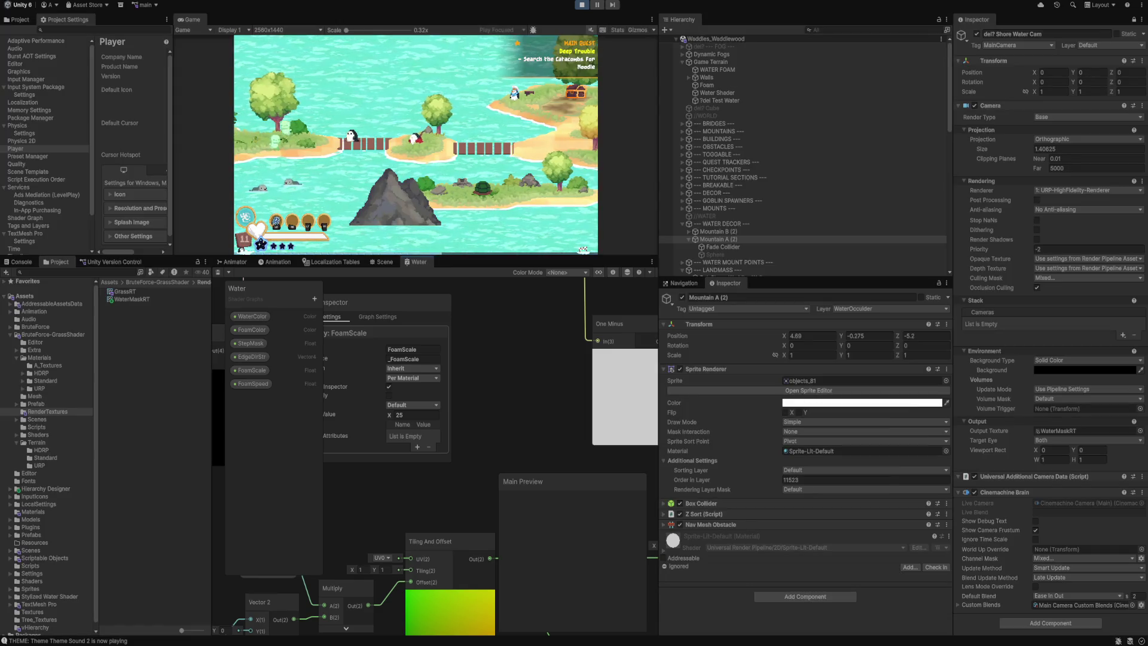
Zoom out the Shader Graph and inspect the Shore Water Cam's settings.
{"action": "scroll", "coordinate": [520, 400], "scroll_direction": "down", "scroll_amount": 5}
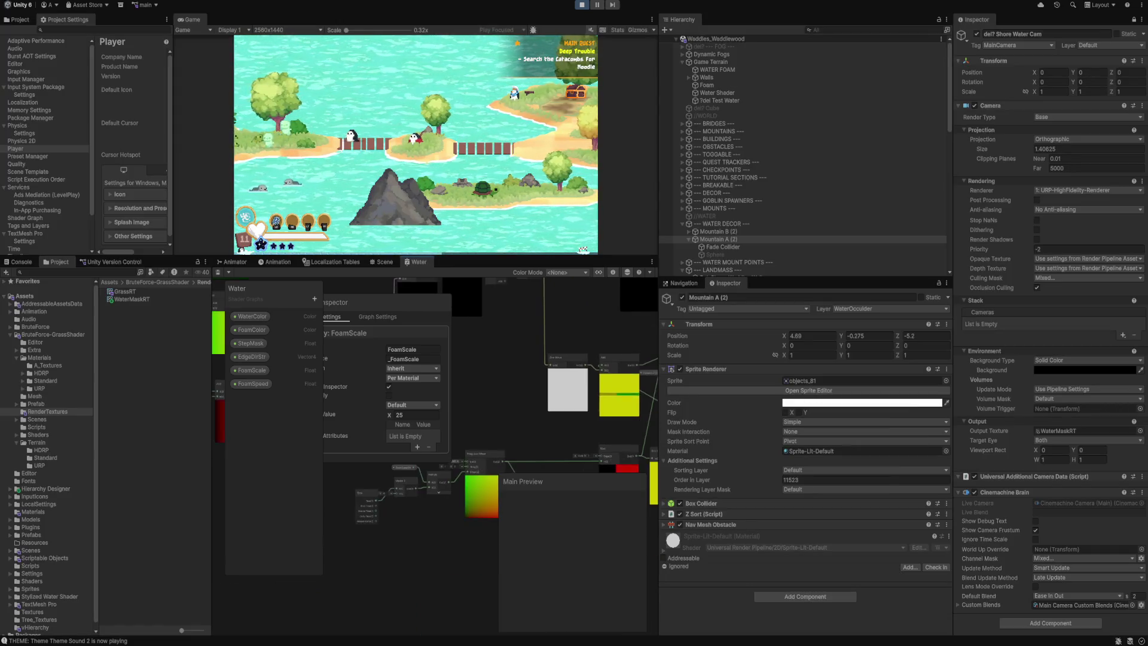
{"action": "left_click_drag", "start_coordinate": [520, 400], "coordinate": [462, 398]}
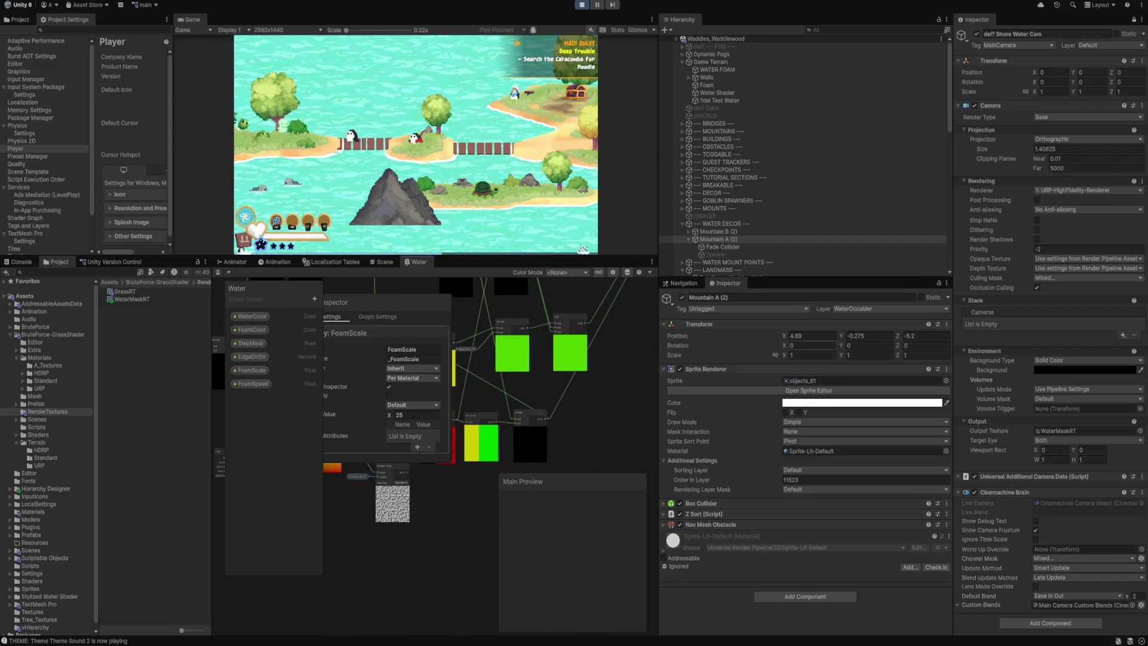
{"action": "scroll", "coordinate": [801, 179], "scroll_direction": "down", "scroll_amount": 15}
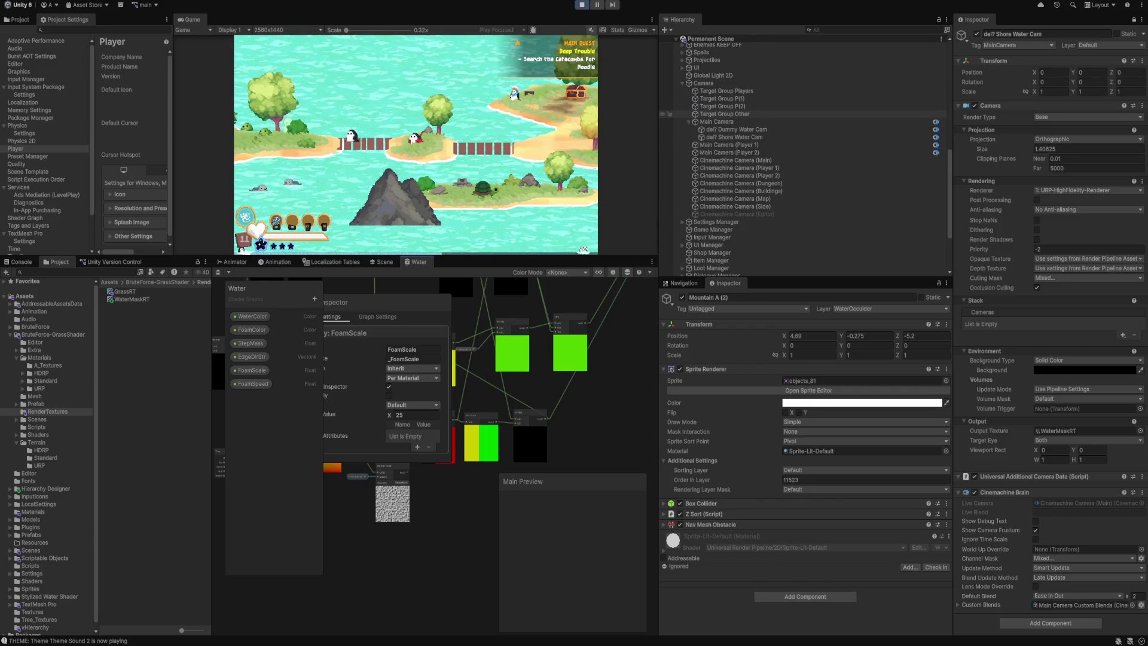
{"action": "left_click", "coordinate": [734, 137]}
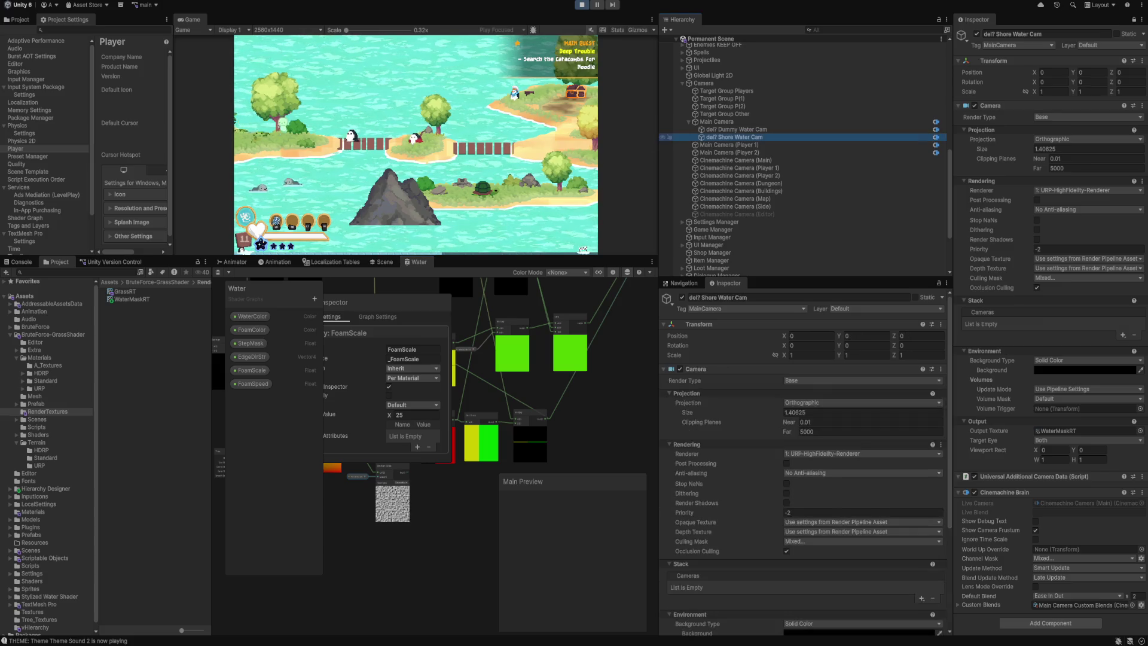
Select the Test Water object and begin retyping its FoamScale value of 7.
{"action": "scroll", "coordinate": [801, 461], "scroll_direction": "down", "scroll_amount": 10}
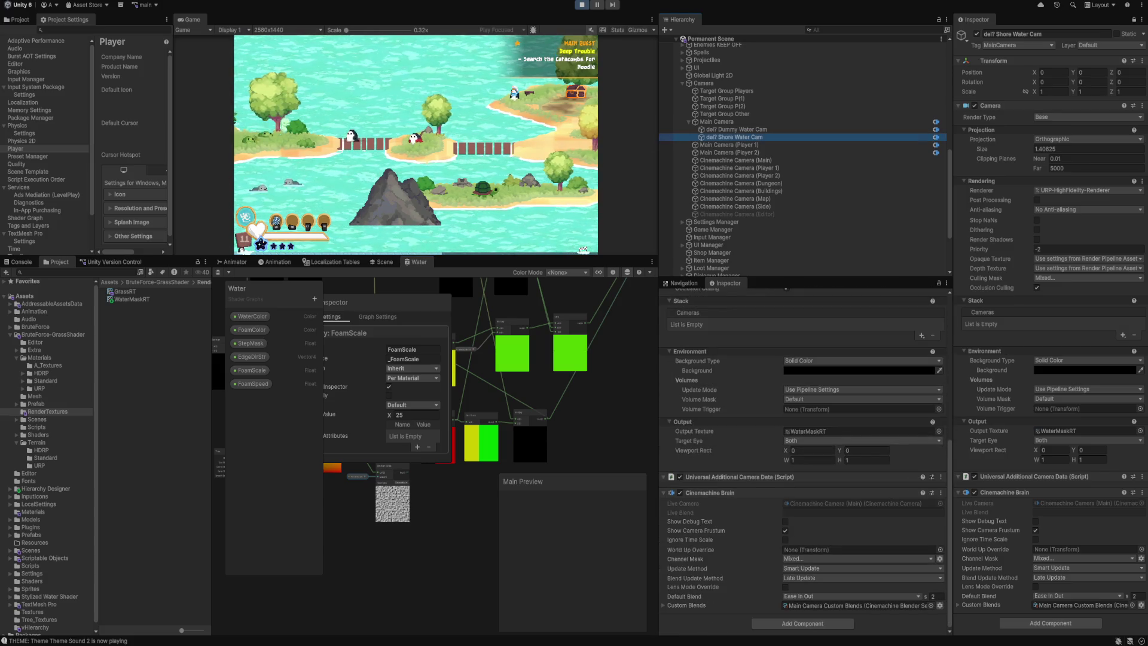
{"action": "scroll", "coordinate": [748, 183], "scroll_direction": "up", "scroll_amount": 8}
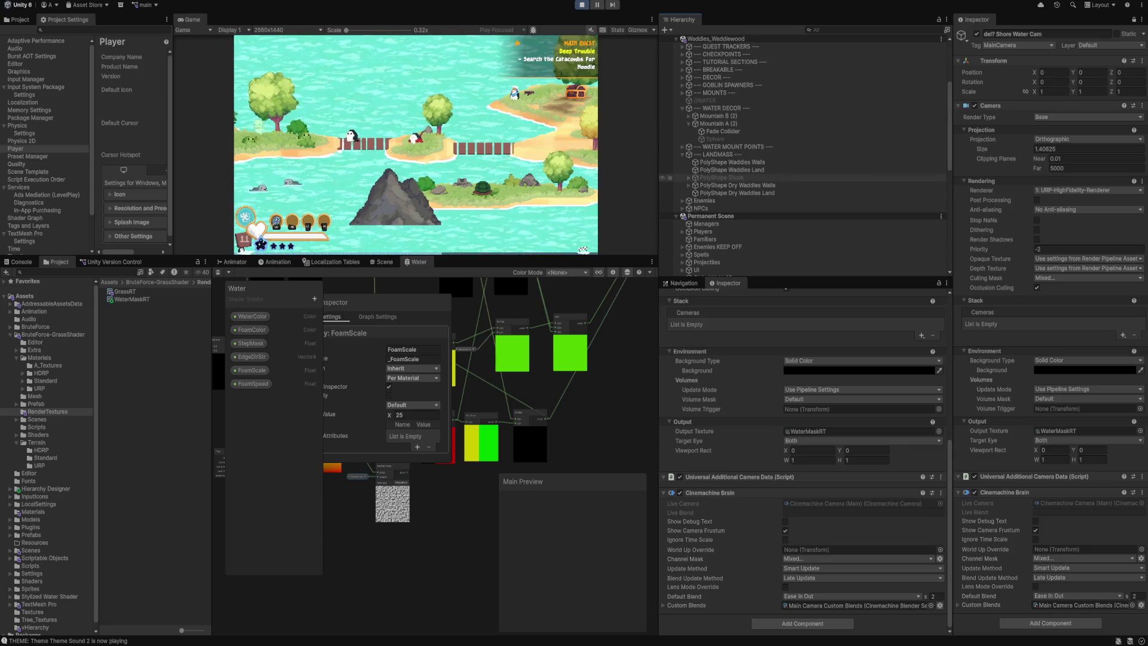
{"action": "scroll", "coordinate": [717, 131], "scroll_direction": "up", "scroll_amount": 5}
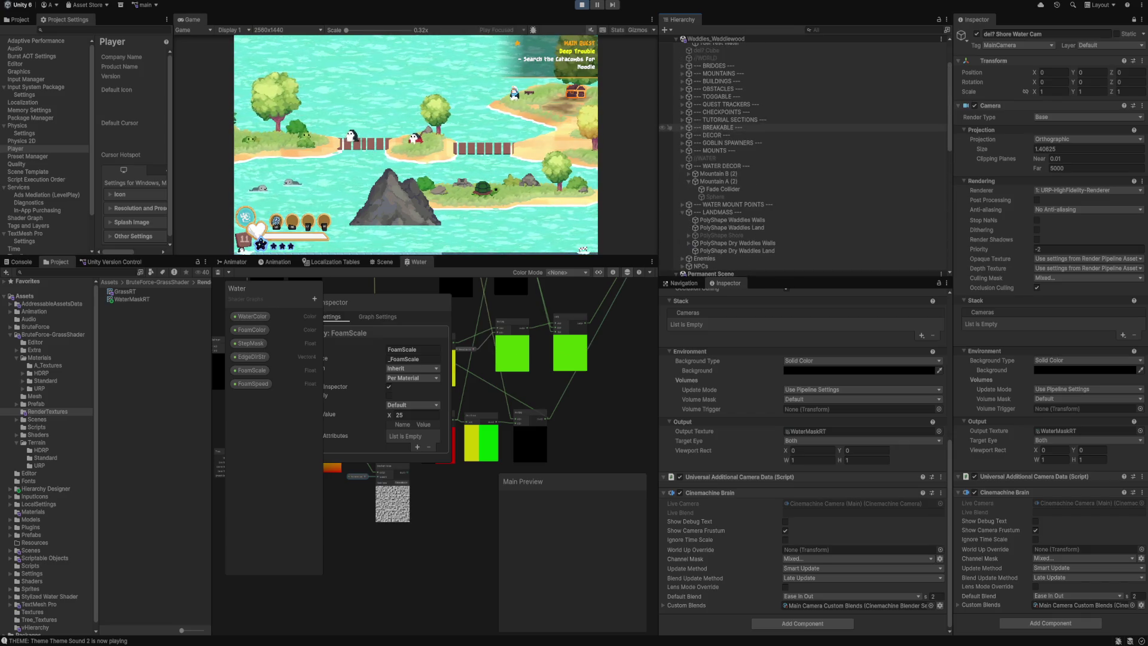
{"action": "left_click", "coordinate": [718, 100]}
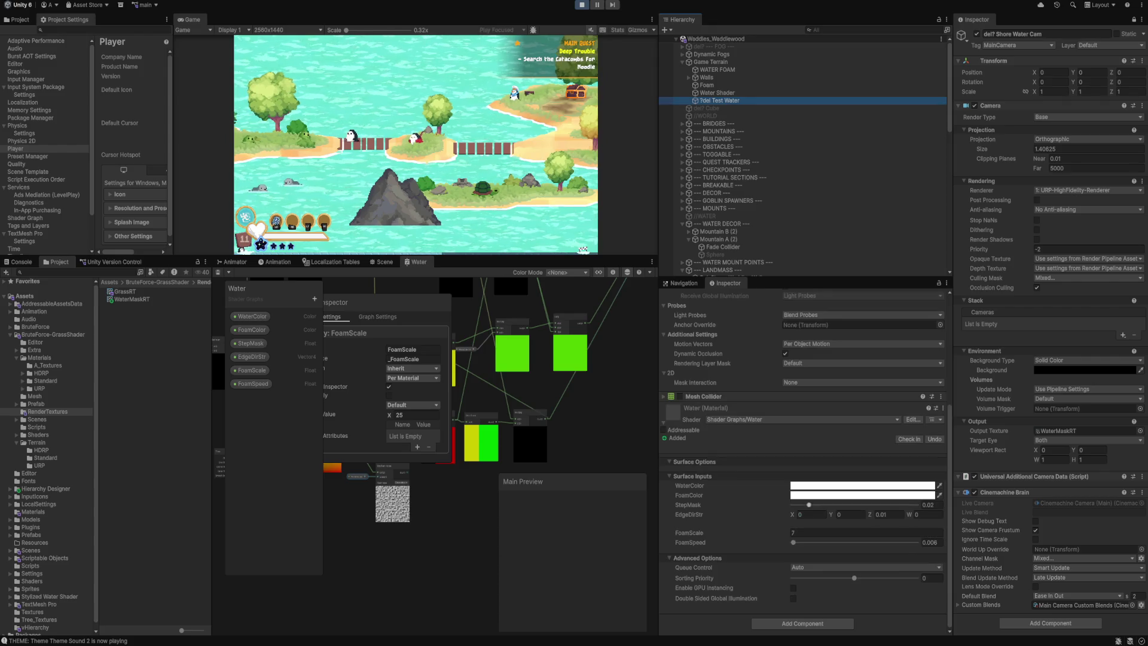
{"action": "left_click", "coordinate": [866, 532]}
{"action": "type", "text": "202"}
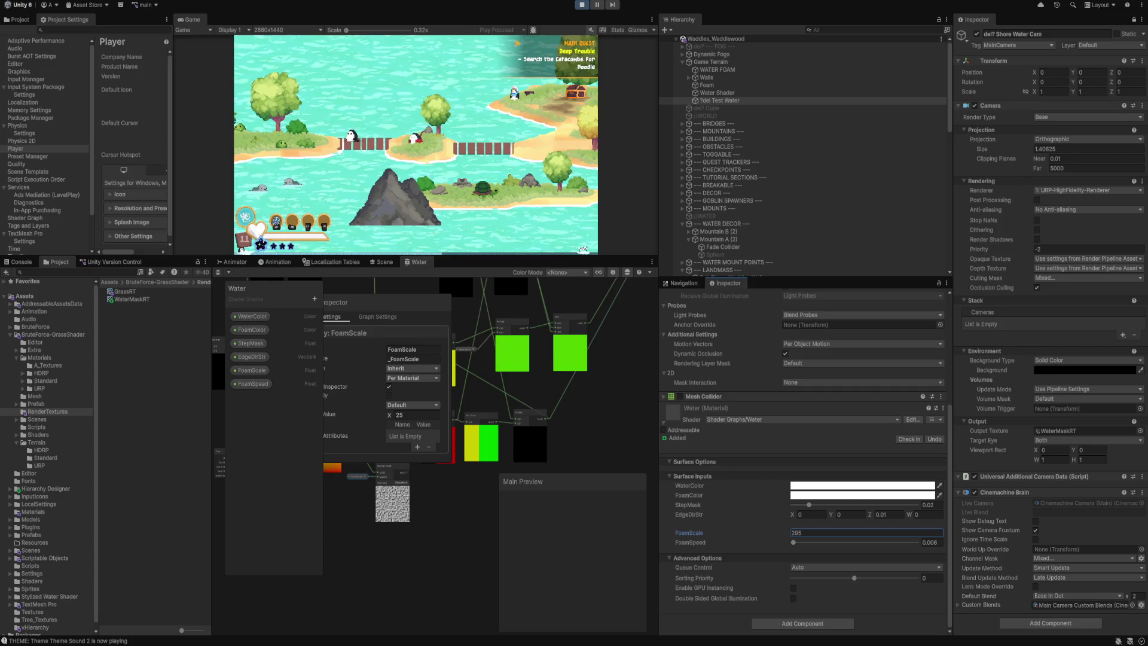
Keep FoamScale at 7, maximize the Water graph, and bring the Fragment output node into view.
{"action": "key", "text": "Escape"}
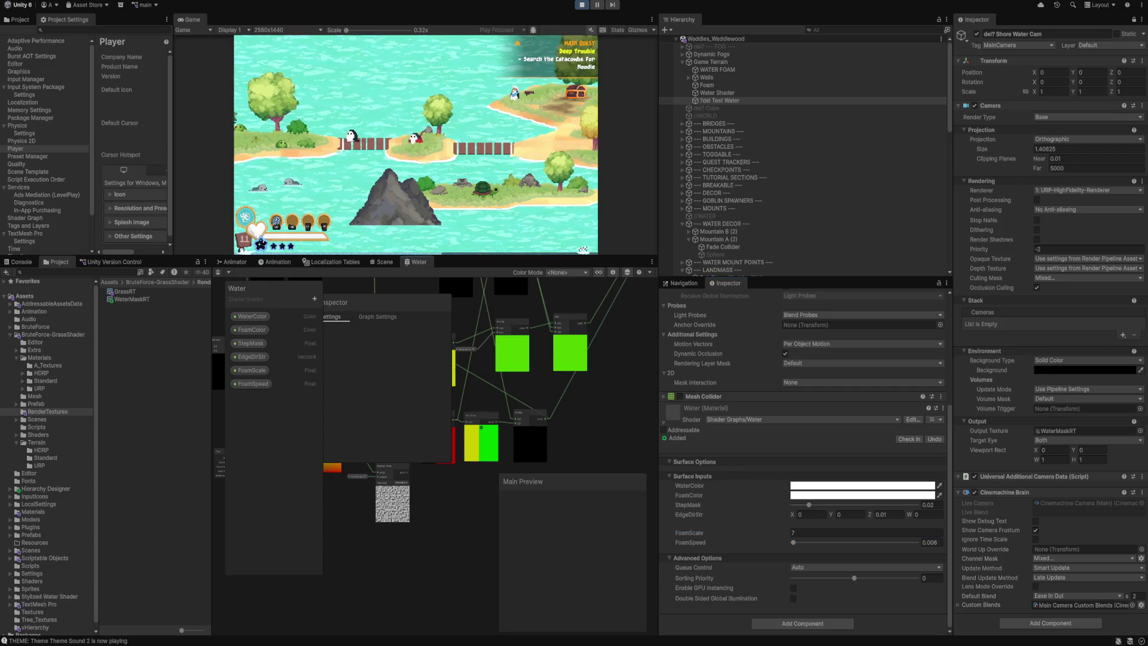
{"action": "scroll", "coordinate": [476, 434], "scroll_direction": "up", "scroll_amount": 5}
{"action": "left_click_drag", "start_coordinate": [477, 435], "coordinate": [443, 480]}
{"action": "scroll", "coordinate": [422, 448], "scroll_direction": "down", "scroll_amount": 3}
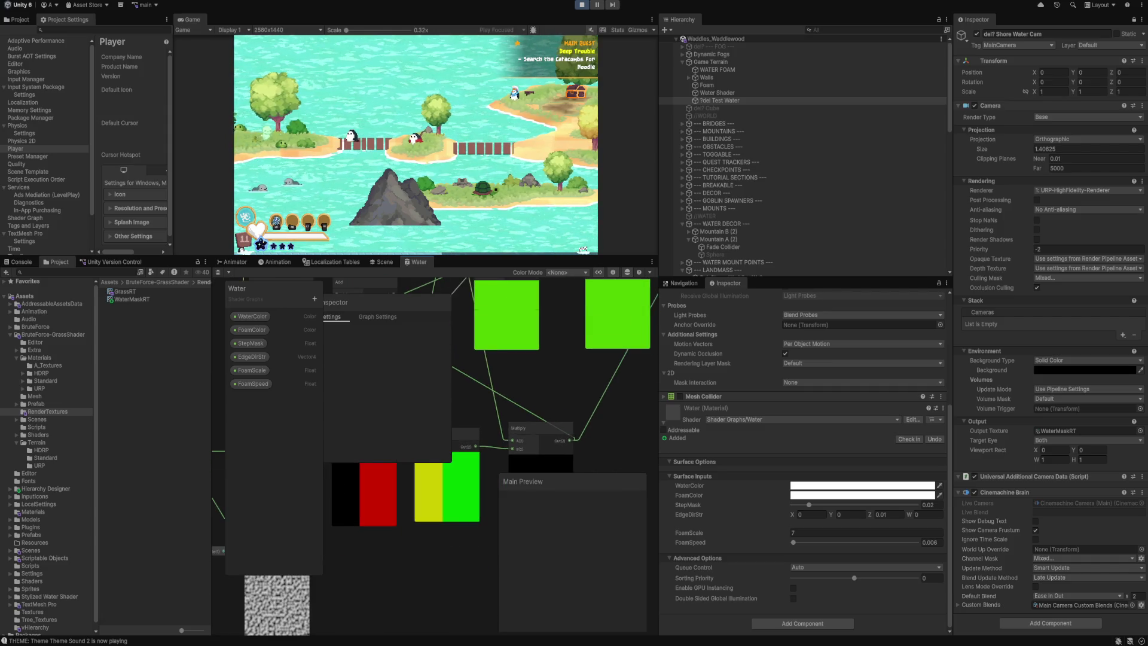
{"action": "key", "text": "shift+space"}
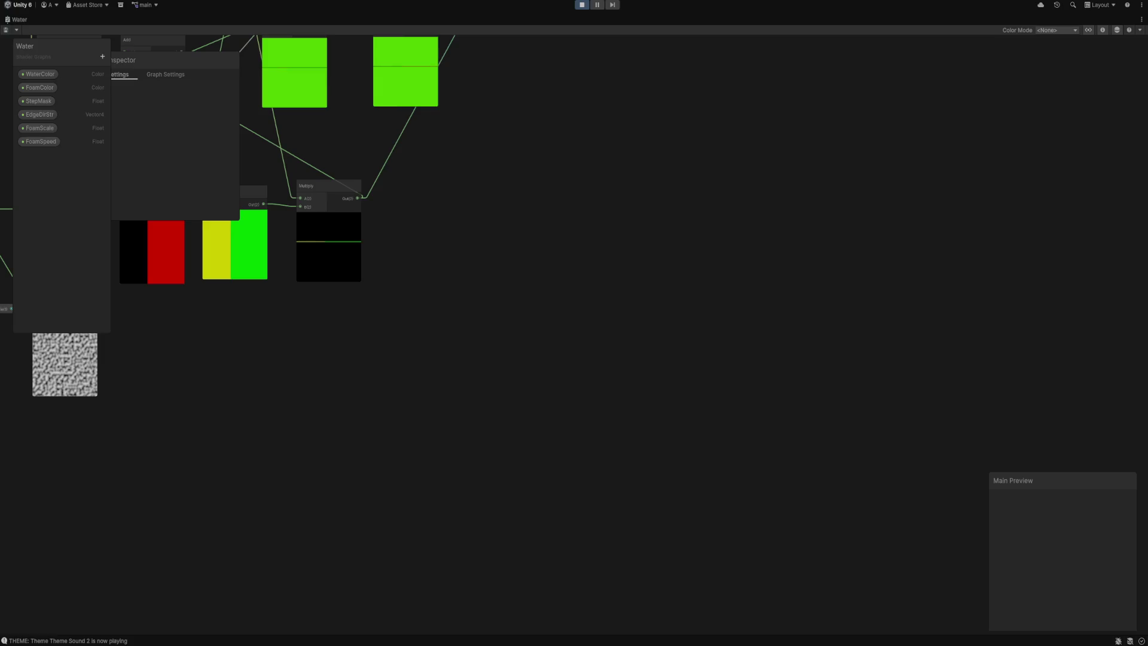
{"action": "left_click_drag", "start_coordinate": [359, 359], "coordinate": [481, 515]}
{"action": "scroll", "coordinate": [479, 502], "scroll_direction": "up", "scroll_amount": 2}
{"action": "scroll", "coordinate": [460, 628], "scroll_direction": "down", "scroll_amount": 2}
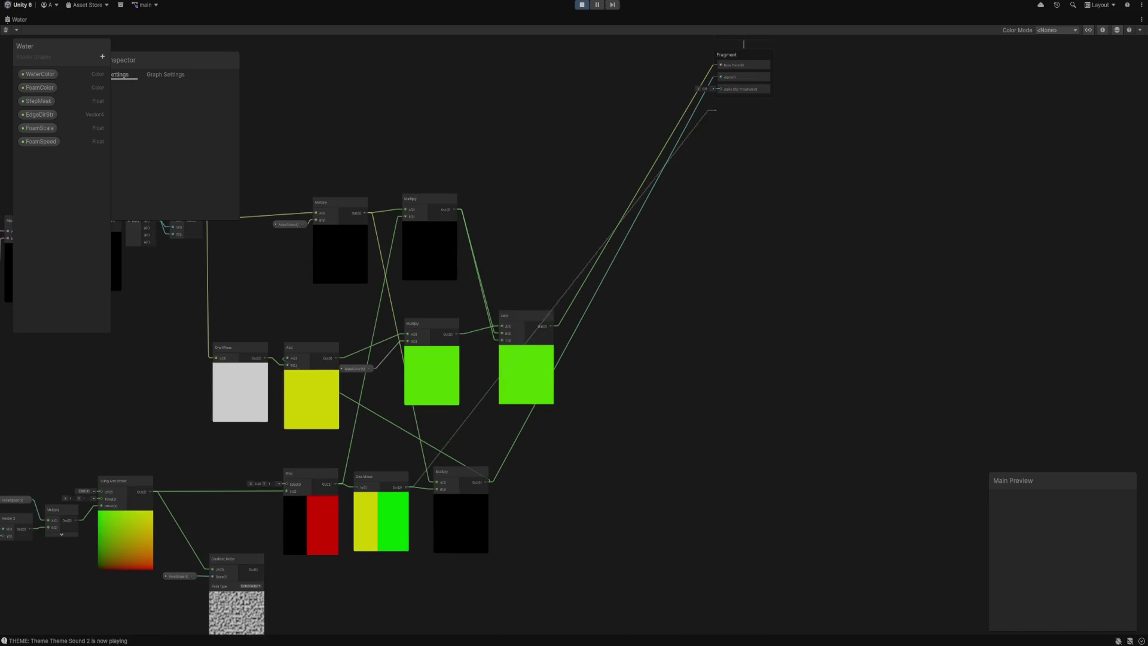
{"action": "left_click_drag", "start_coordinate": [478, 359], "coordinate": [478, 383]}
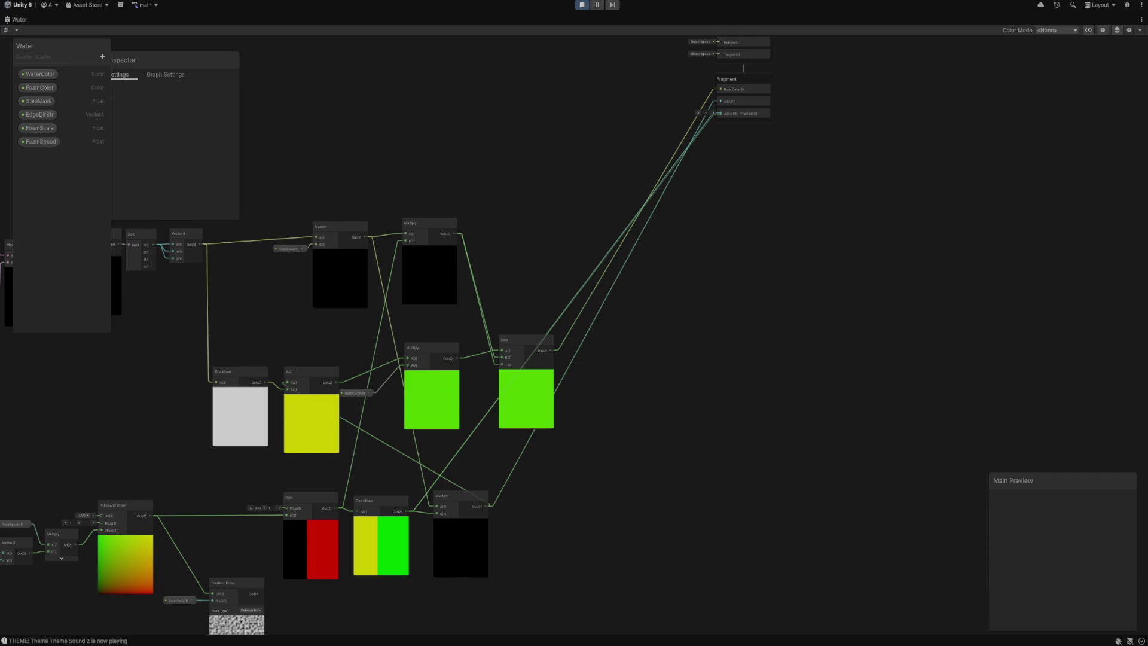
{"action": "left_click", "coordinate": [742, 78]}
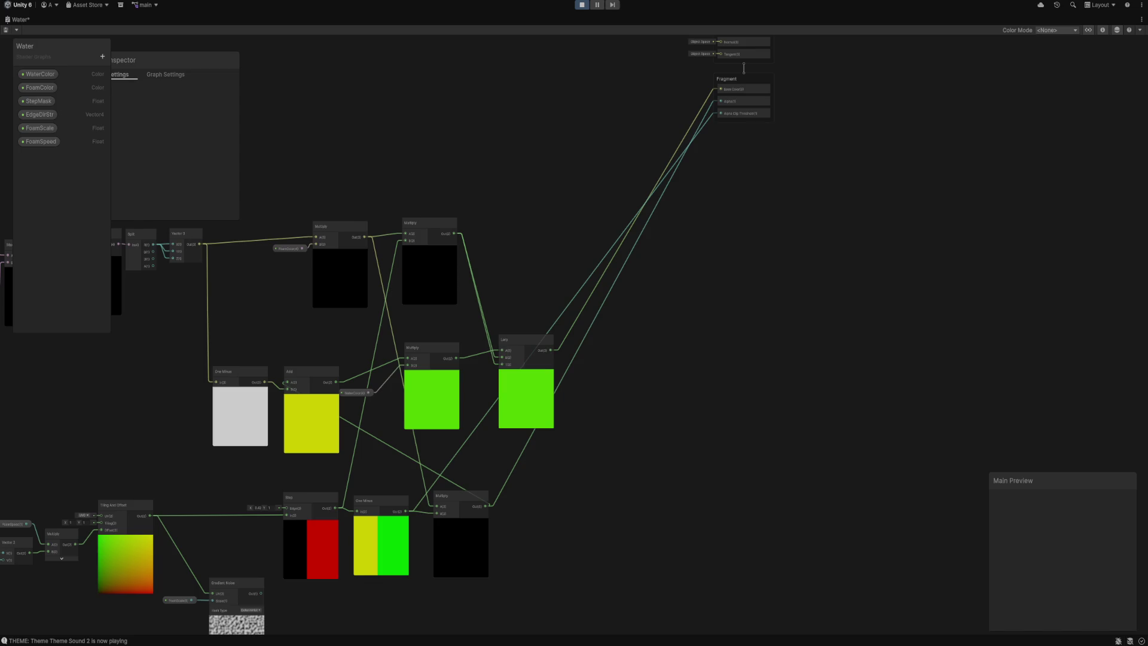
{"action": "key", "text": "ctrl+s"}
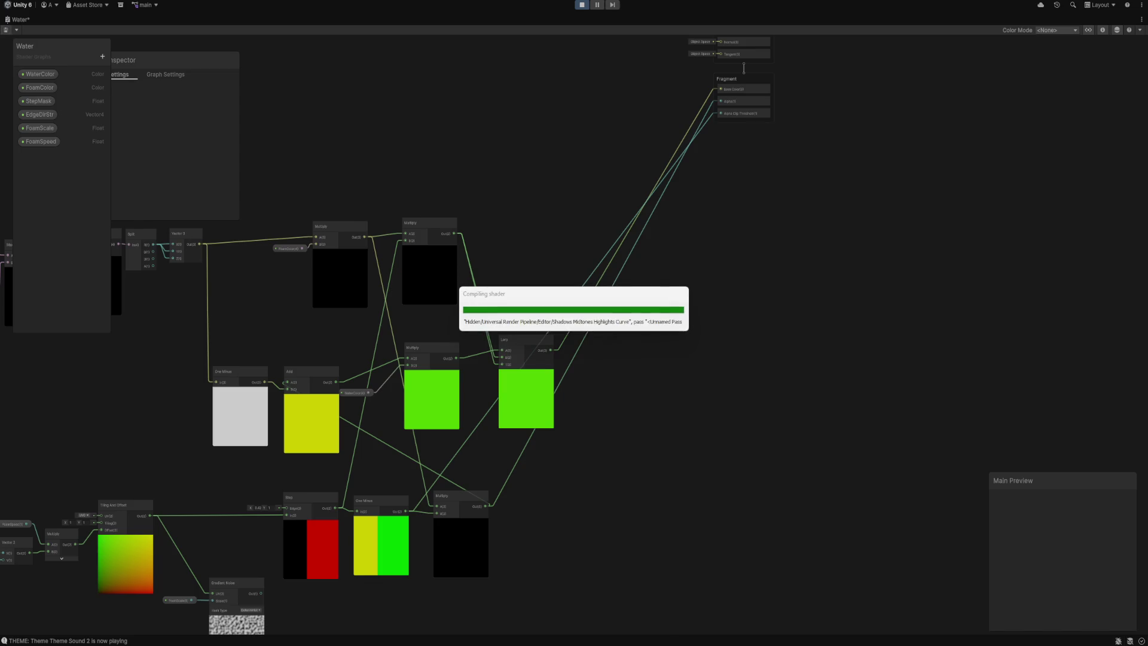
Rewire One Minus into Fragment Alpha instead of Alpha Clip Threshold and save the graph.
{"action": "scroll", "coordinate": [764, 97], "scroll_direction": "up", "scroll_amount": 5}
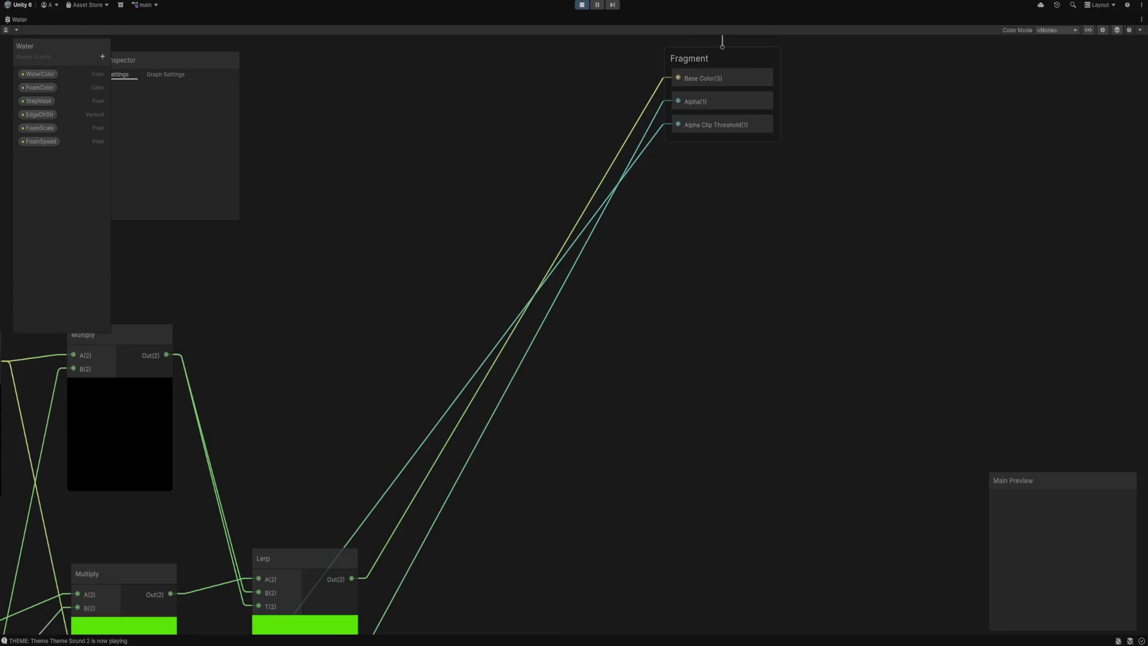
{"action": "scroll", "coordinate": [687, 143], "scroll_direction": "down", "scroll_amount": 4}
{"action": "left_click_drag", "start_coordinate": [367, 533], "coordinate": [682, 123]}
{"action": "key", "text": "ctrl+s"}
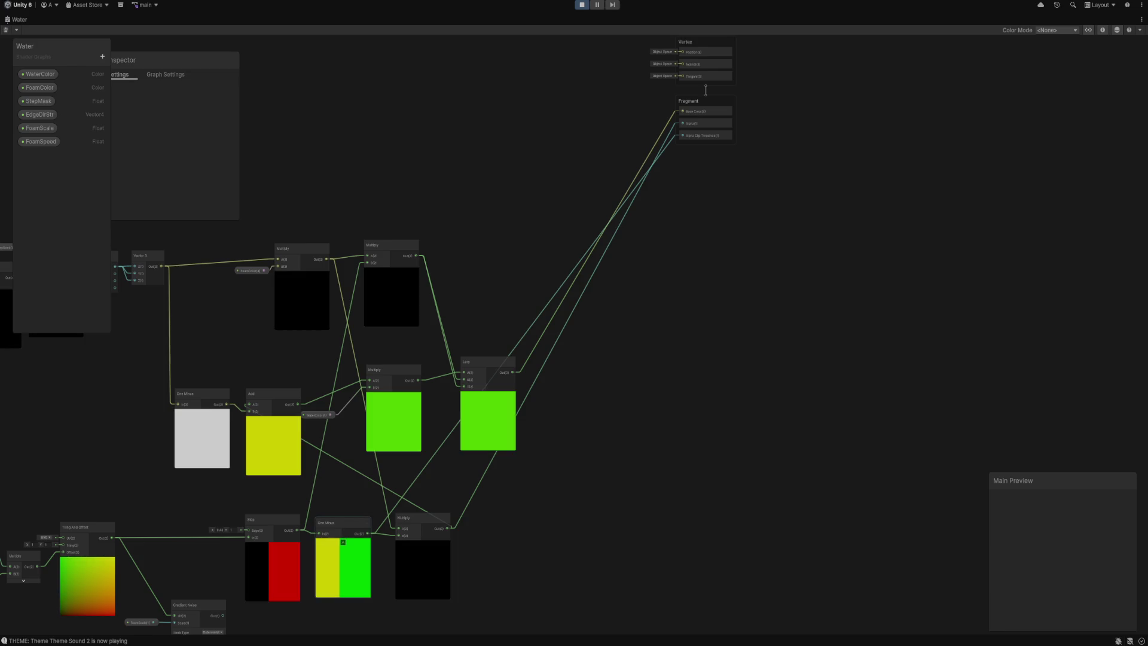
{"action": "key", "text": "ctrl+z"}
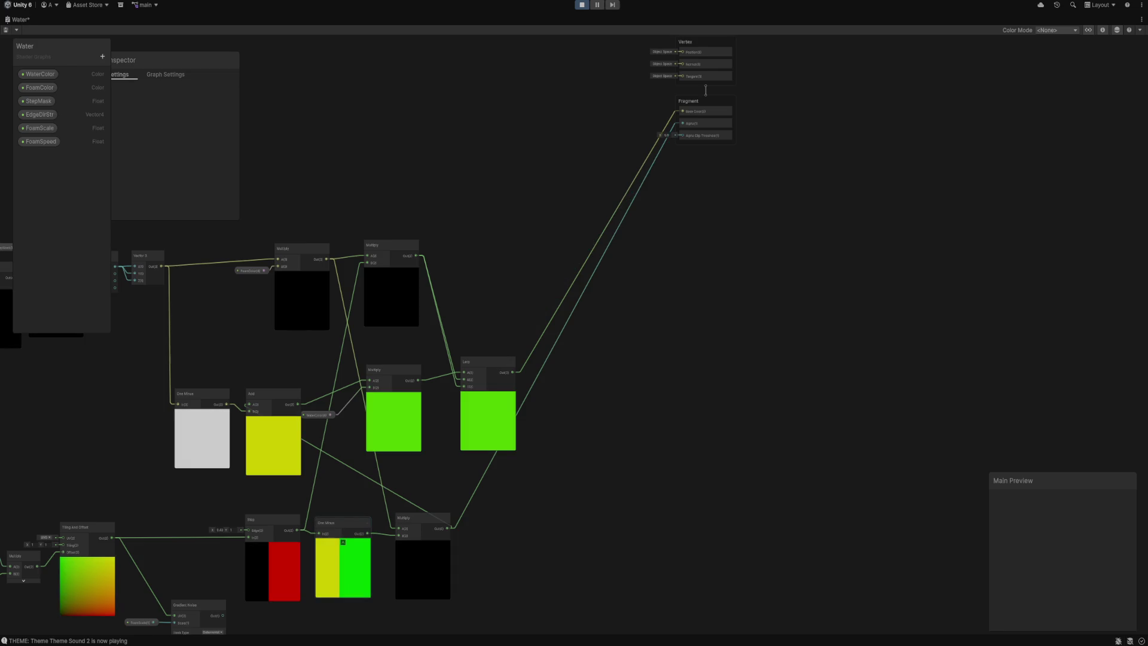
{"action": "mouse_move", "coordinate": [367, 532]}
{"action": "left_mouse_down"}
{"action": "mouse_move", "coordinate": [281, 478]}
{"action": "mouse_move", "coordinate": [358, 506]}
{"action": "left_mouse_up"}
{"action": "key", "text": "Escape"}
{"action": "mouse_move", "coordinate": [227, 404]}
{"action": "left_mouse_down"}
{"action": "mouse_move", "coordinate": [625, 205]}
{"action": "mouse_move", "coordinate": [675, 135]}
{"action": "left_mouse_up"}
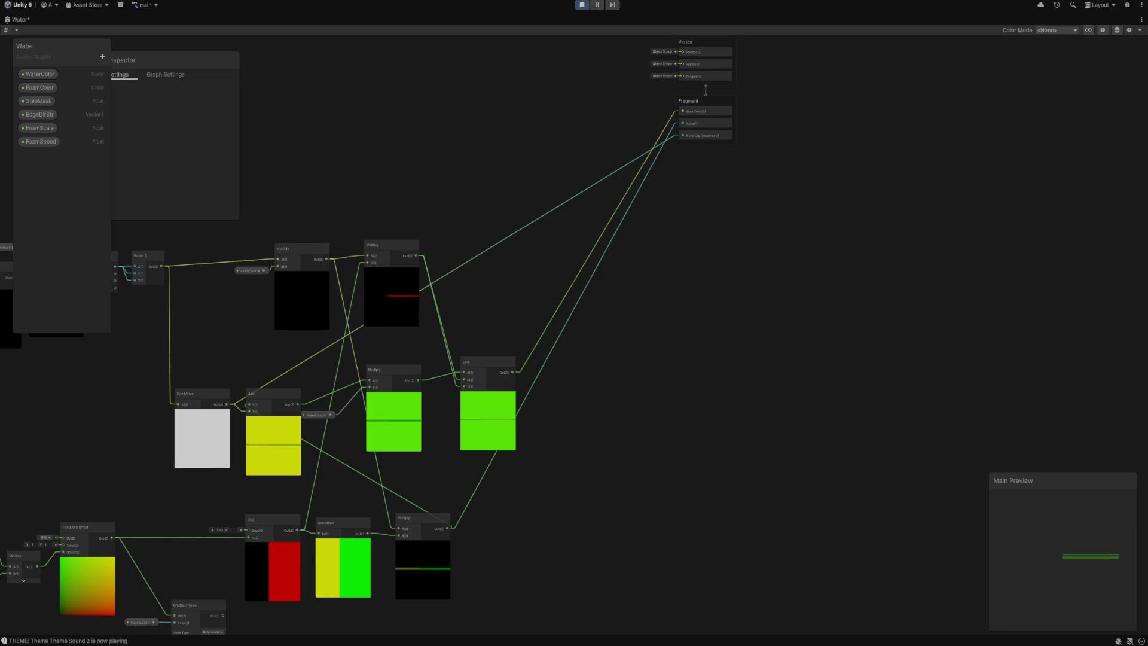
{"action": "key", "text": "ctrl+s"}
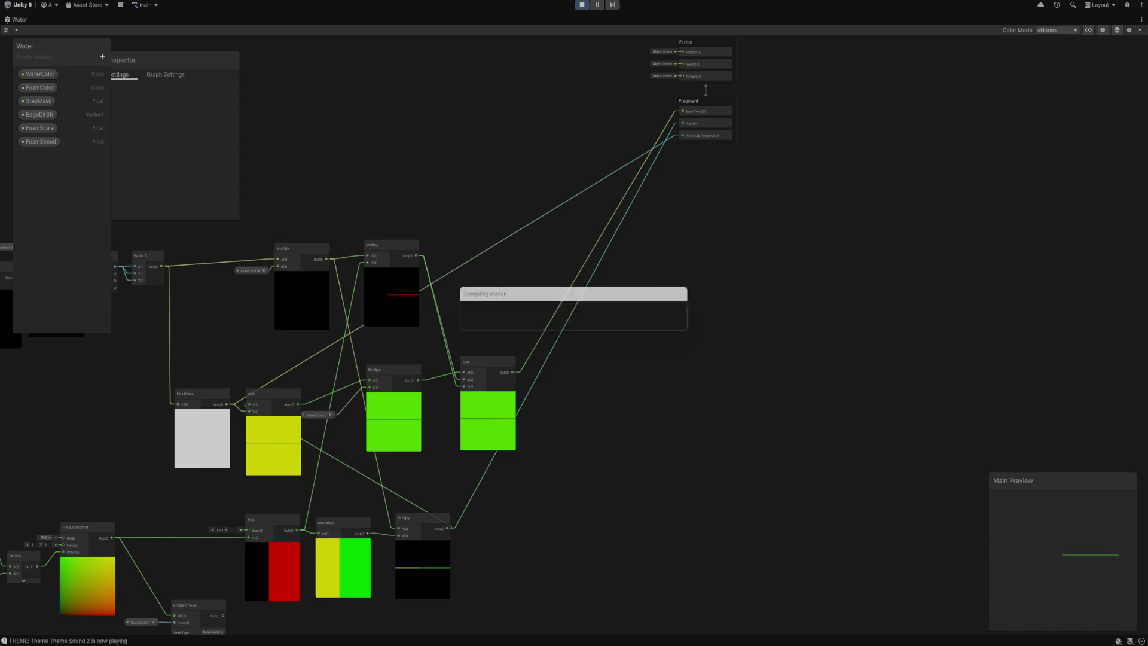
{"action": "key", "text": "shift+space"}
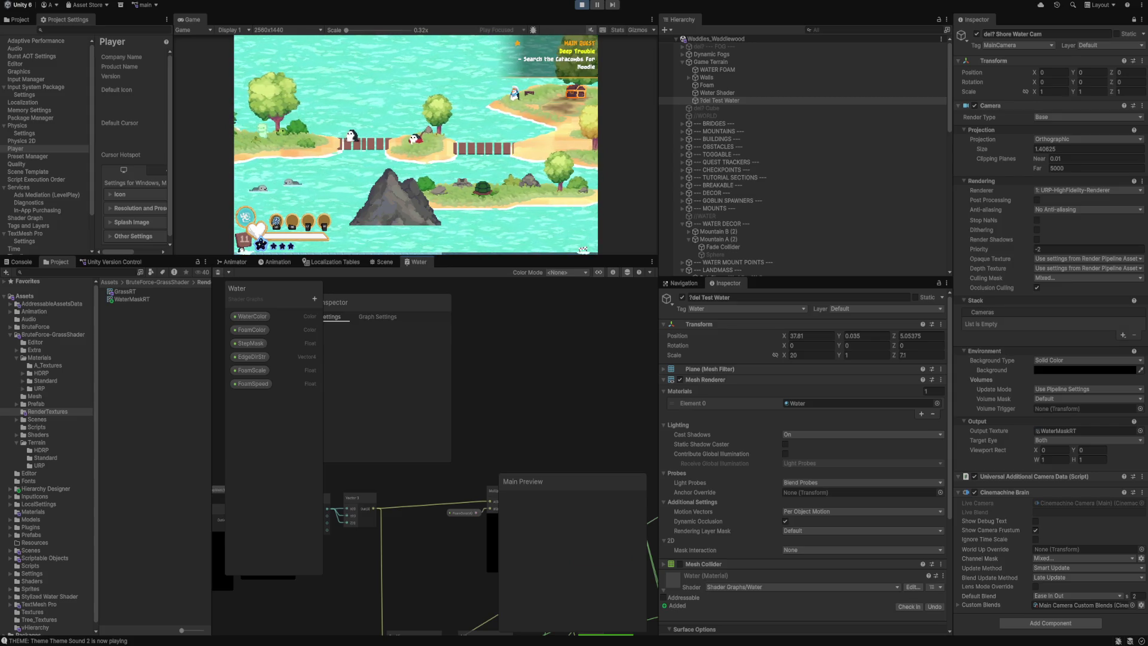
Delete the One Minus to Alpha Clip Threshold edge and wire One Minus Out into Fragment Alpha.
{"action": "key", "text": "shift+space"}
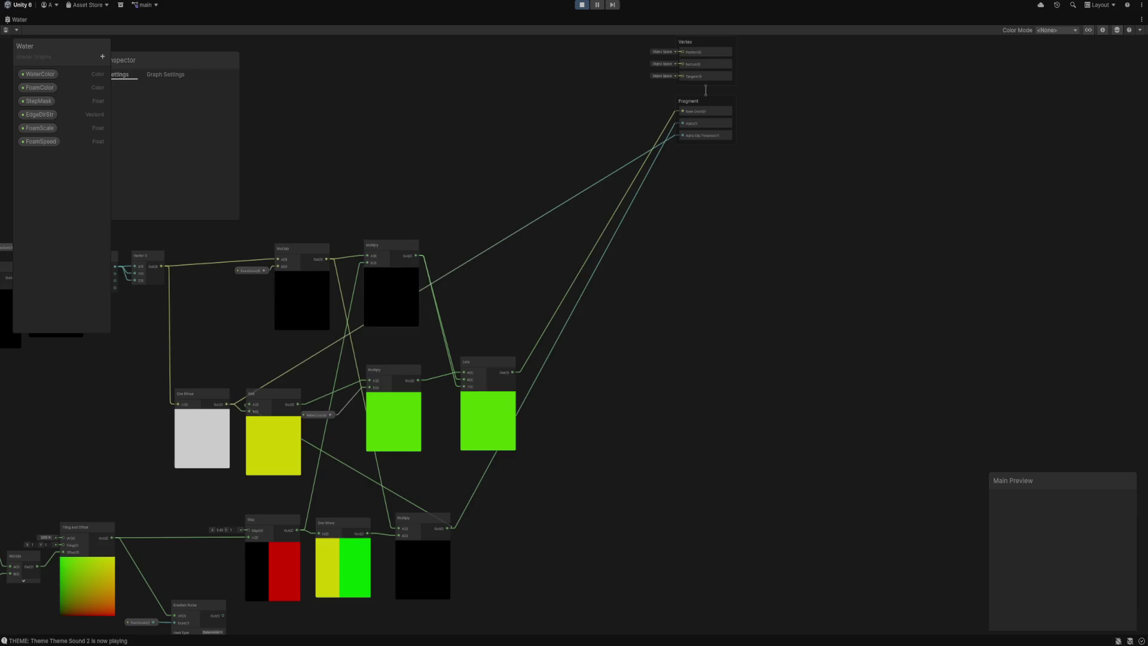
{"action": "key", "text": "Delete"}
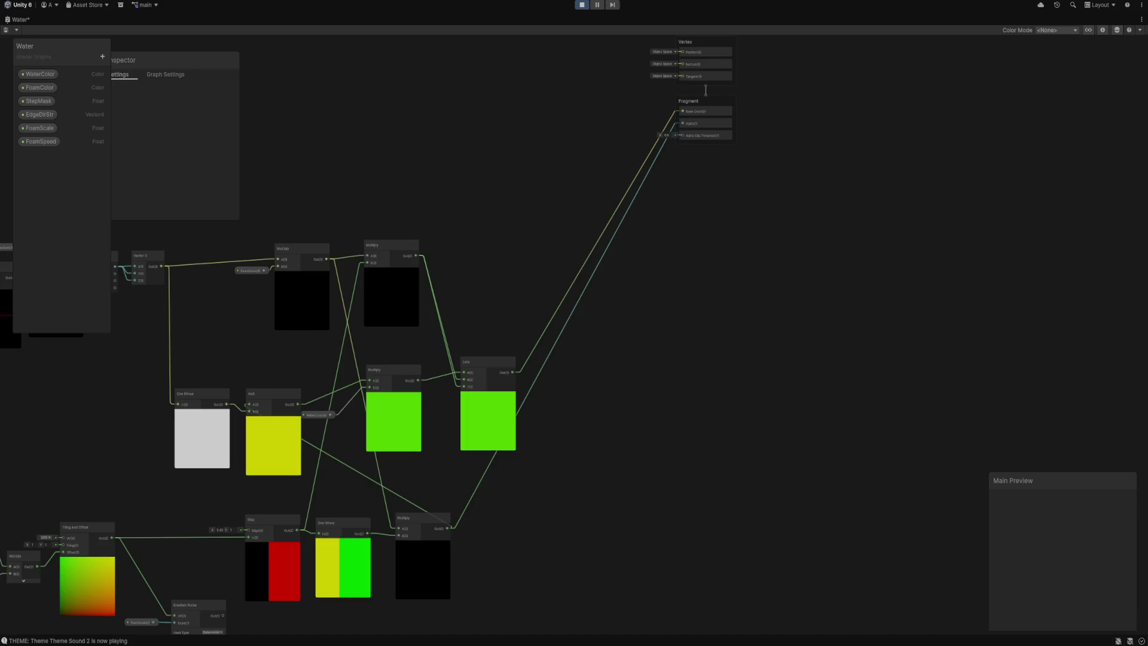
{"action": "mouse_move", "coordinate": [227, 404]}
{"action": "left_mouse_down"}
{"action": "mouse_move", "coordinate": [655, 244]}
{"action": "mouse_move", "coordinate": [671, 128]}
{"action": "mouse_move", "coordinate": [682, 123]}
{"action": "left_mouse_up"}
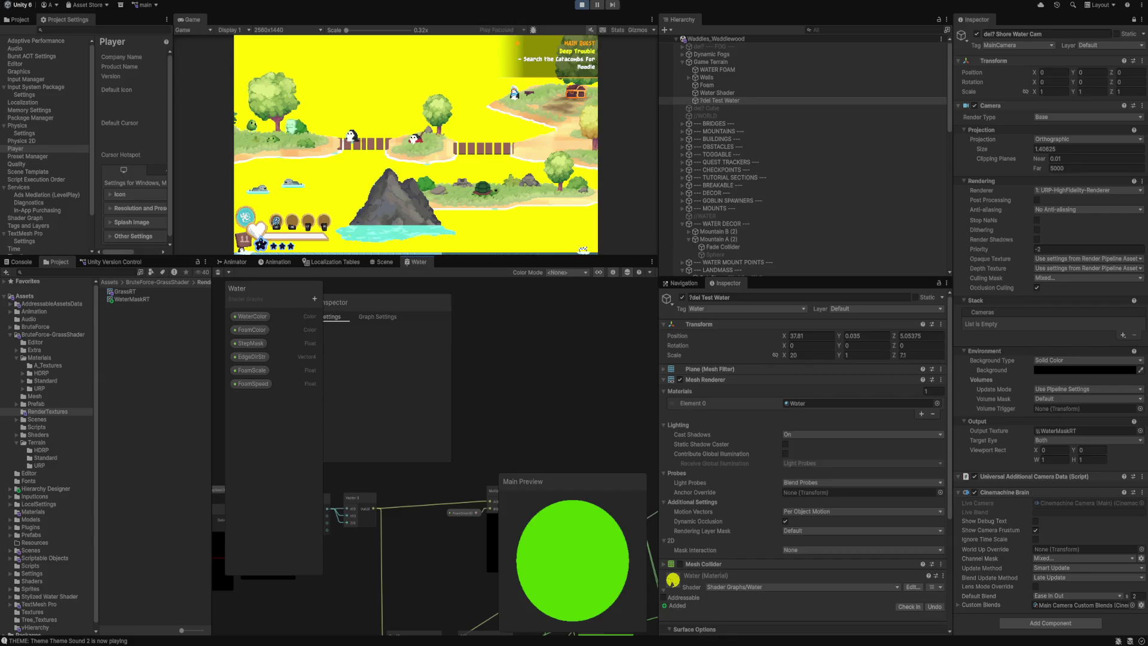
{"action": "key", "text": "shift+space"}
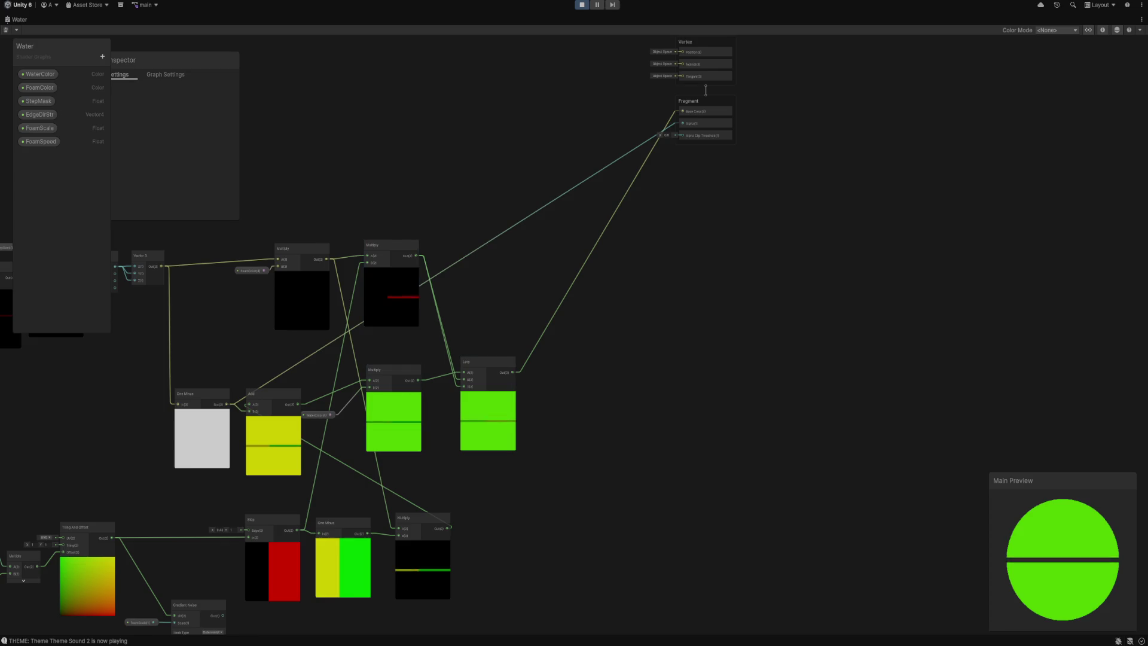
{"action": "left_click_drag", "start_coordinate": [418, 518], "coordinate": [418, 527]}
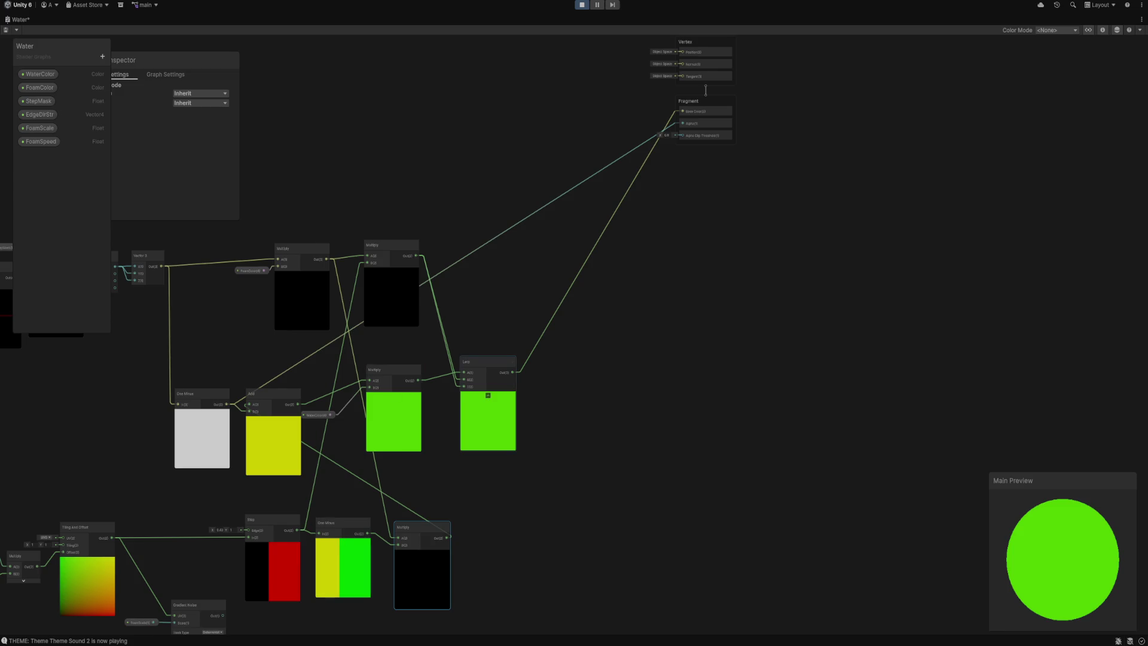
Connect the FoamColor Multiply's Out(3) to Fragment Base Color, save, and restore the docked layout.
{"action": "left_click", "coordinate": [488, 382]}
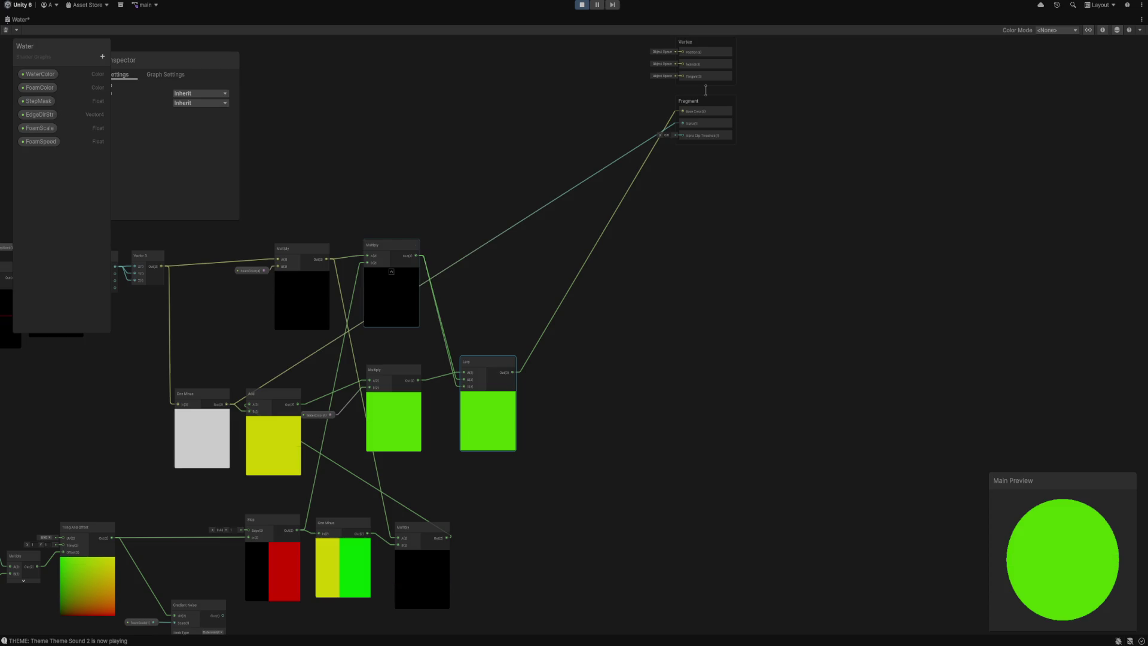
{"action": "left_click", "coordinate": [391, 293]}
{"action": "left_click", "coordinate": [394, 418]}
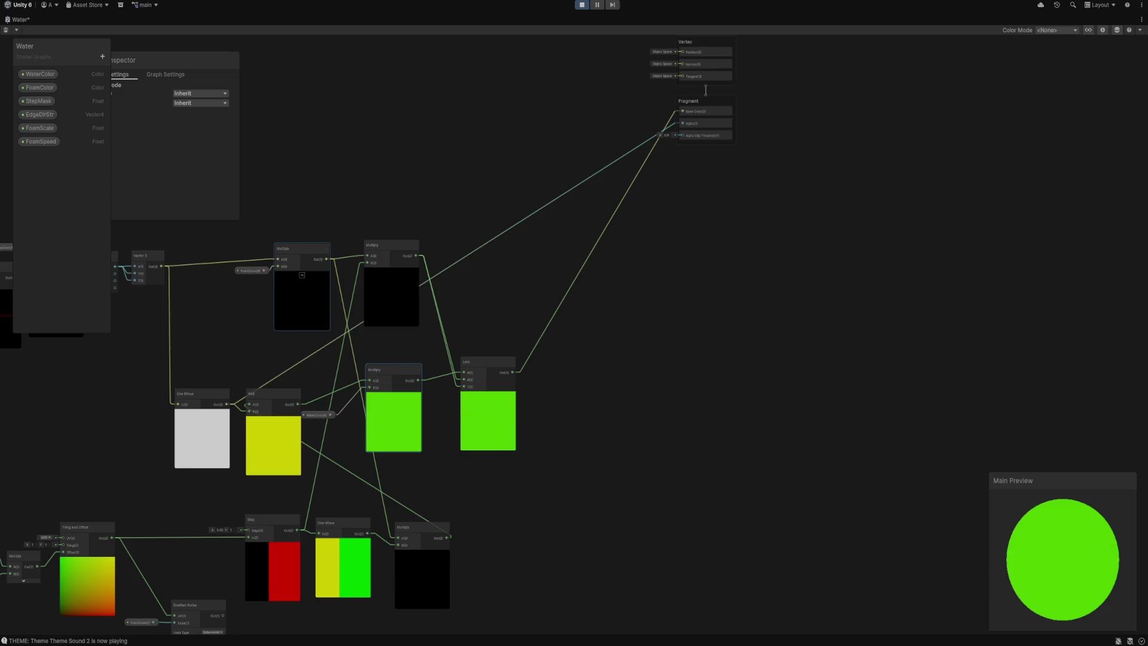
{"action": "mouse_move", "coordinate": [327, 259]}
{"action": "left_mouse_down"}
{"action": "mouse_move", "coordinate": [610, 199]}
{"action": "mouse_move", "coordinate": [660, 160]}
{"action": "mouse_move", "coordinate": [477, 187]}
{"action": "left_mouse_up"}
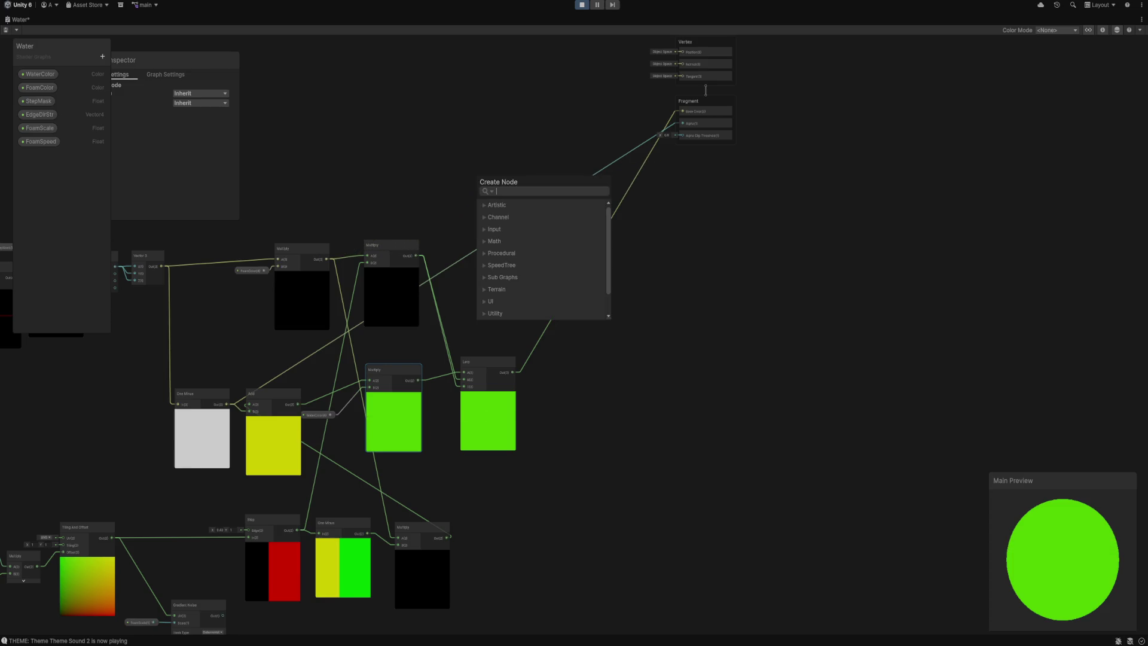
{"action": "key", "text": "Escape"}
{"action": "left_click", "coordinate": [391, 271]}
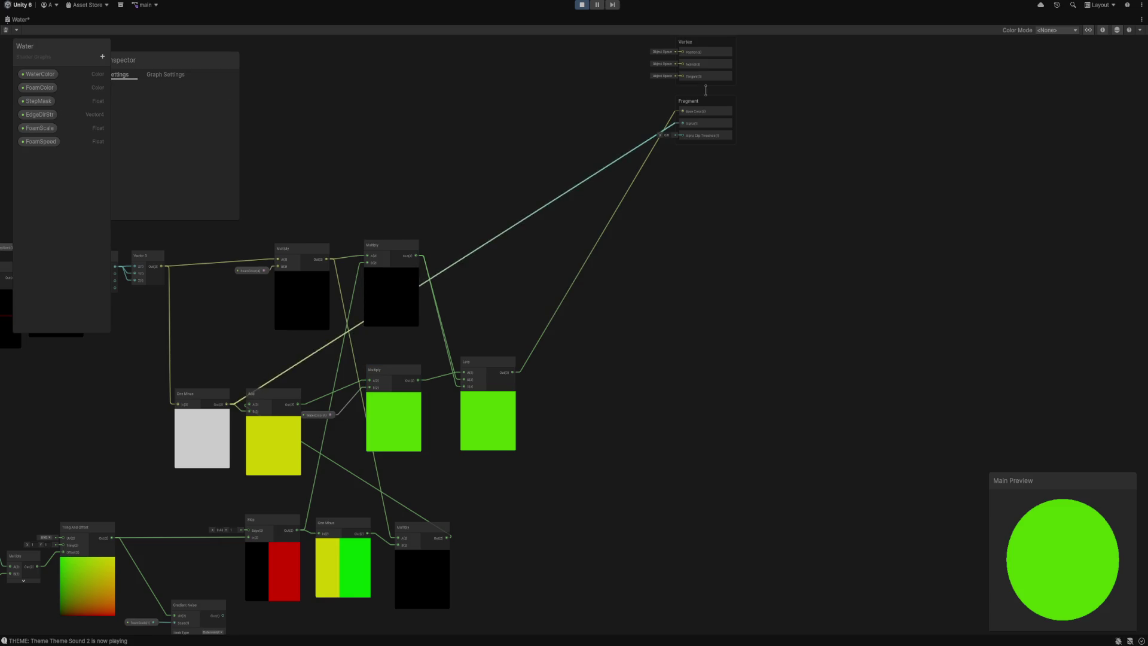
{"action": "scroll", "coordinate": [580, 210], "scroll_direction": "up", "scroll_amount": 3}
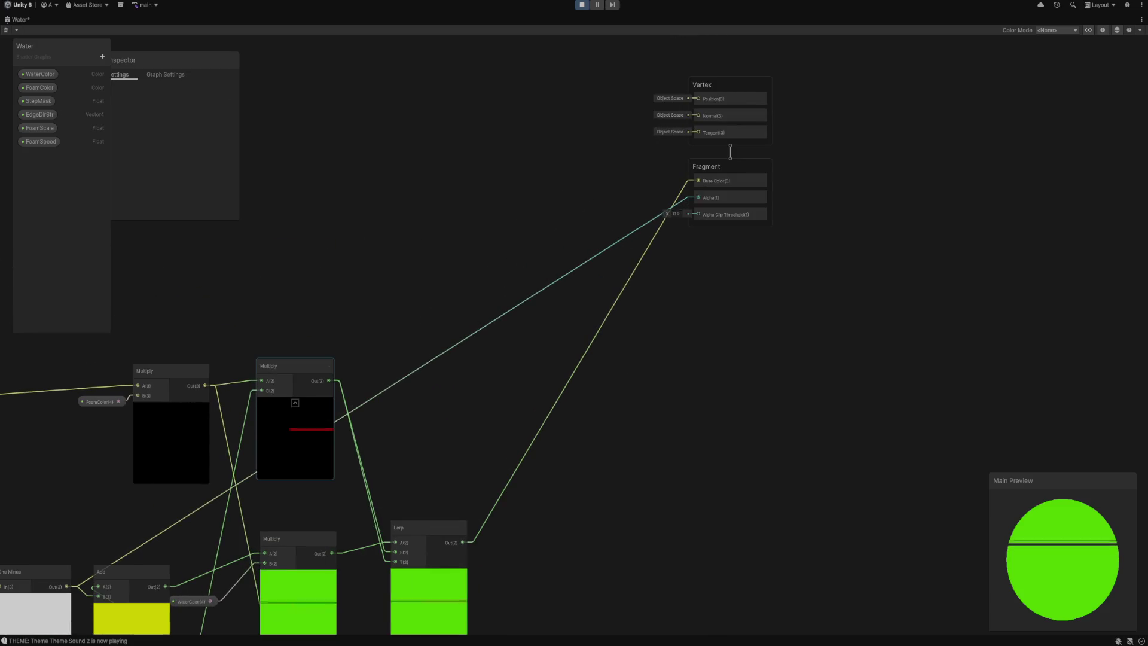
{"action": "left_click_drag", "start_coordinate": [205, 385], "coordinate": [697, 181]}
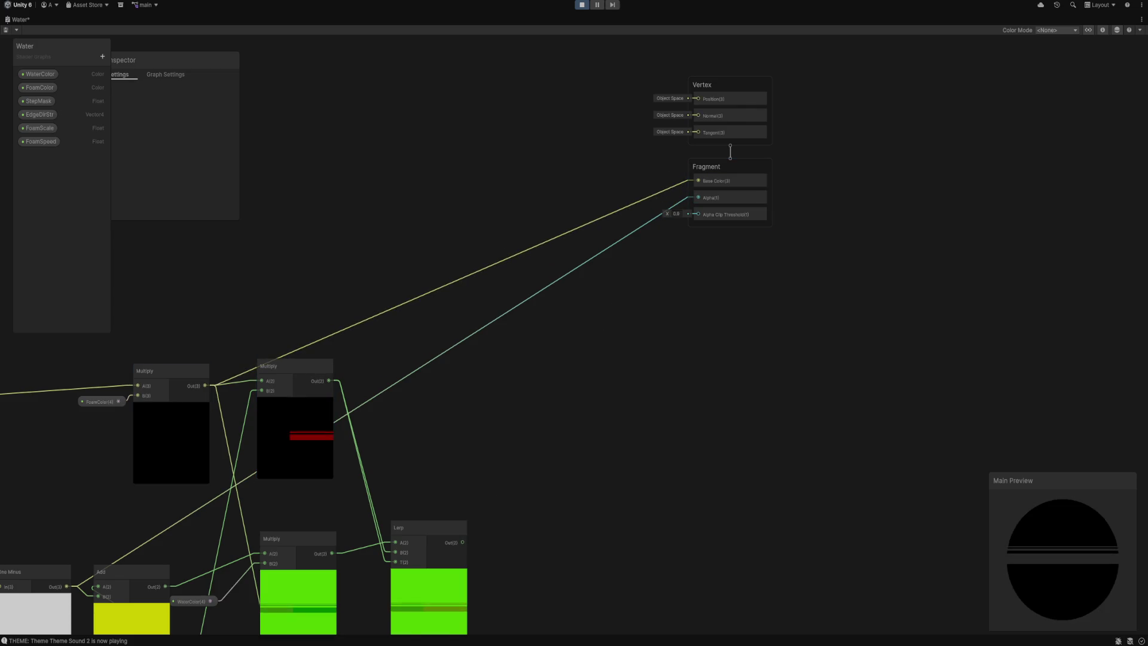
{"action": "key", "text": "ctrl+s"}
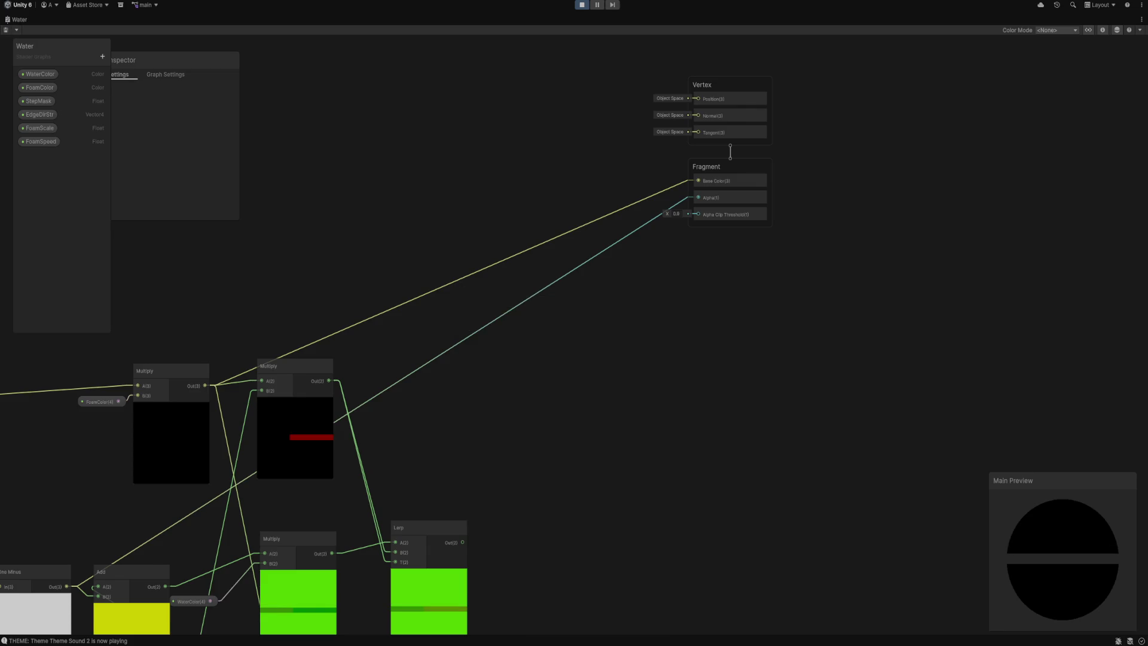
{"action": "key", "text": "shift+space"}
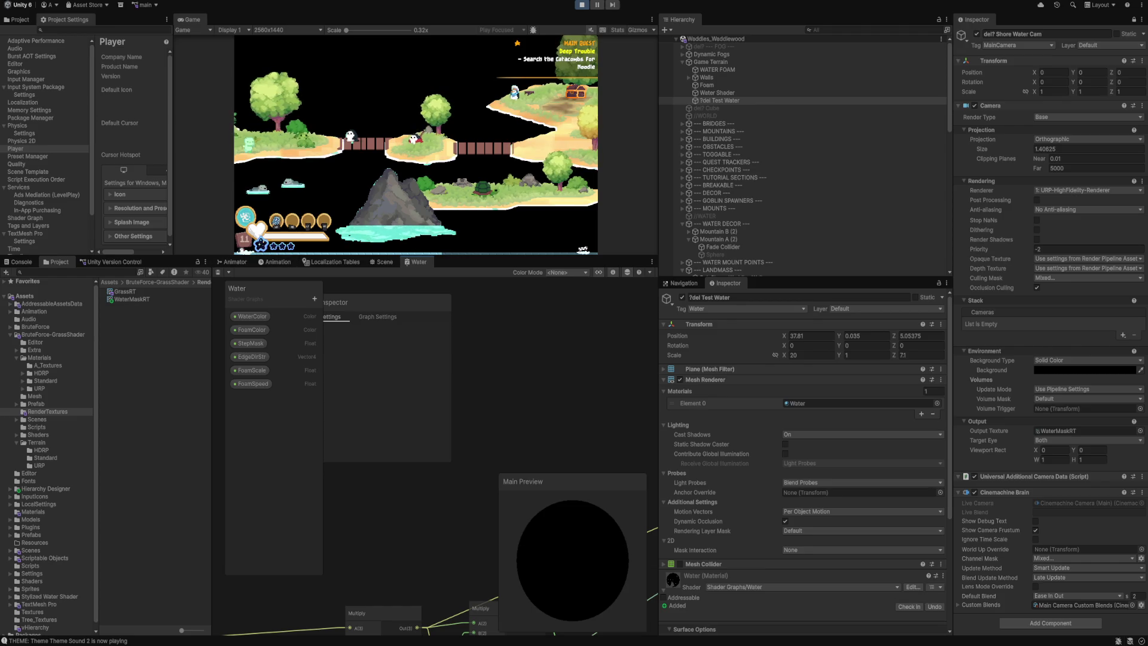
Move the Gradient Noise node up beside the Step node in the maximized graph.
{"action": "key", "text": "shift+space"}
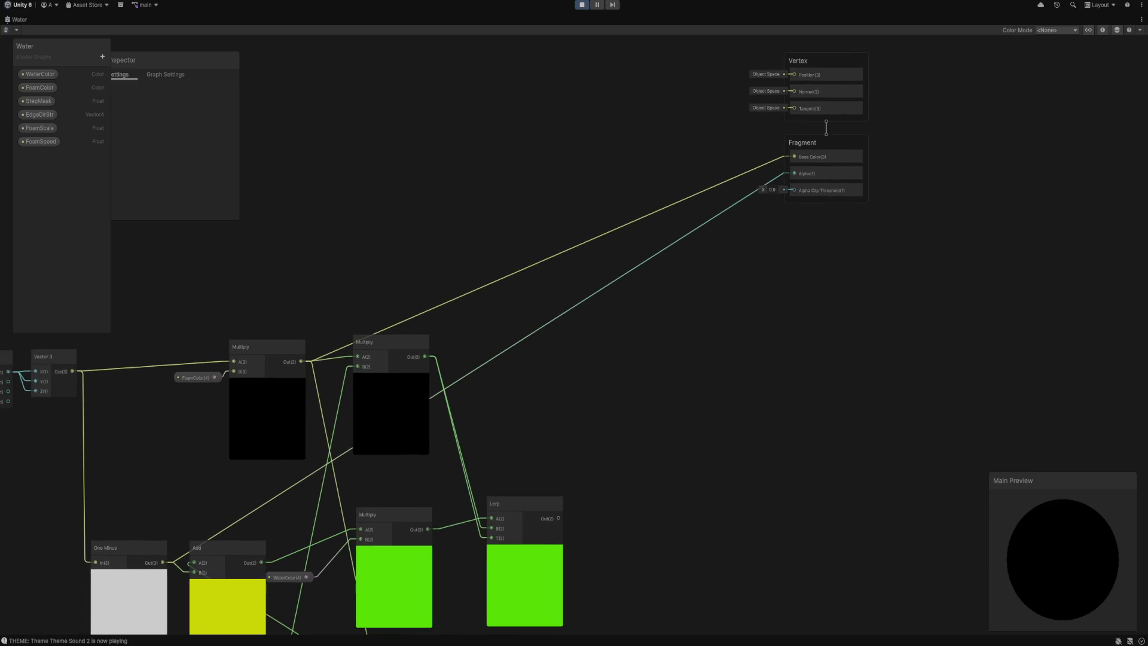
{"action": "scroll", "coordinate": [597, 371], "scroll_direction": "down", "scroll_amount": 3}
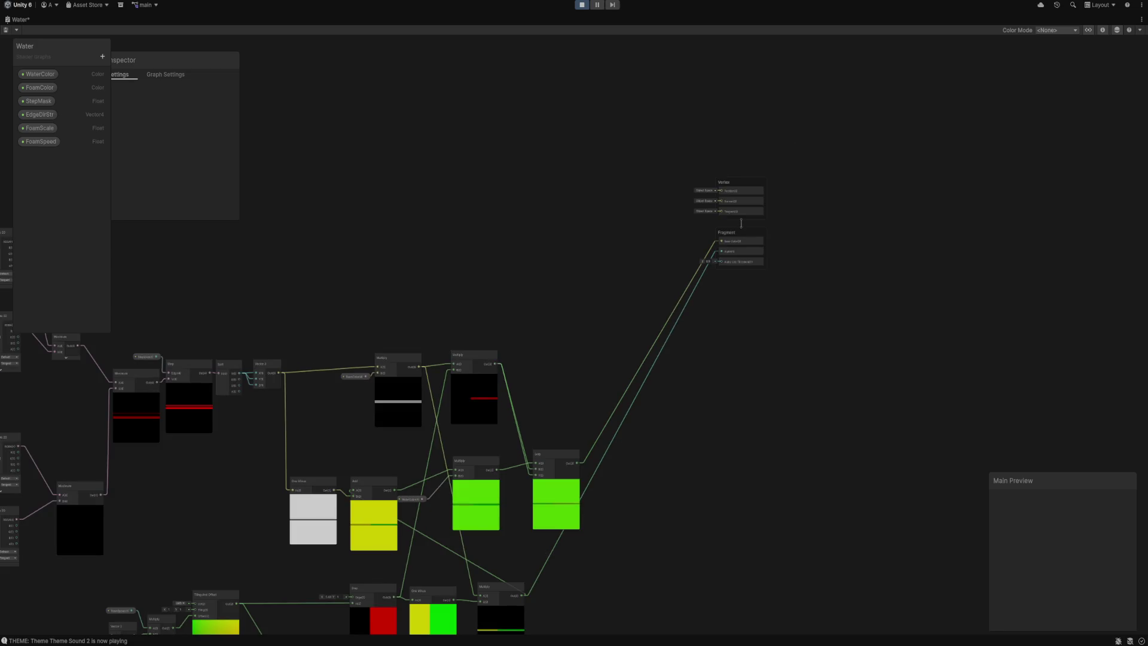
{"action": "left_click_drag", "start_coordinate": [741, 223], "coordinate": [772, 204]}
{"action": "scroll", "coordinate": [784, 261], "scroll_direction": "up", "scroll_amount": 3}
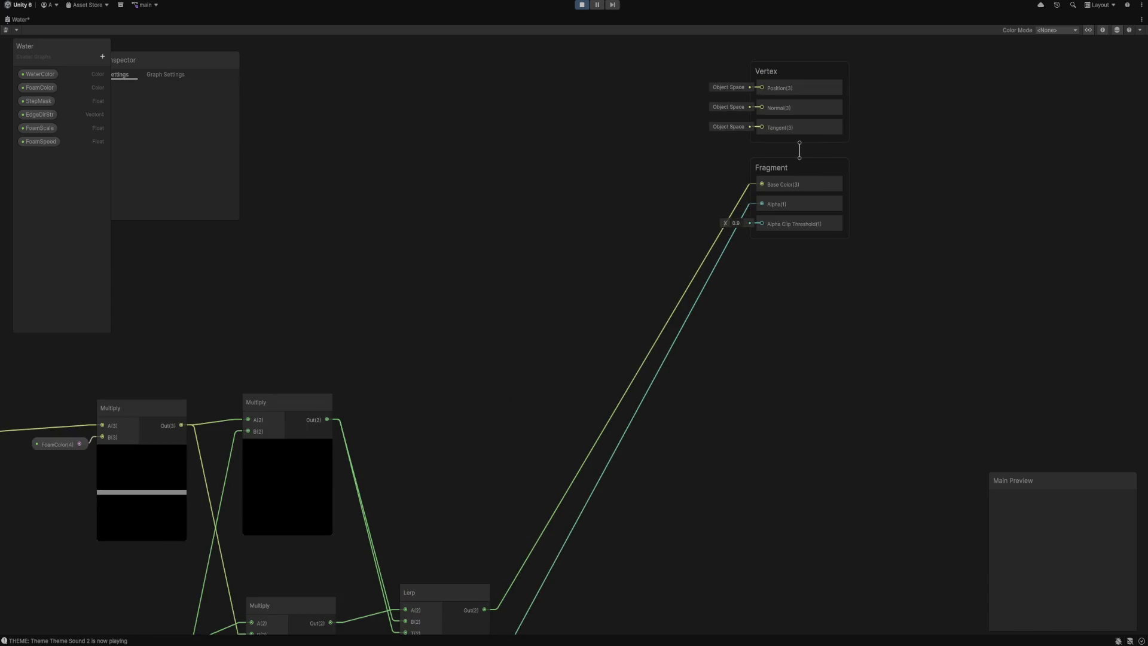
{"action": "scroll", "coordinate": [765, 182], "scroll_direction": "down", "scroll_amount": 3}
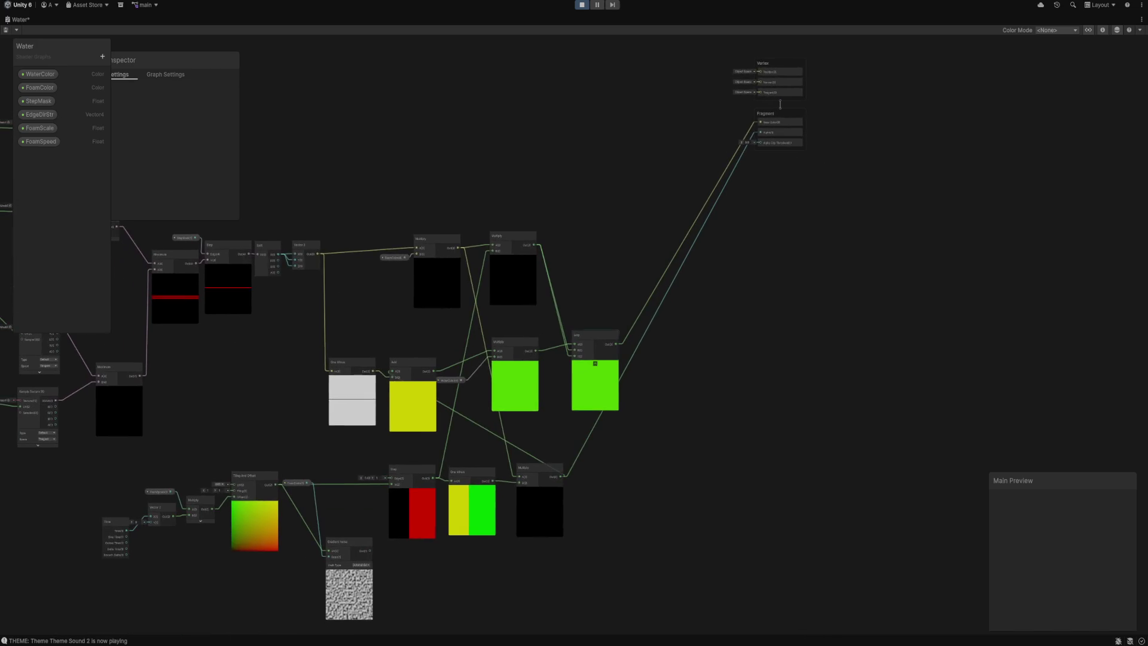
{"action": "scroll", "coordinate": [365, 537], "scroll_direction": "up", "scroll_amount": 3}
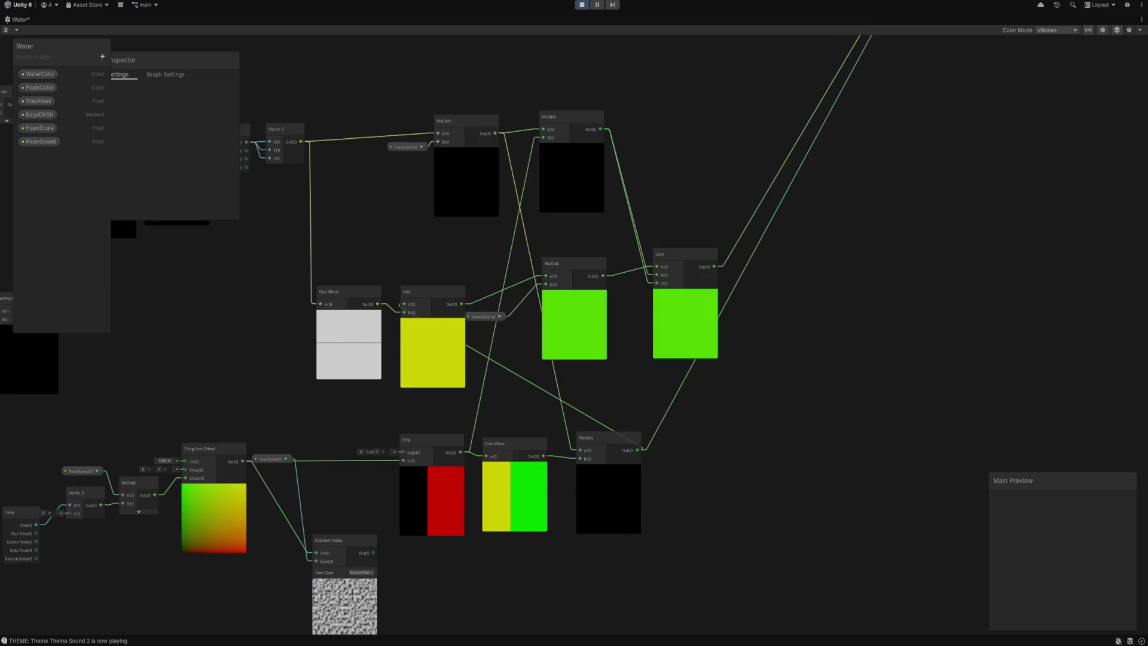
{"action": "left_click_drag", "start_coordinate": [334, 540], "coordinate": [330, 434]}
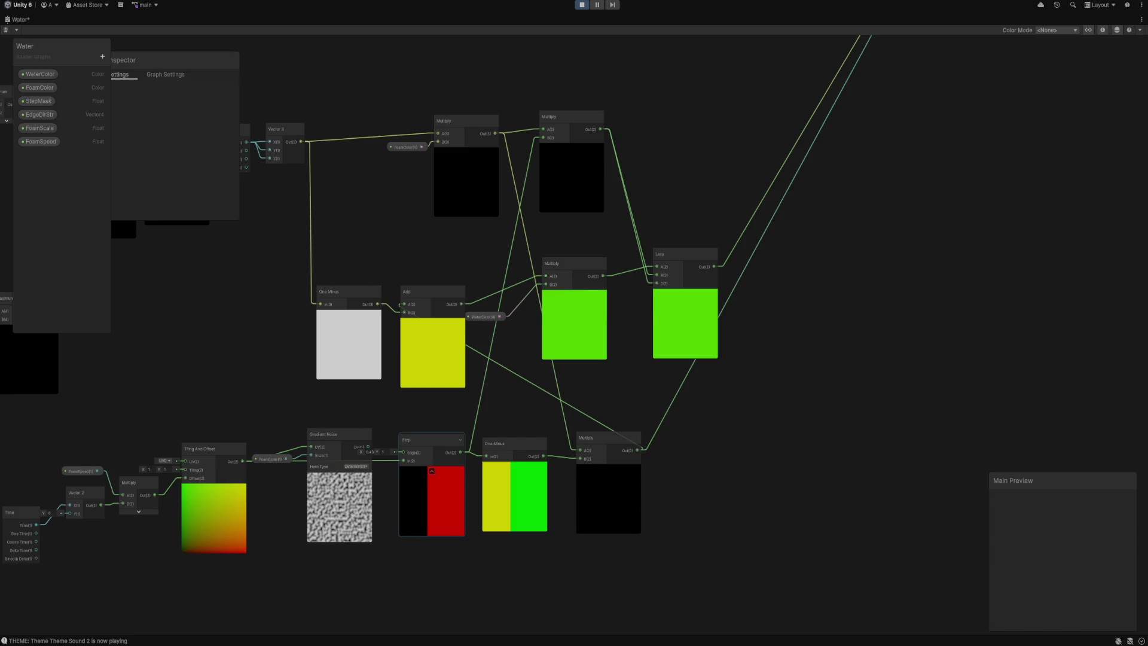
Wire the foam Multiply's output to both Fragment Base Color and Alpha, and save.
{"action": "mouse_move", "coordinate": [777, 299]}
{"action": "left_mouse_down"}
{"action": "mouse_move", "coordinate": [722, 446]}
{"action": "mouse_move", "coordinate": [693, 483]}
{"action": "mouse_move", "coordinate": [705, 470]}
{"action": "left_mouse_up"}
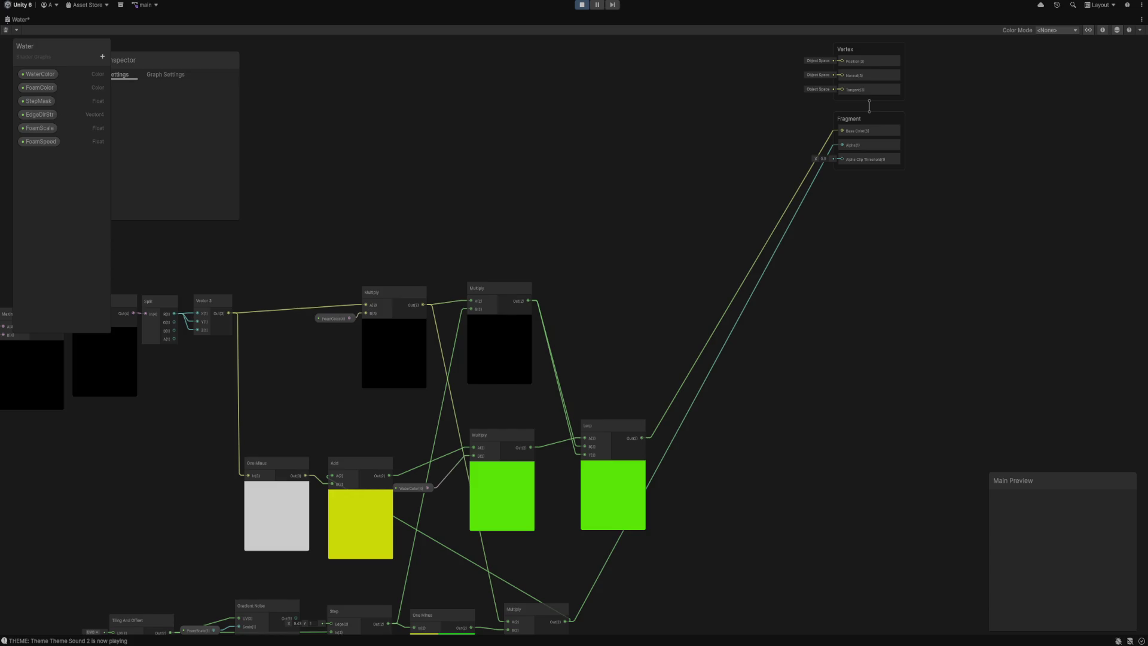
{"action": "left_click_drag", "start_coordinate": [705, 470], "coordinate": [638, 586]}
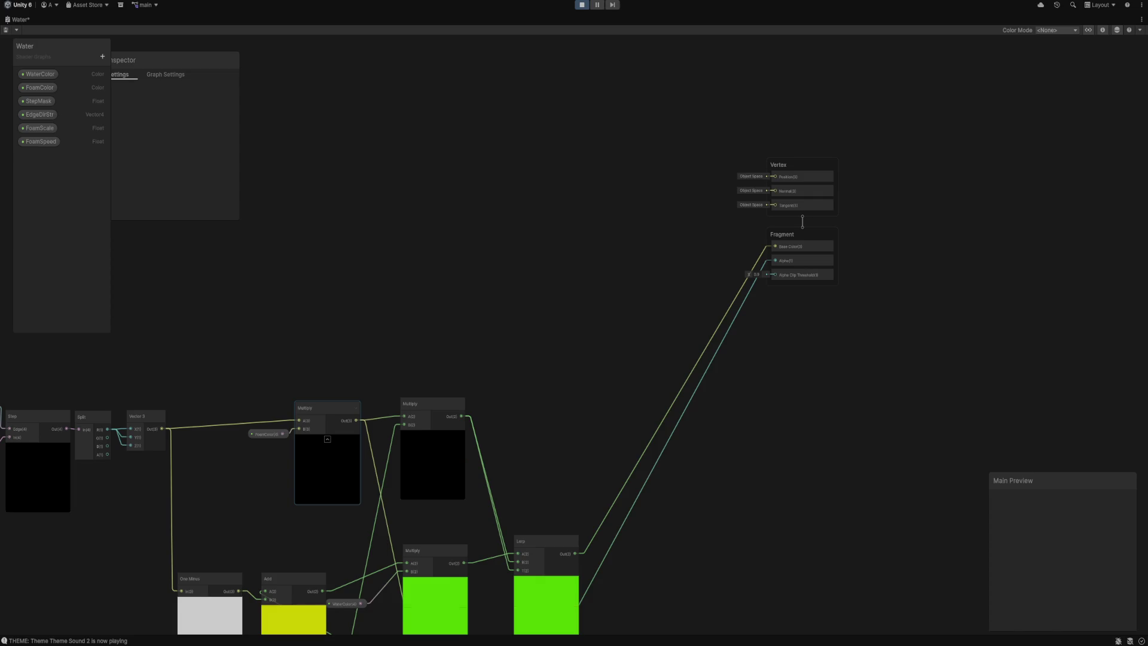
{"action": "left_click_drag", "start_coordinate": [357, 420], "coordinate": [775, 246]}
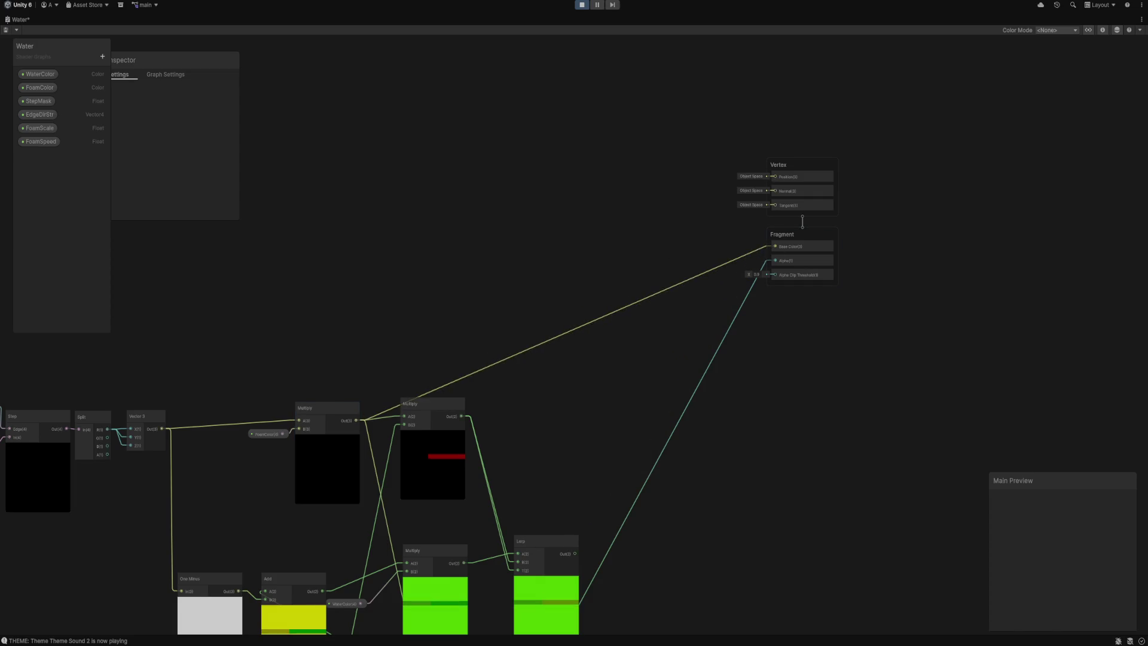
{"action": "mouse_move", "coordinate": [356, 421]}
{"action": "left_mouse_down"}
{"action": "mouse_move", "coordinate": [513, 379]}
{"action": "mouse_move", "coordinate": [775, 261]}
{"action": "left_mouse_up"}
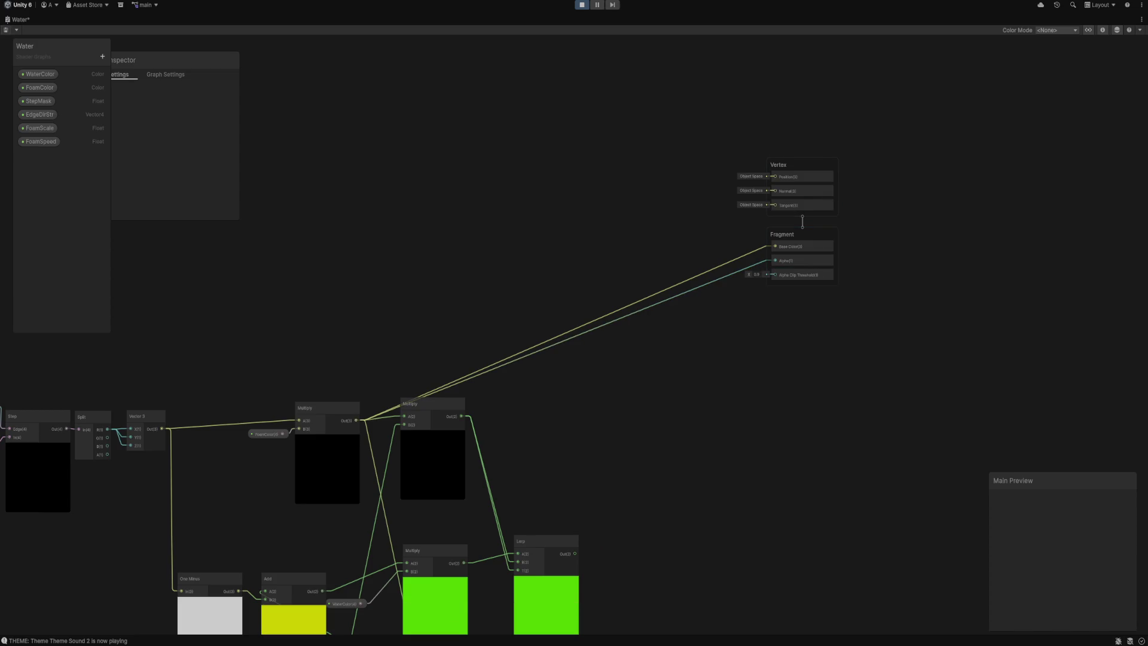
{"action": "key", "text": "ctrl+s"}
{"action": "key", "text": "shift+space"}
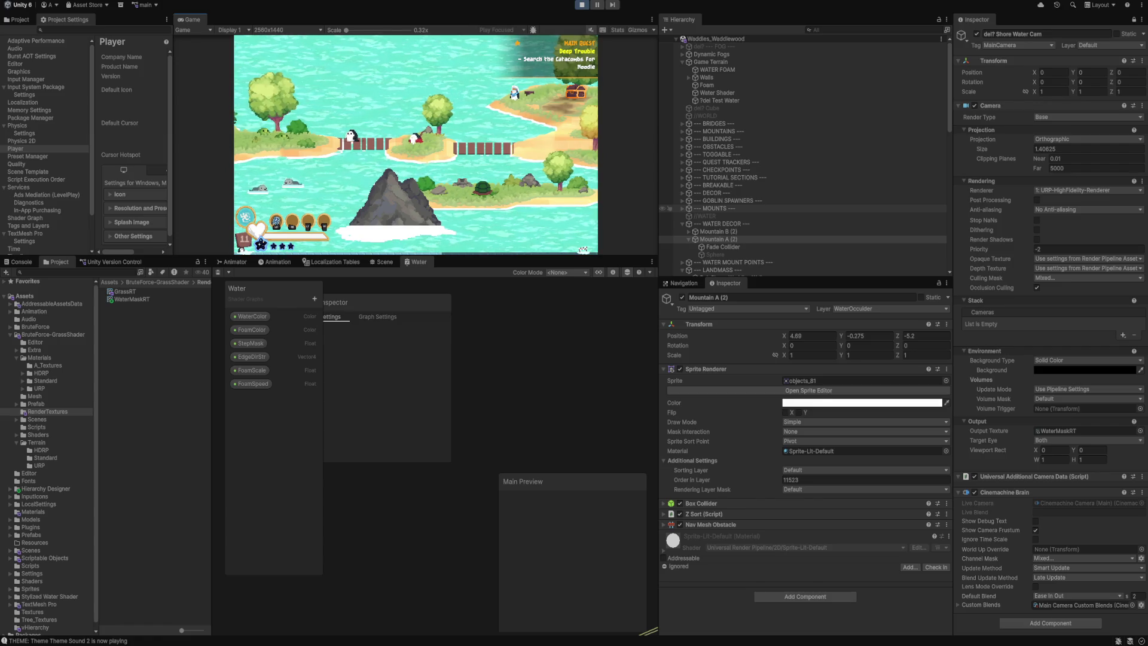
Raise Mountain A (2) from about -0.55 to Y -0.183, then enlarge the Game view.
{"action": "left_click", "coordinate": [717, 231]}
{"action": "scroll", "coordinate": [669, 223], "scroll_direction": "down", "scroll_amount": 3}
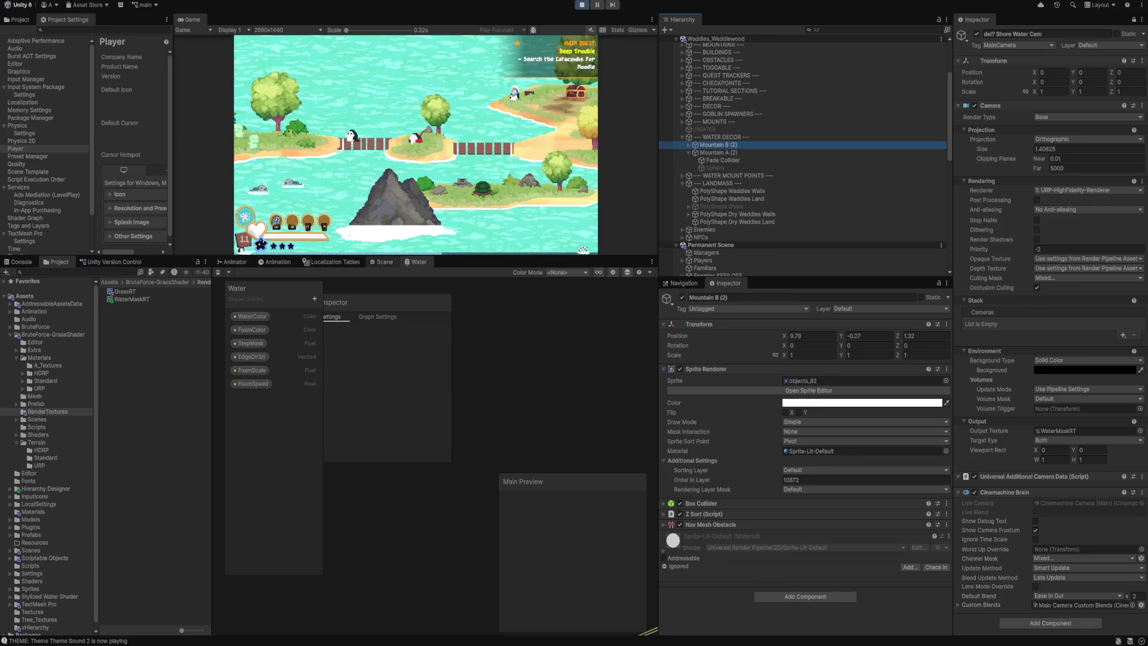
{"action": "left_click", "coordinate": [383, 262]}
{"action": "left_click", "coordinate": [462, 506]}
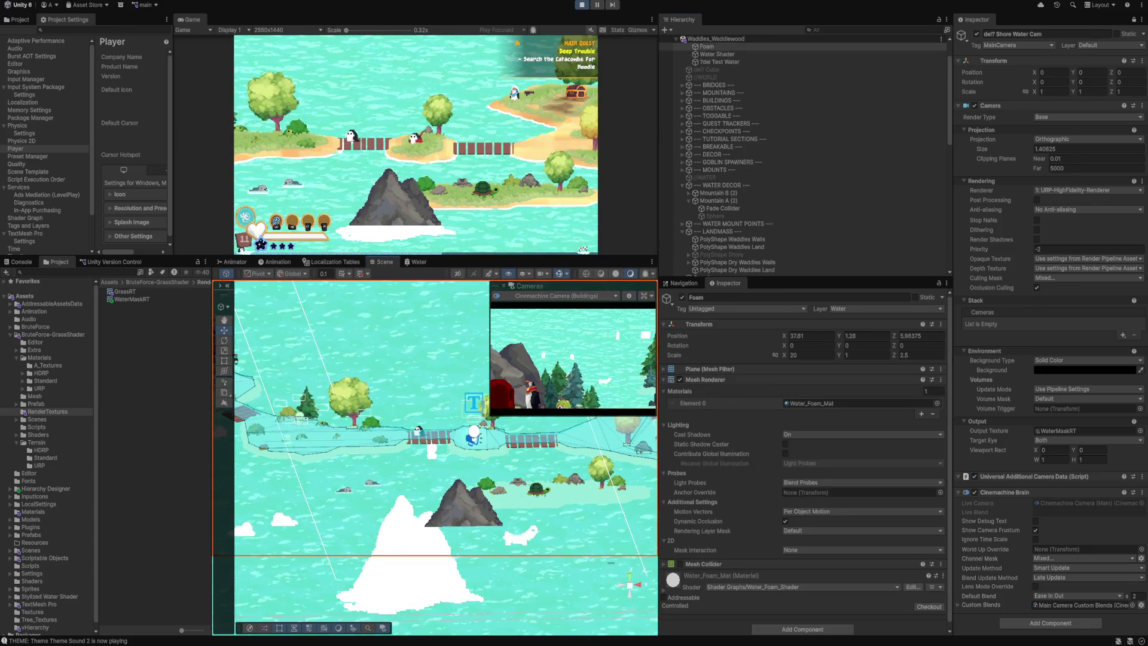
{"action": "left_click_drag", "start_coordinate": [463, 505], "coordinate": [463, 497]}
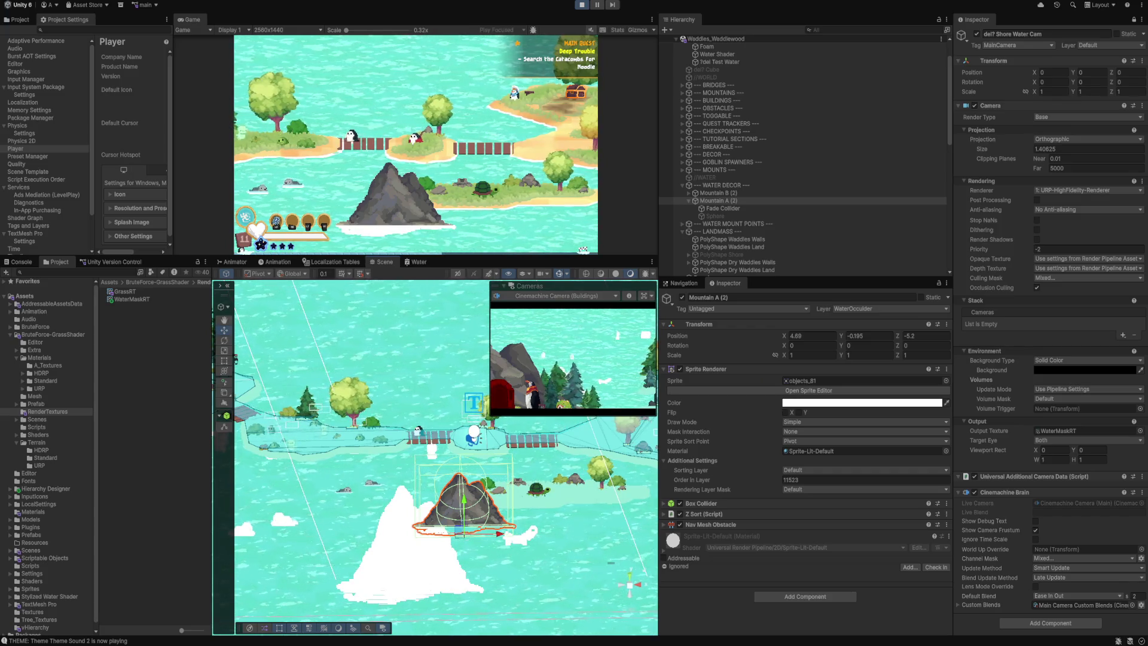
{"action": "left_click_drag", "start_coordinate": [464, 506], "coordinate": [463, 530]}
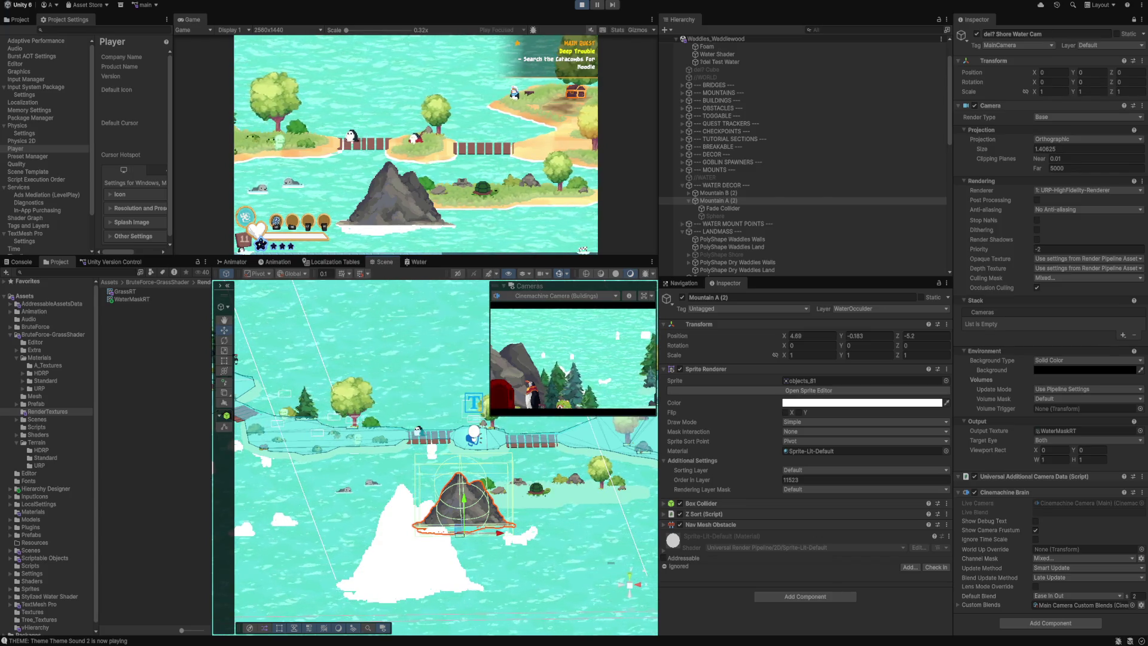
{"action": "left_click_drag", "start_coordinate": [419, 257], "coordinate": [419, 365]}
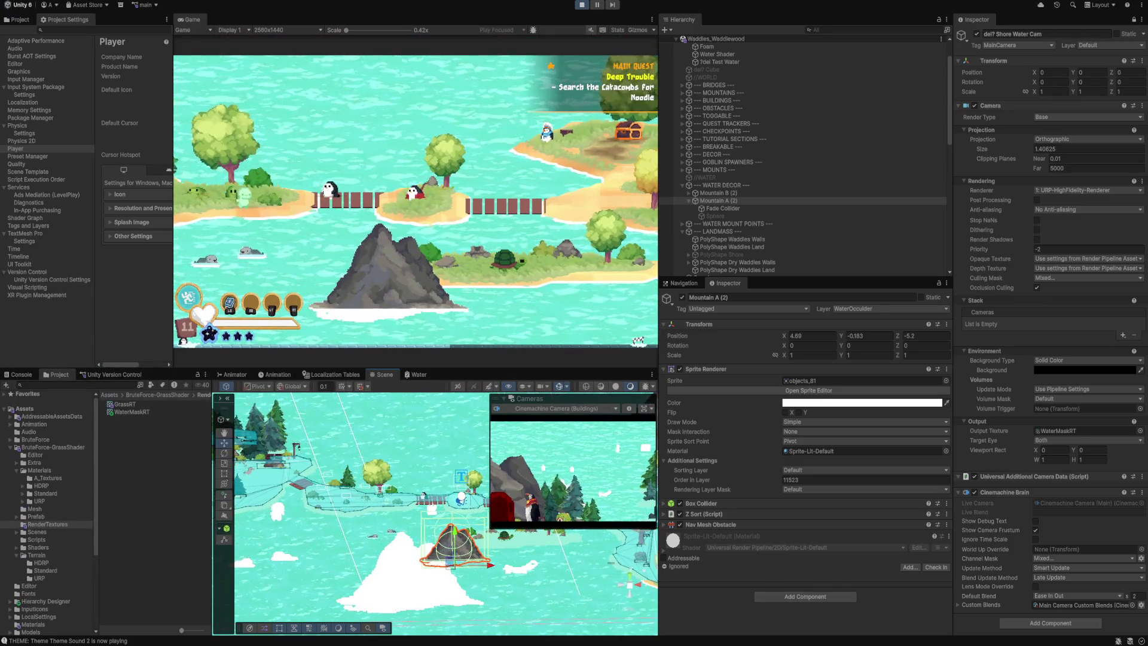
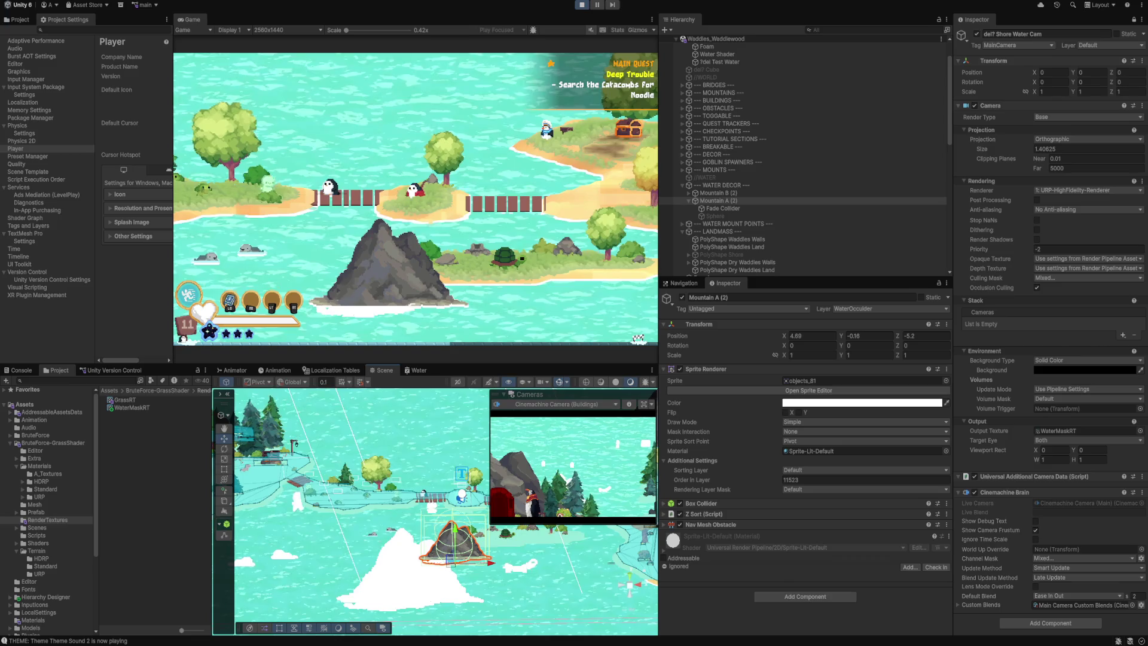
Pan over the island and select Test Water to review its Water tag, Default layer and Water material.
{"action": "left_click_drag", "start_coordinate": [454, 538], "coordinate": [413, 533]}
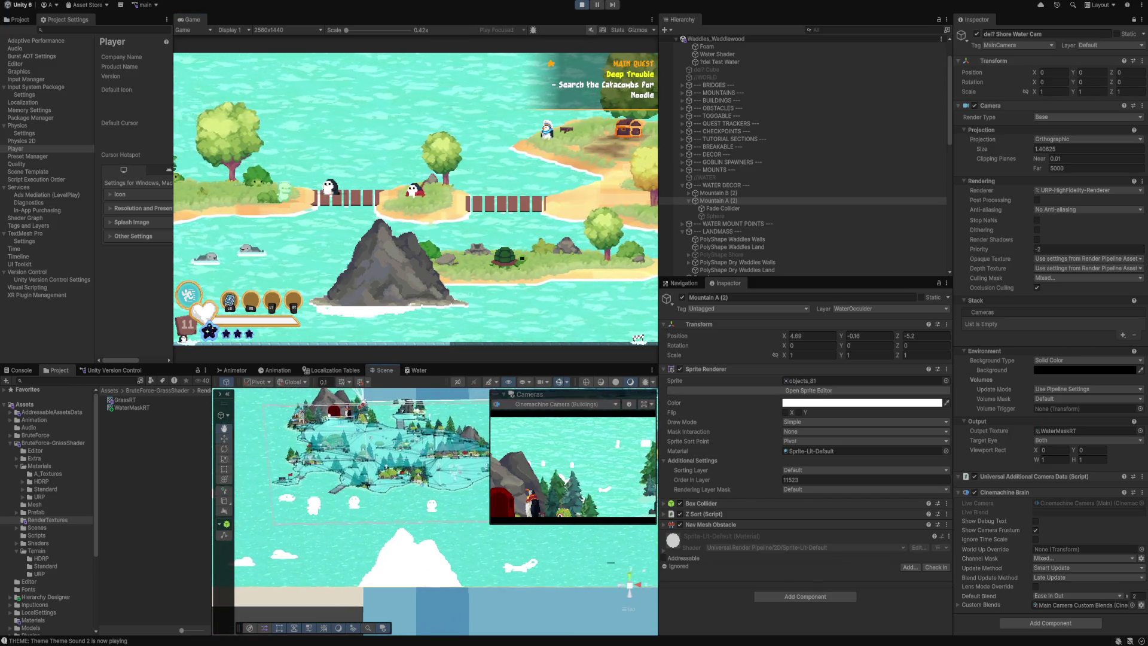
{"action": "mouse_move", "coordinate": [431, 574]}
{"action": "left_mouse_down"}
{"action": "mouse_move", "coordinate": [385, 538]}
{"action": "mouse_move", "coordinate": [326, 523]}
{"action": "left_mouse_up"}
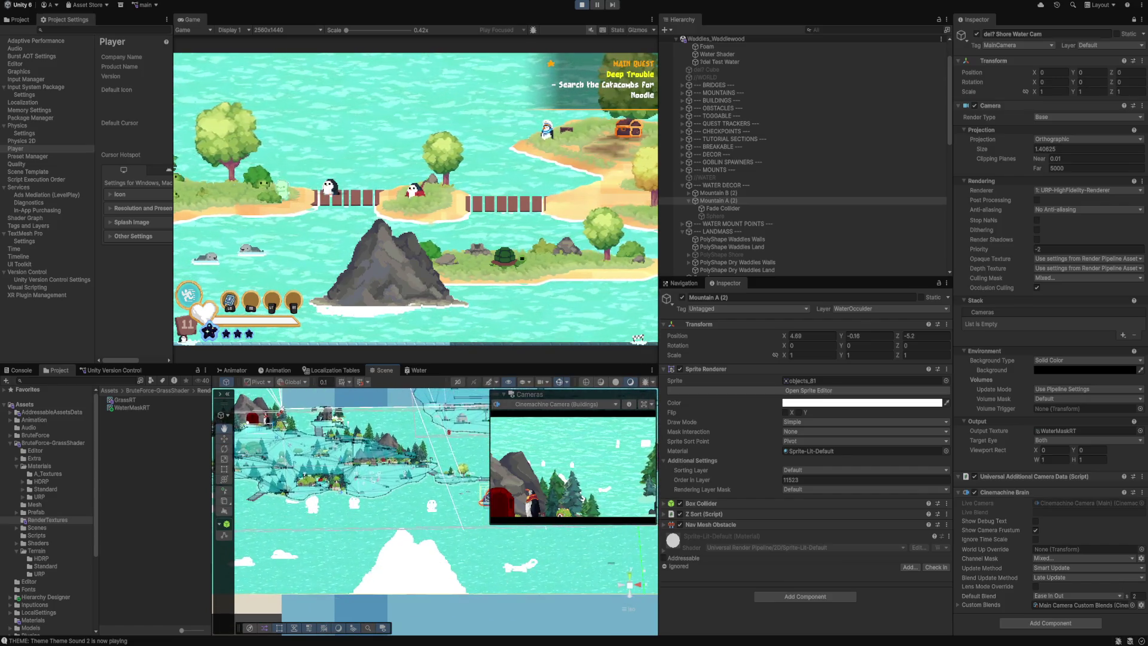
{"action": "scroll", "coordinate": [717, 108], "scroll_direction": "up", "scroll_amount": 2}
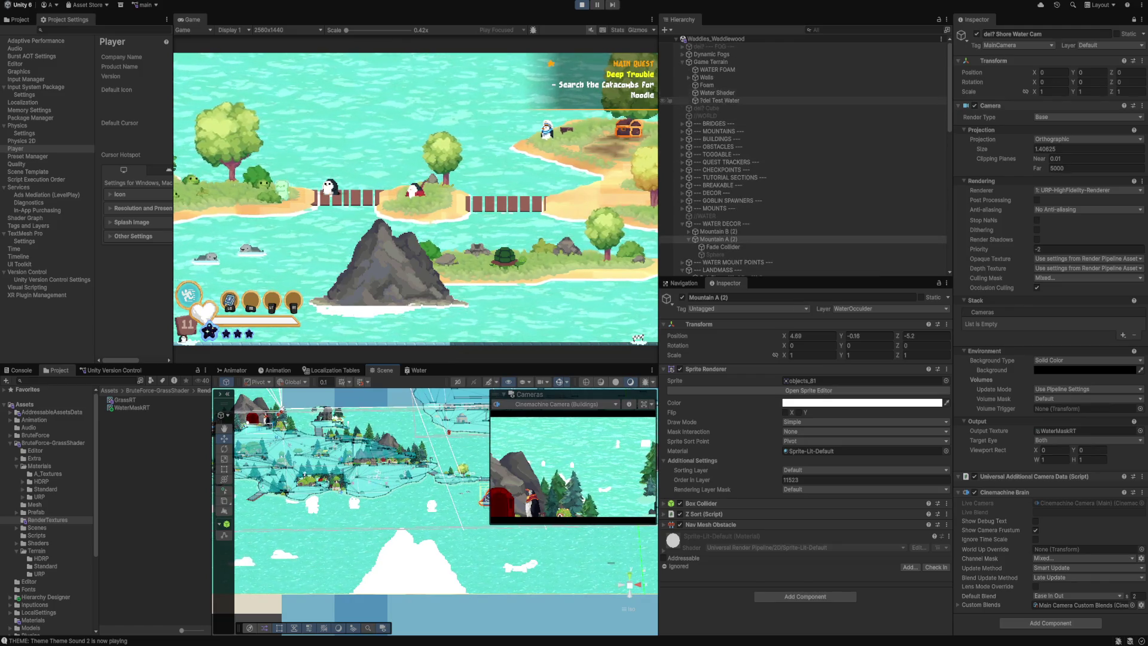
{"action": "left_click", "coordinate": [719, 100]}
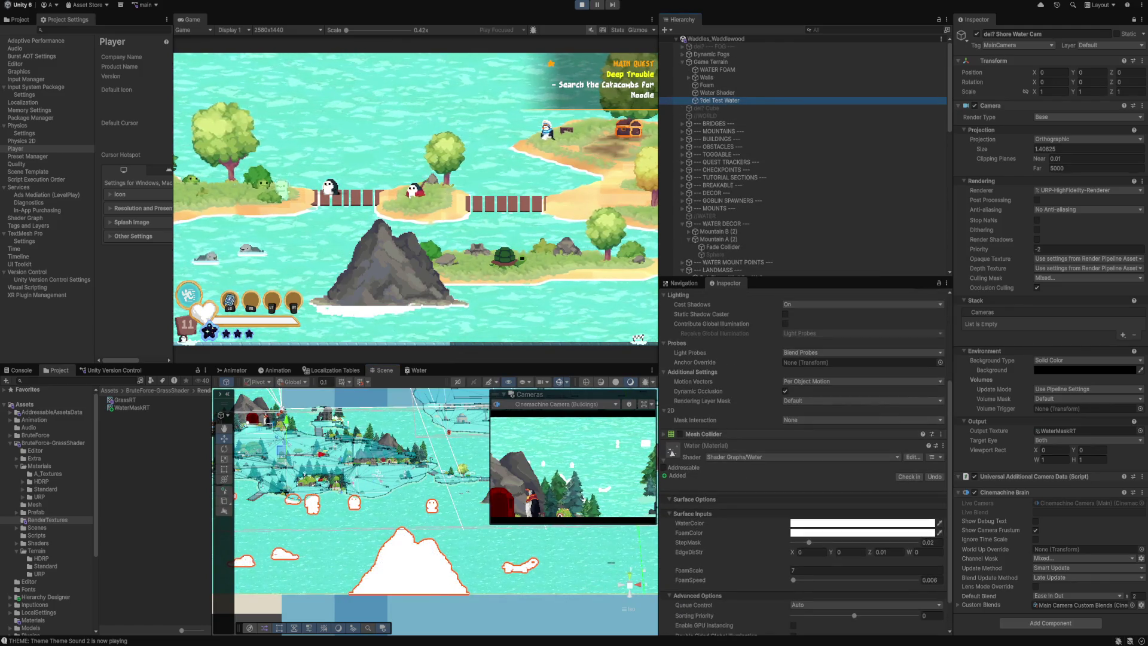
{"action": "scroll", "coordinate": [804, 454], "scroll_direction": "up", "scroll_amount": 5}
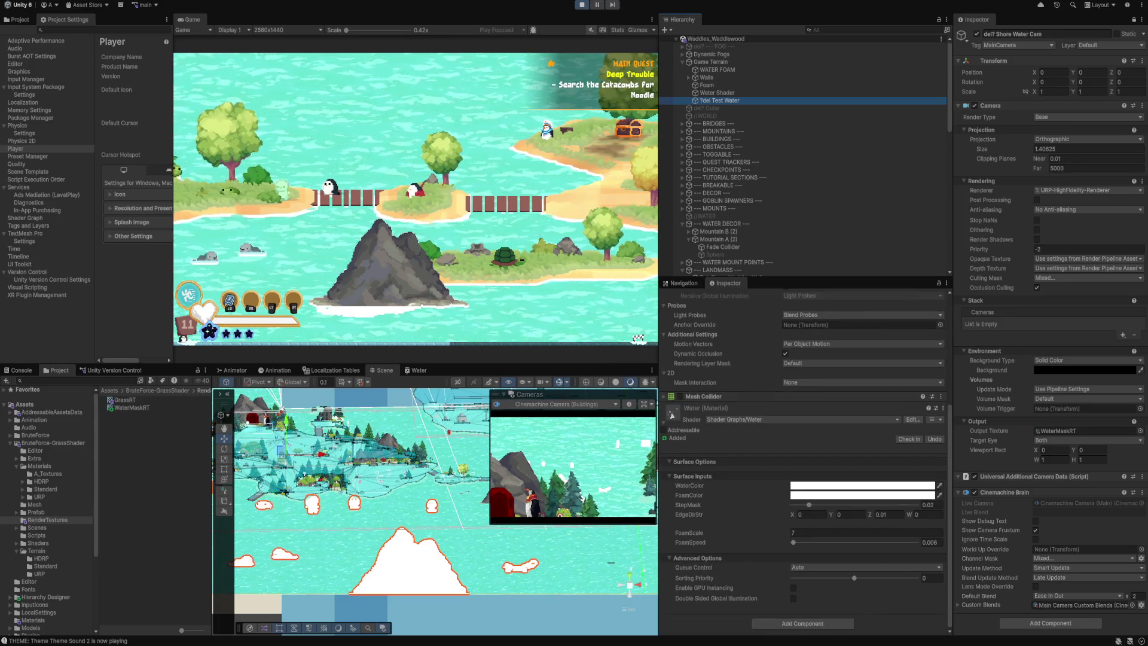
{"action": "scroll", "coordinate": [807, 159], "scroll_direction": "down", "scroll_amount": 10}
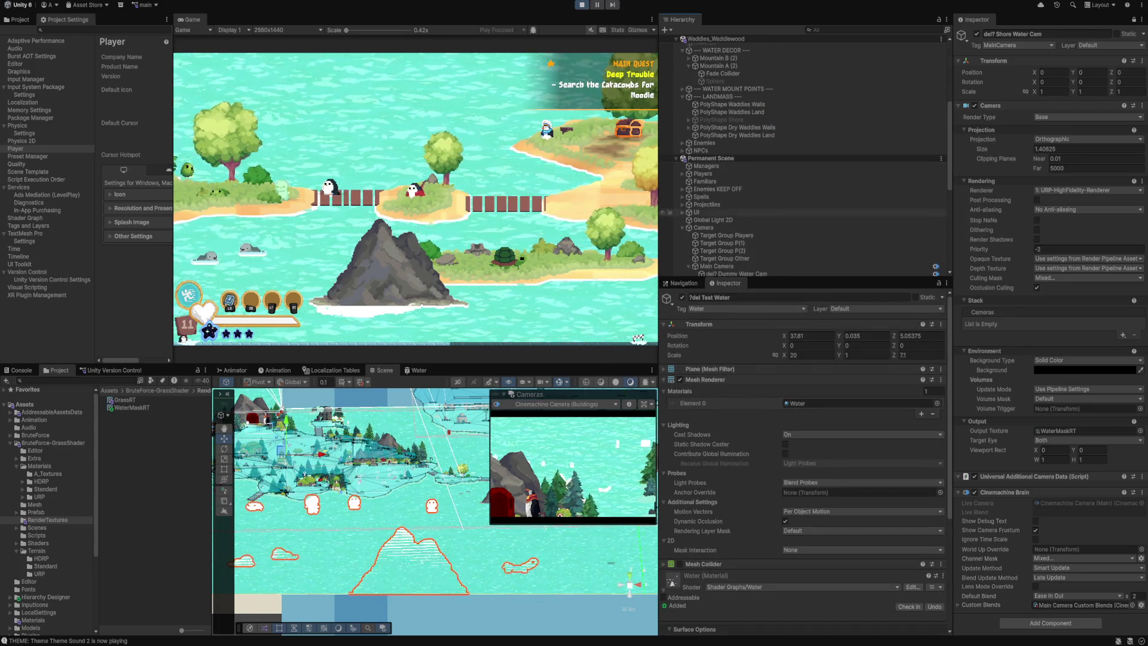
{"action": "scroll", "coordinate": [807, 159], "scroll_direction": "down", "scroll_amount": 10}
On Shore Water Cam, untick and re-tick Character/Player and Character/Enemy in the culling mask.
{"action": "left_click", "coordinate": [734, 194]}
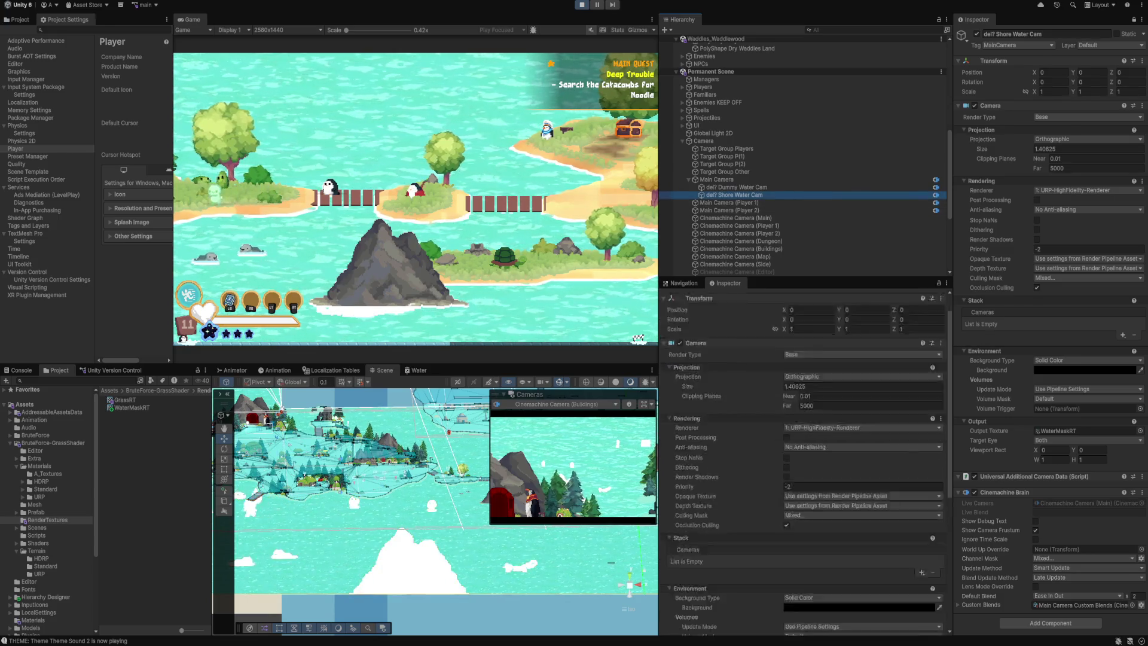
{"action": "scroll", "coordinate": [804, 454], "scroll_direction": "down", "scroll_amount": 5}
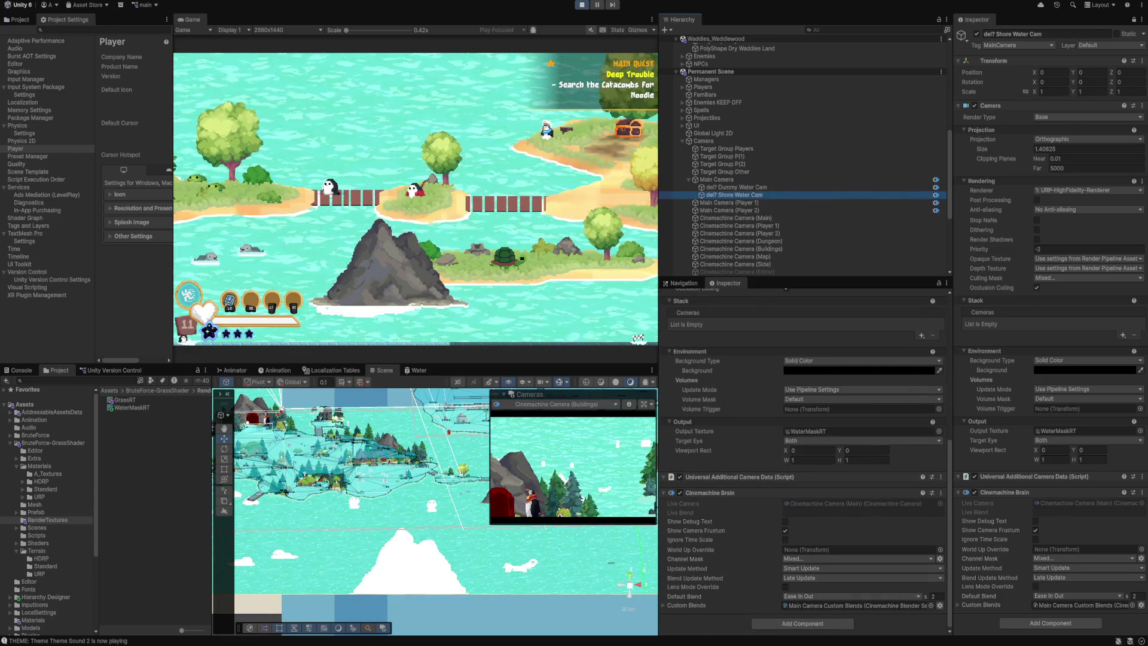
{"action": "scroll", "coordinate": [804, 454], "scroll_direction": "up", "scroll_amount": 3}
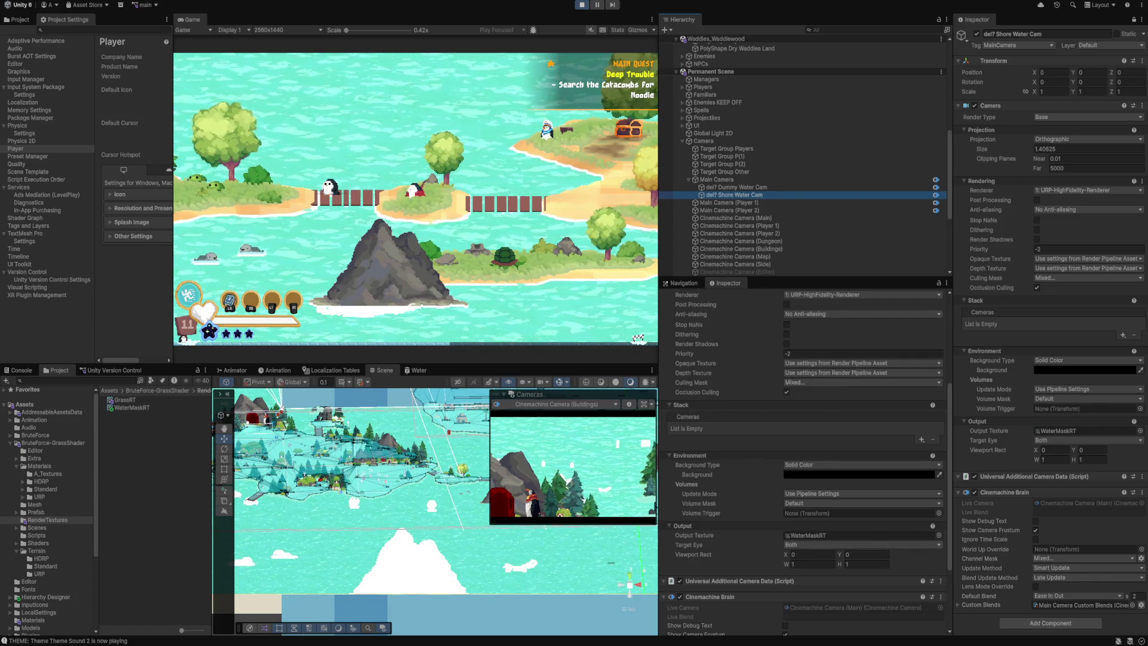
{"action": "left_click", "coordinate": [837, 382]}
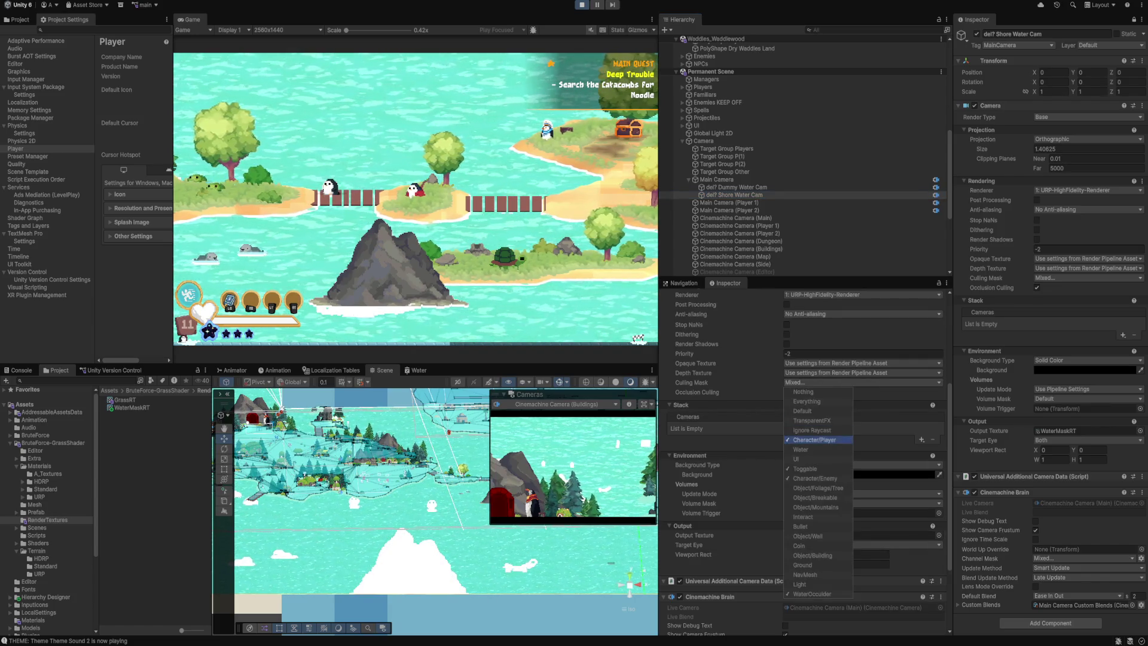
{"action": "left_click", "coordinate": [813, 440]}
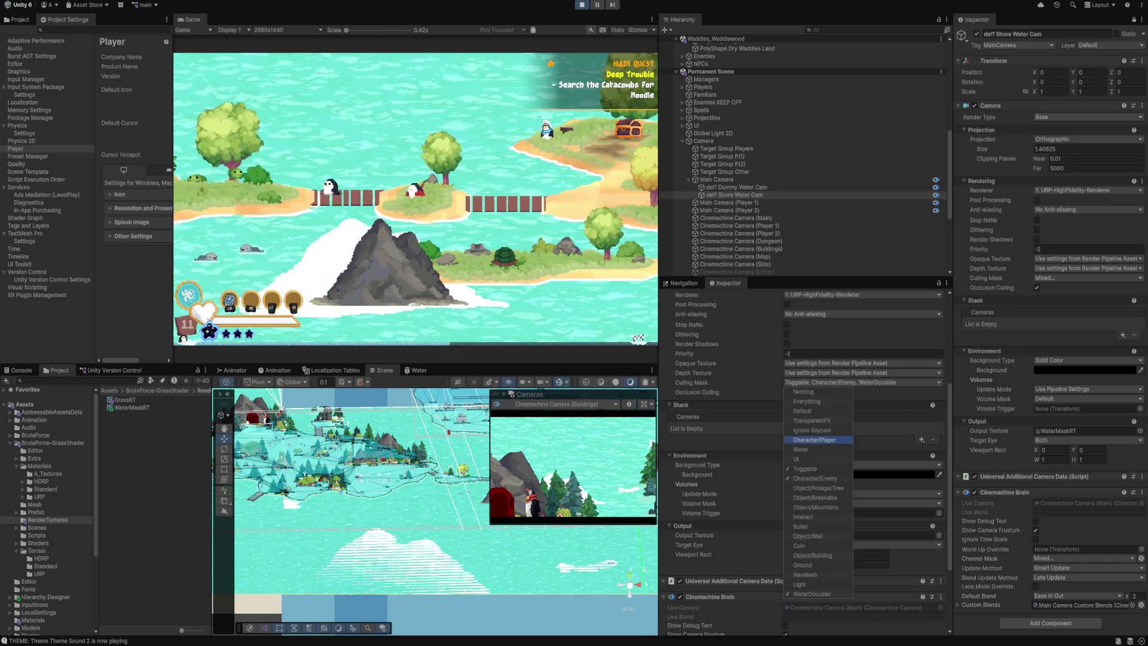
{"action": "left_click", "coordinate": [815, 478]}
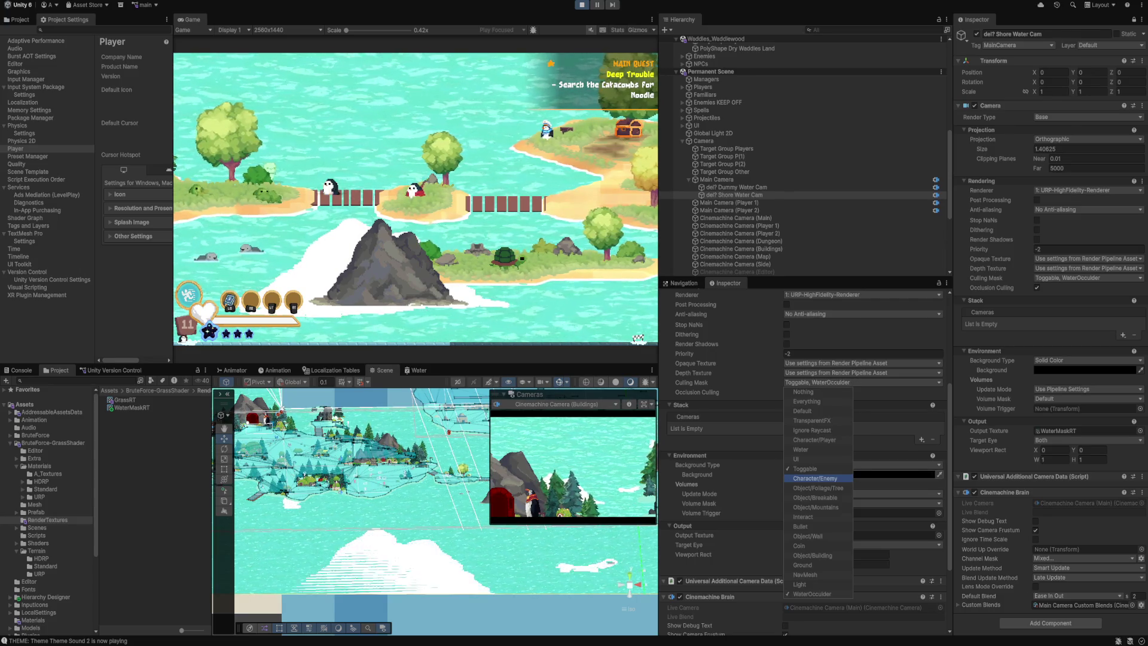
{"action": "left_click", "coordinate": [814, 439]}
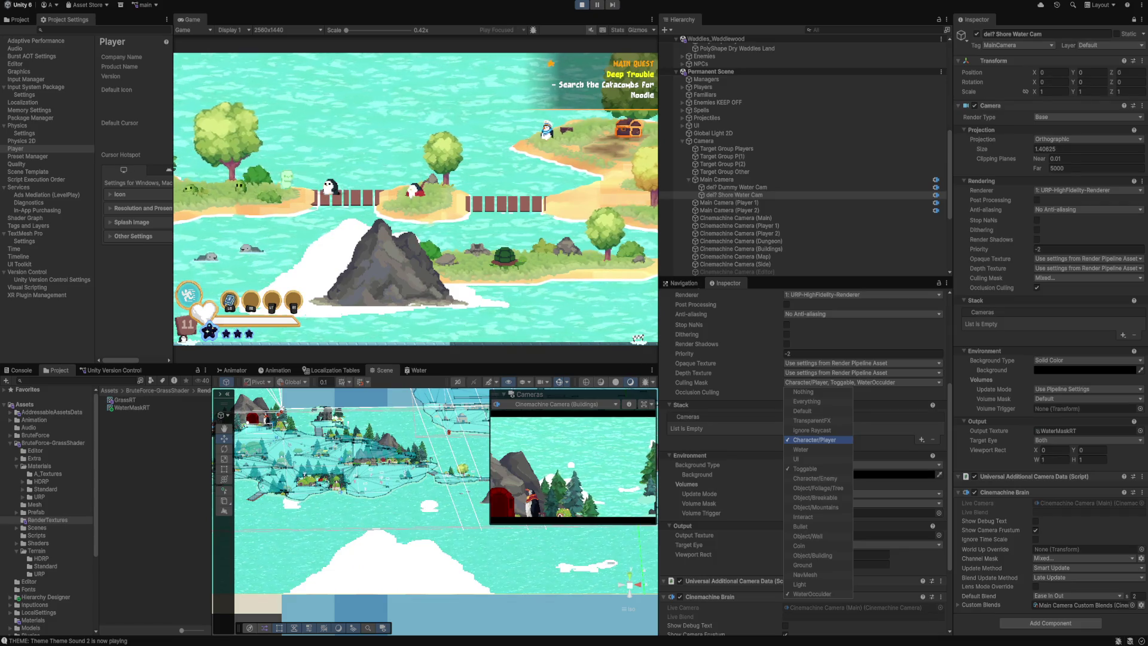
{"action": "left_click", "coordinate": [815, 478]}
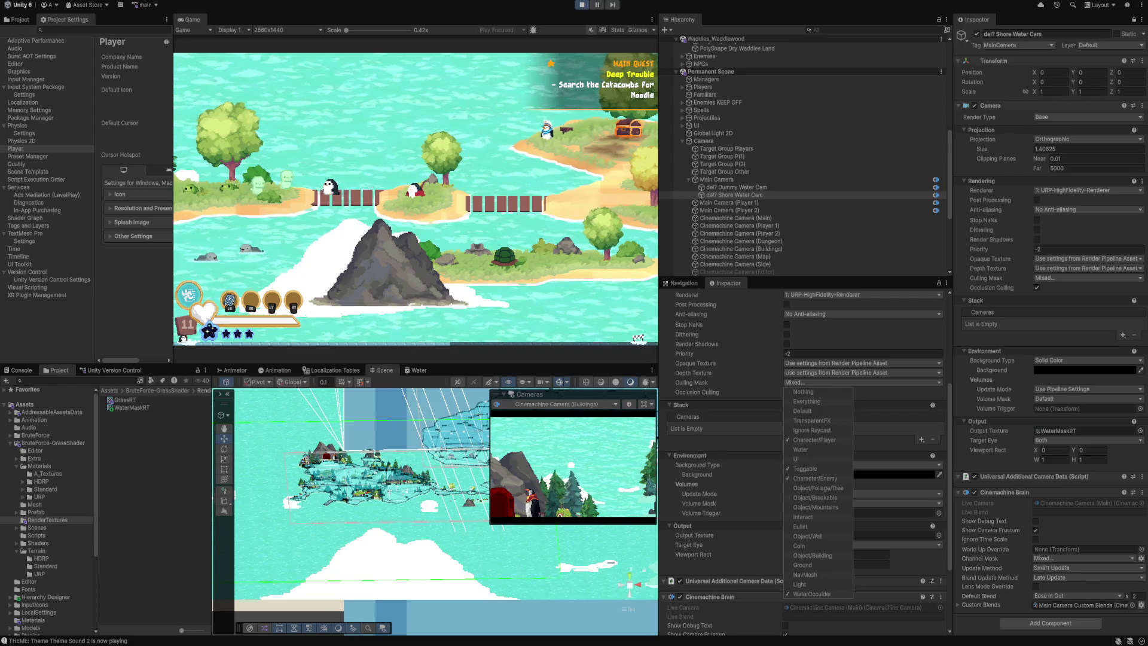
{"action": "key", "text": "Escape"}
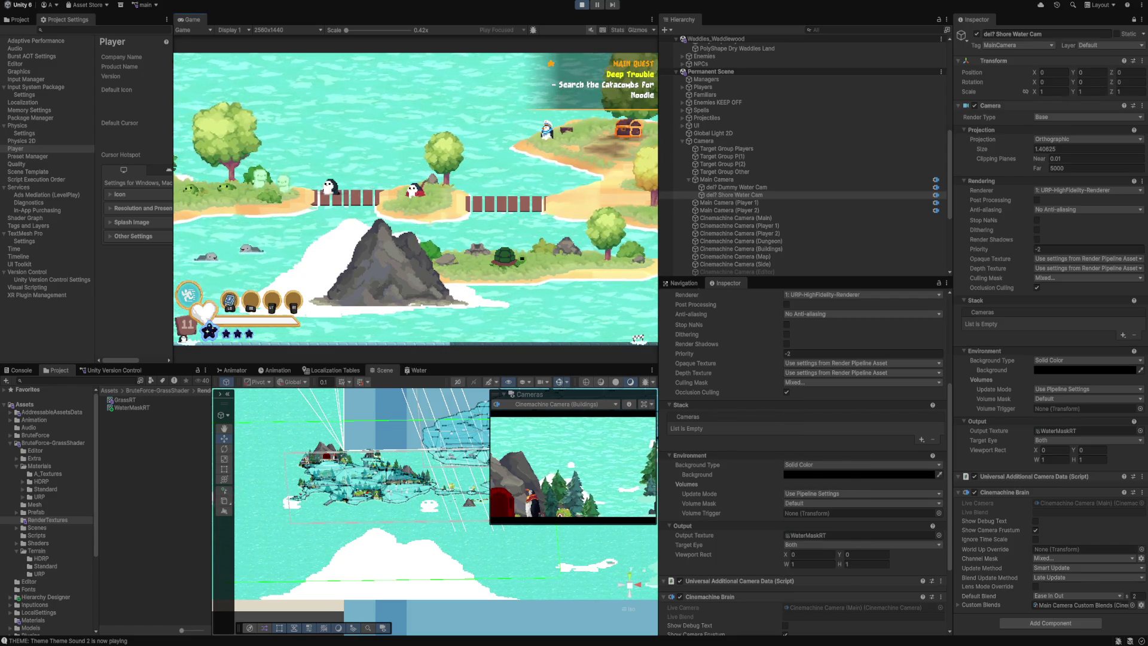
Try resizing the WaterMaskRT render texture to 2560 × 1440.
{"action": "left_click", "coordinate": [132, 407]}
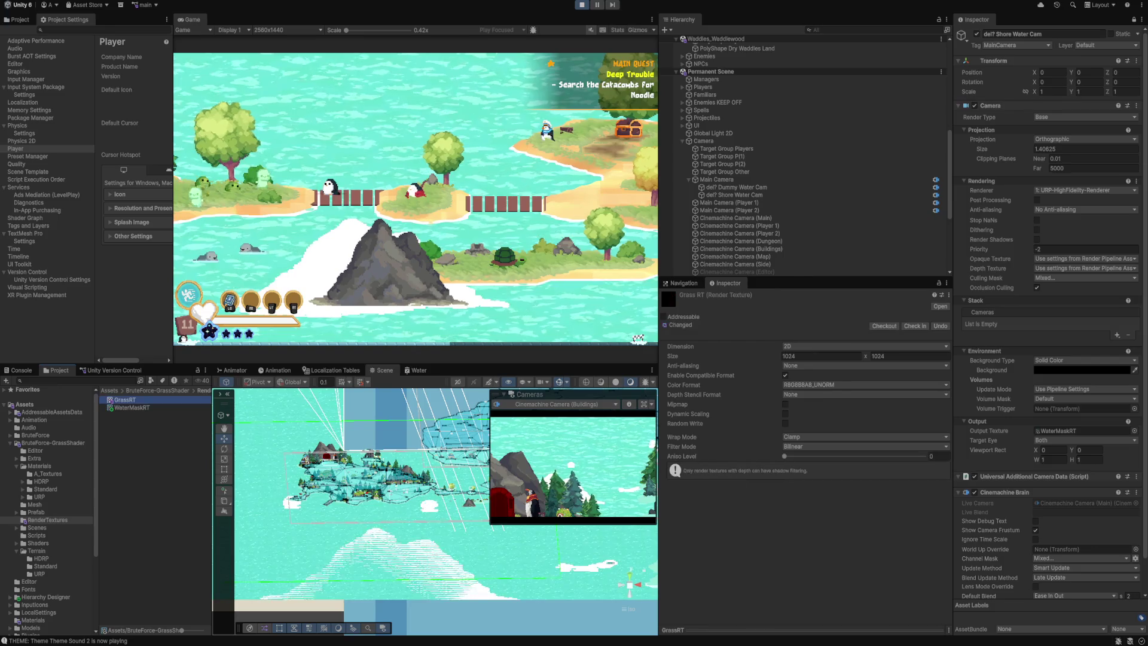
{"action": "left_click", "coordinate": [801, 356]}
{"action": "type", "text": "25"}
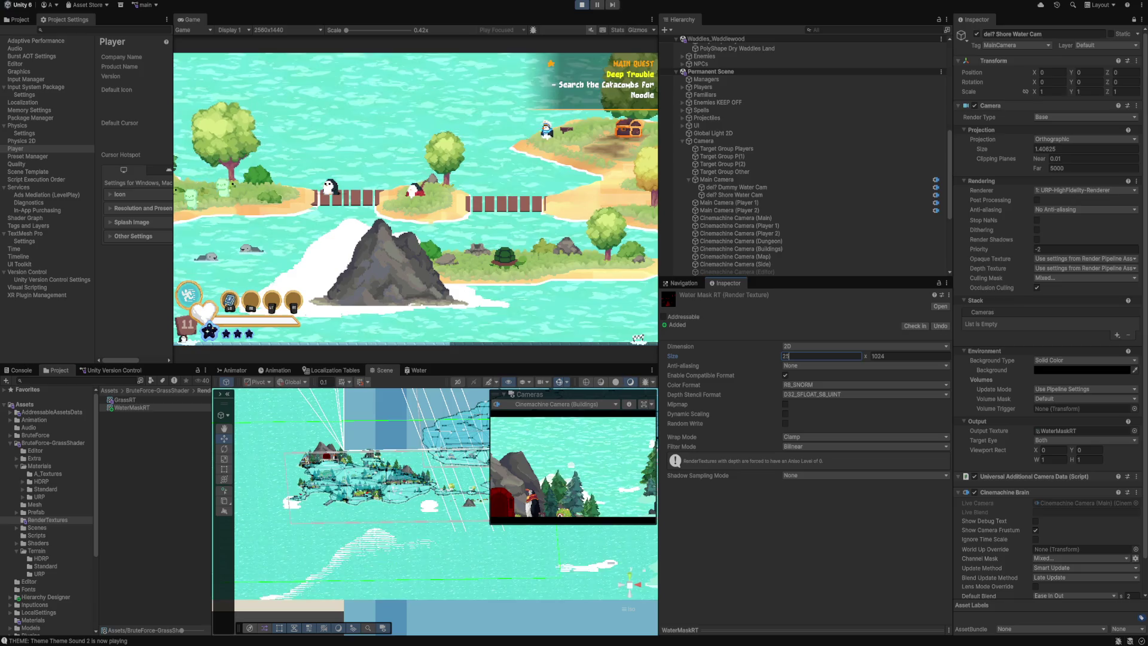
{"action": "type", "text": "60"}
{"action": "key", "text": "Tab"}
{"action": "type", "text": "1"}
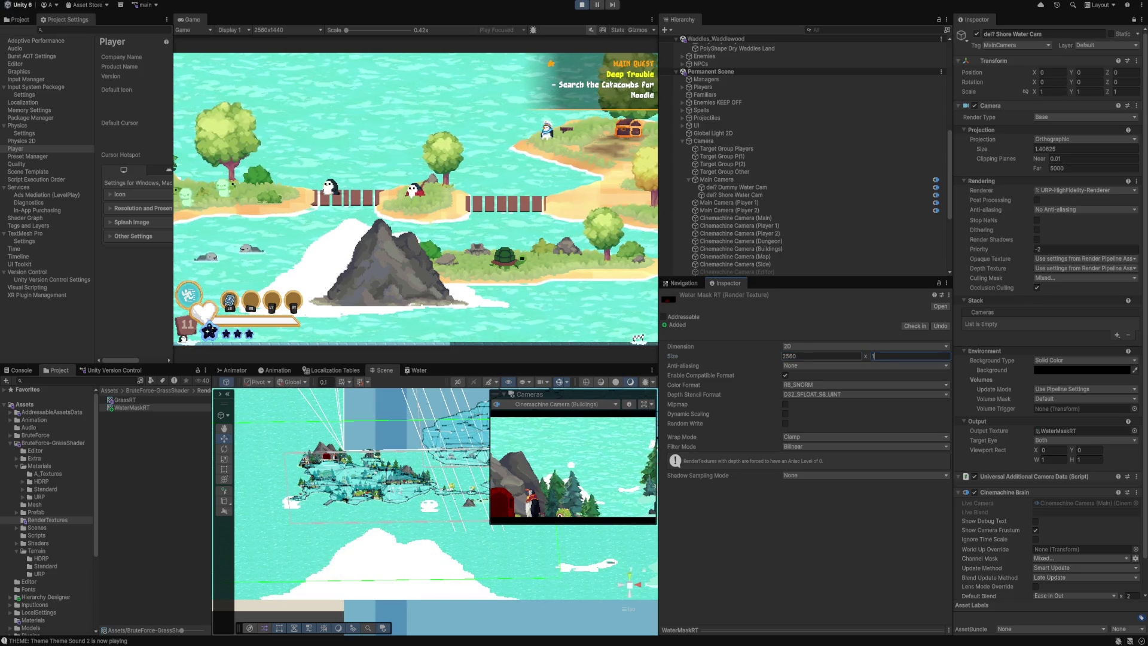
{"action": "type", "text": "440"}
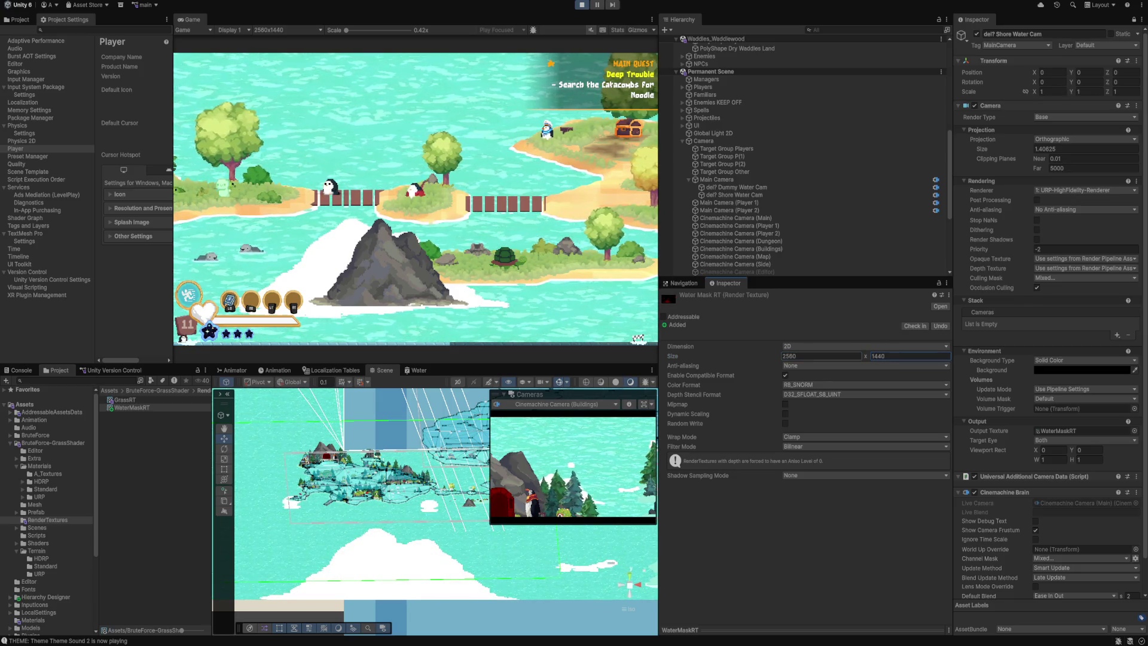
{"action": "key", "text": "Tab"}
{"action": "key", "text": "Tab"}
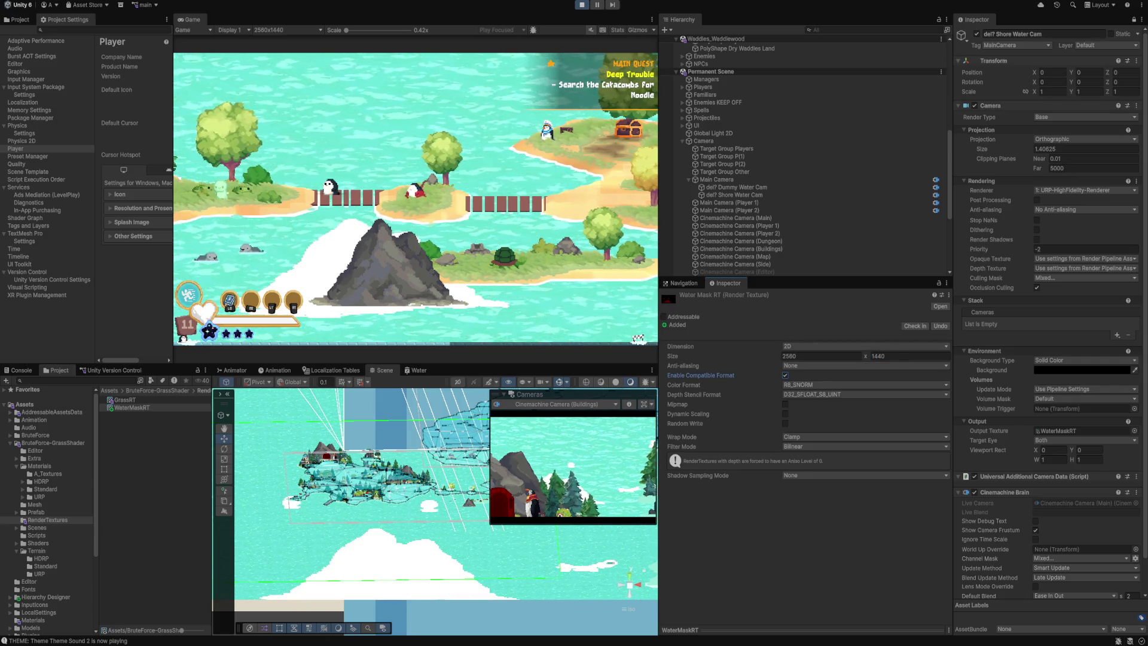
{"action": "left_click", "coordinate": [821, 355]}
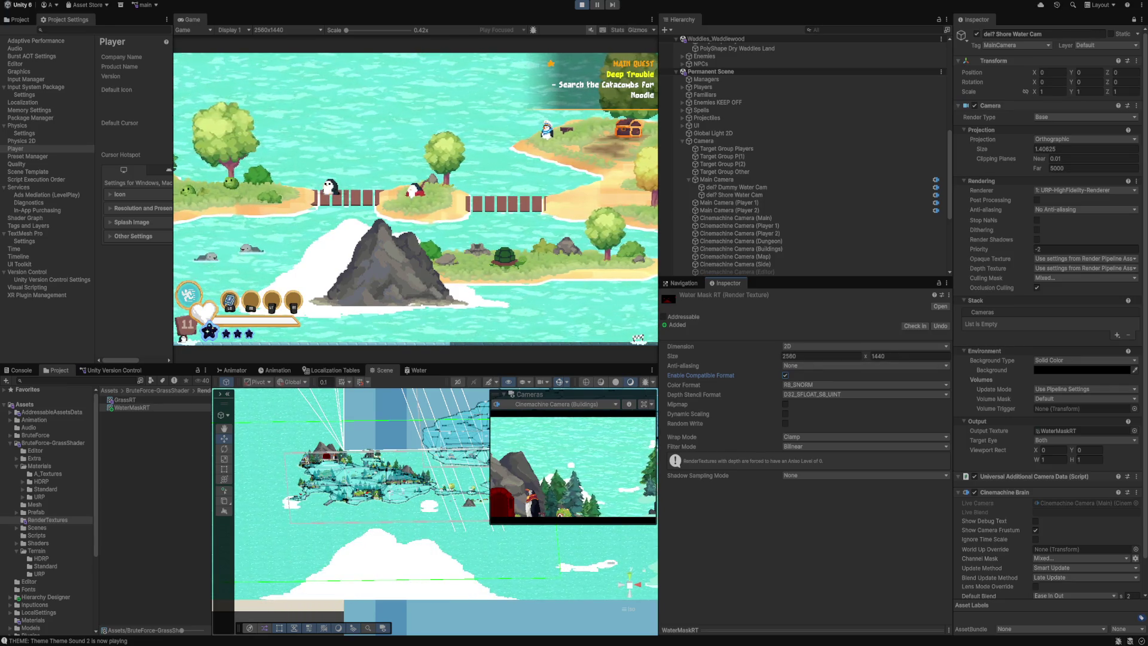
Check the Shore Water Cam's far clipping distance.
{"action": "left_click", "coordinate": [734, 195]}
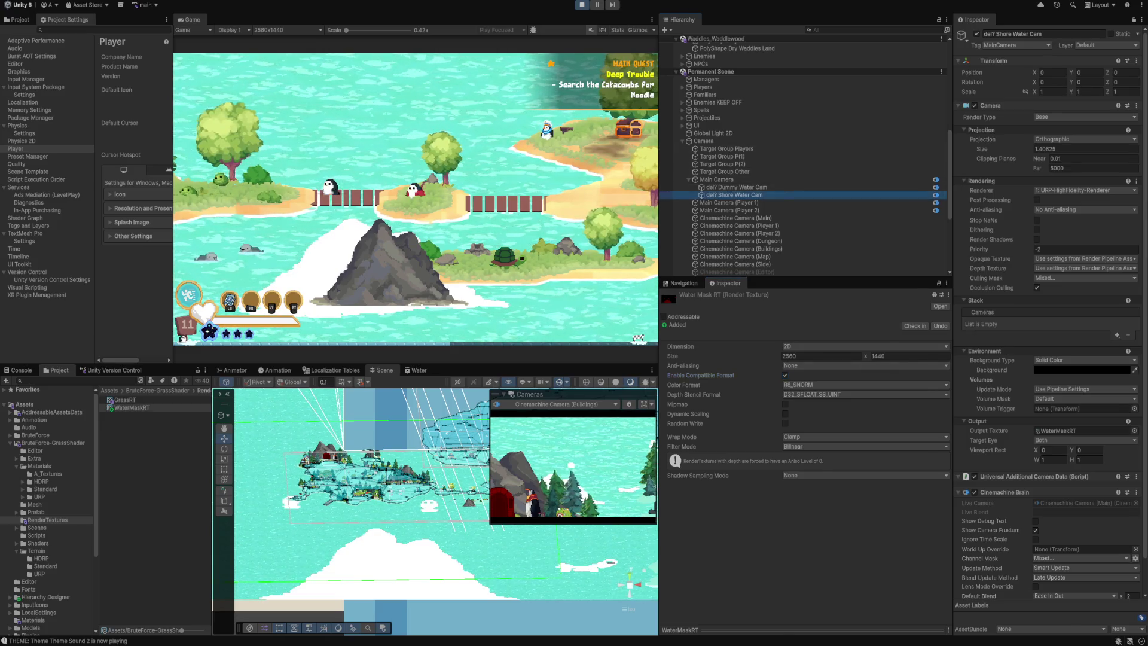
{"action": "scroll", "coordinate": [801, 454], "scroll_direction": "down", "scroll_amount": 2}
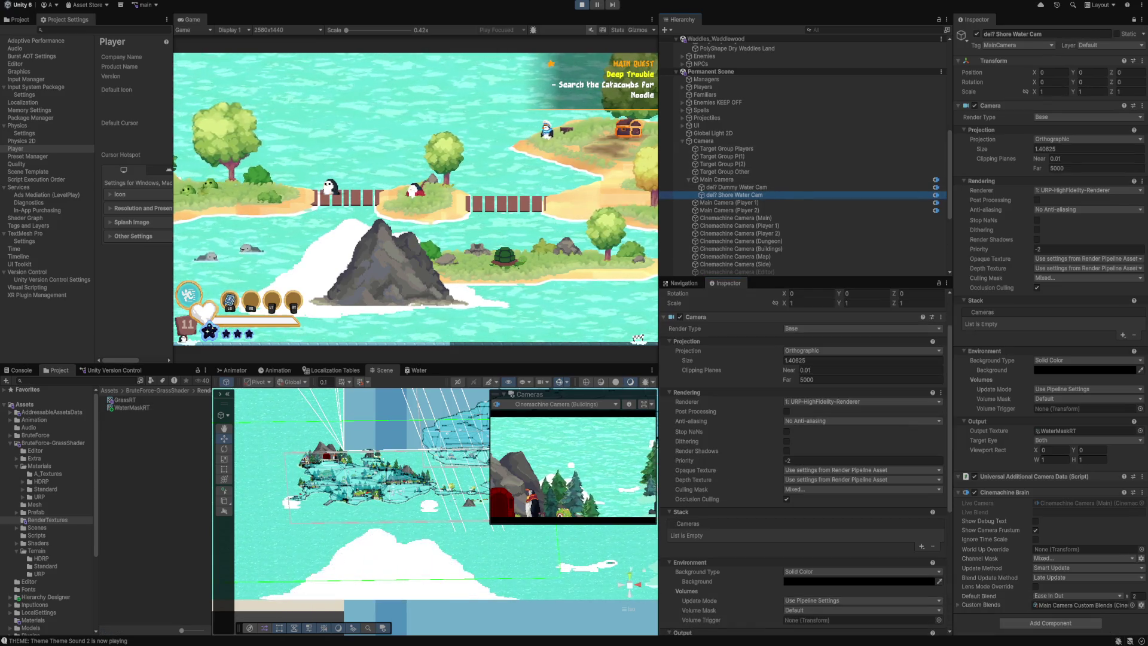
{"action": "left_click", "coordinate": [867, 379]}
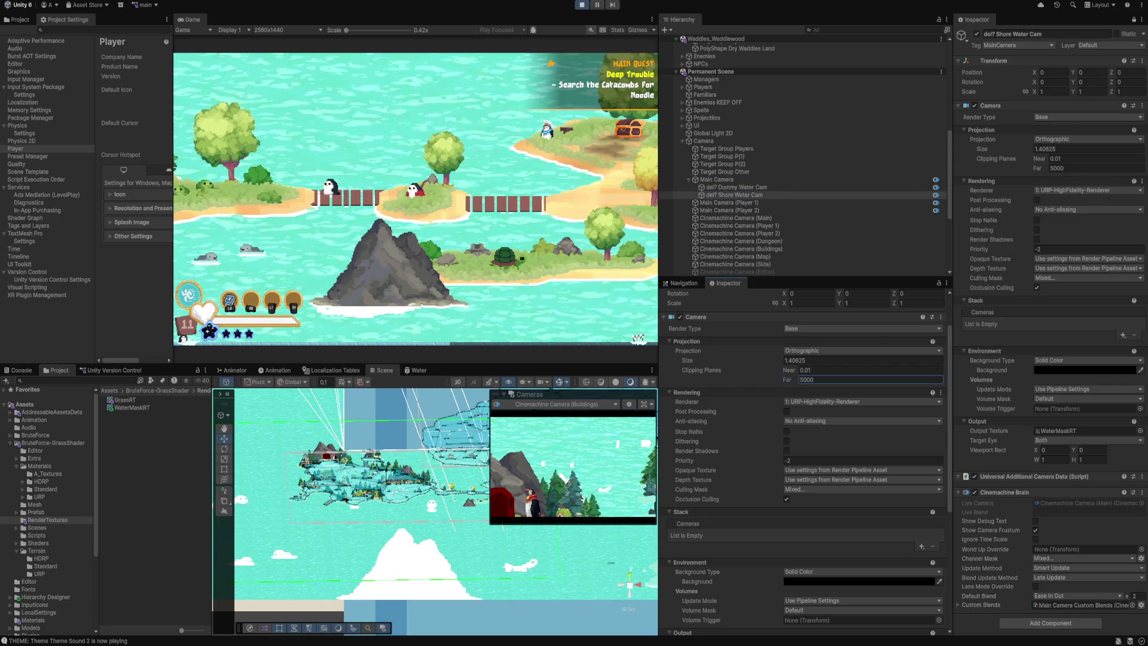
{"action": "scroll", "coordinate": [459, 511], "scroll_direction": "down", "scroll_amount": 2}
{"action": "scroll", "coordinate": [419, 508], "scroll_direction": "up", "scroll_amount": 3}
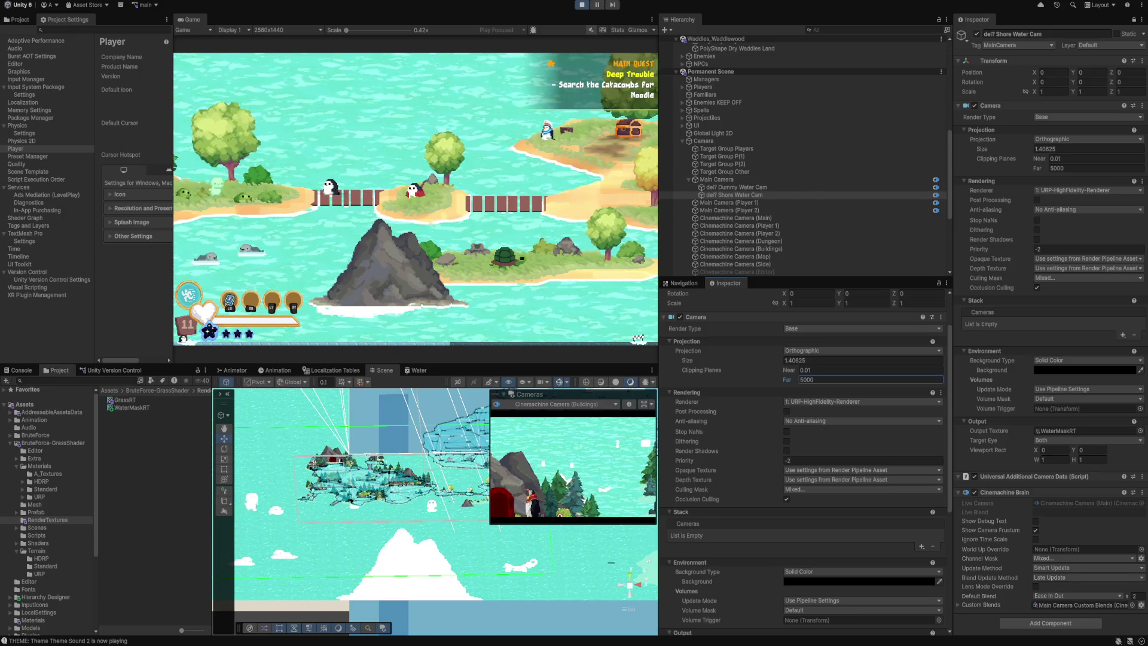
Reset WaterMaskRT to 1024 × 1024 and select the Foam object.
{"action": "left_click", "coordinate": [132, 408]}
{"action": "left_click", "coordinate": [820, 355]}
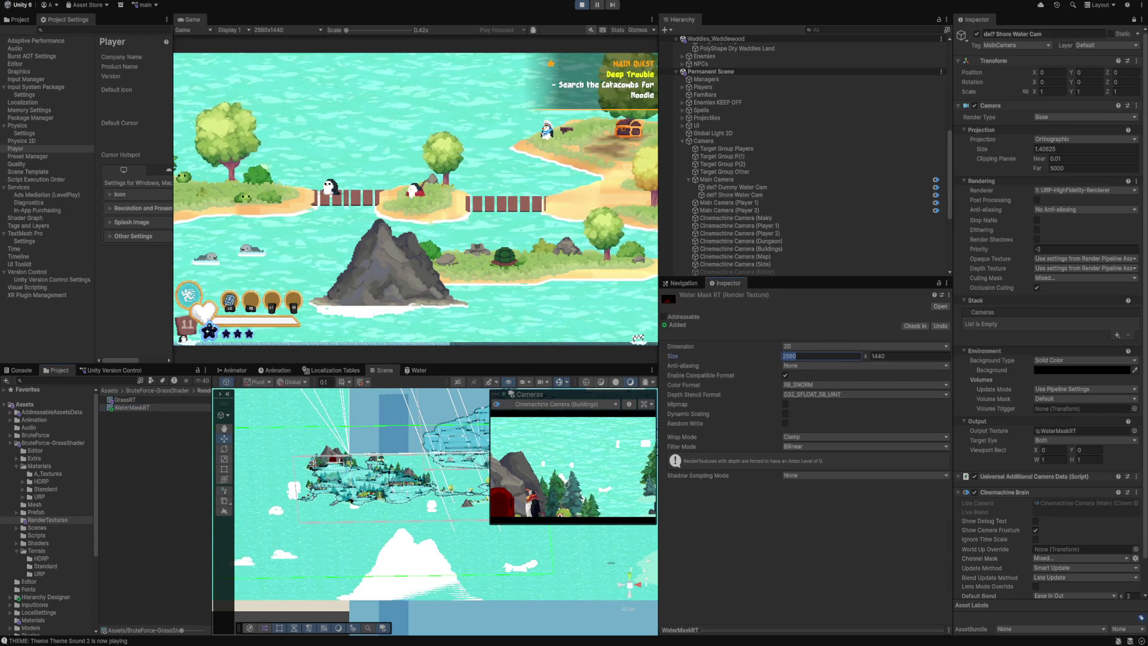
{"action": "type", "text": "1024"}
{"action": "key", "text": "Tab"}
{"action": "type", "text": "1024"}
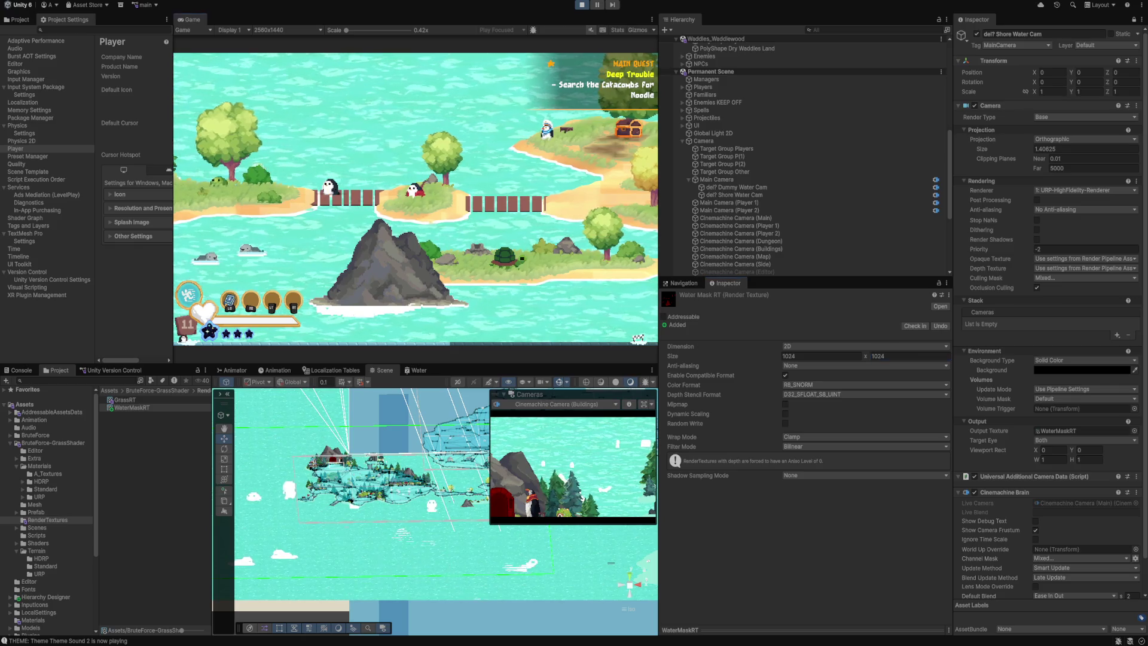
{"action": "left_click", "coordinate": [290, 489]}
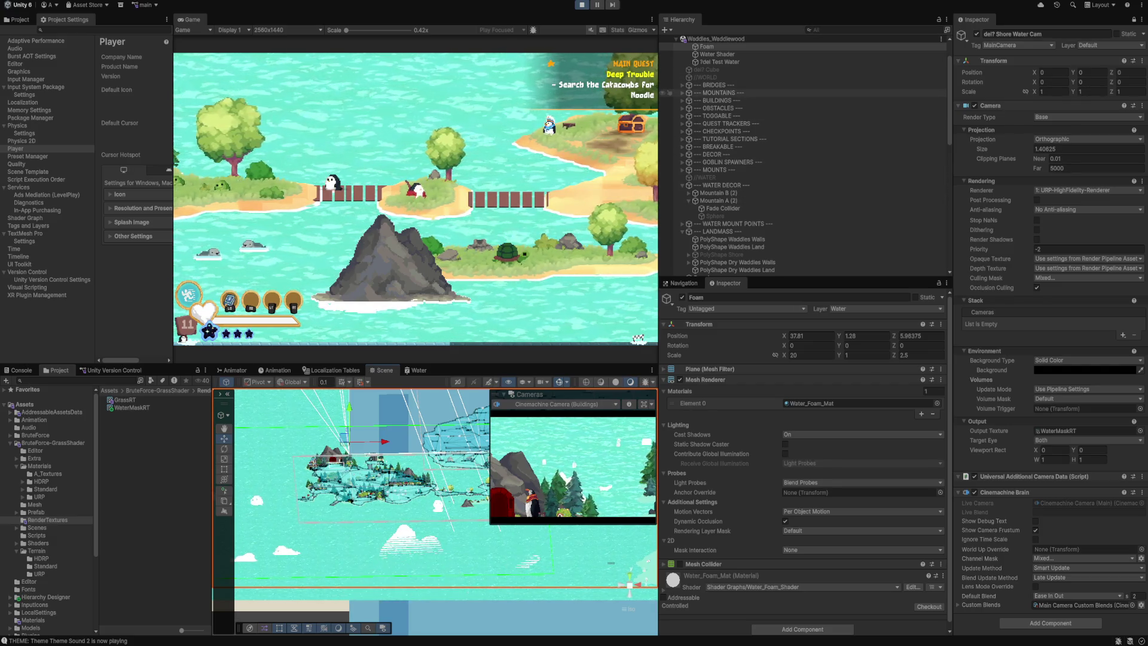
Reselect Test Water and inspect its Y position value.
{"action": "scroll", "coordinate": [801, 155], "scroll_direction": "up", "scroll_amount": 2}
{"action": "left_click", "coordinate": [719, 100]}
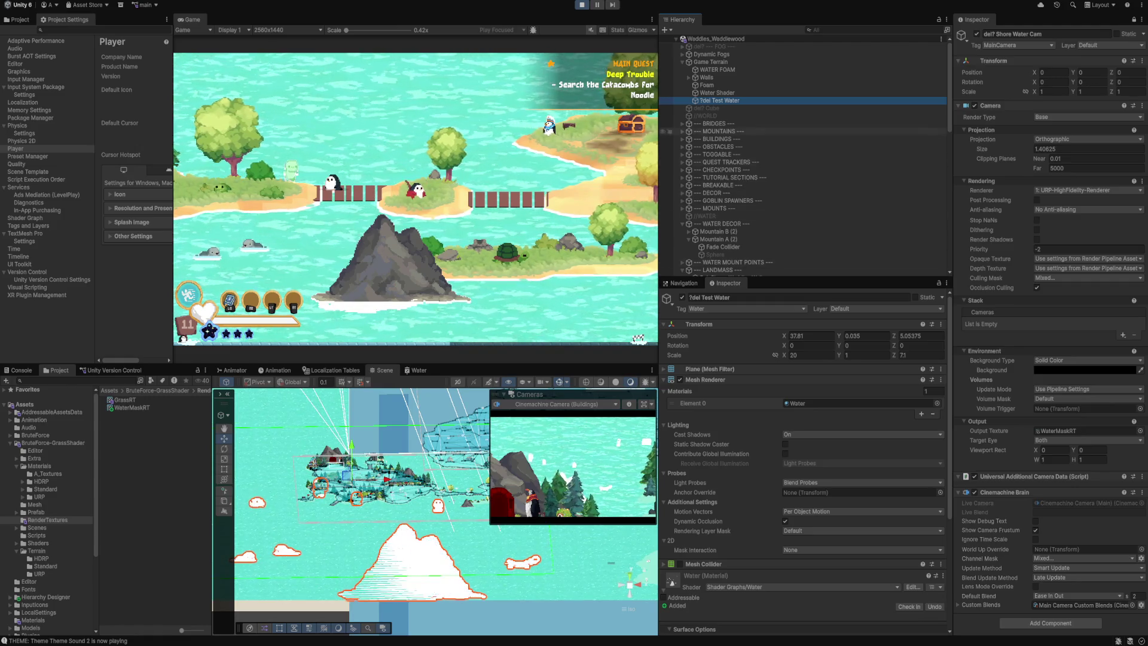
{"action": "scroll", "coordinate": [804, 455], "scroll_direction": "down", "scroll_amount": 5}
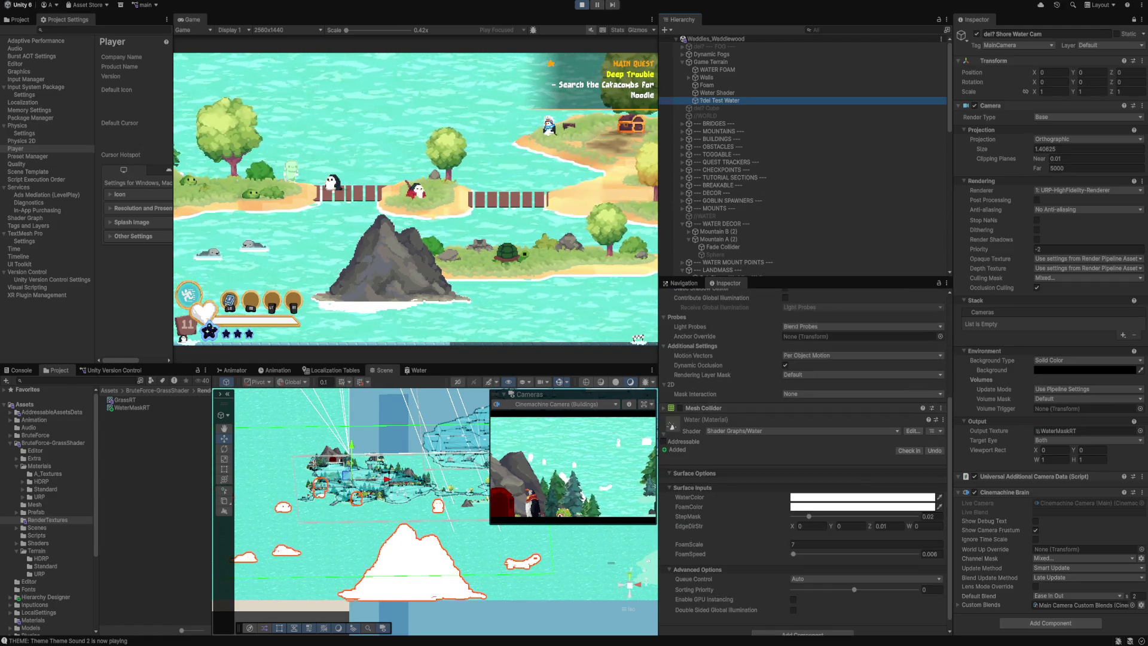
{"action": "scroll", "coordinate": [805, 455], "scroll_direction": "up", "scroll_amount": 5}
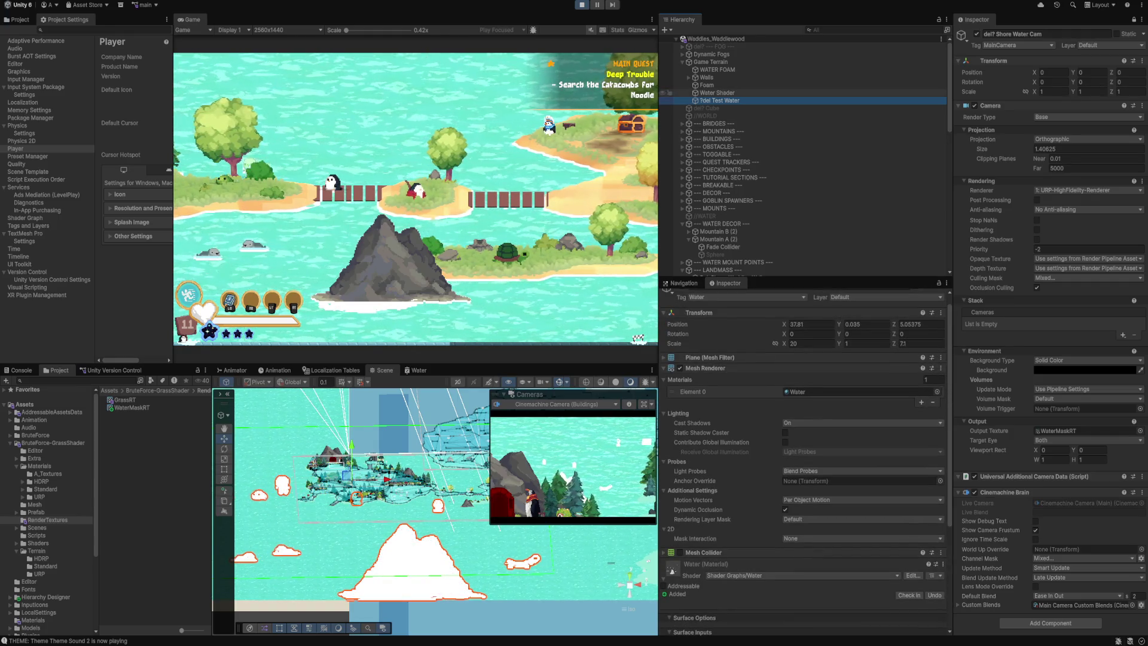
{"action": "scroll", "coordinate": [804, 461], "scroll_direction": "down", "scroll_amount": 1}
{"action": "scroll", "coordinate": [805, 461], "scroll_direction": "up", "scroll_amount": 2}
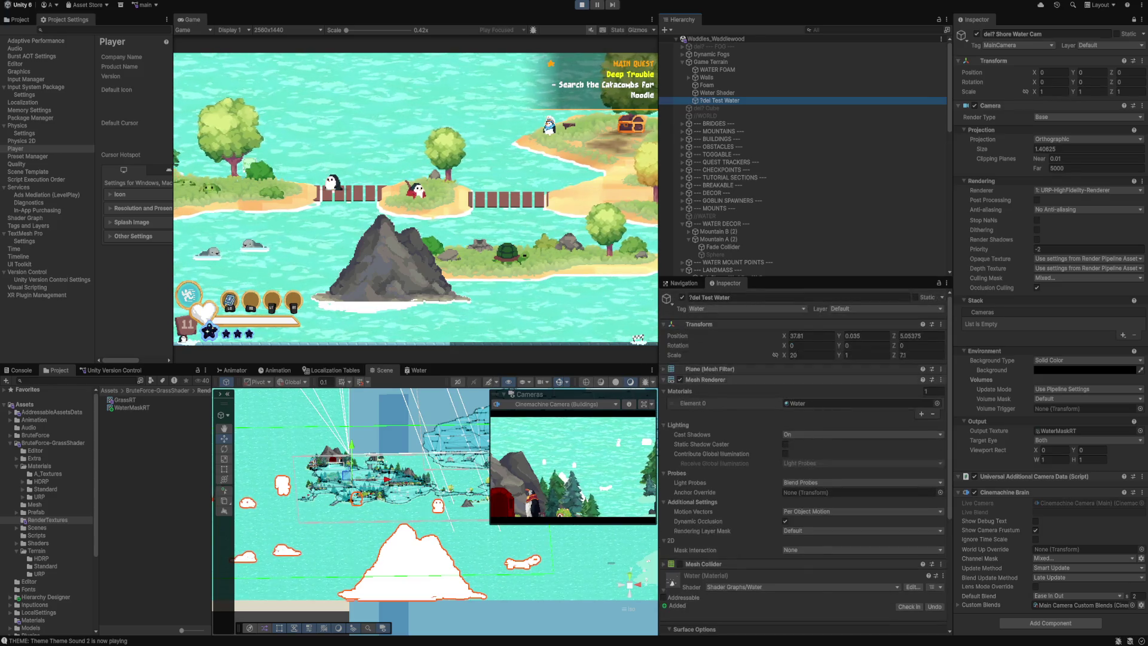
{"action": "left_click", "coordinate": [866, 336]}
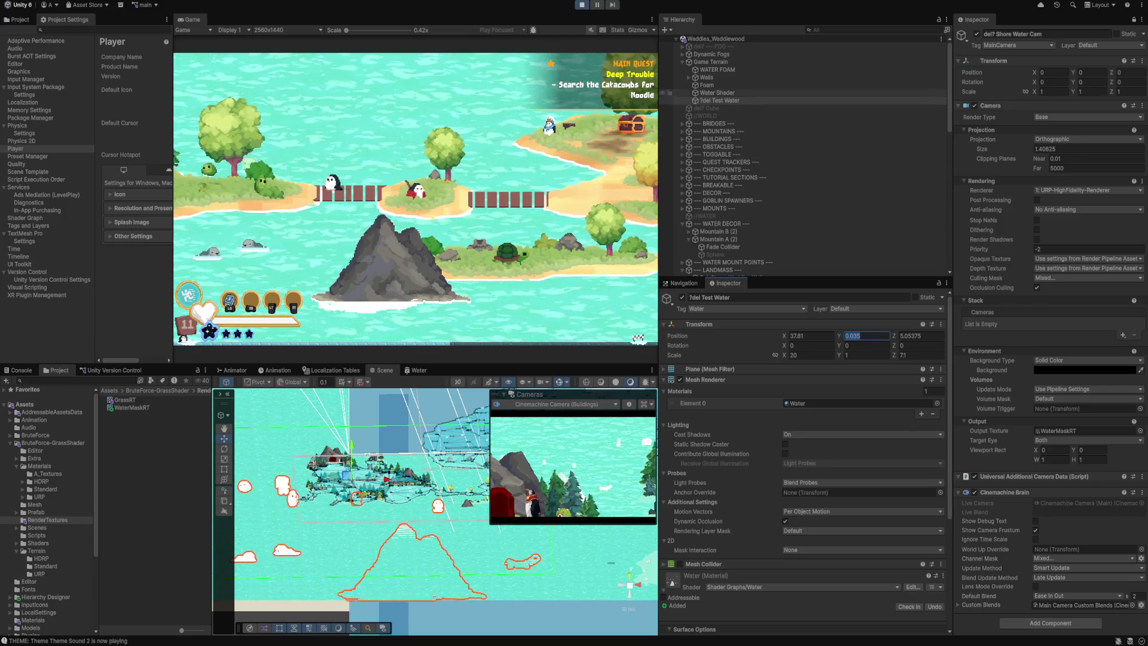
Scroll down the Hierarchy and select Shore Water Cam.
{"action": "scroll", "coordinate": [801, 155], "scroll_direction": "down", "scroll_amount": 5}
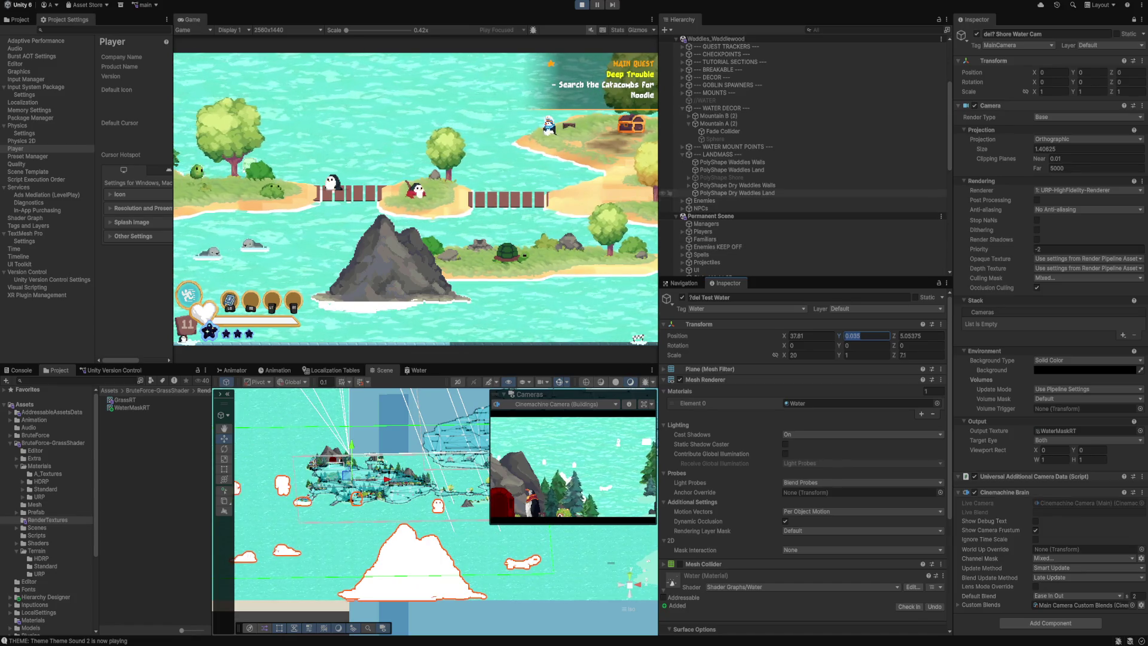
{"action": "scroll", "coordinate": [735, 192], "scroll_direction": "down", "scroll_amount": 5}
{"action": "left_click", "coordinate": [736, 224]}
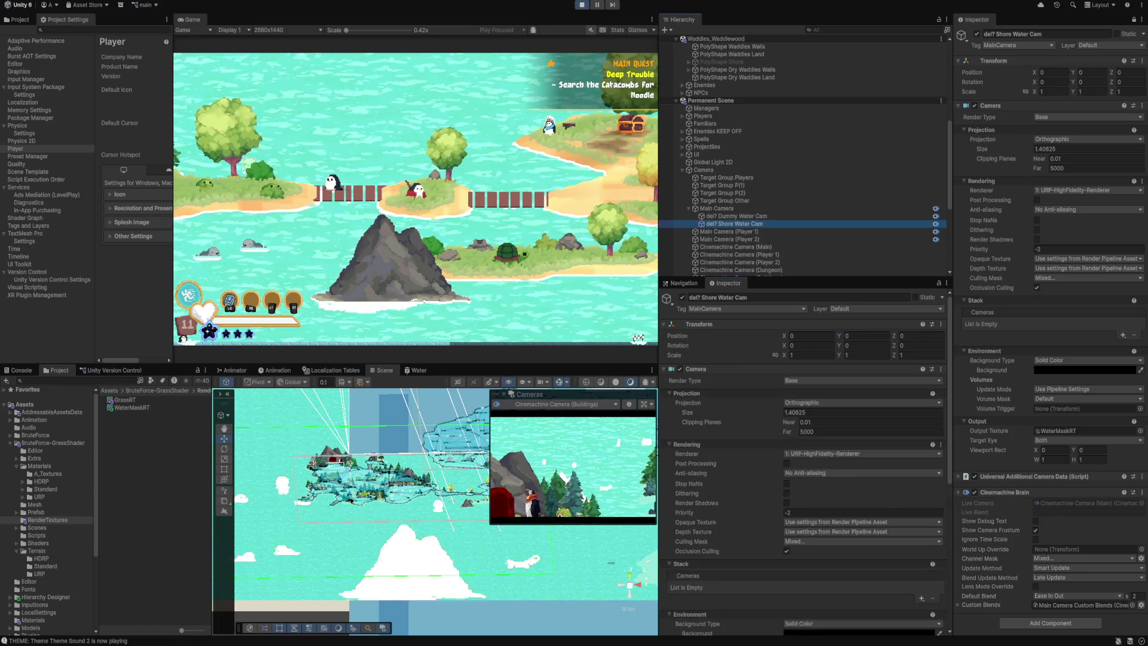
Remove Character/Enemy from the Shore Water Cam's culling mask.
{"action": "scroll", "coordinate": [801, 454], "scroll_direction": "down", "scroll_amount": 3}
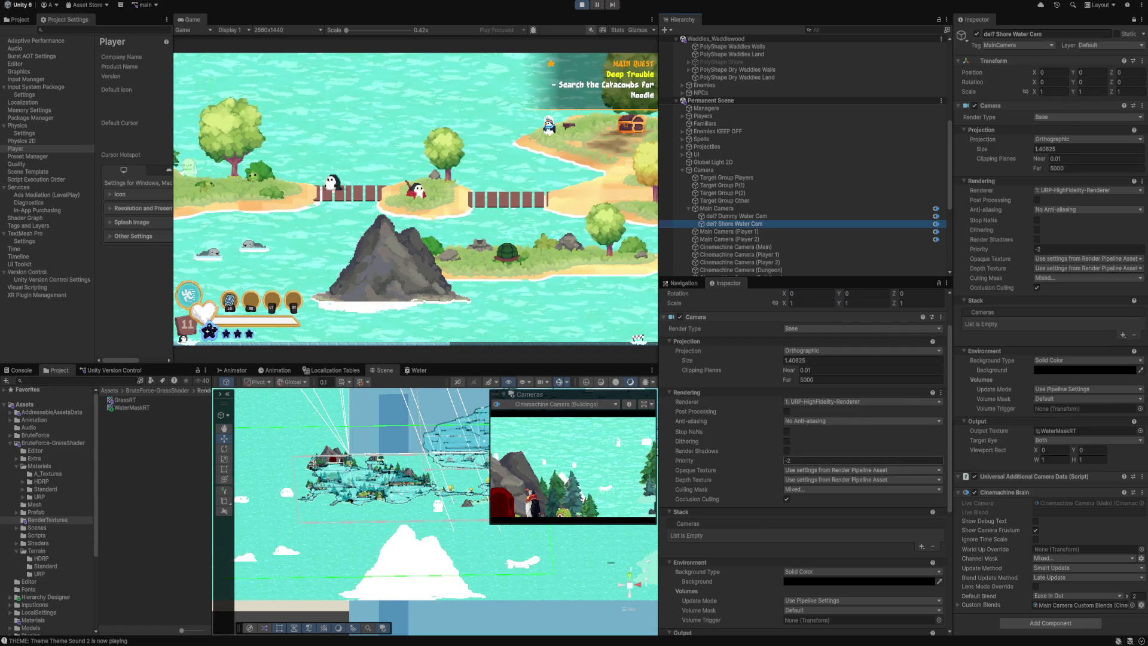
{"action": "scroll", "coordinate": [802, 463], "scroll_direction": "down", "scroll_amount": 1}
{"action": "left_click", "coordinate": [802, 463]}
{"action": "left_click", "coordinate": [815, 338]}
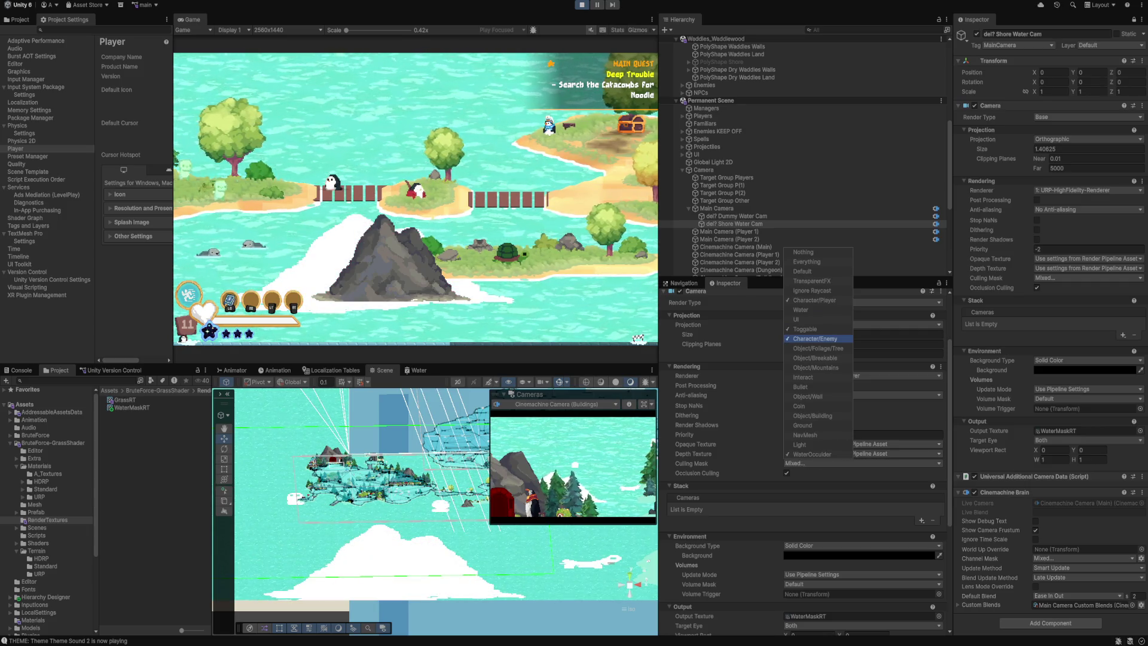
{"action": "scroll", "coordinate": [801, 454], "scroll_direction": "up", "scroll_amount": 3}
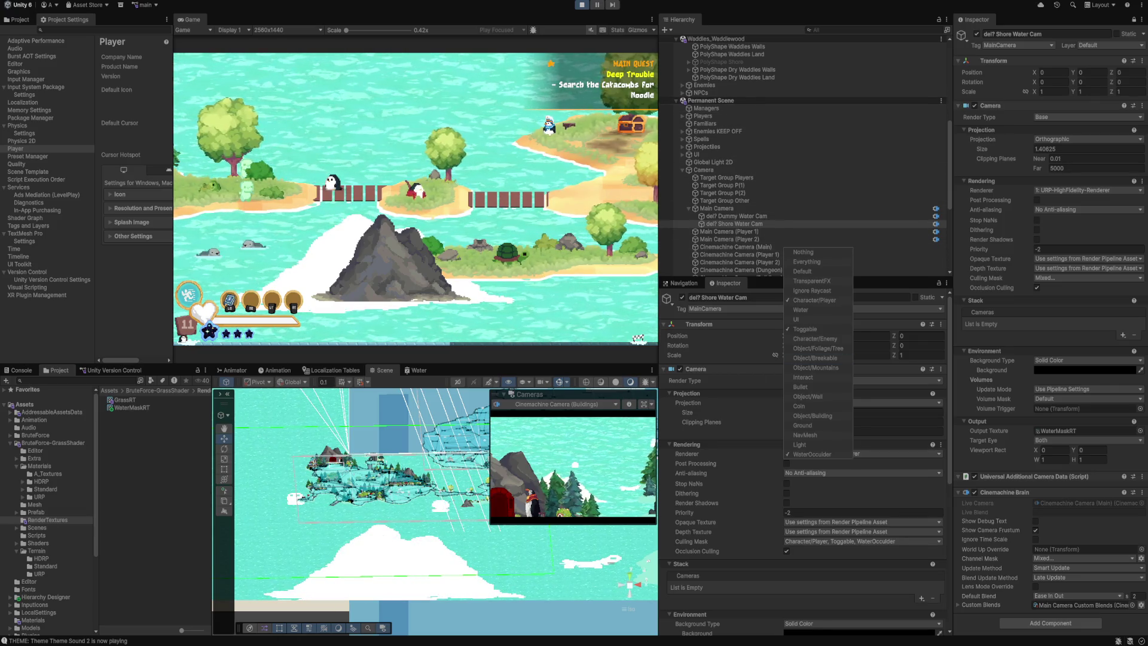
{"action": "key", "text": "Escape"}
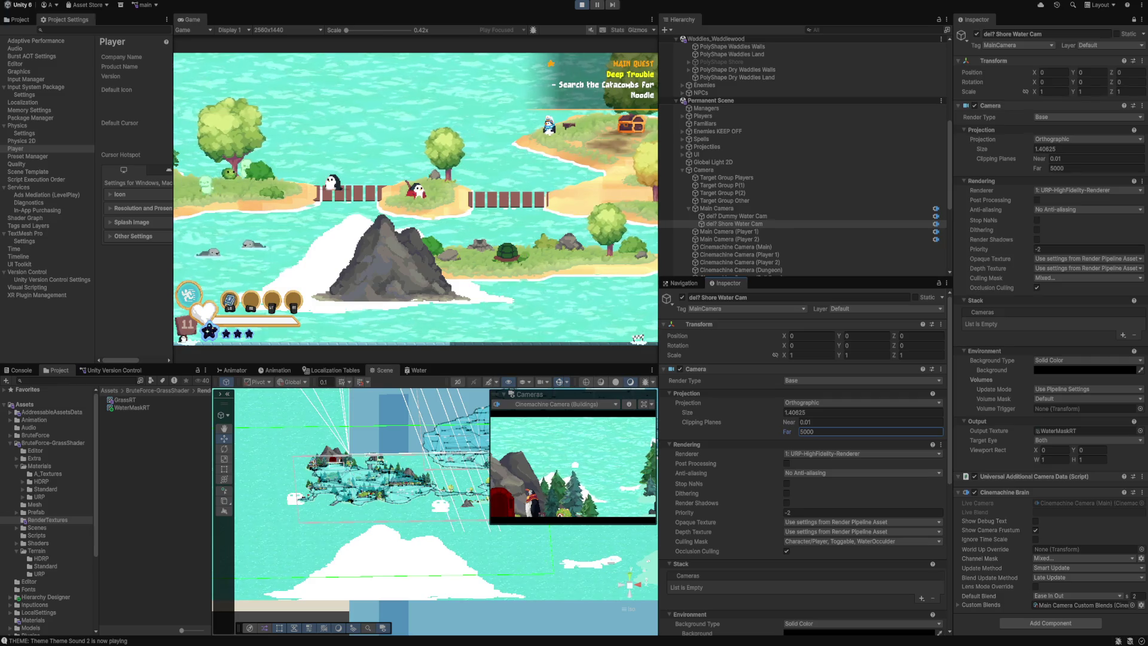
Compare the Dummy Water Cam and Shore Water Cam clipping planes, then set WaterMaskRT width to 2560.
{"action": "left_click", "coordinate": [735, 216]}
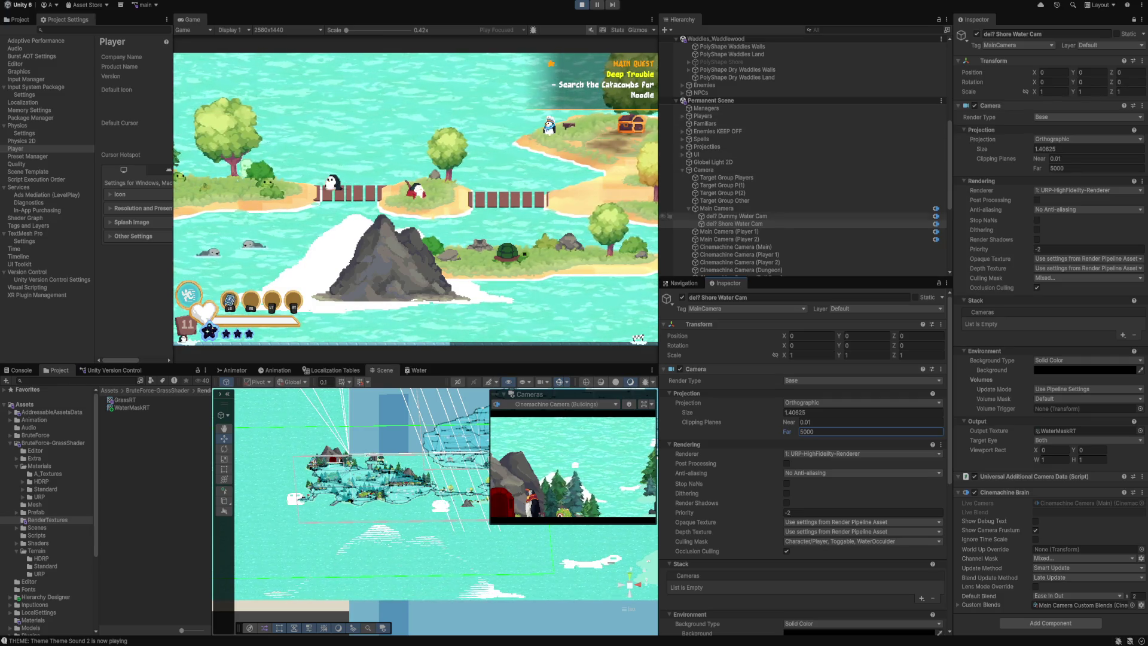
{"action": "left_click", "coordinate": [734, 224]}
{"action": "left_click", "coordinate": [837, 423]}
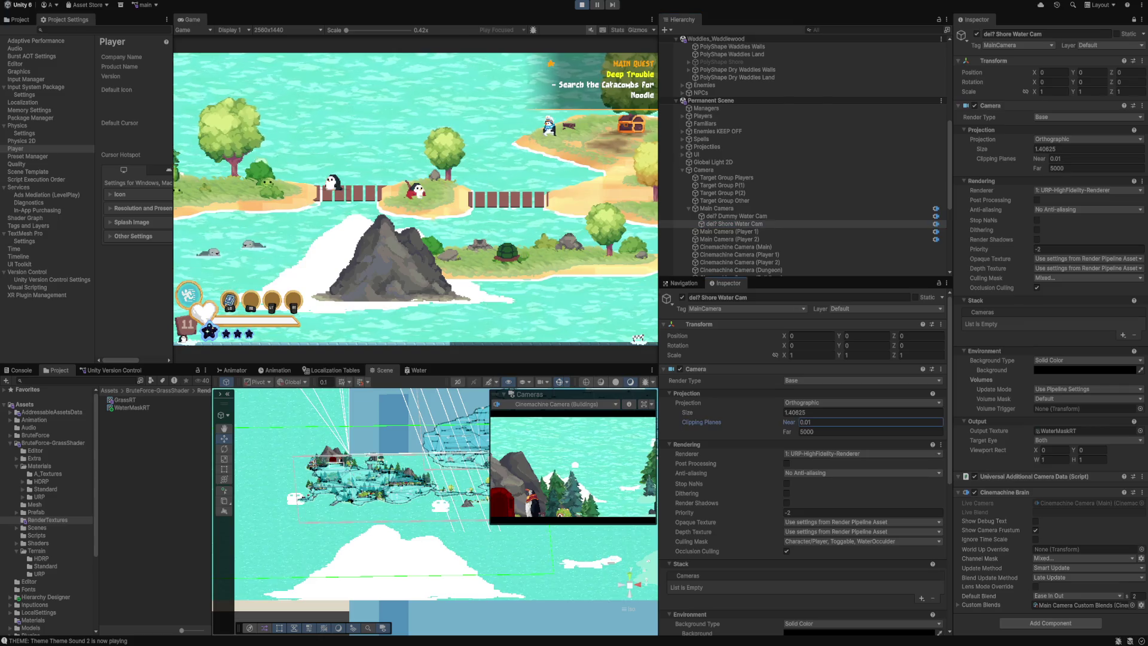
{"action": "left_click", "coordinate": [837, 432]}
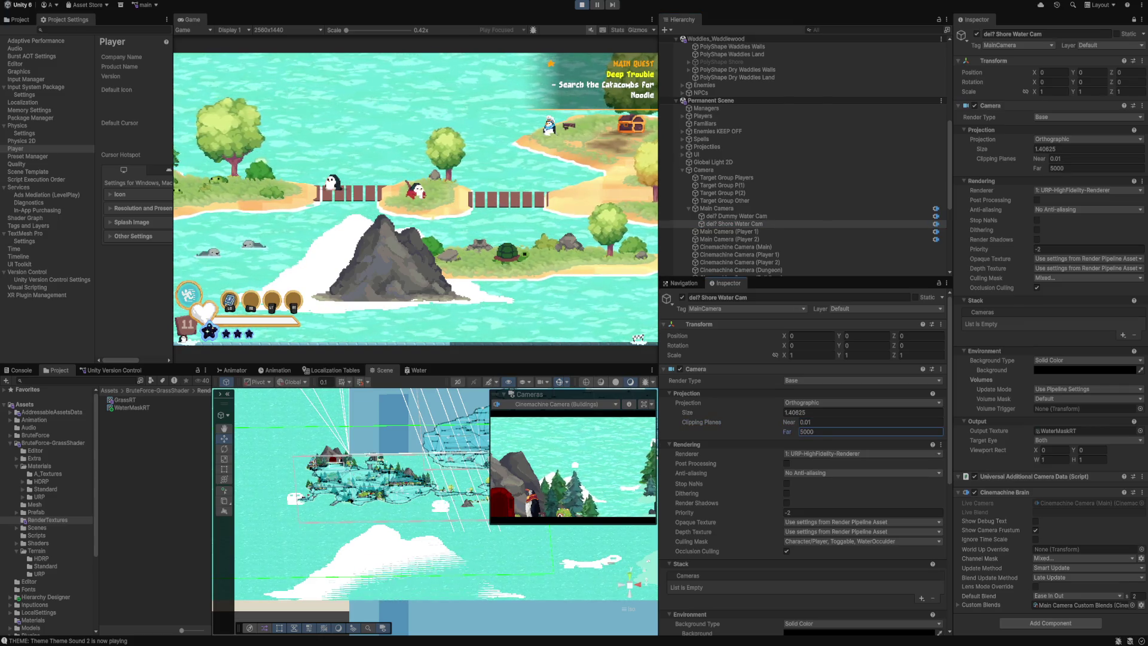
{"action": "left_click", "coordinate": [128, 407]}
{"action": "left_click", "coordinate": [820, 355]}
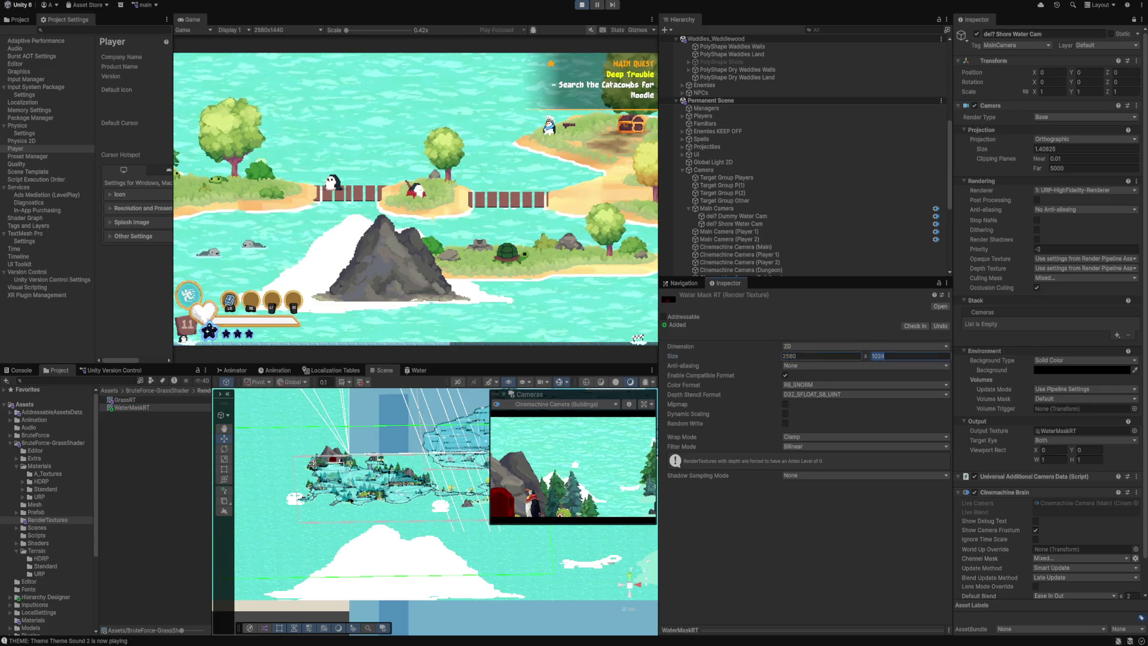
Set the WaterMaskRT height to 1440 and recheck the Shore Water Cam's far distance.
{"action": "type", "text": "440"}
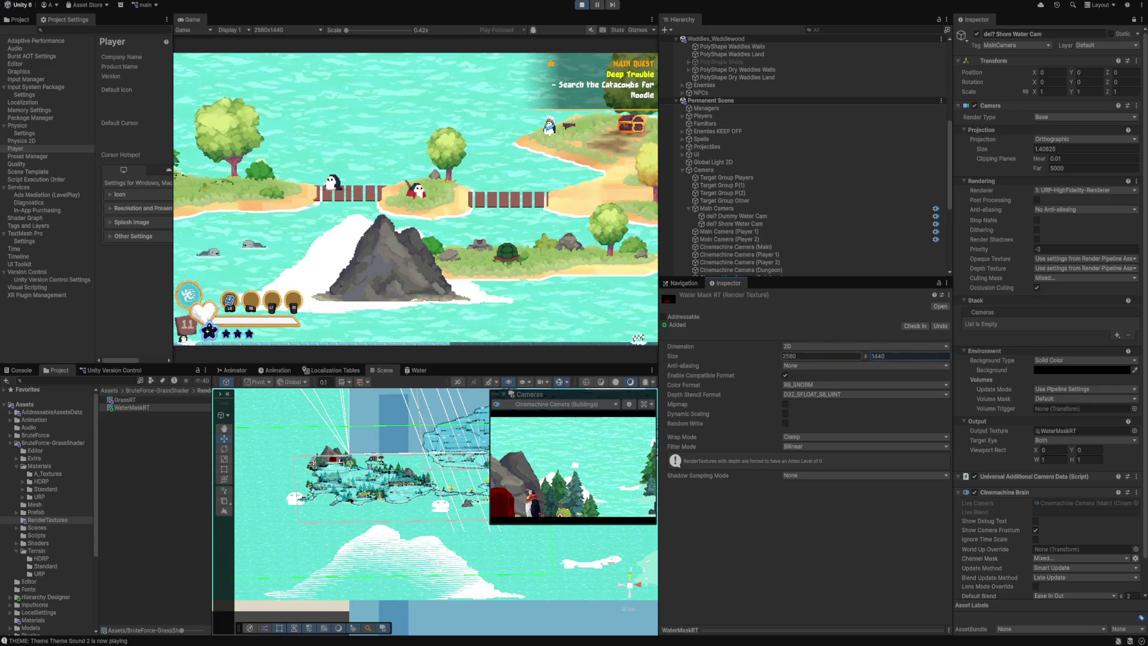
{"action": "left_click", "coordinate": [735, 224]}
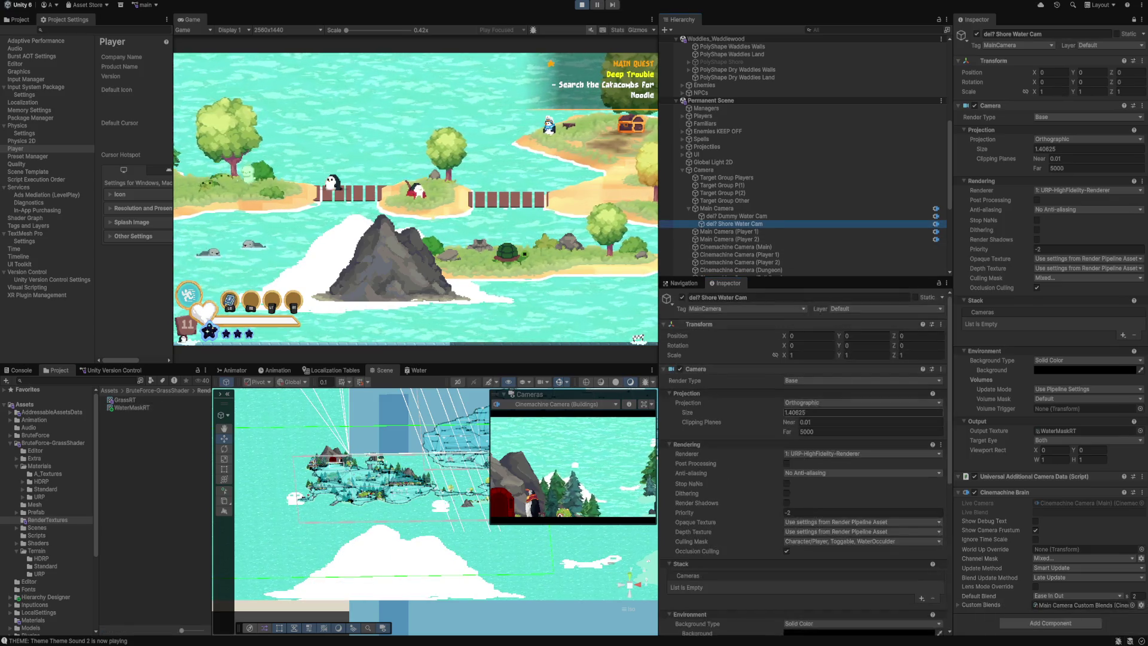
{"action": "left_click", "coordinate": [825, 431]}
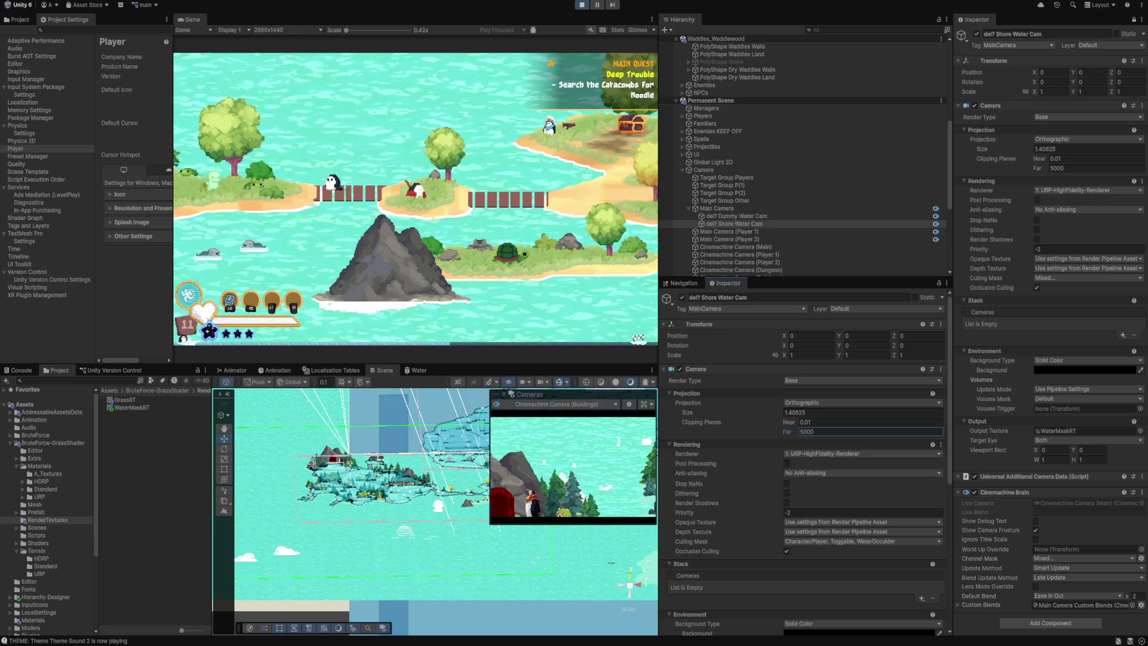
Compare WaterMaskRT with GrassRT, then reselect Shore Water Cam.
{"action": "left_click", "coordinate": [125, 400]}
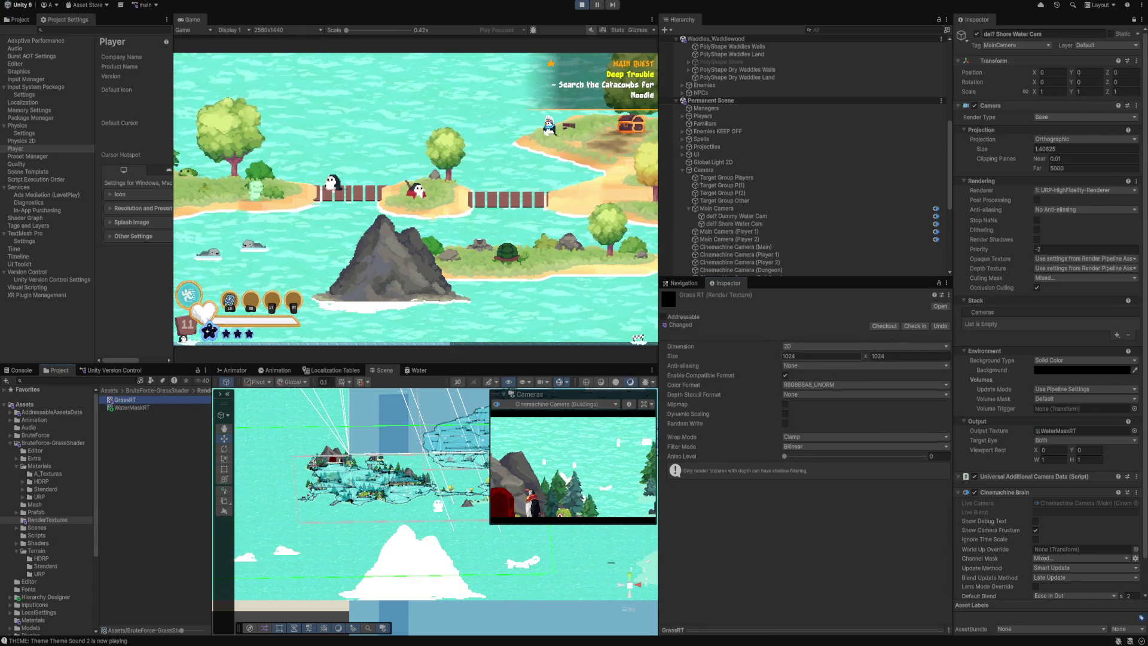
{"action": "left_click", "coordinate": [132, 407]}
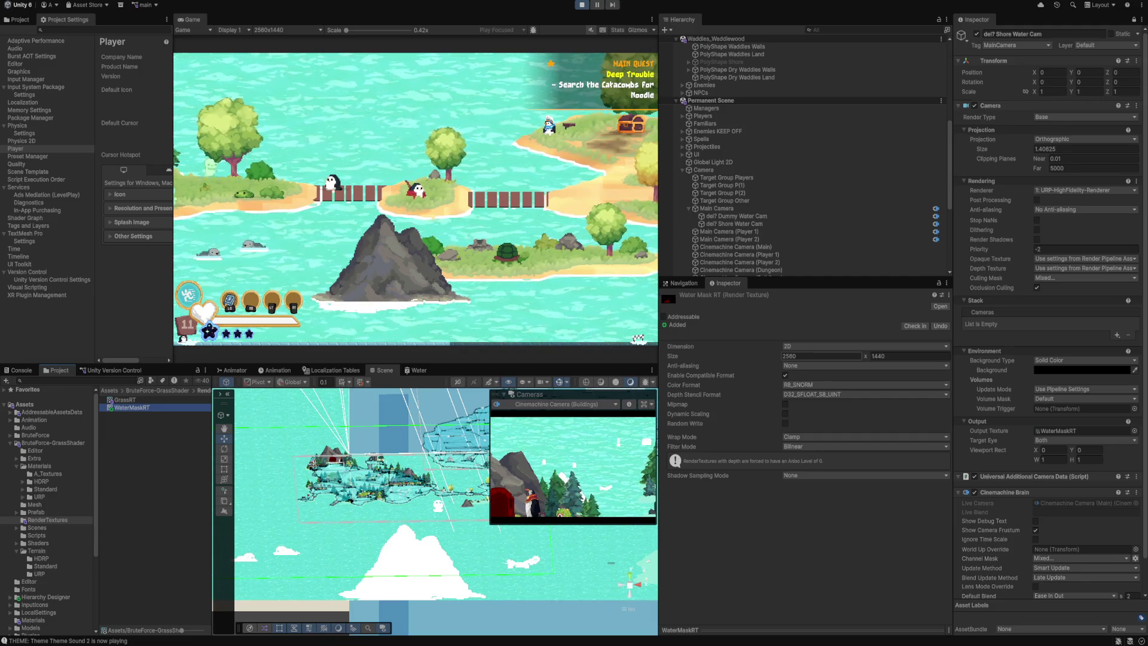
{"action": "scroll", "coordinate": [802, 155], "scroll_direction": "down", "scroll_amount": 2}
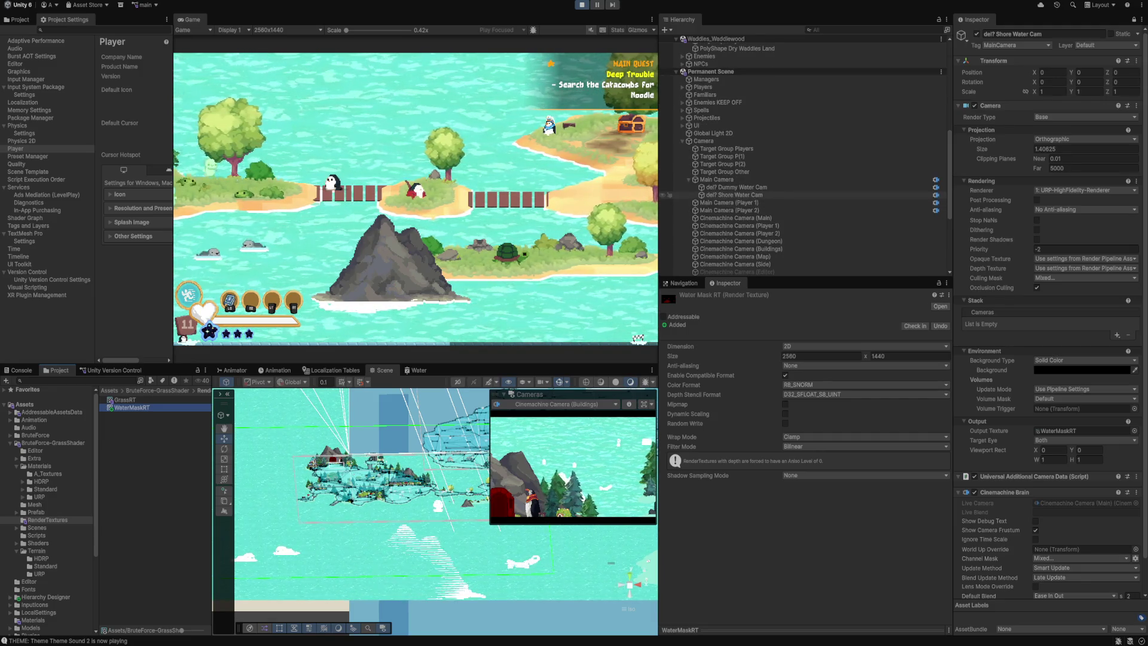
{"action": "left_click", "coordinate": [735, 195]}
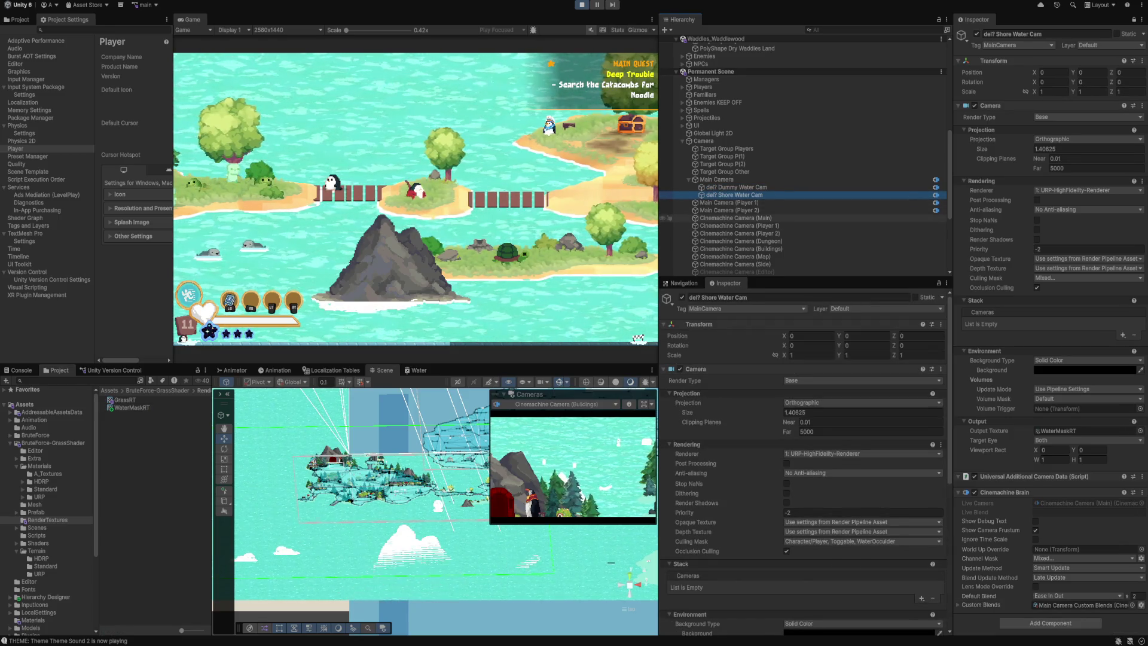
Inspect the Main Camera and the Side and Map Cinemachine cameras for comparison.
{"action": "scroll", "coordinate": [802, 156], "scroll_direction": "down", "scroll_amount": 2}
{"action": "left_click", "coordinate": [736, 235]}
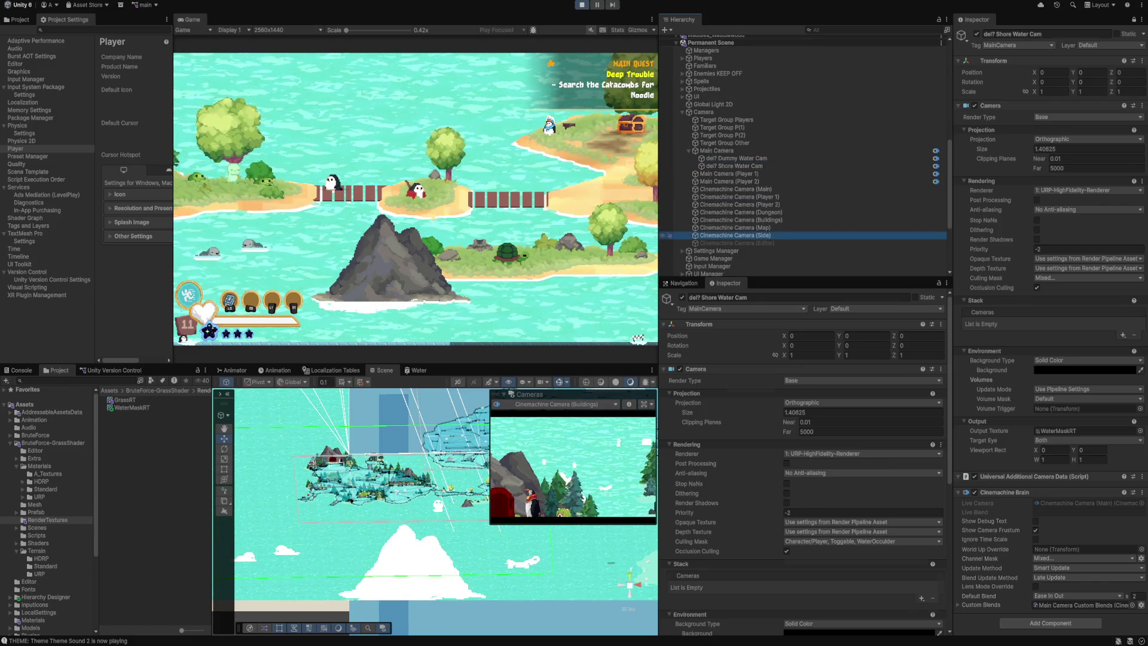
{"action": "left_click", "coordinate": [729, 174]}
{"action": "left_click", "coordinate": [734, 166]}
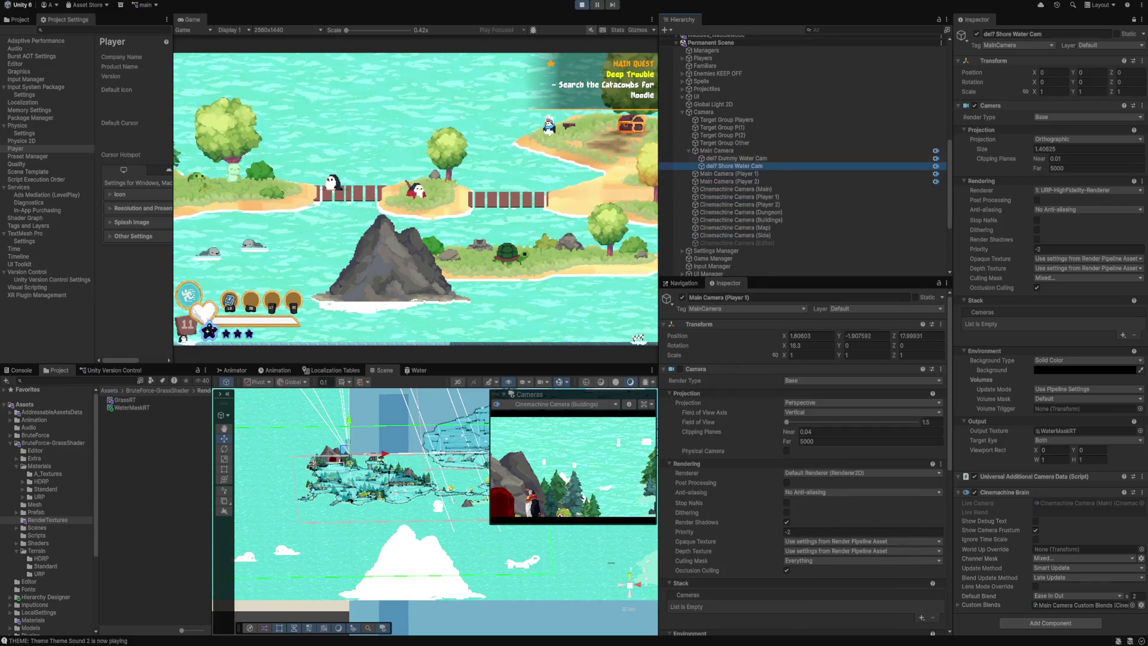
{"action": "left_click", "coordinate": [716, 150]}
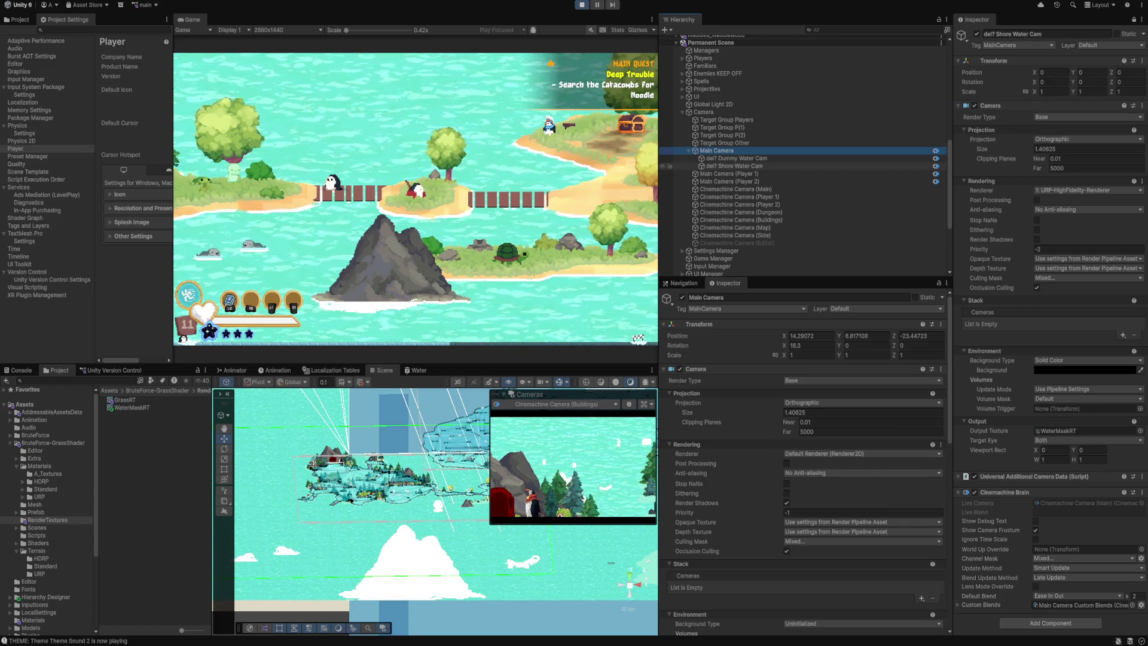
{"action": "scroll", "coordinate": [729, 166], "scroll_direction": "down", "scroll_amount": 2}
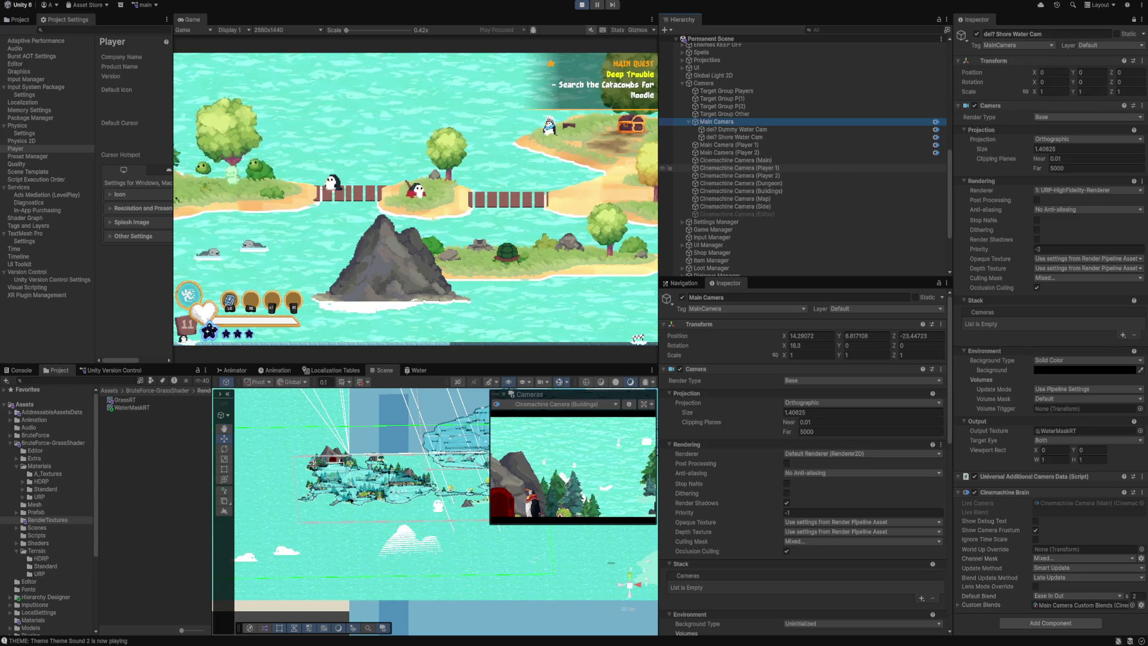
{"action": "left_click", "coordinate": [735, 206]}
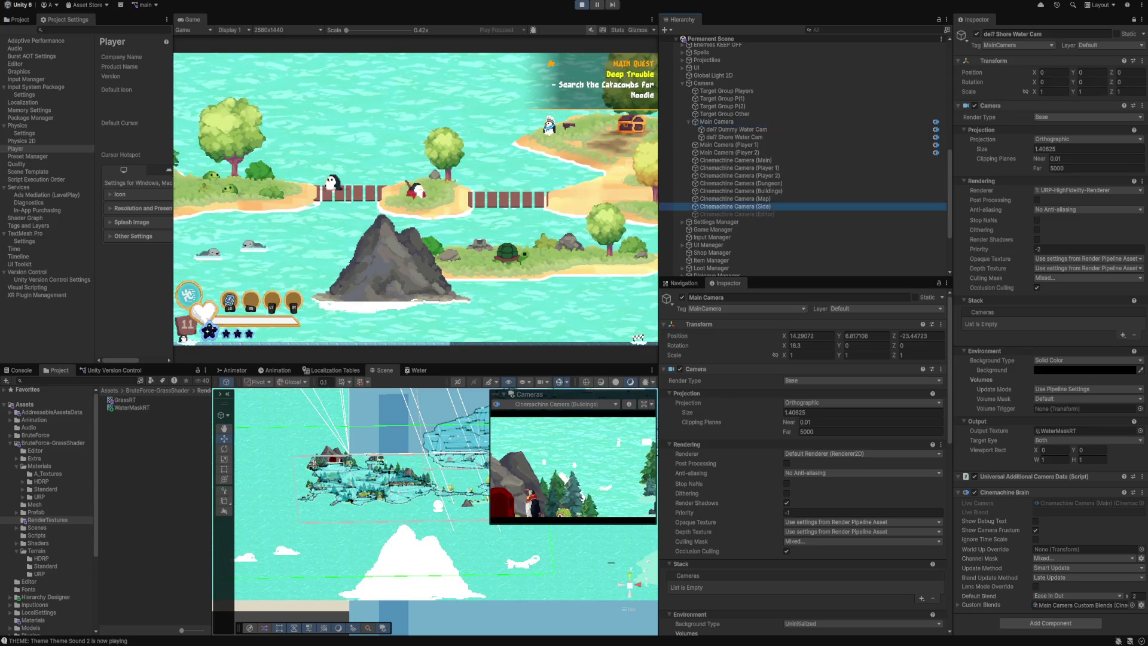
{"action": "left_click", "coordinate": [735, 199]}
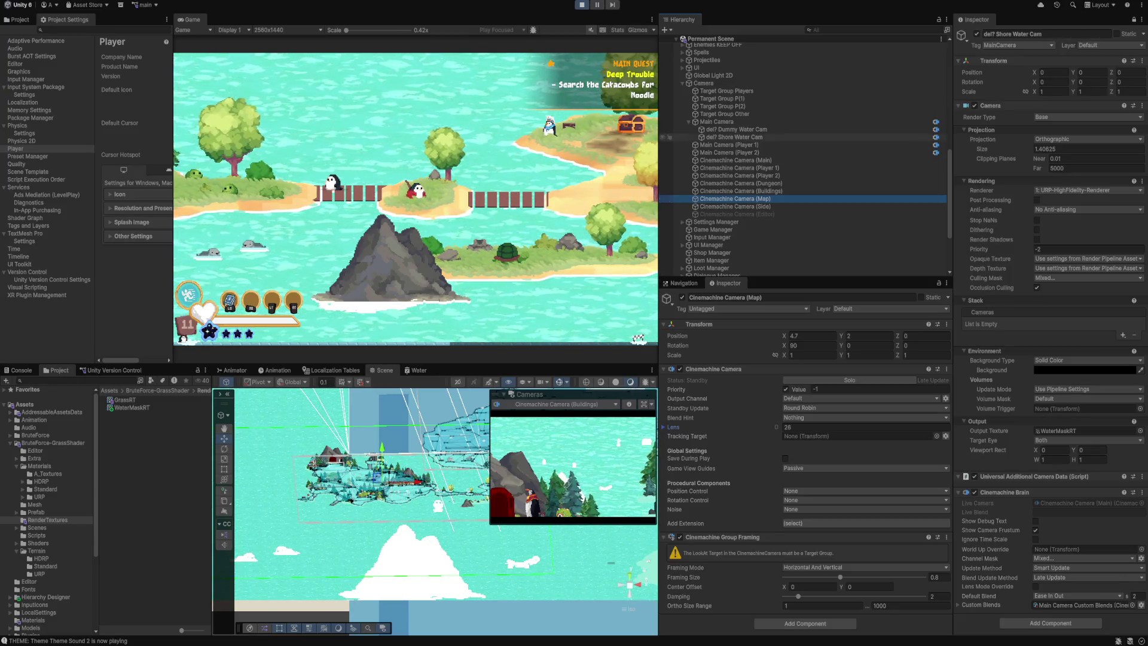
Remove Character/Player from the Shore Water Cam's culling mask and exit play mode.
{"action": "left_click", "coordinate": [768, 137]}
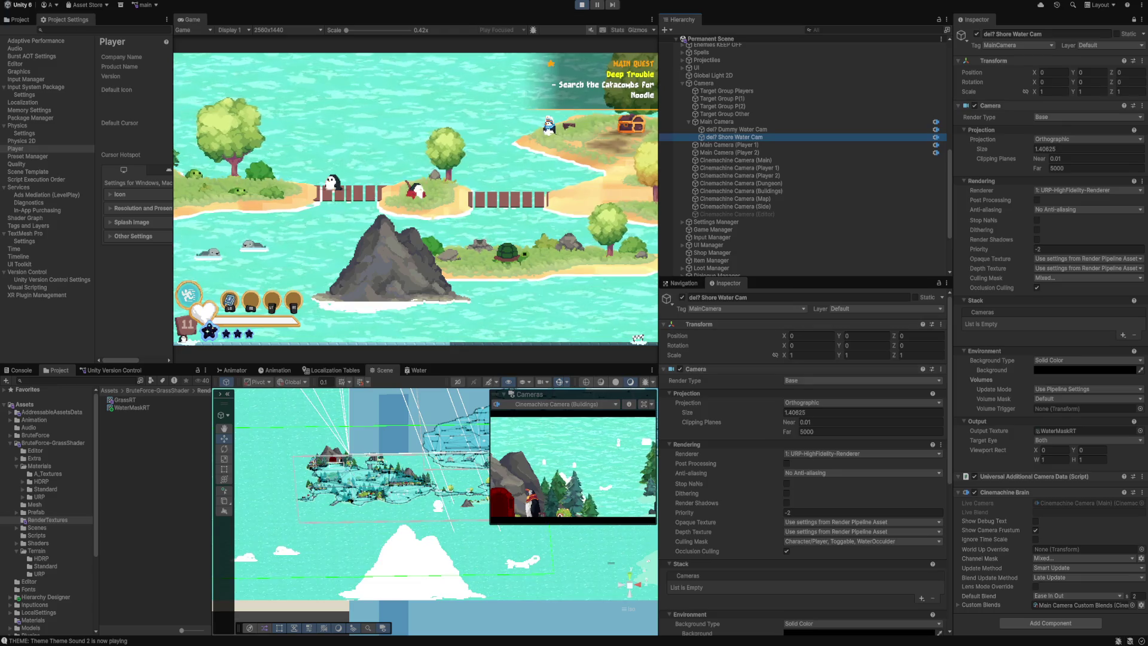
{"action": "scroll", "coordinate": [804, 418], "scroll_direction": "down", "scroll_amount": 3}
{"action": "left_click", "coordinate": [861, 463]}
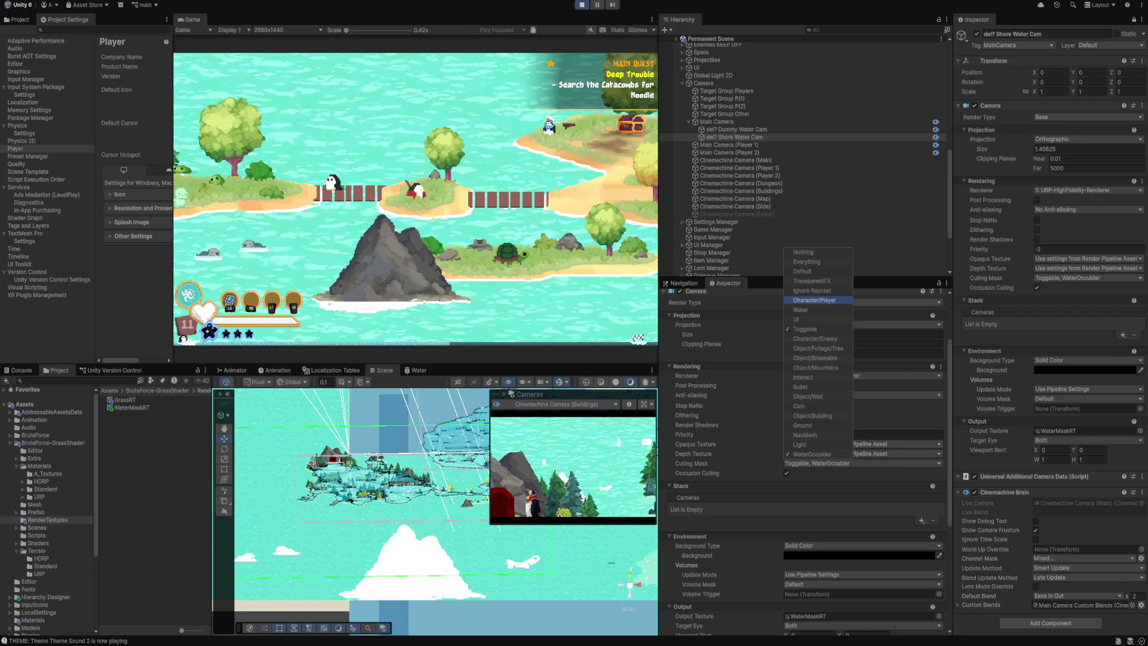
{"action": "left_click", "coordinate": [804, 329]}
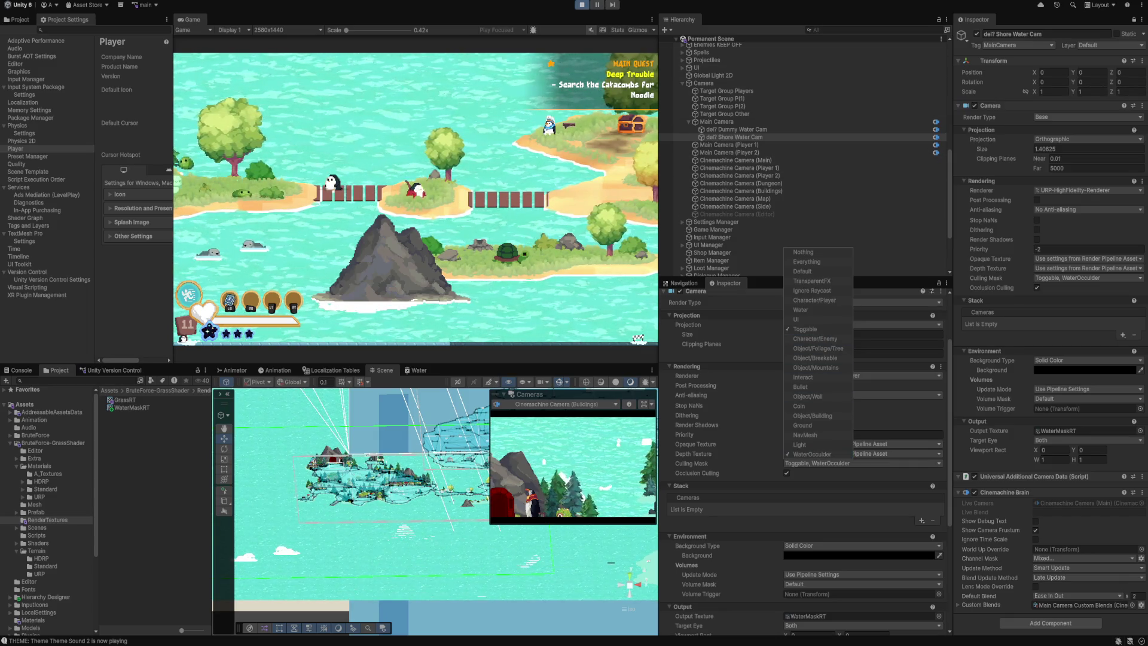
{"action": "key", "text": "ctrl+p"}
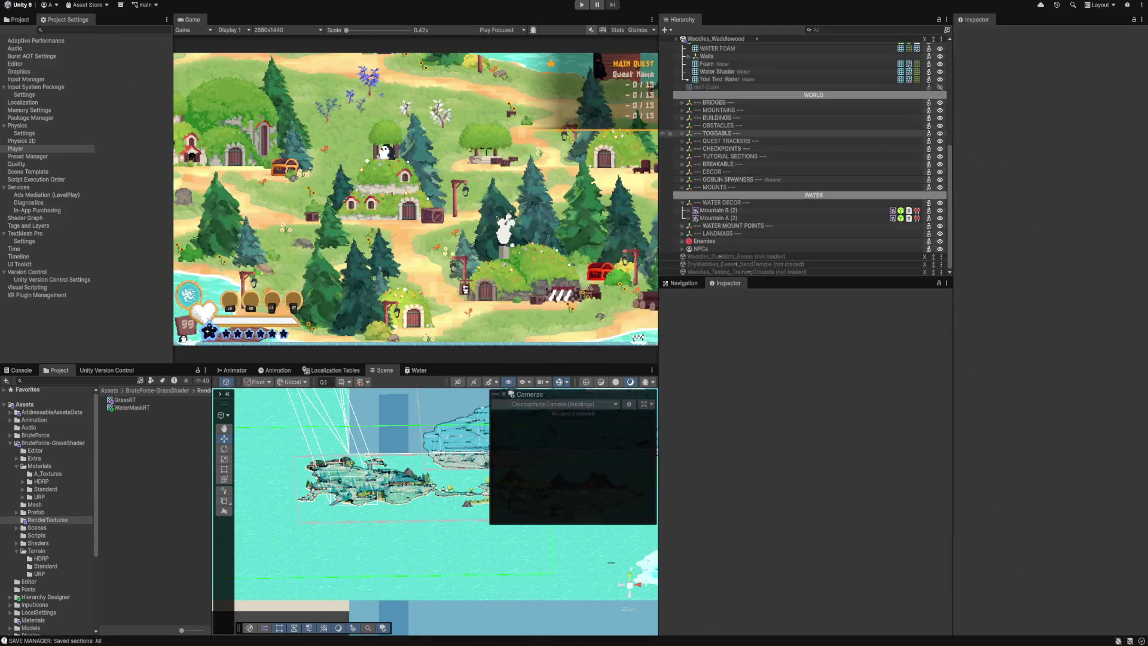
Review Test Water's Layer and Rendering Layer Mask dropdowns without changing them.
{"action": "scroll", "coordinate": [777, 155], "scroll_direction": "down", "scroll_amount": 3}
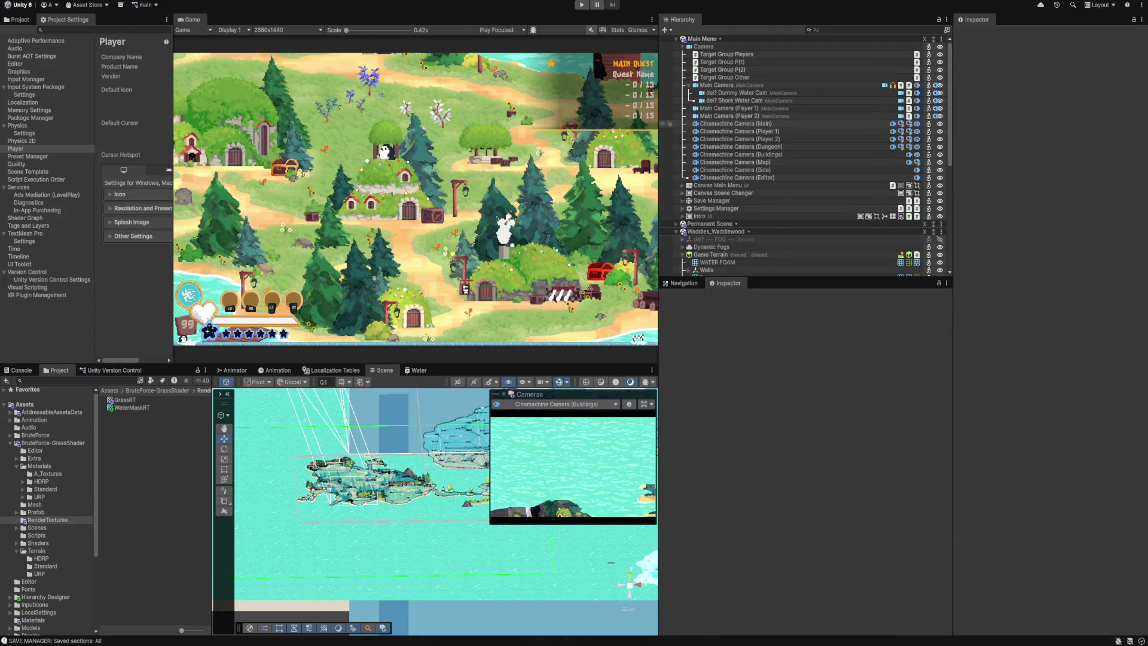
{"action": "scroll", "coordinate": [720, 269], "scroll_direction": "down", "scroll_amount": 10}
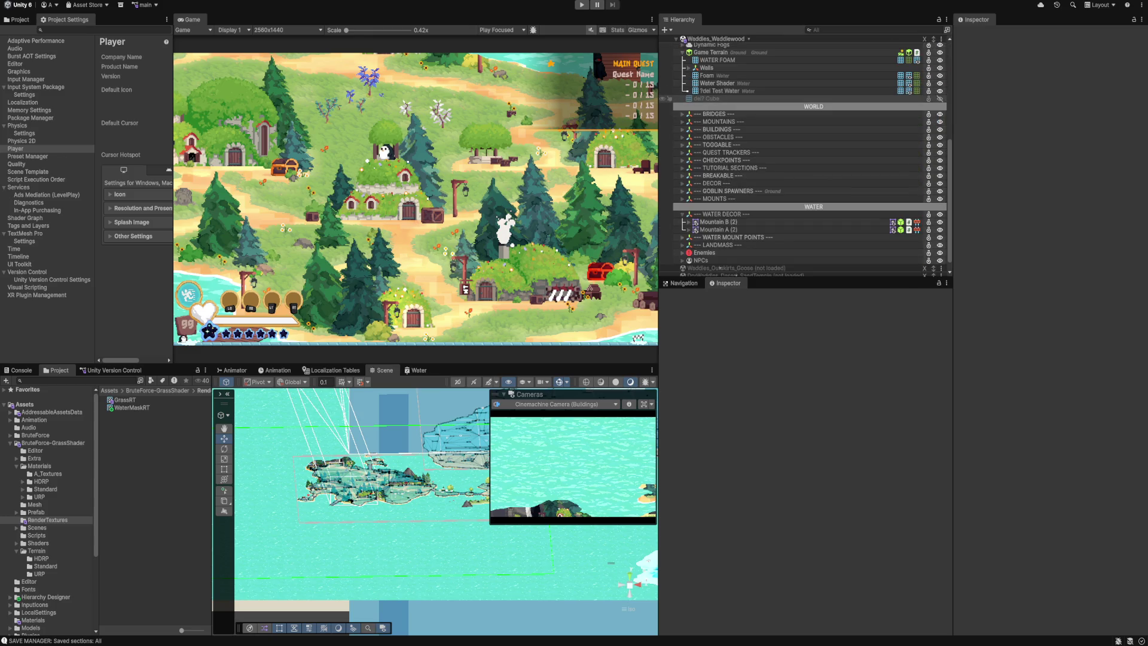
{"action": "left_click", "coordinate": [723, 91]}
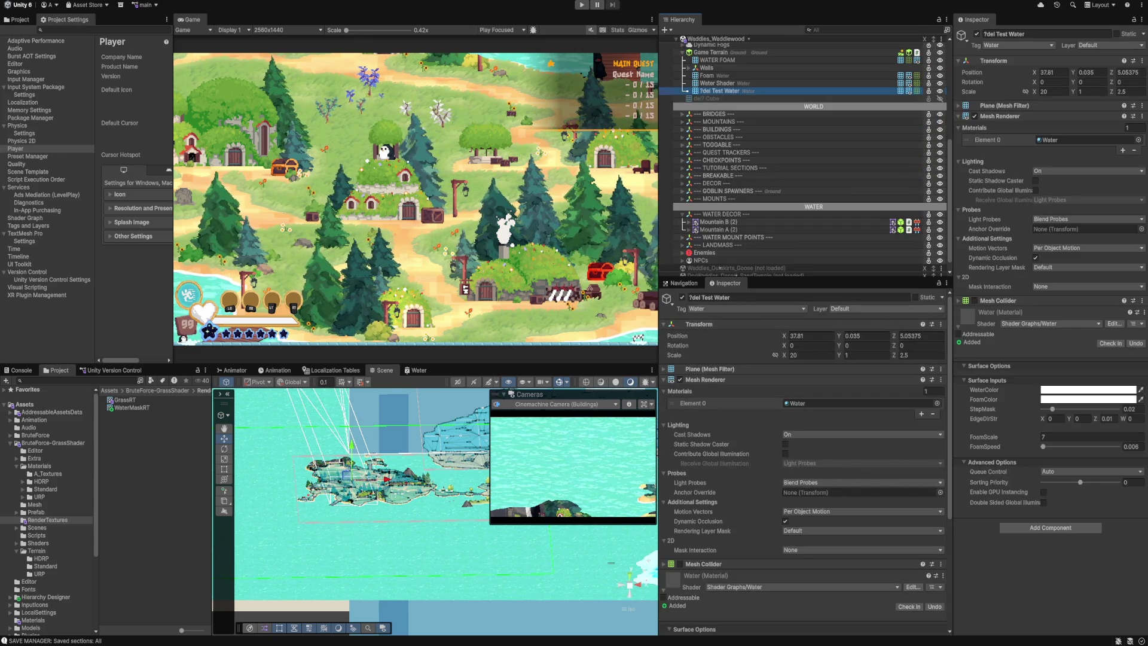
{"action": "left_click", "coordinate": [885, 309]}
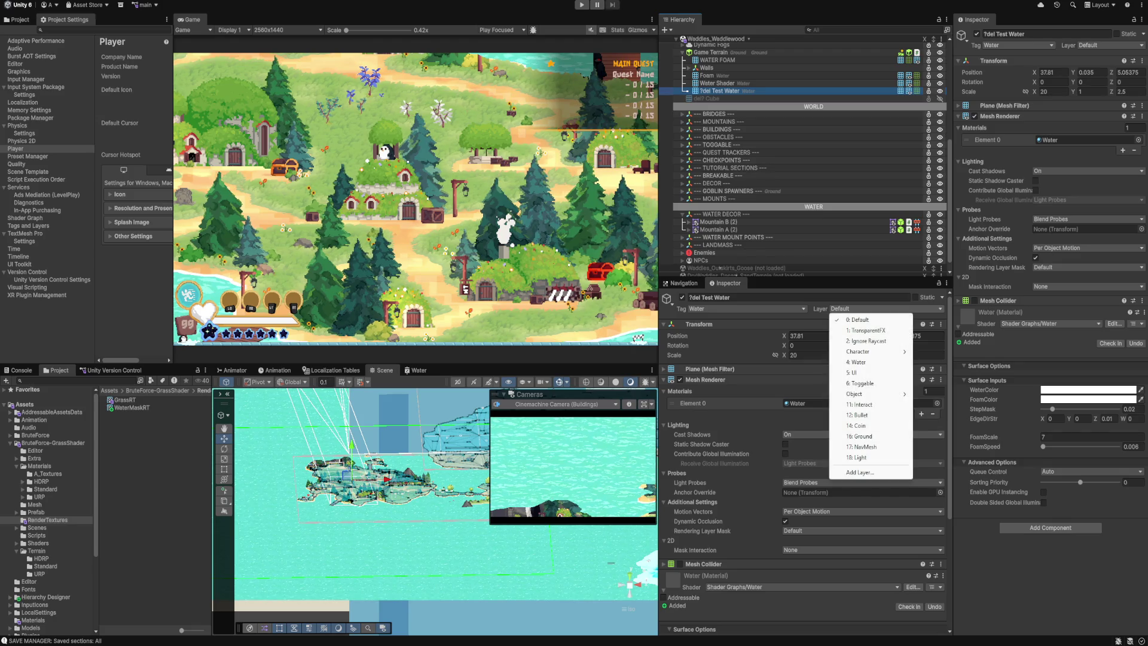
{"action": "key", "text": "Escape"}
{"action": "scroll", "coordinate": [801, 454], "scroll_direction": "down", "scroll_amount": 3}
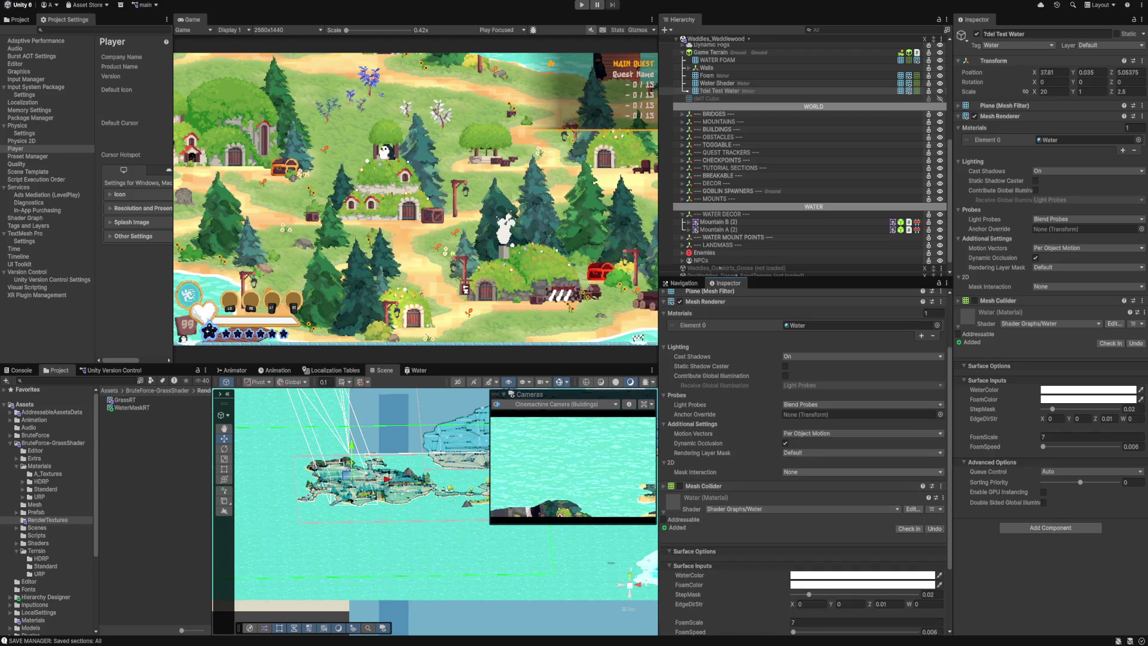
{"action": "scroll", "coordinate": [801, 455], "scroll_direction": "down", "scroll_amount": 3}
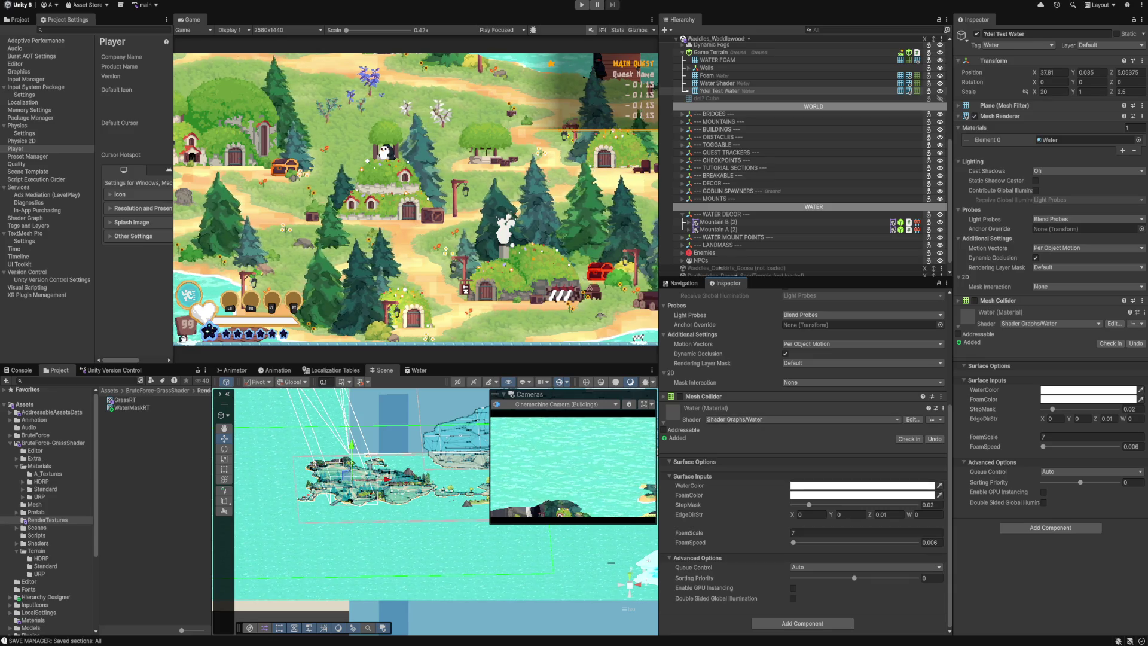
{"action": "scroll", "coordinate": [801, 454], "scroll_direction": "up", "scroll_amount": 3}
{"action": "scroll", "coordinate": [802, 455], "scroll_direction": "up", "scroll_amount": 2}
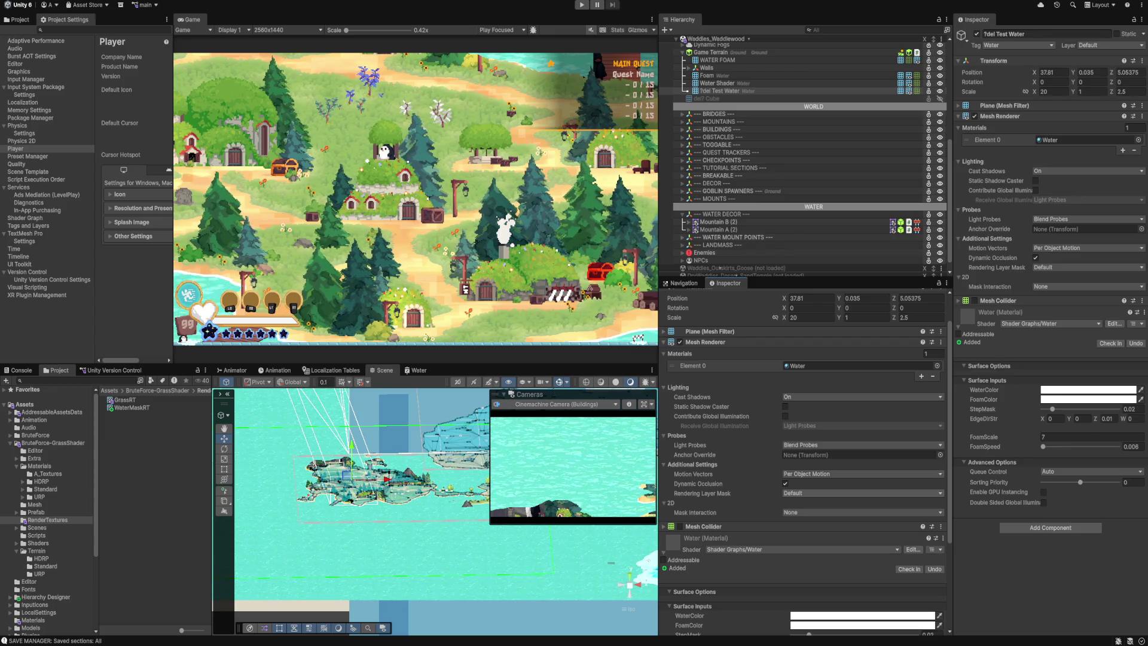
{"action": "left_click", "coordinate": [802, 512]}
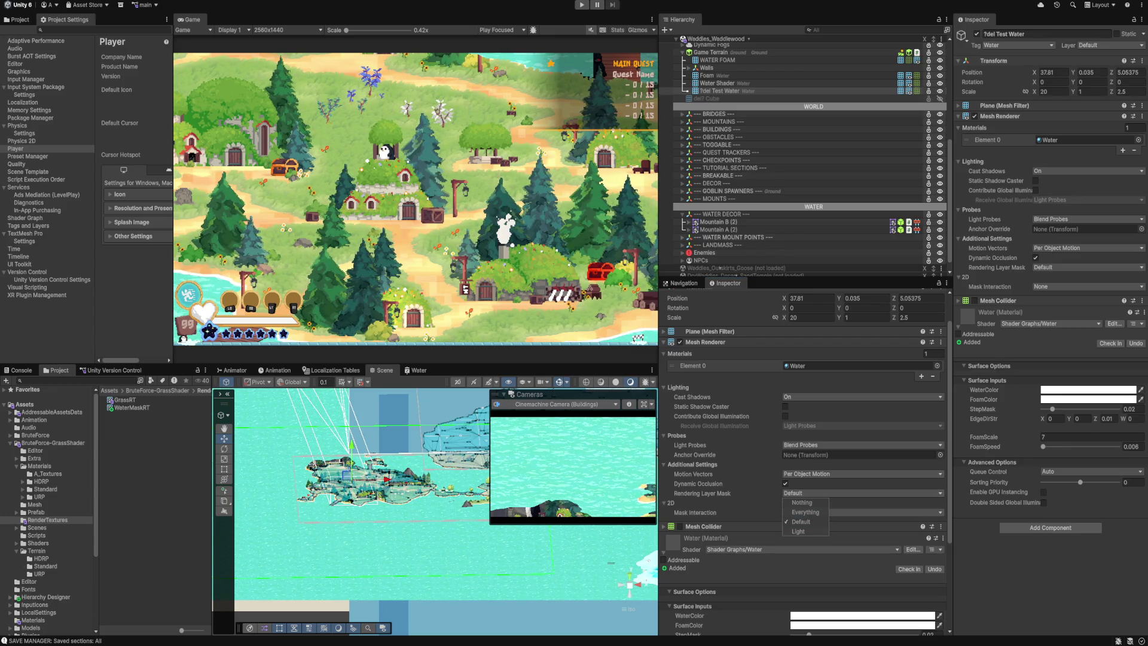
{"action": "key", "text": "Escape"}
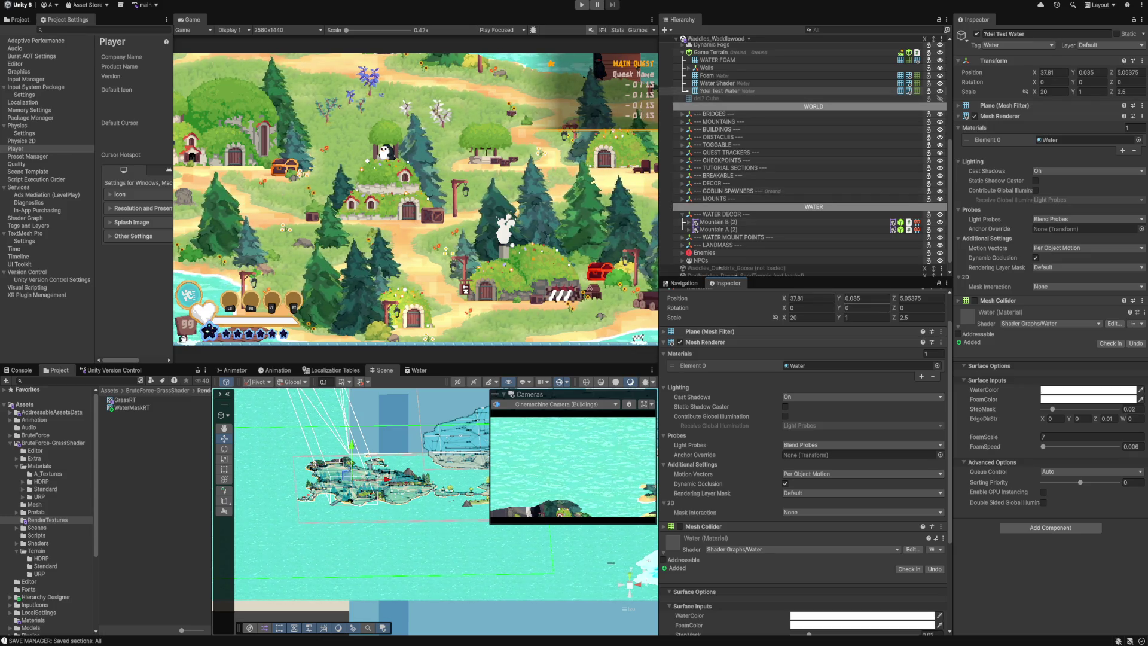
Inspect the Water Shader object's material, then select Shore Water Cam.
{"action": "left_click", "coordinate": [717, 83]}
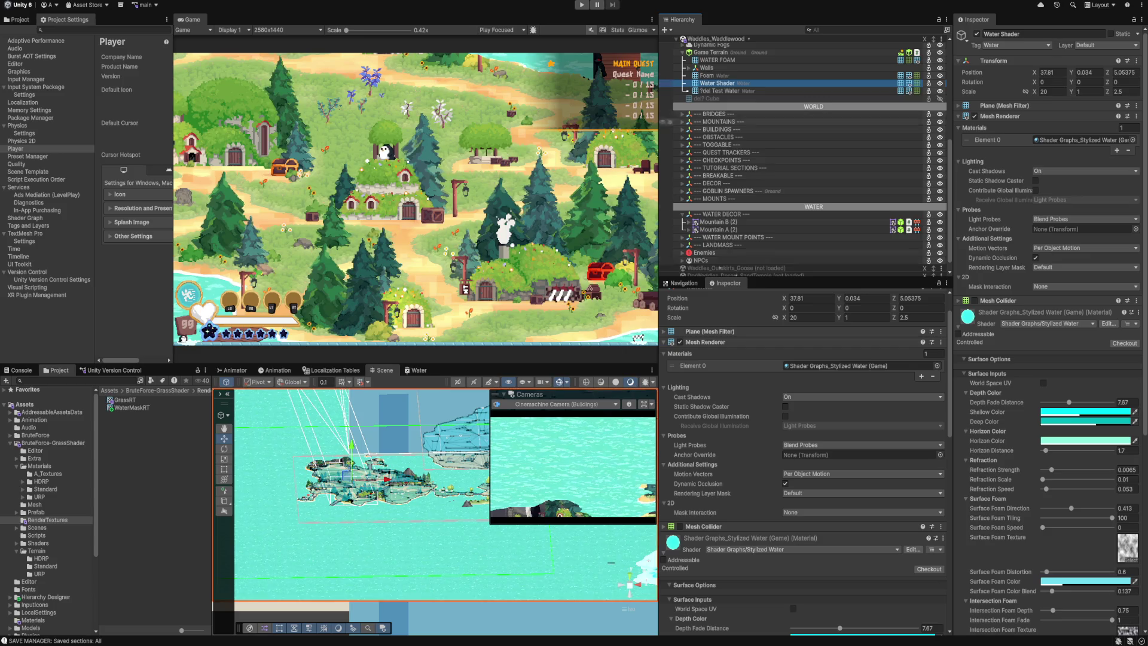
{"action": "scroll", "coordinate": [719, 267], "scroll_direction": "up", "scroll_amount": 8}
{"action": "left_click", "coordinate": [732, 101]}
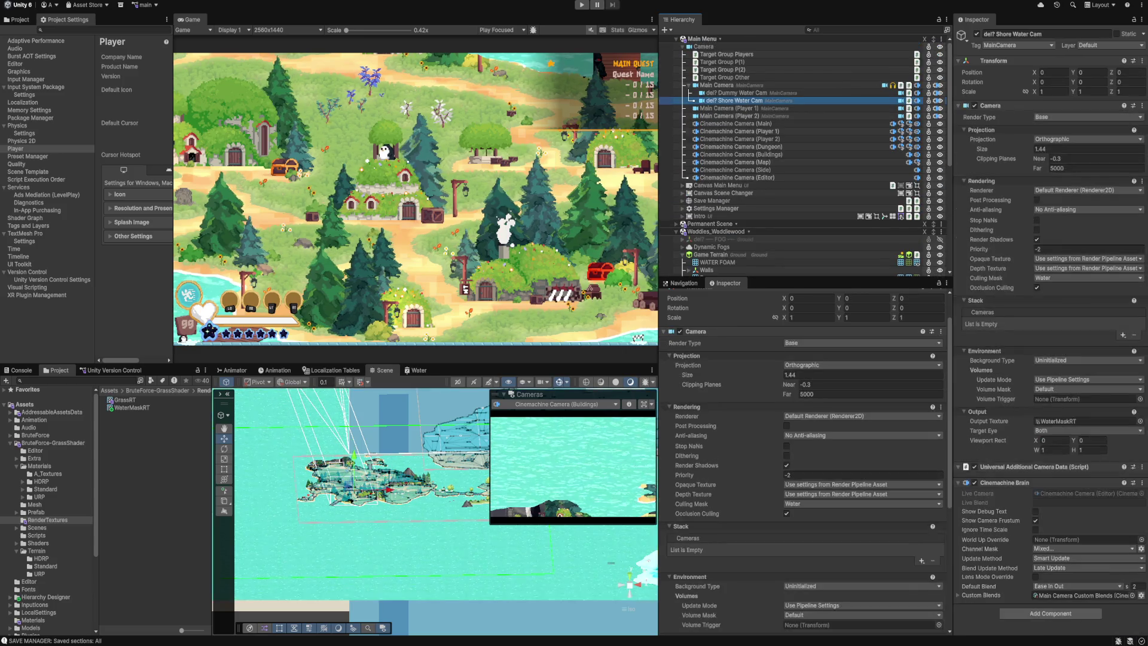
Set the Shore Water Cam's culling mask to Nothing.
{"action": "scroll", "coordinate": [805, 461], "scroll_direction": "down", "scroll_amount": 2}
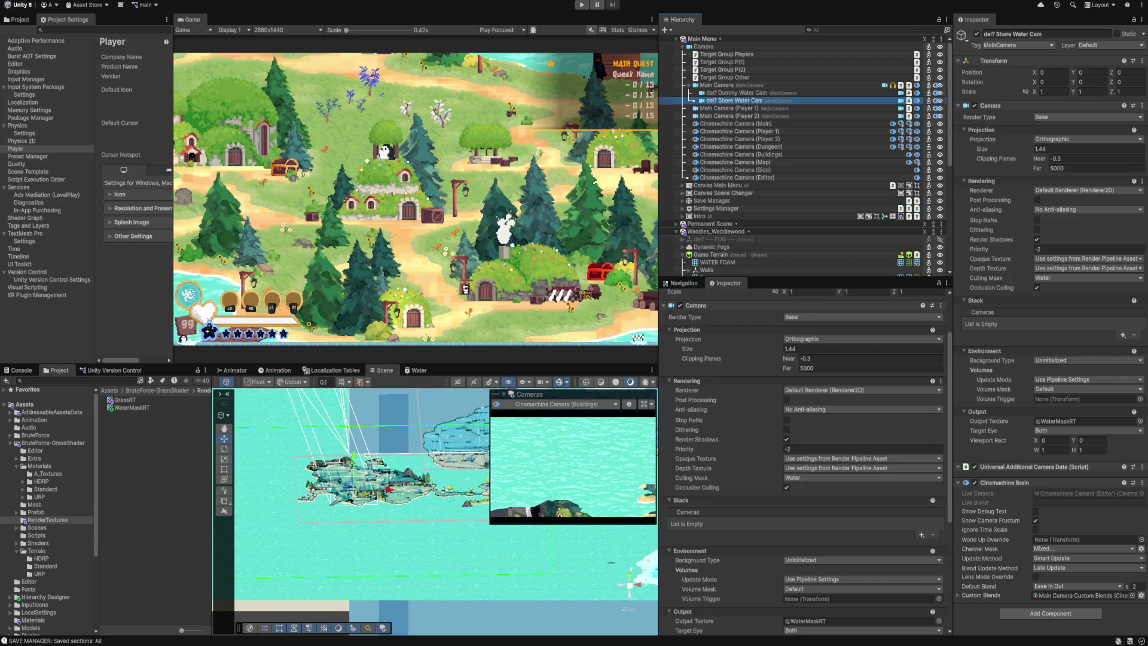
{"action": "left_click", "coordinate": [861, 478]}
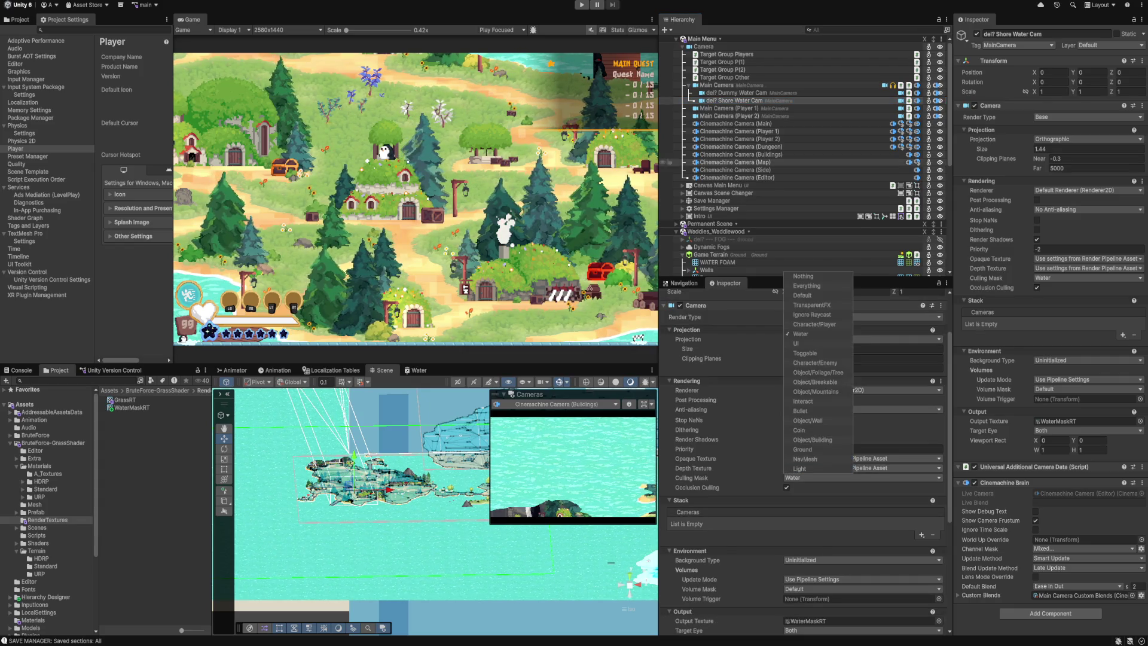
{"action": "left_click", "coordinate": [803, 277]}
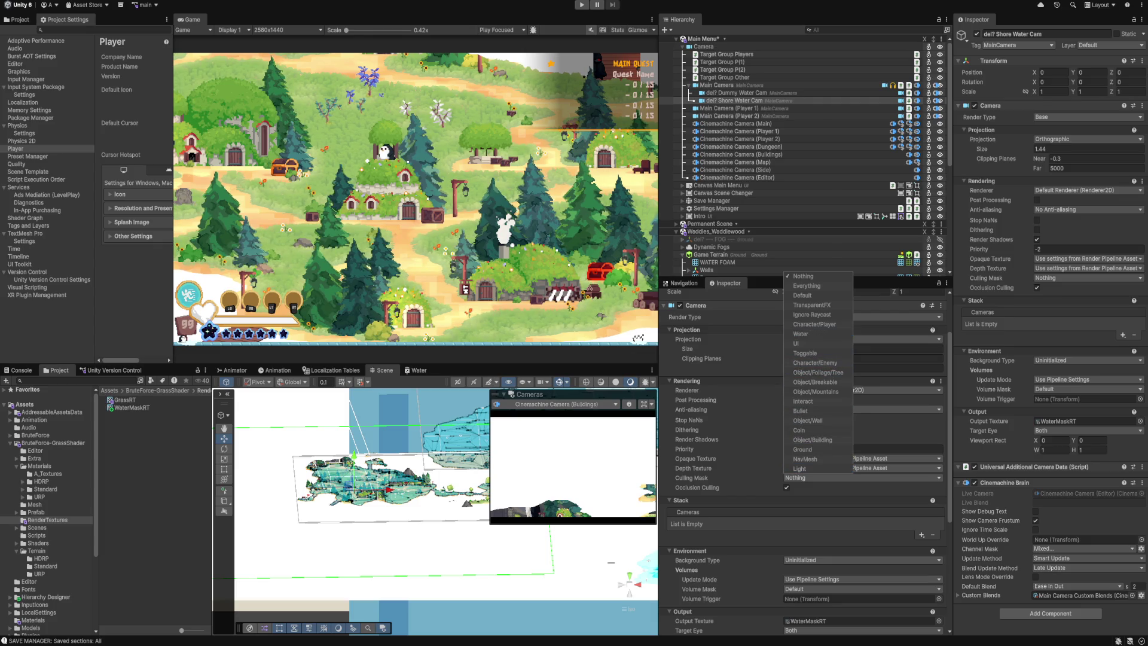
Choose Add Layer... from the object's Layer dropdown to reach Tags & Layers.
{"action": "scroll", "coordinate": [804, 455], "scroll_direction": "up", "scroll_amount": 1}
{"action": "scroll", "coordinate": [805, 418], "scroll_direction": "up", "scroll_amount": 2}
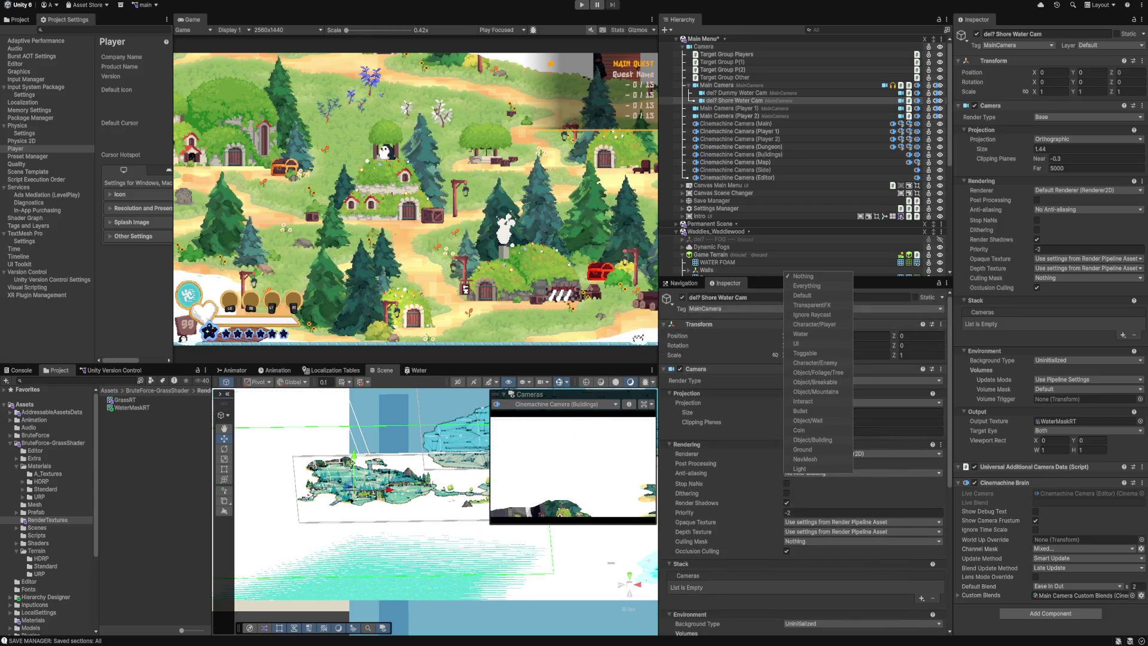
{"action": "left_click", "coordinate": [873, 308]}
{"action": "left_click", "coordinate": [860, 473]}
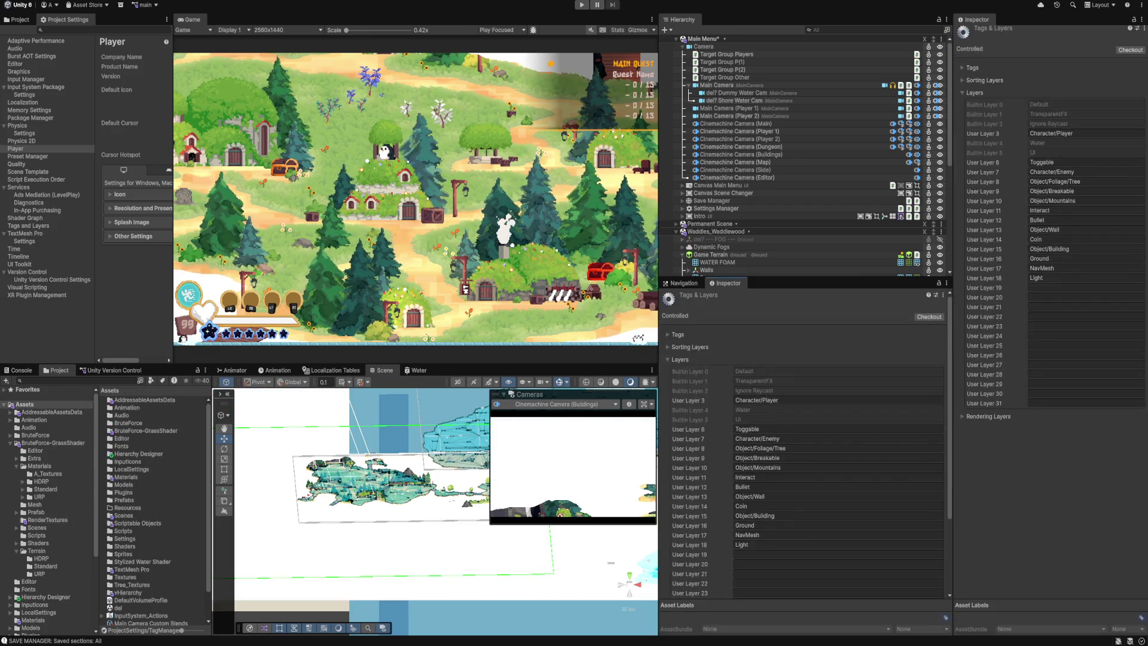
Name User Layer 19 'WaterOccluder' and keep Cinemachine Camera (Player 1) on the Default layer.
{"action": "left_click", "coordinate": [837, 554]}
{"action": "type", "text": "WaterOccluder"}
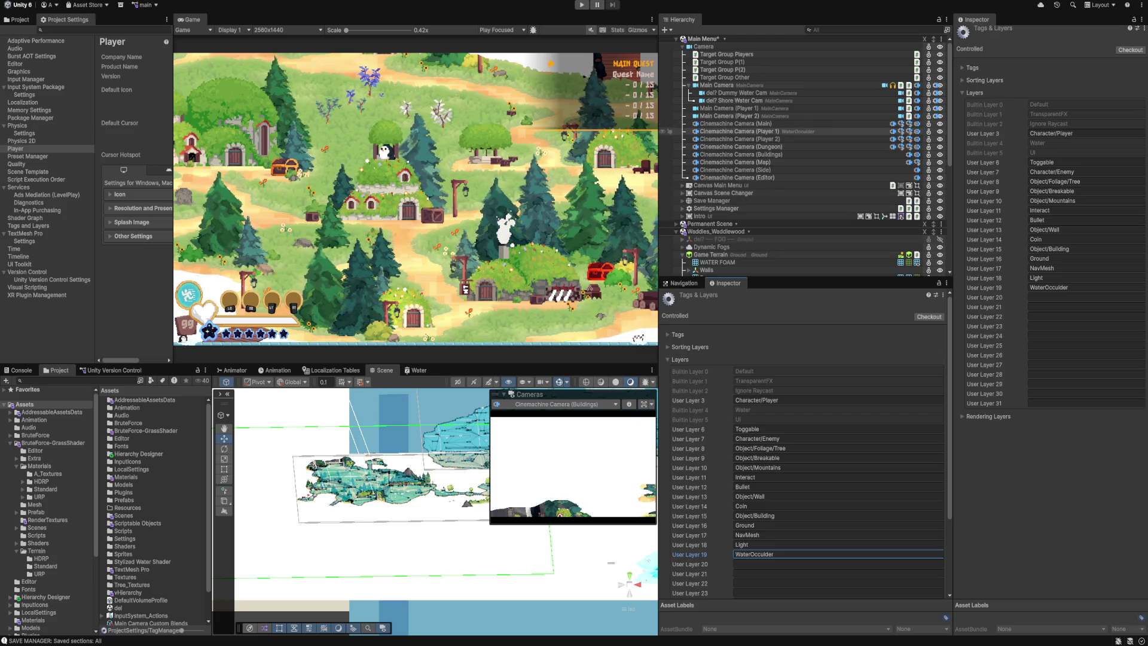
{"action": "left_click", "coordinate": [742, 131]}
{"action": "left_click", "coordinate": [867, 309]}
{"action": "left_click", "coordinate": [860, 319]}
{"action": "scroll", "coordinate": [801, 419], "scroll_direction": "down", "scroll_amount": 2}
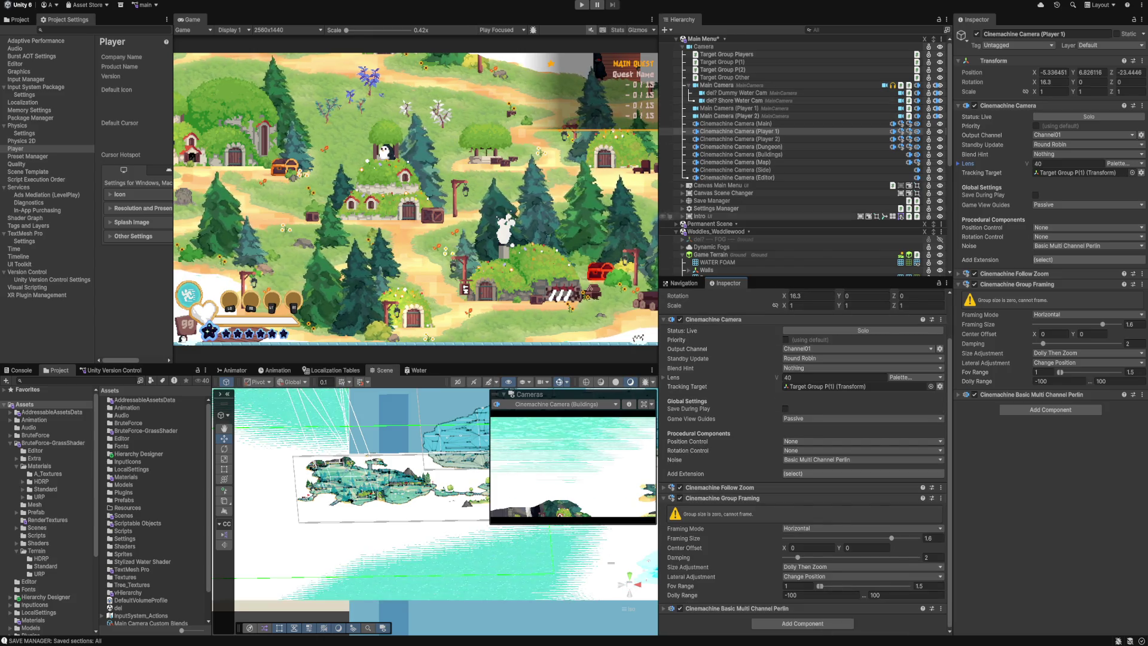
After checking Player 2's camera mask, add WaterOccluder to the Shore Water Cam's culling mask.
{"action": "left_click", "coordinate": [723, 116]}
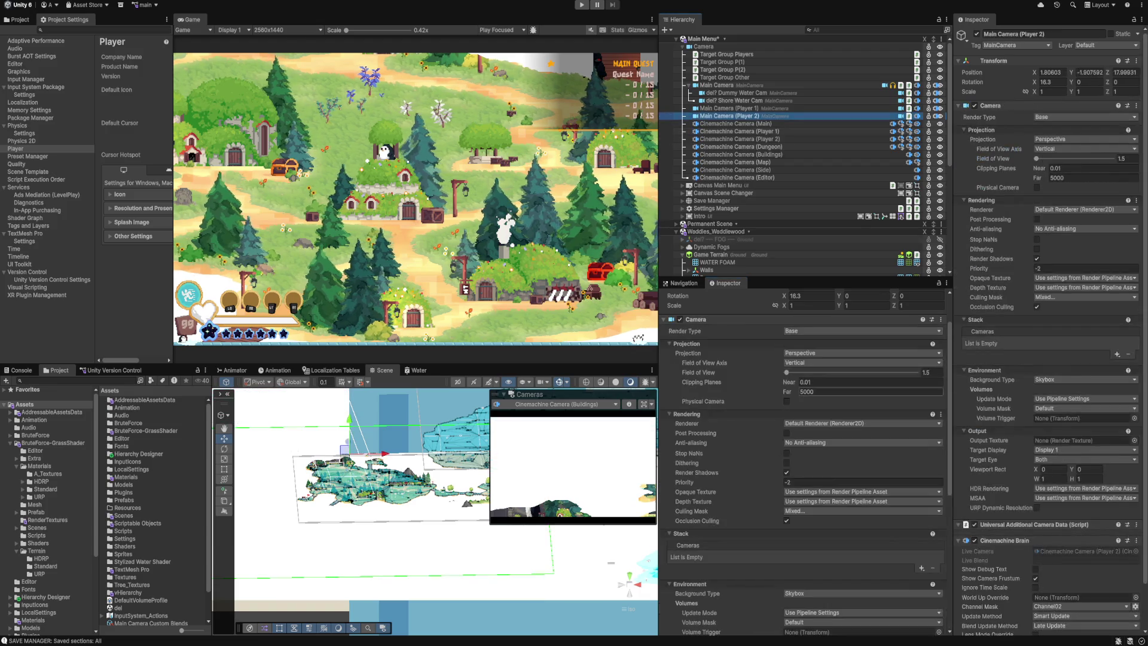
{"action": "left_click", "coordinate": [801, 510]}
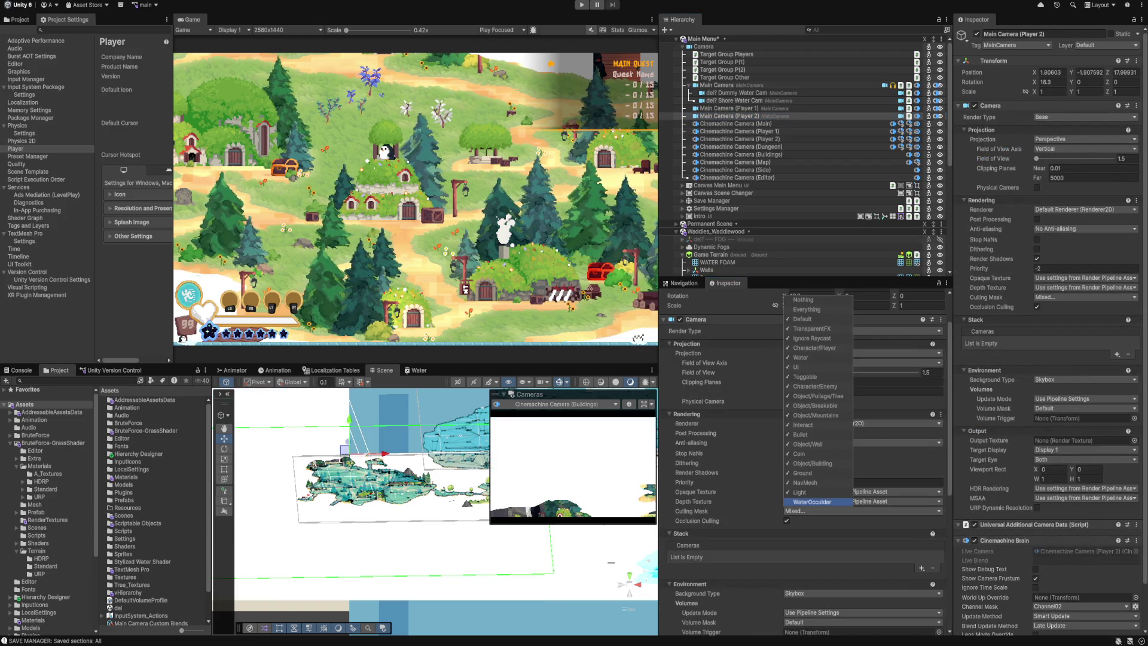
{"action": "left_click", "coordinate": [734, 100]}
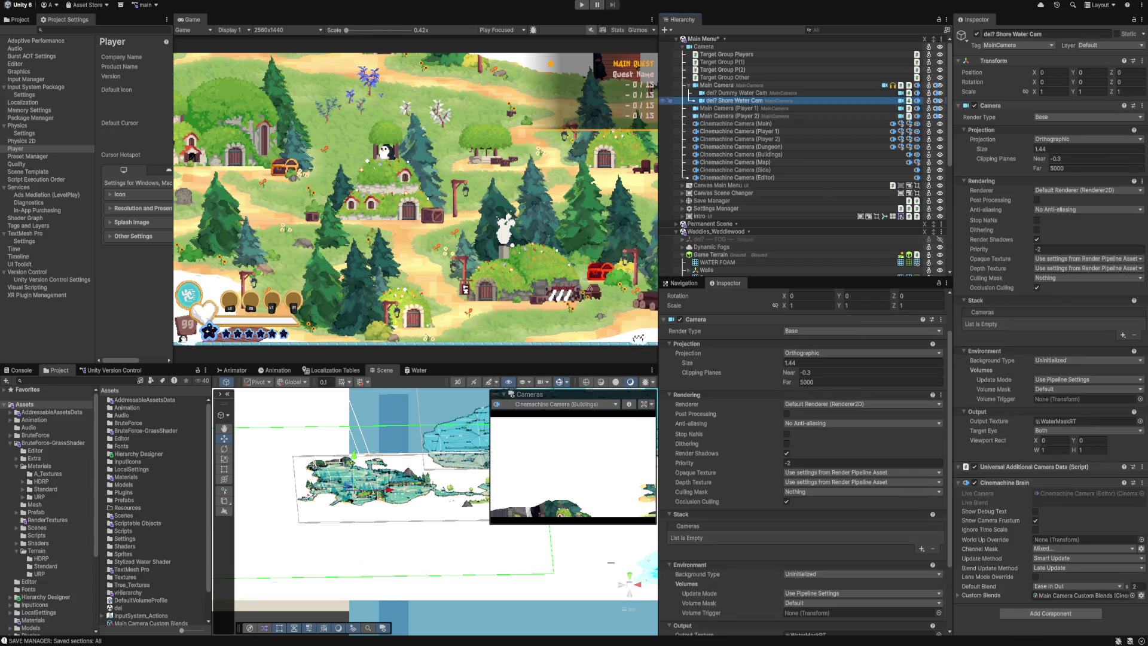
{"action": "left_click", "coordinate": [802, 492]}
{"action": "left_click", "coordinate": [812, 483]}
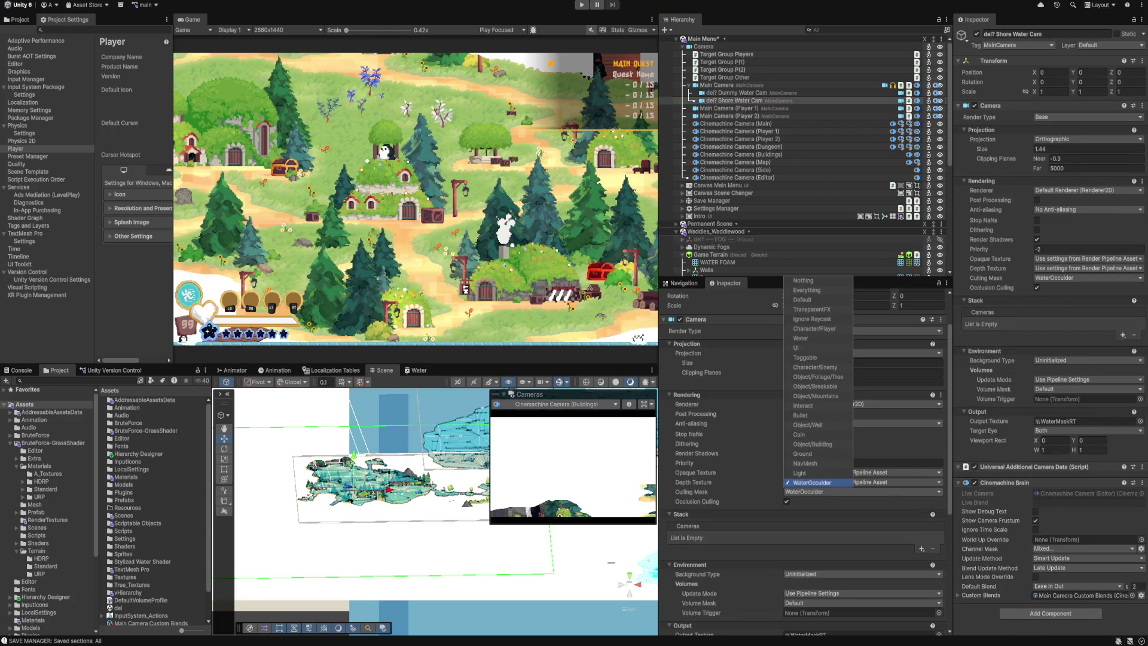
{"action": "scroll", "coordinate": [777, 204], "scroll_direction": "down", "scroll_amount": 3}
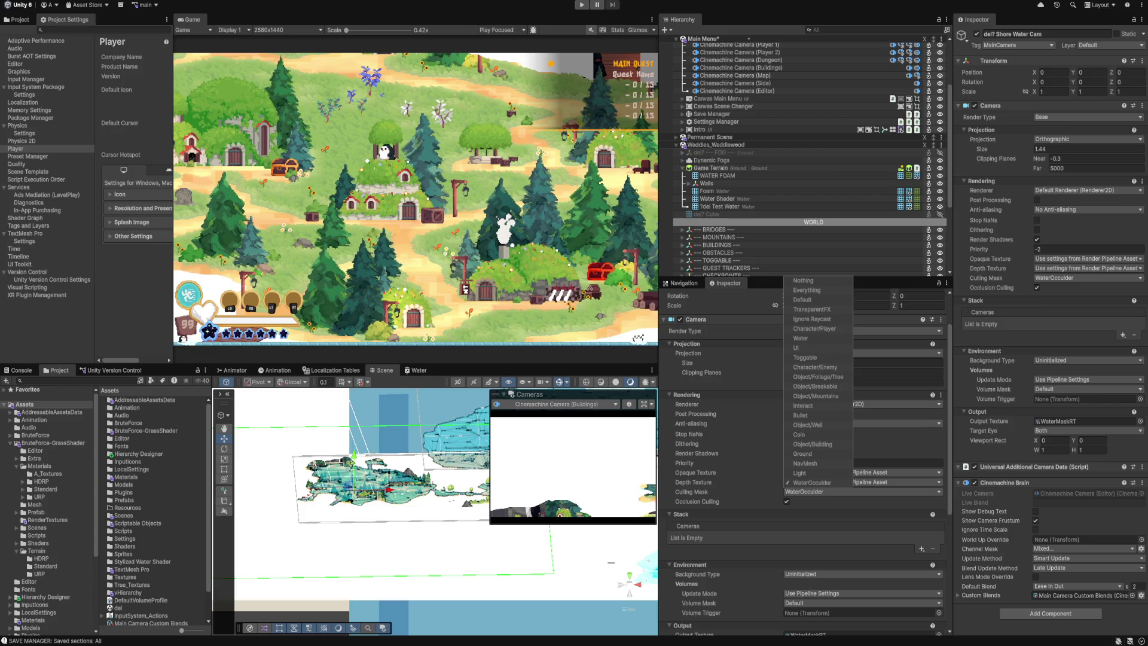
{"action": "scroll", "coordinate": [831, 131], "scroll_direction": "up", "scroll_amount": 3}
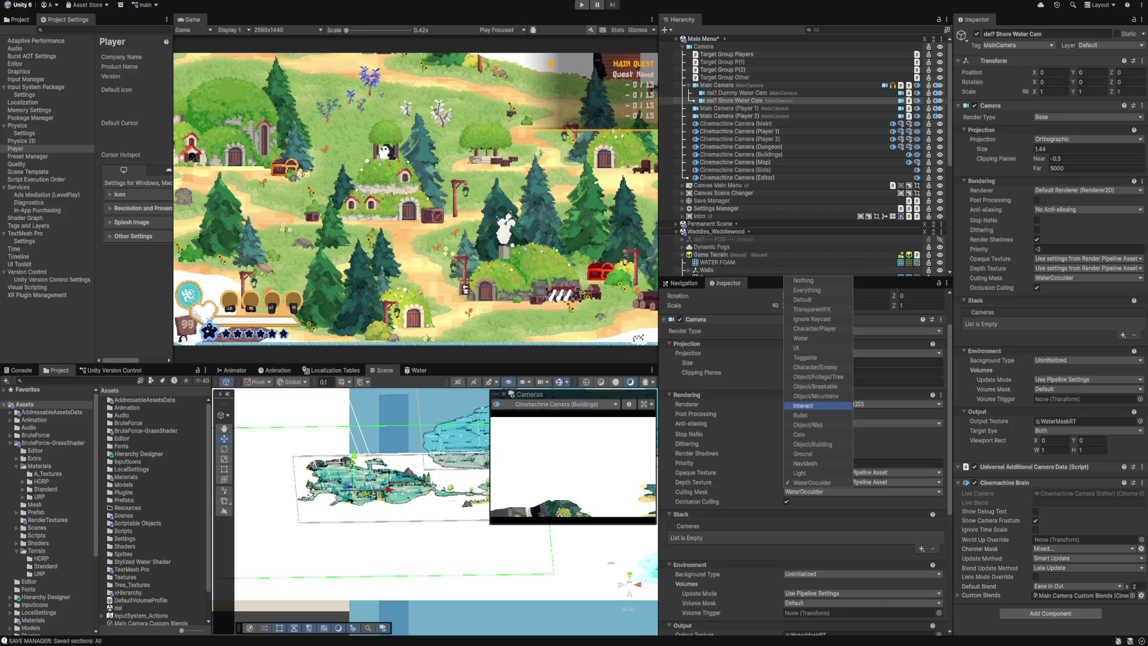
{"action": "key", "text": "Escape"}
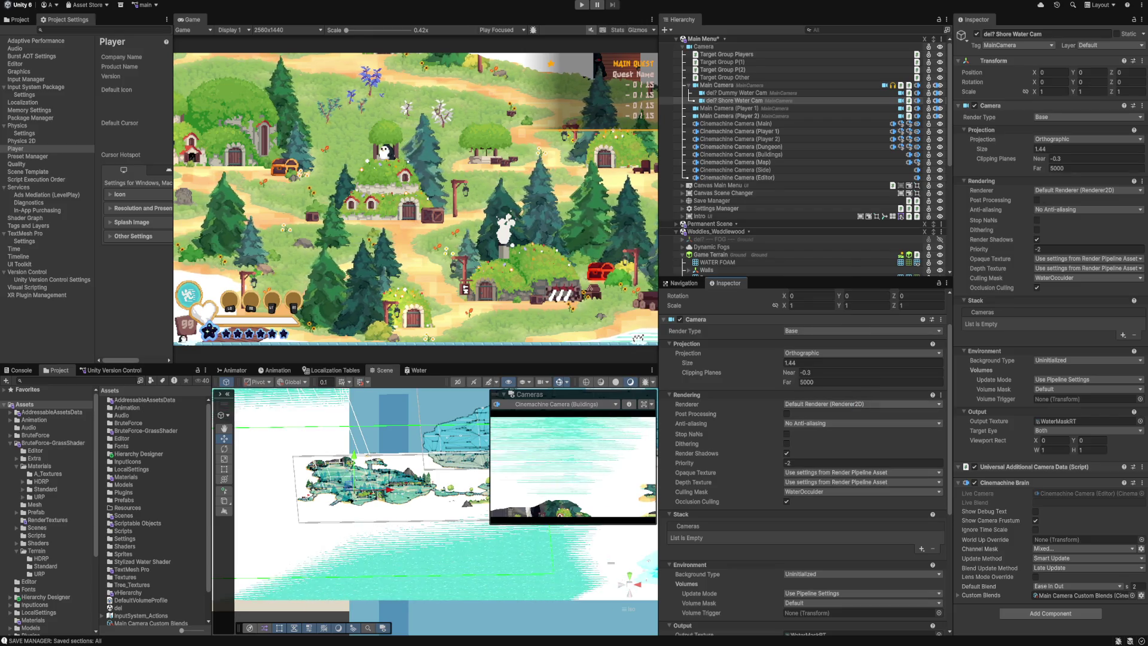
Compare against the Dummy Water Cam's settings, then select Game Terrain.
{"action": "left_click", "coordinate": [718, 93]}
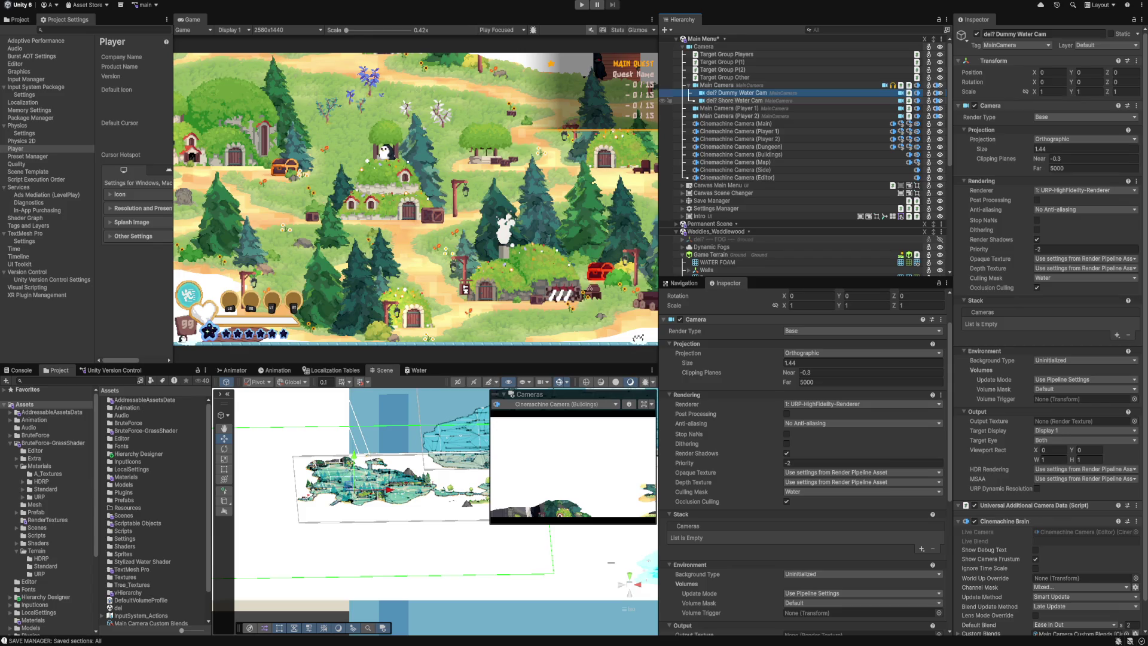
{"action": "left_click", "coordinate": [667, 100]}
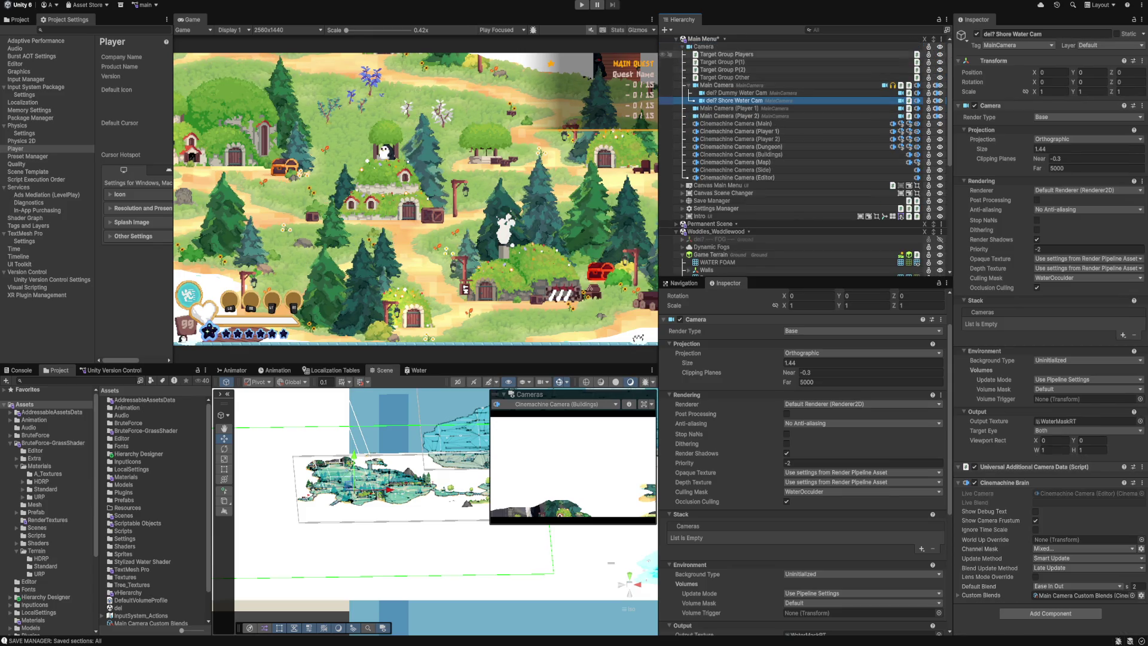
{"action": "scroll", "coordinate": [747, 177], "scroll_direction": "down", "scroll_amount": 3}
{"action": "left_click", "coordinate": [711, 168]}
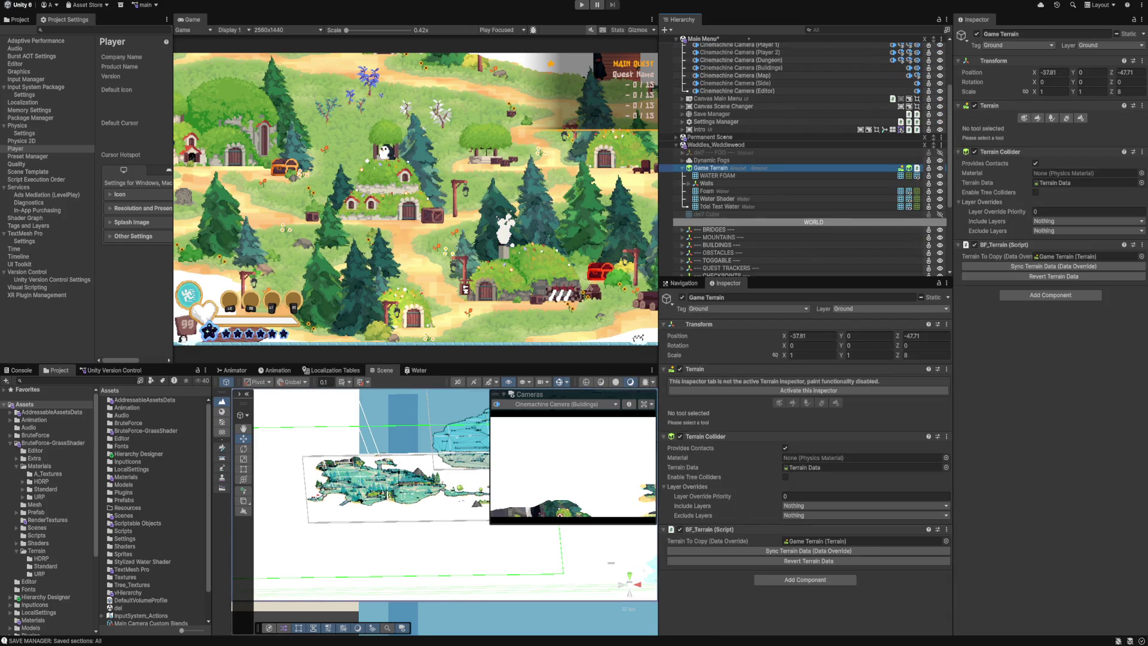
Select Test Water and orbit the Scene view to a tilted look at the water.
{"action": "left_click", "coordinate": [718, 206]}
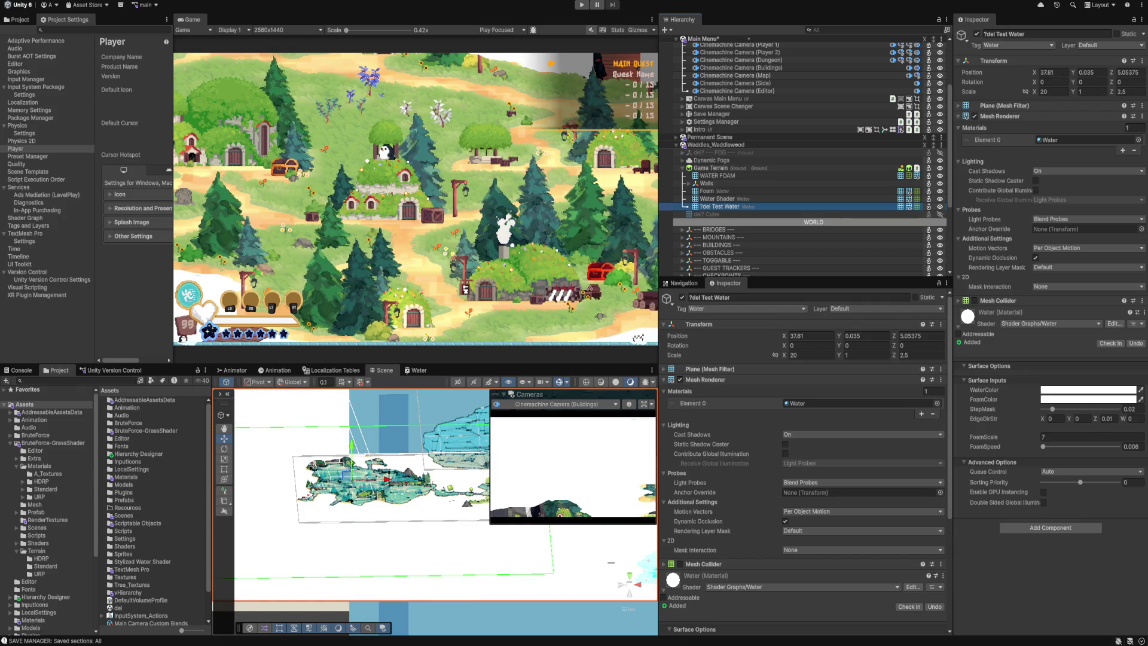
{"action": "scroll", "coordinate": [807, 155], "scroll_direction": "down", "scroll_amount": 3}
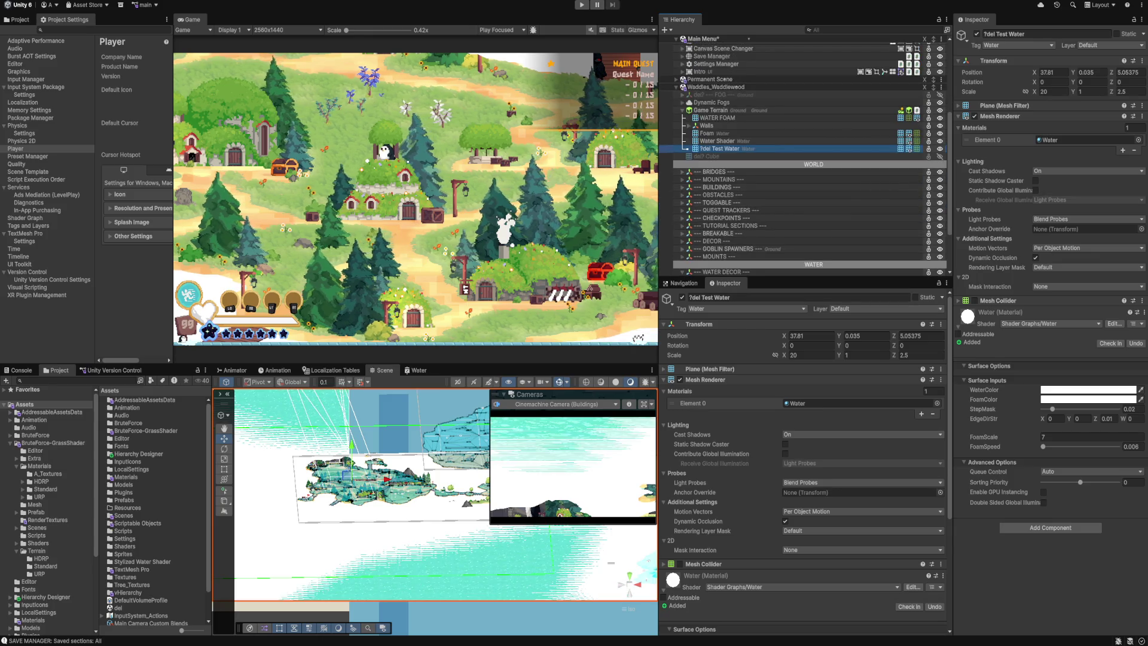
{"action": "mouse_move", "coordinate": [443, 478]}
{"action": "left_mouse_down"}
{"action": "mouse_move", "coordinate": [451, 437]}
{"action": "mouse_move", "coordinate": [445, 496]}
{"action": "left_mouse_up"}
{"action": "left_click", "coordinate": [718, 140]}
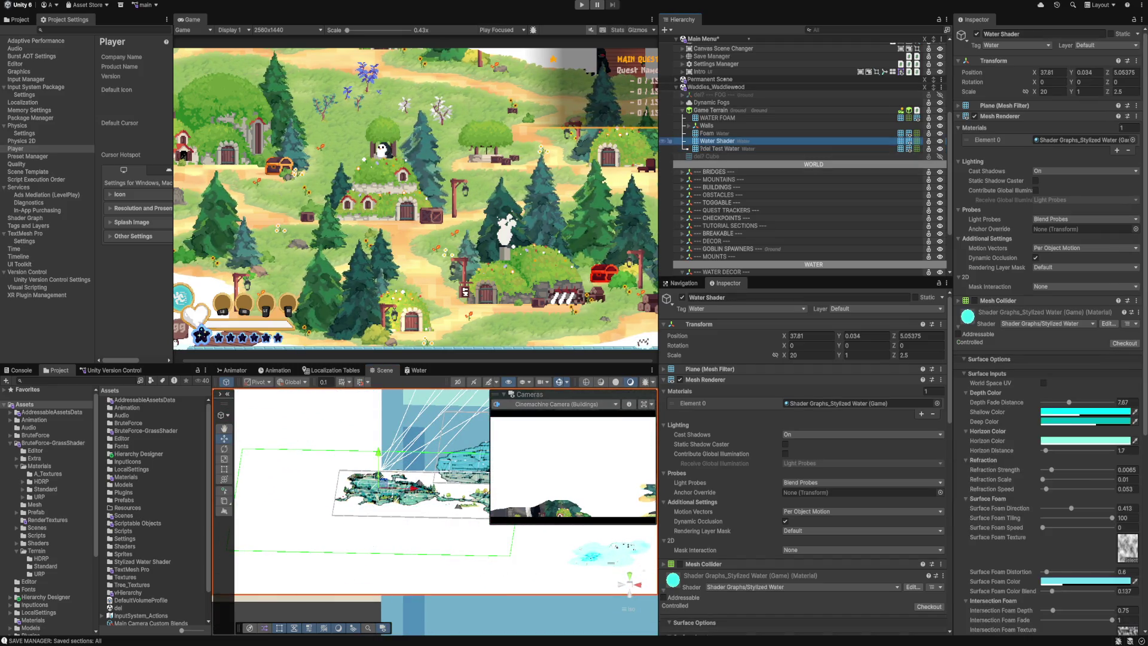
{"action": "left_click", "coordinate": [718, 148]}
Lower Test Water's Position Y from 0.035 to 0.033, then select Mountain A (2)'s Layer menu.
{"action": "left_click", "coordinate": [865, 336]}
{"action": "key", "text": "BackSpace"}
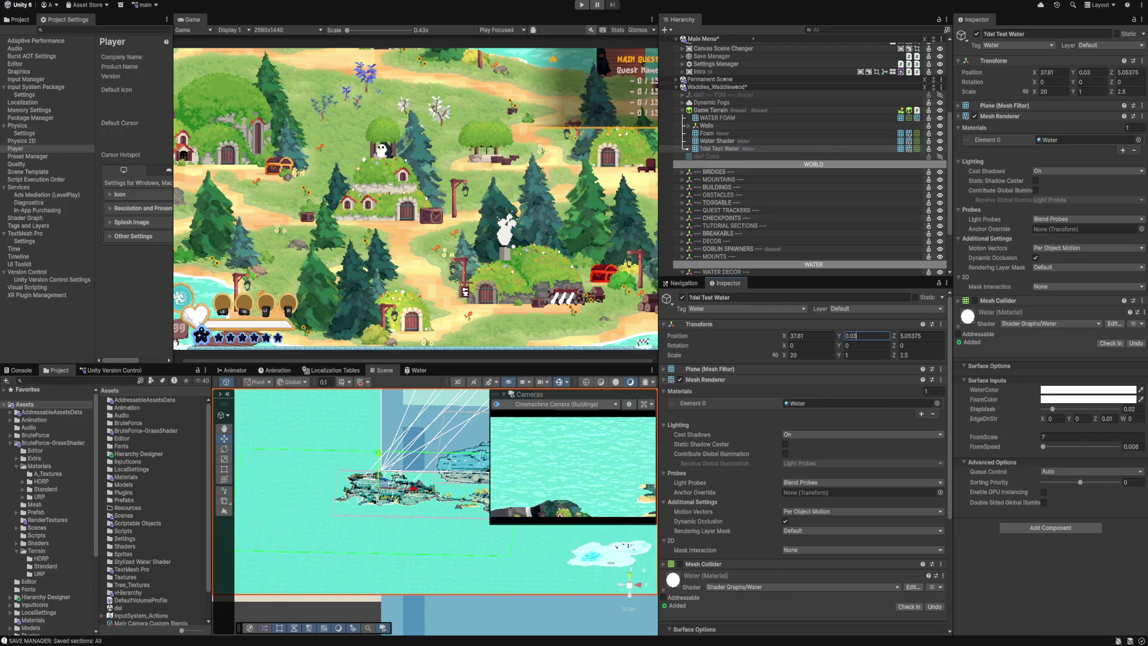
{"action": "type", "text": "3"}
{"action": "scroll", "coordinate": [419, 496], "scroll_direction": "up", "scroll_amount": 3}
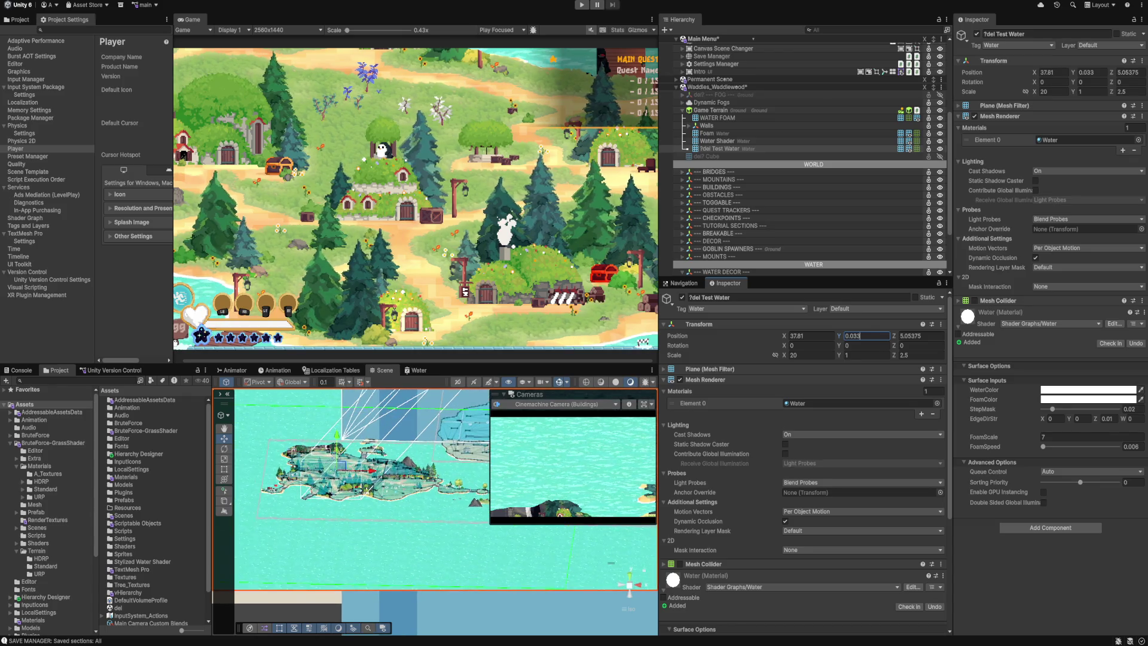
{"action": "left_click", "coordinate": [475, 505]}
{"action": "left_click", "coordinate": [867, 309]}
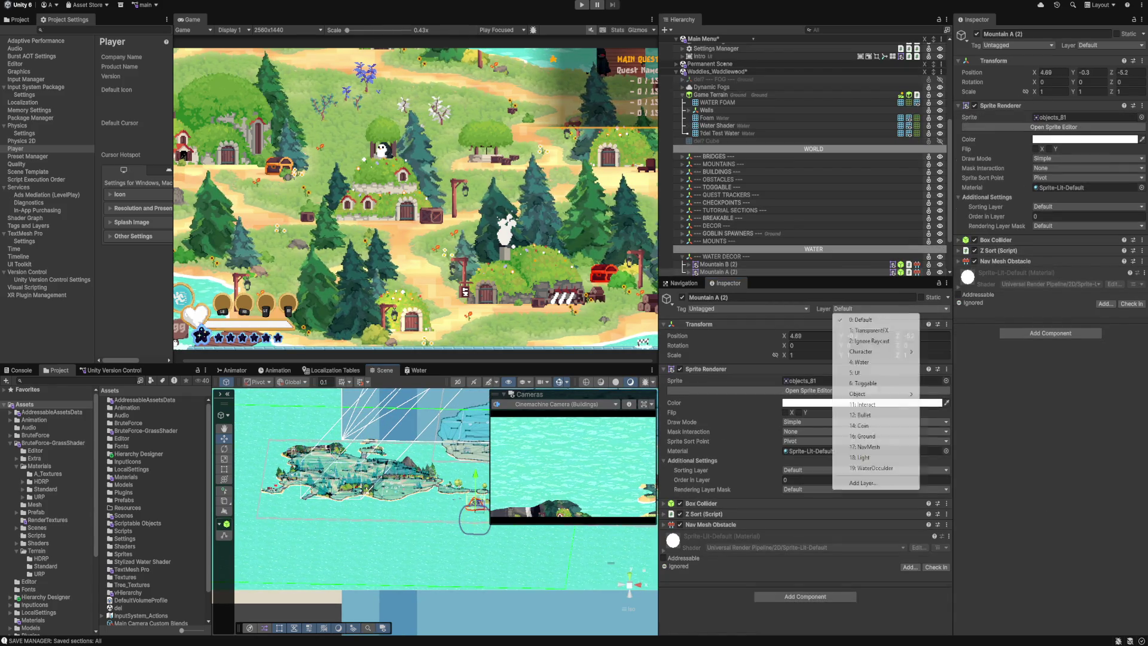
Put Mountain A (2) on the WaterOccluder layer and confirm the change.
{"action": "left_click", "coordinate": [872, 468]}
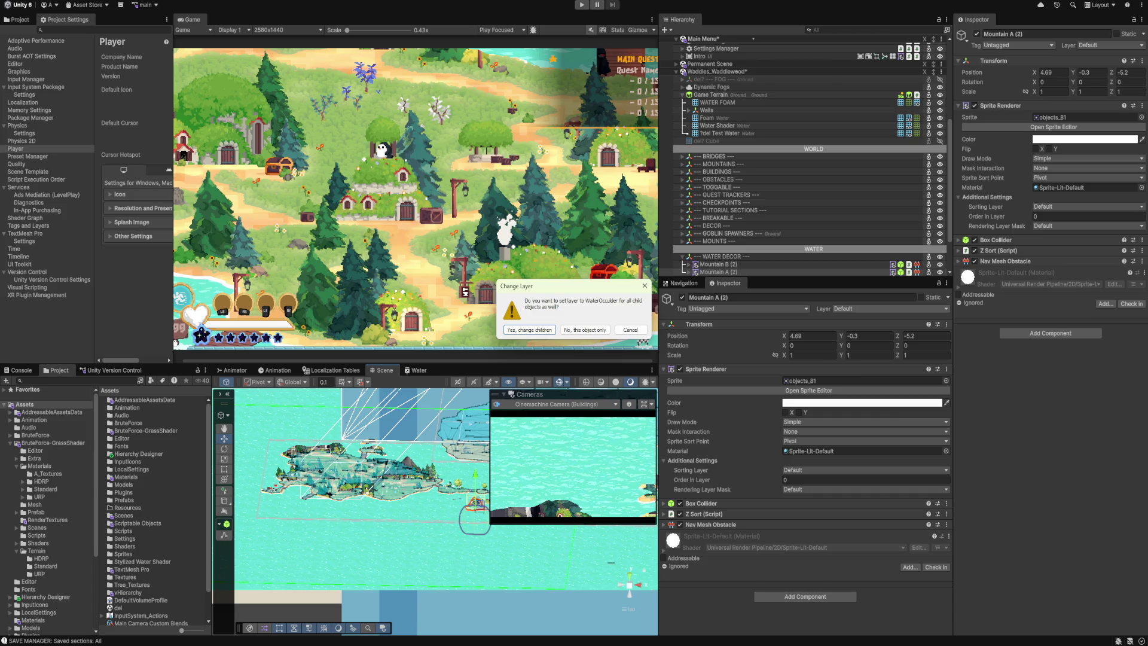
{"action": "left_click", "coordinate": [529, 330]}
{"action": "scroll", "coordinate": [359, 478], "scroll_direction": "up", "scroll_amount": 5}
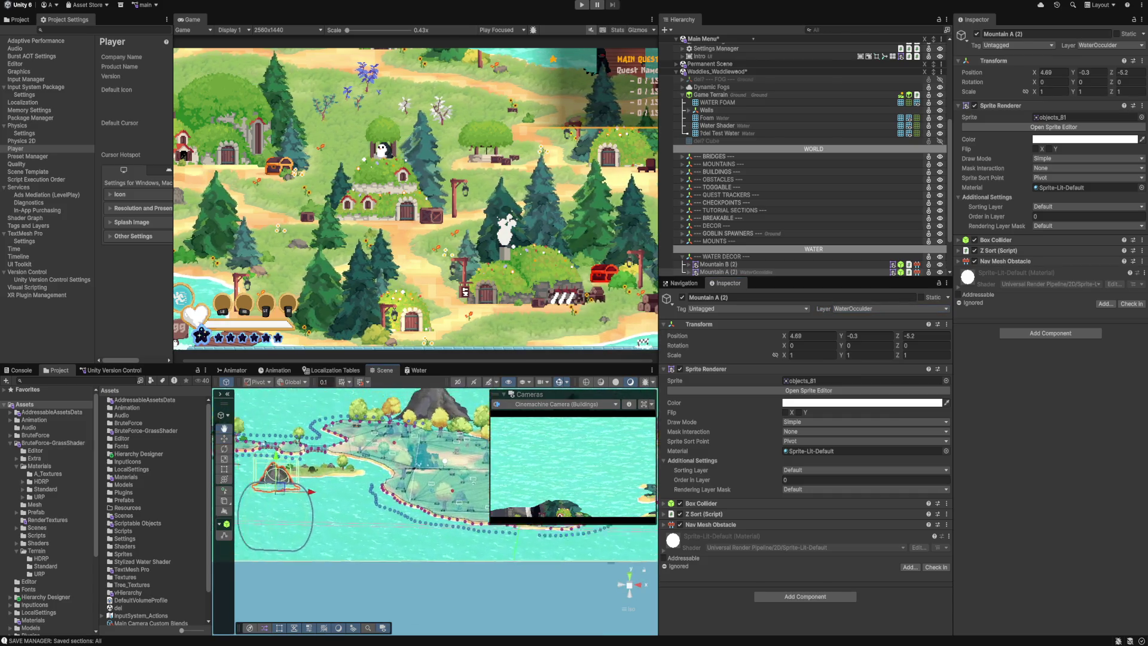
{"action": "scroll", "coordinate": [358, 478], "scroll_direction": "up", "scroll_amount": 2}
Tilt the Scene view around the mountain and select the Shore Water Cam.
{"action": "left_click_drag", "start_coordinate": [419, 478], "coordinate": [442, 449]}
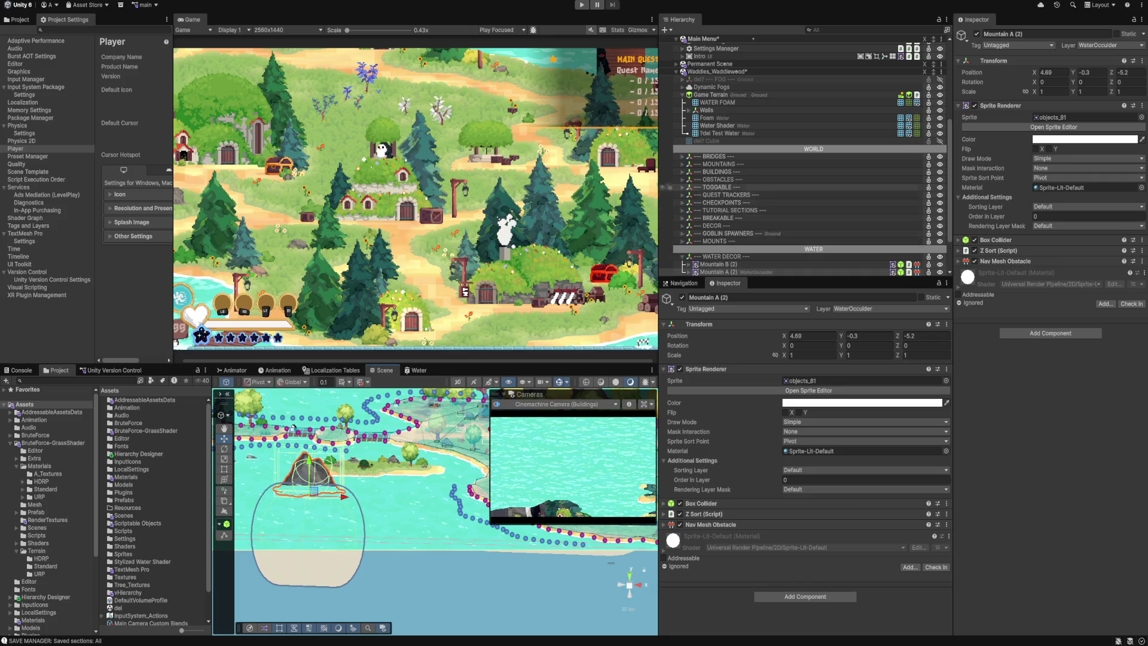
{"action": "scroll", "coordinate": [801, 120], "scroll_direction": "up", "scroll_amount": 6}
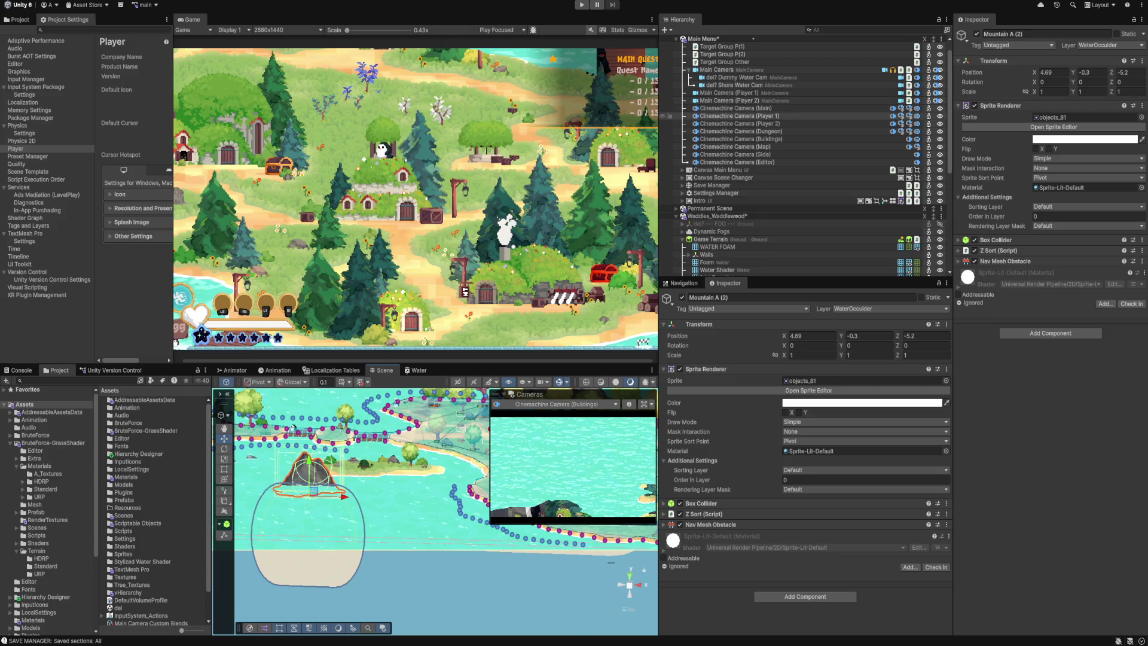
{"action": "left_click", "coordinate": [735, 85]}
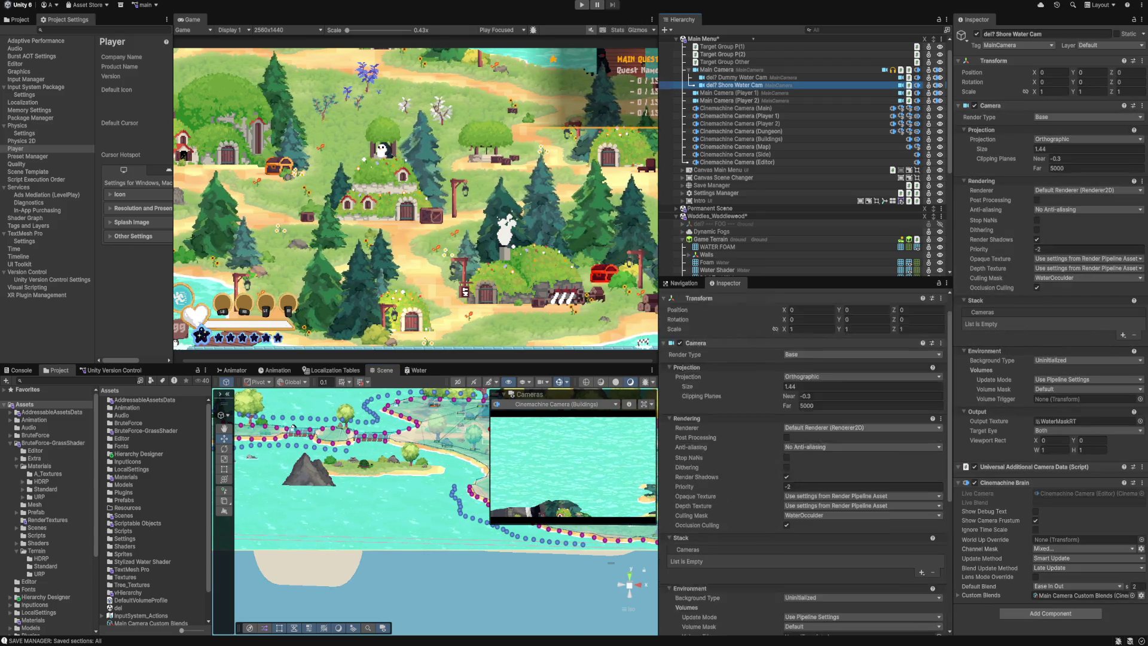
Set the Shore Water Cam's Renderer to 1: URP-HighFidelity-Renderer.
{"action": "scroll", "coordinate": [801, 460], "scroll_direction": "down", "scroll_amount": 2}
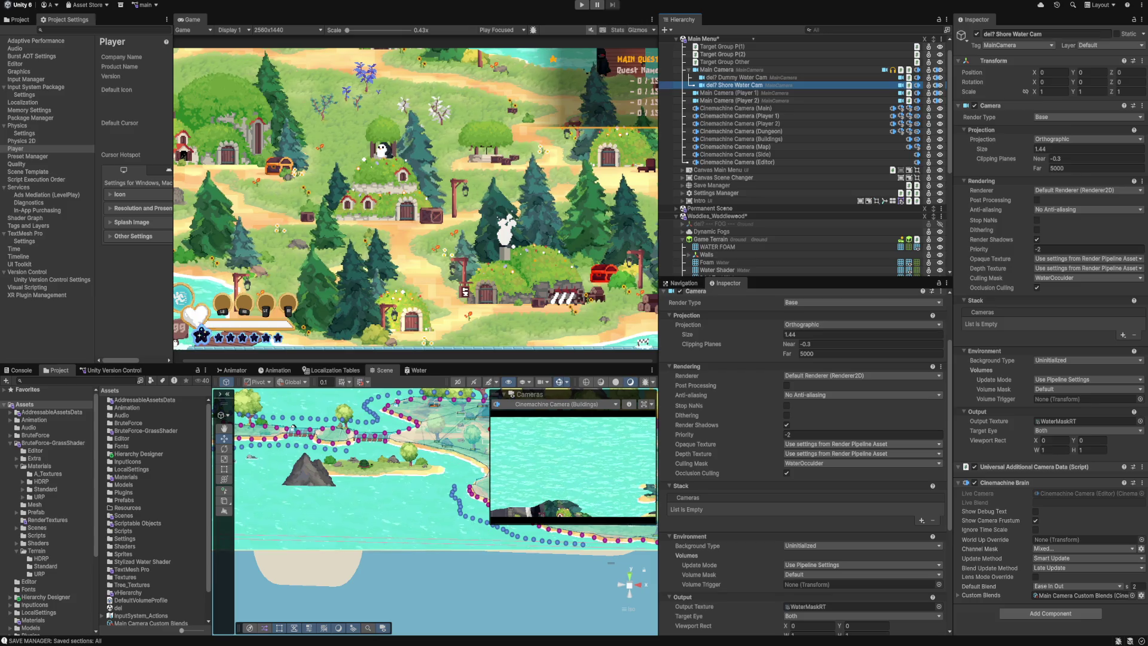
{"action": "left_click", "coordinate": [861, 375]}
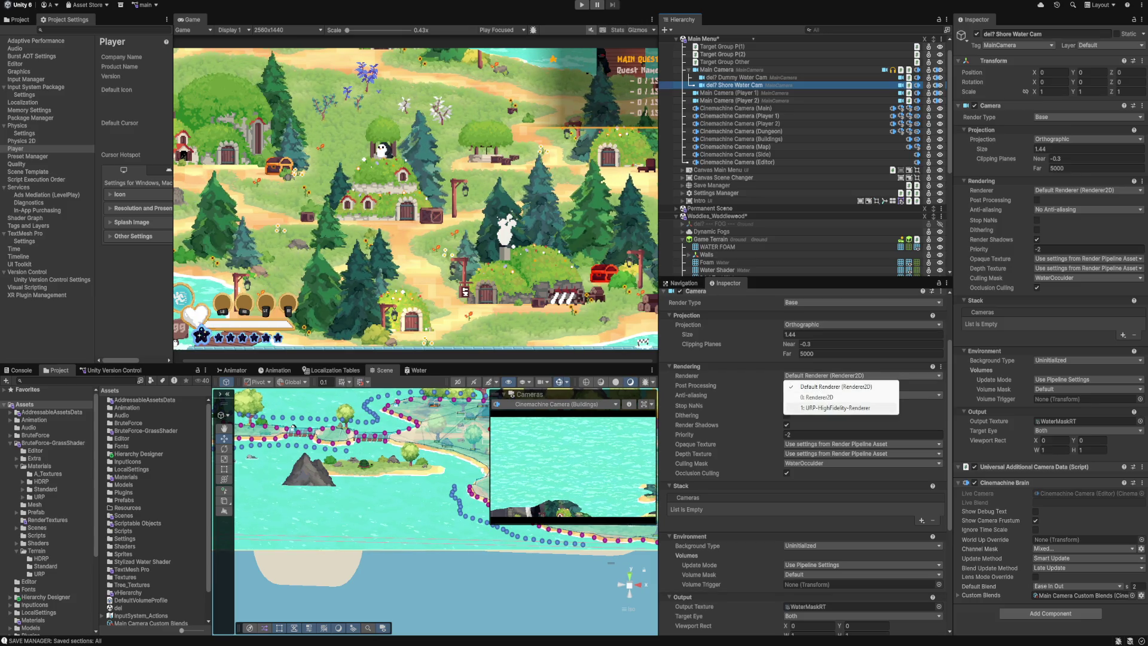
{"action": "left_click", "coordinate": [837, 408]}
{"action": "scroll", "coordinate": [837, 407], "scroll_direction": "down", "scroll_amount": 2}
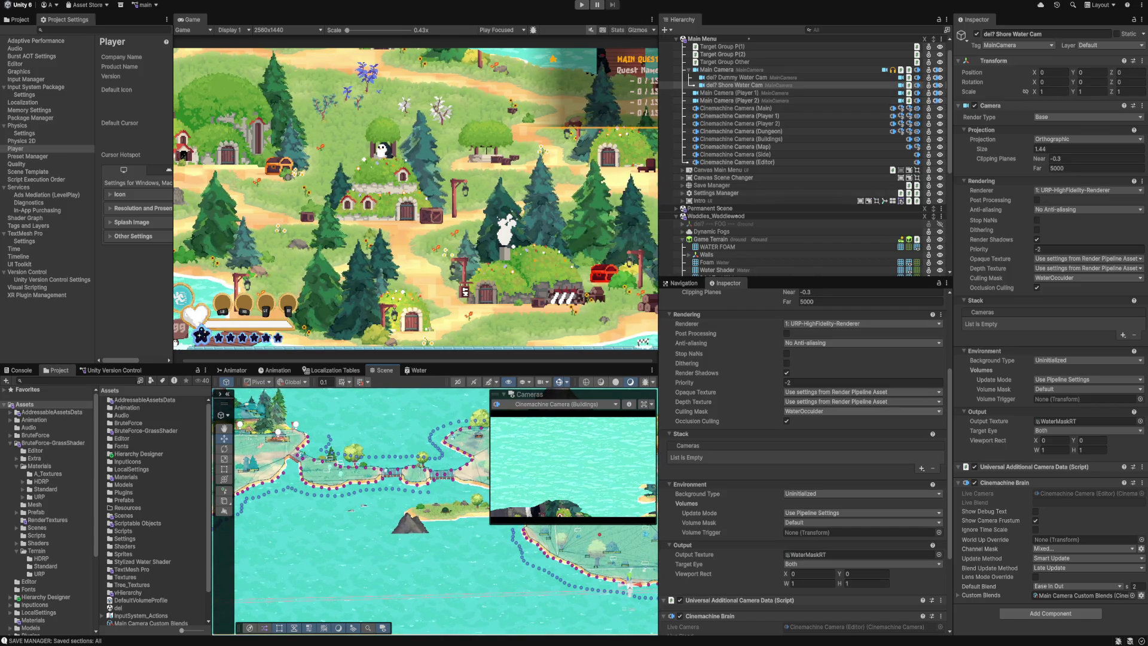
Inspect the Dummy Water Cam, then select the Main Camera.
{"action": "left_click", "coordinate": [735, 77]}
{"action": "right_click", "coordinate": [746, 70]}
{"action": "key", "text": "Escape"}
Toggle WaterOcculder on then off in the Main Camera's culling mask, then enter Play mode.
{"action": "left_click", "coordinate": [861, 410]}
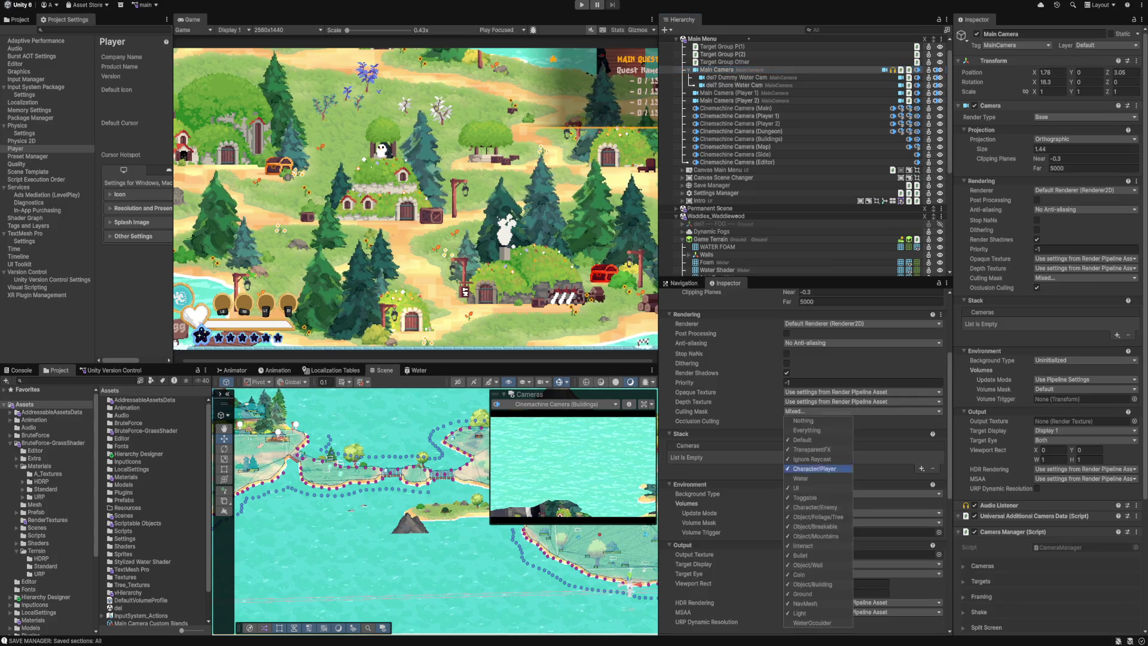
{"action": "left_click", "coordinate": [812, 623]}
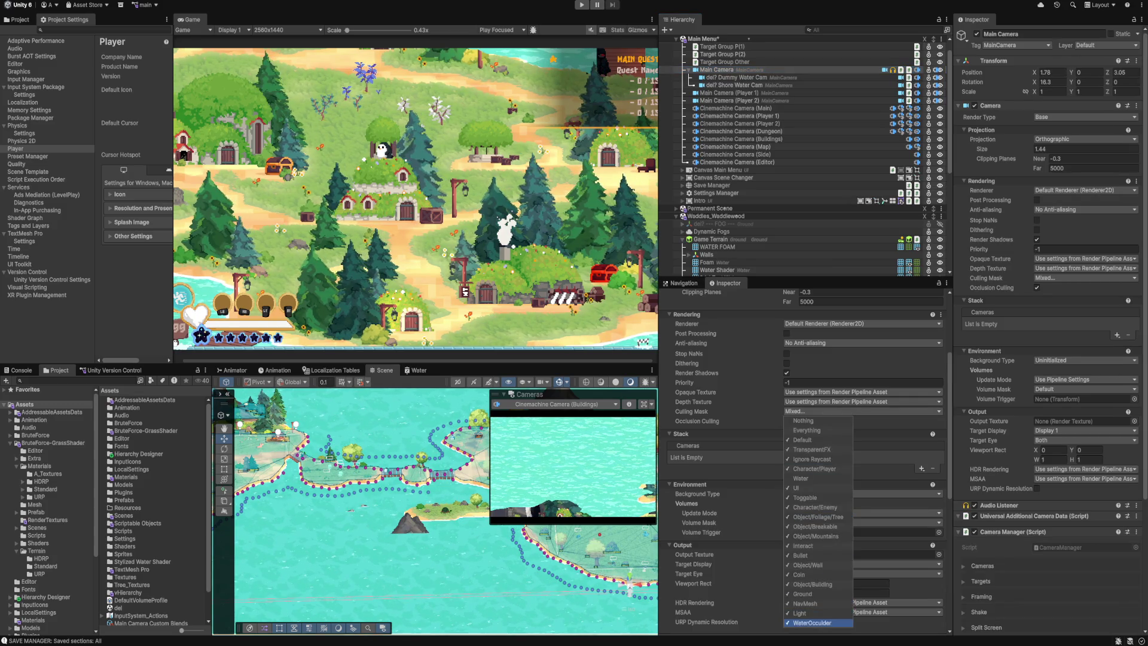
{"action": "left_click", "coordinate": [811, 623]}
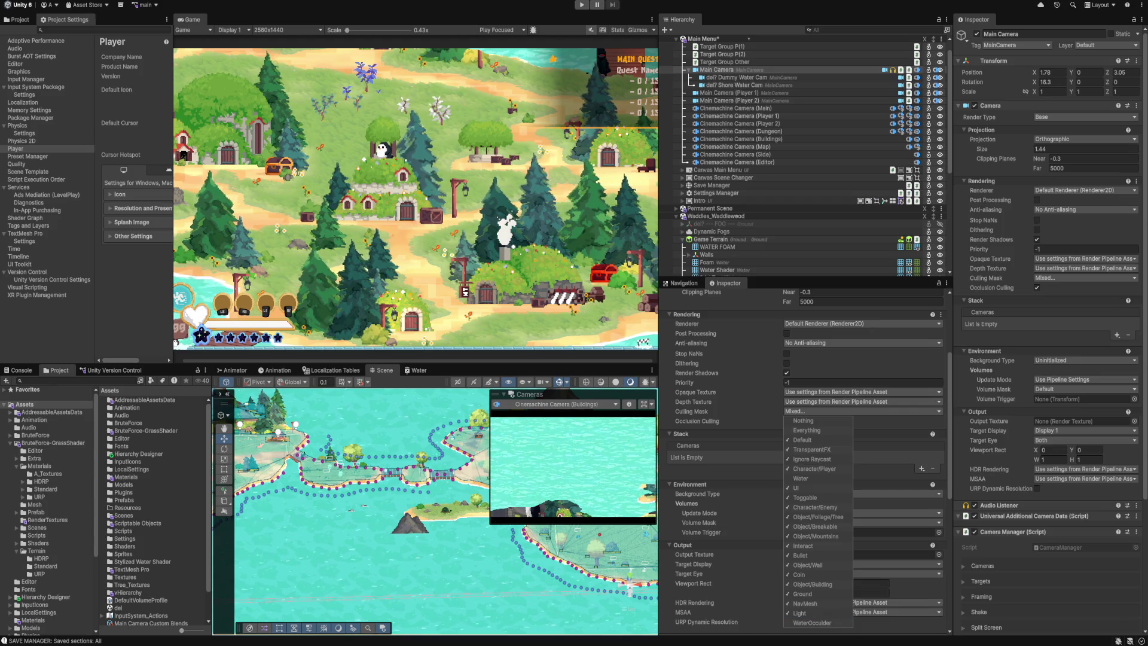
{"action": "key", "text": "Escape"}
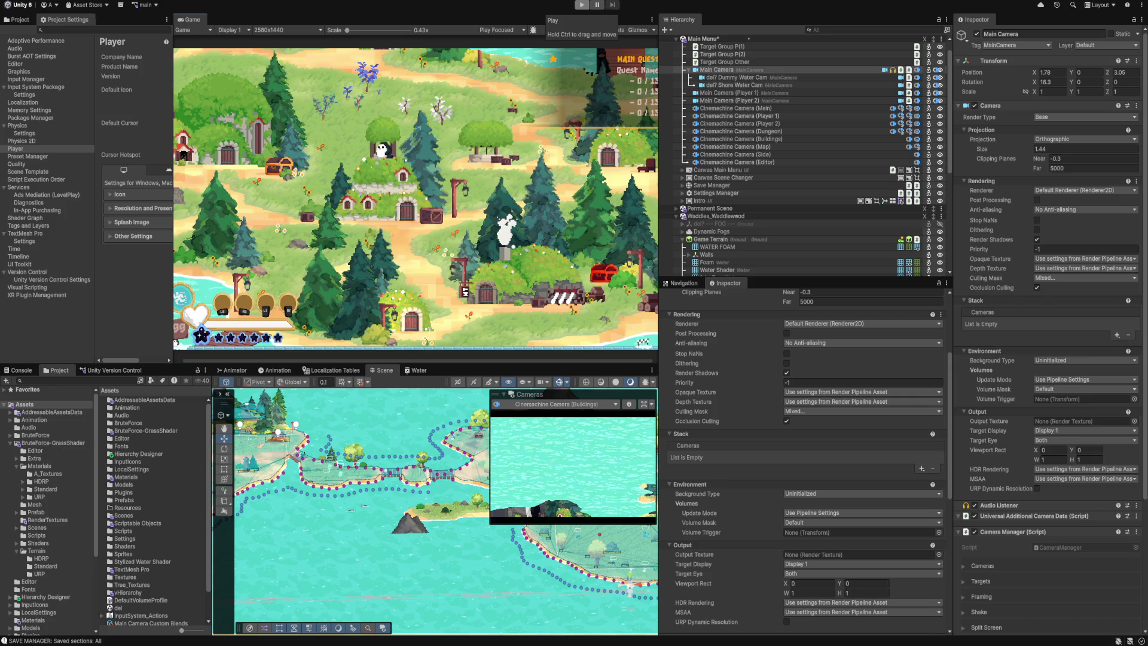
{"action": "left_click", "coordinate": [581, 5]}
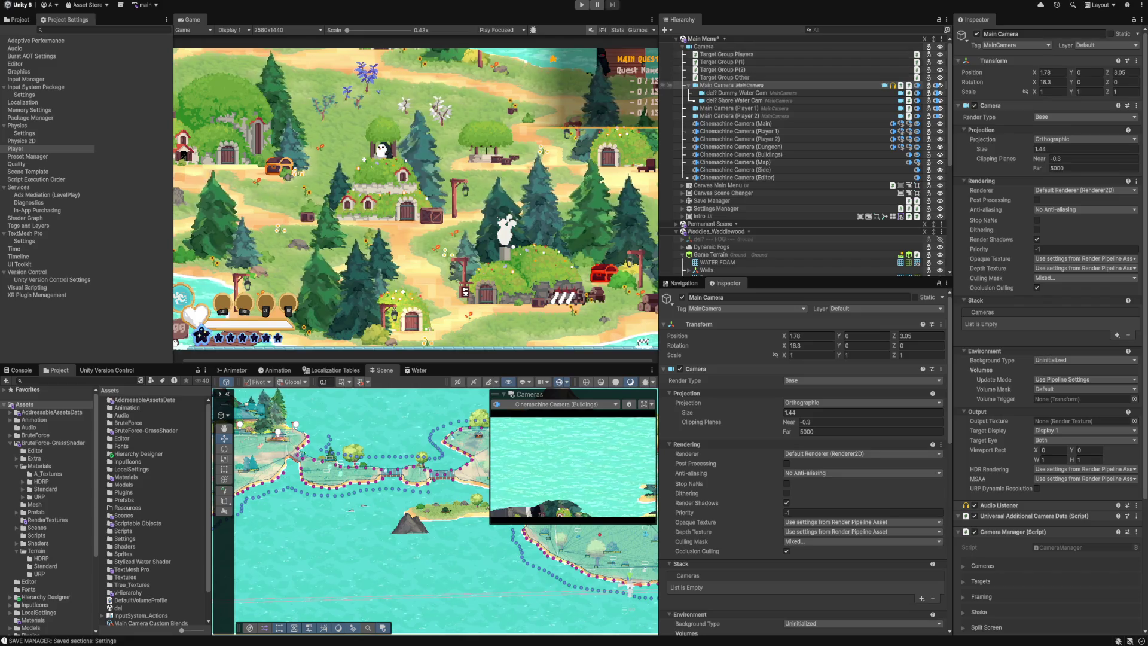
Move the Shore Water Cam to the WaterOcculder layer, then back to Default.
{"action": "left_click", "coordinate": [734, 100]}
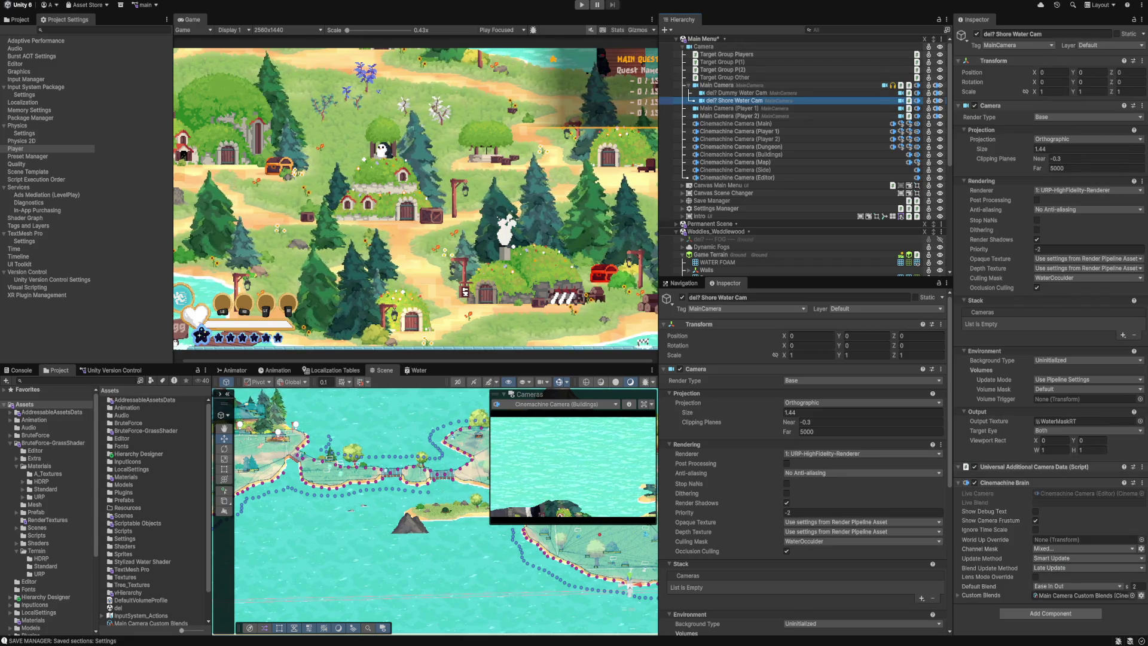
{"action": "left_click", "coordinate": [879, 308]}
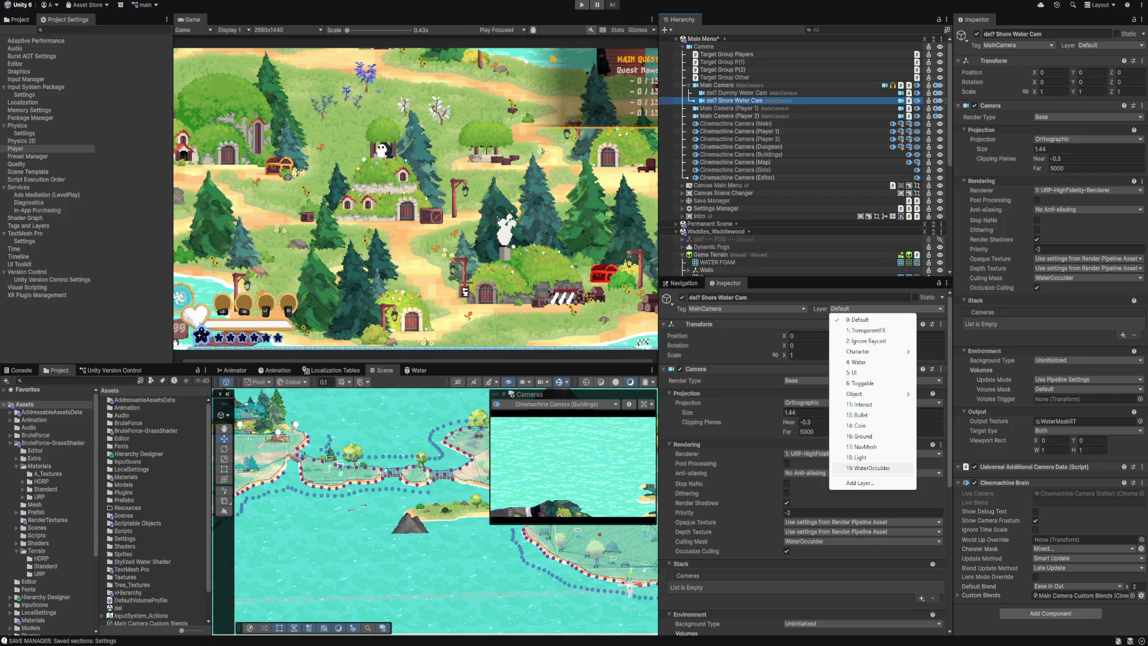
{"action": "left_click", "coordinate": [871, 467]}
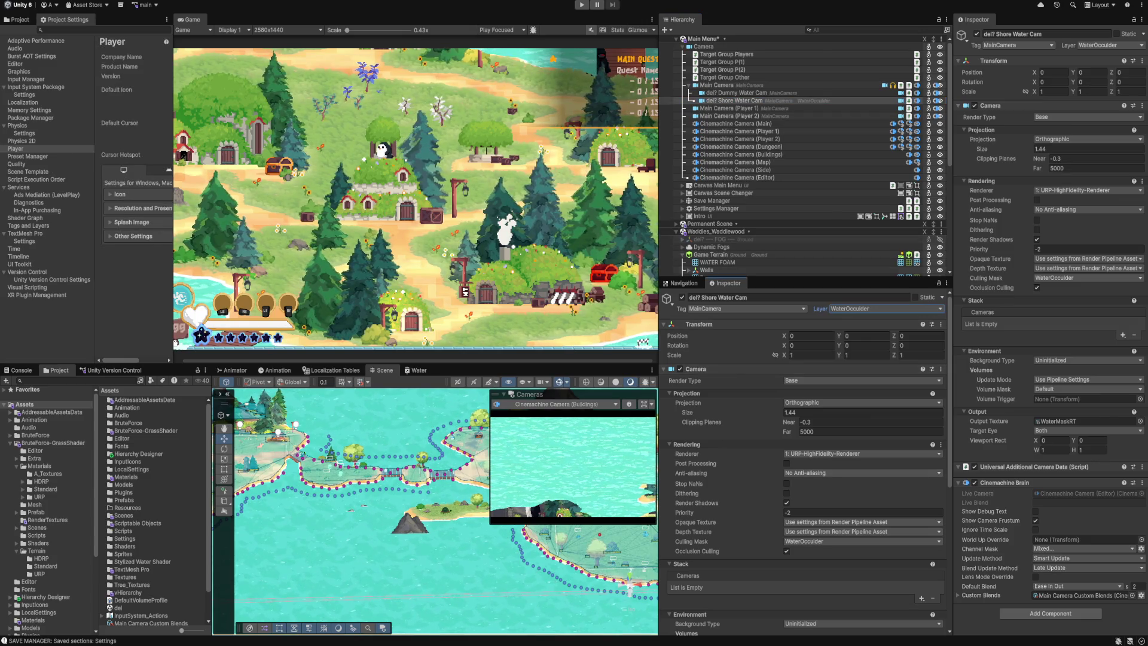
{"action": "left_click", "coordinate": [879, 309]}
{"action": "left_click", "coordinate": [860, 319]}
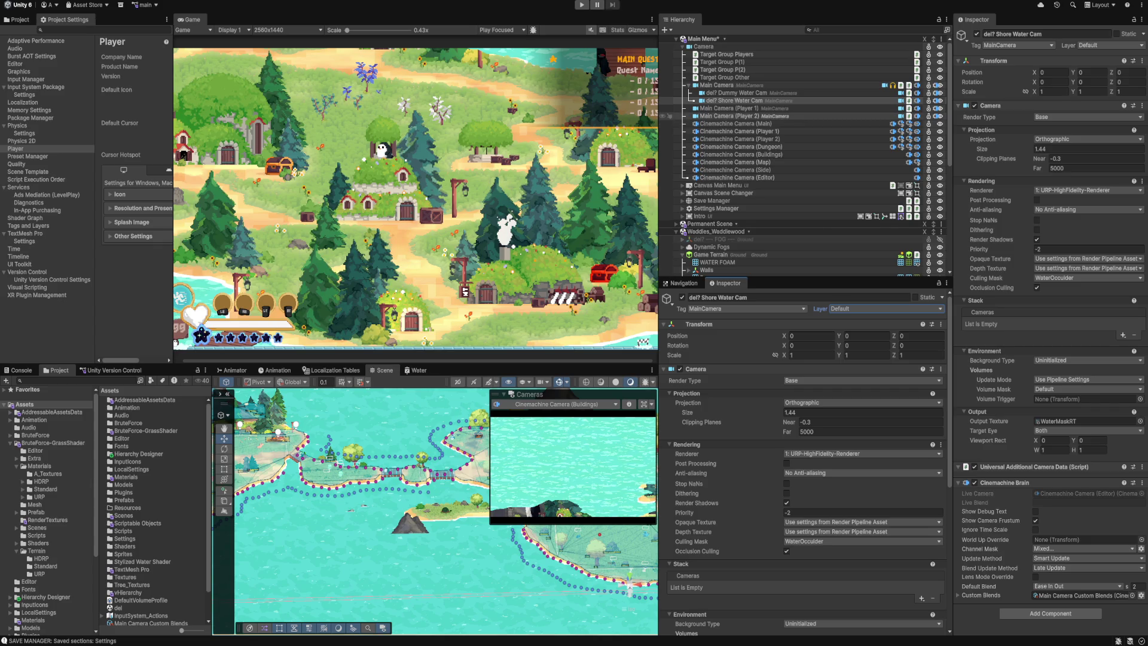
Set the Shore Water Cam's culling mask to Everything, Nothing, then only WaterOcculder; select Mountain A (2) and play.
{"action": "left_click", "coordinate": [861, 541]}
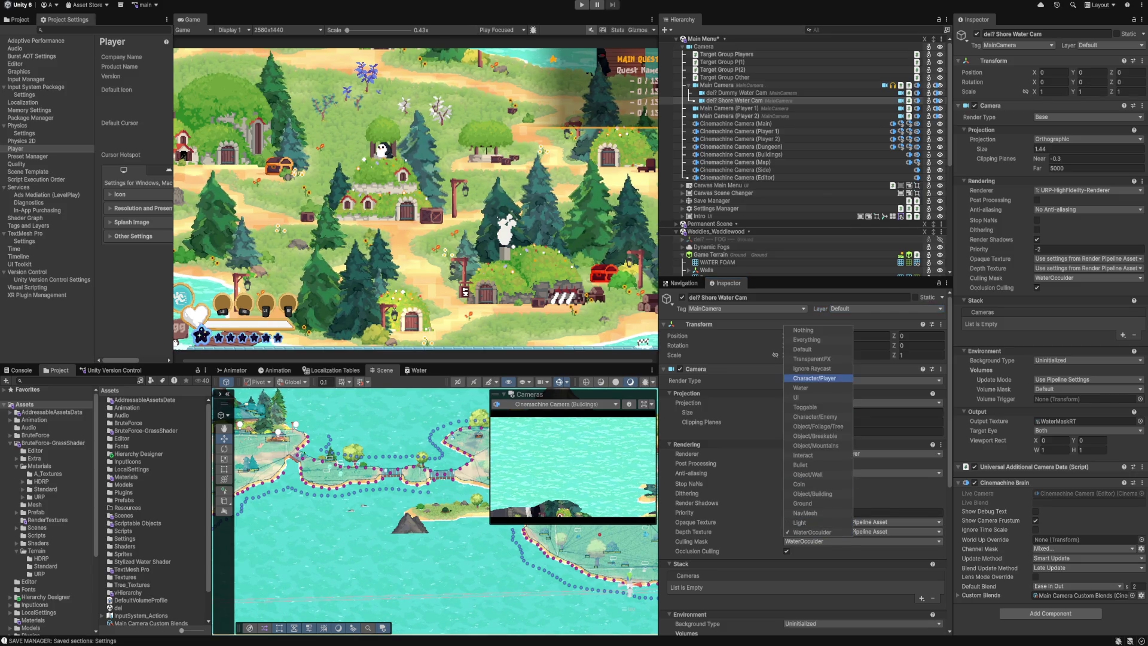
{"action": "left_click", "coordinate": [806, 339]}
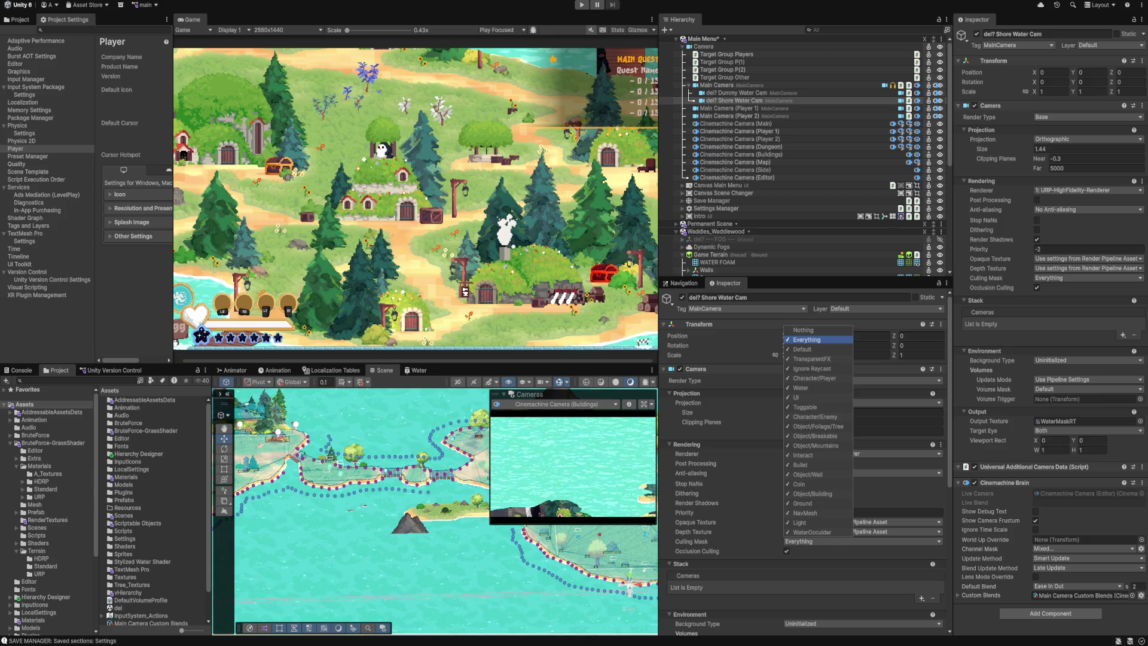
{"action": "left_click", "coordinate": [803, 330]}
{"action": "left_click", "coordinate": [812, 533]}
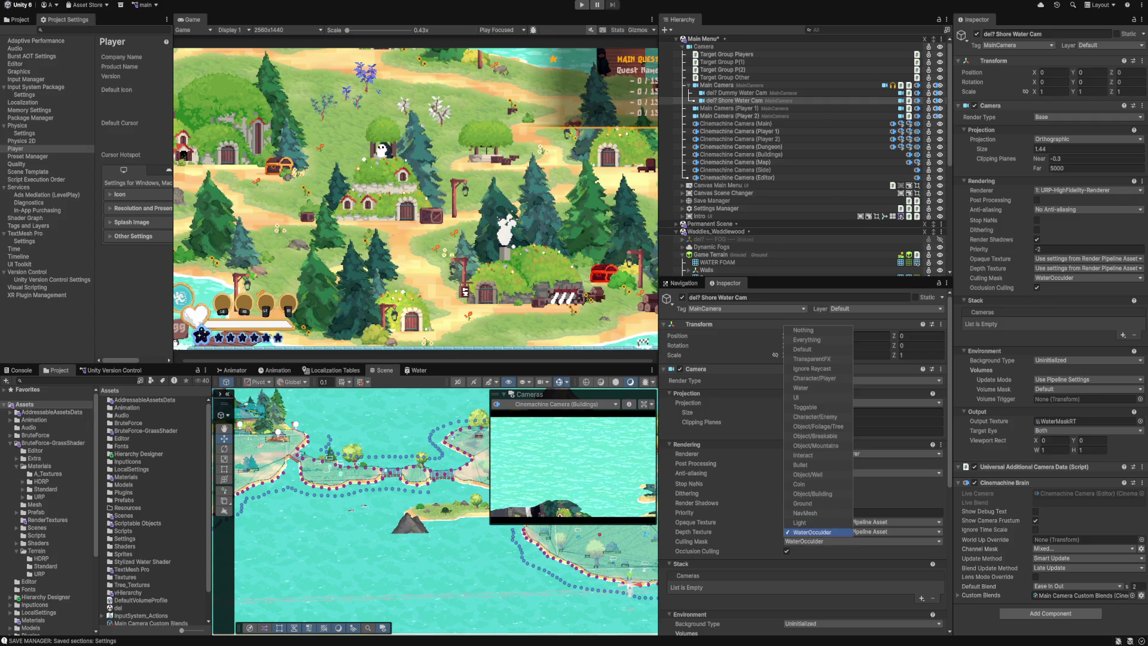
{"action": "scroll", "coordinate": [777, 199], "scroll_direction": "down", "scroll_amount": 5}
{"action": "scroll", "coordinate": [777, 199], "scroll_direction": "down", "scroll_amount": 5}
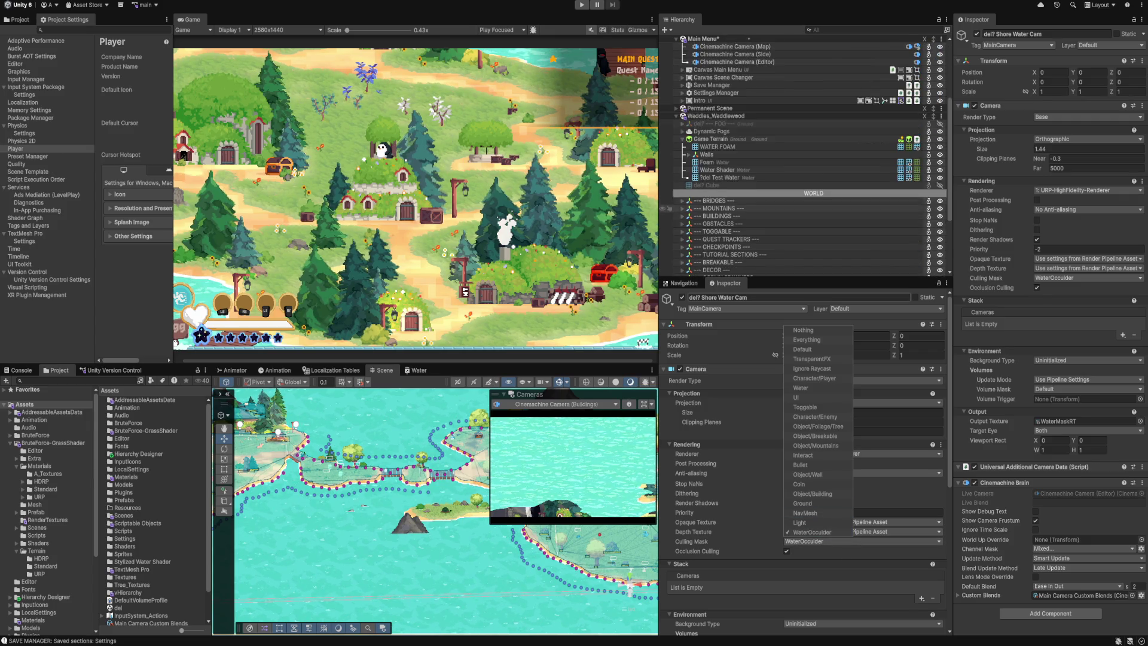
{"action": "left_click", "coordinate": [717, 218]}
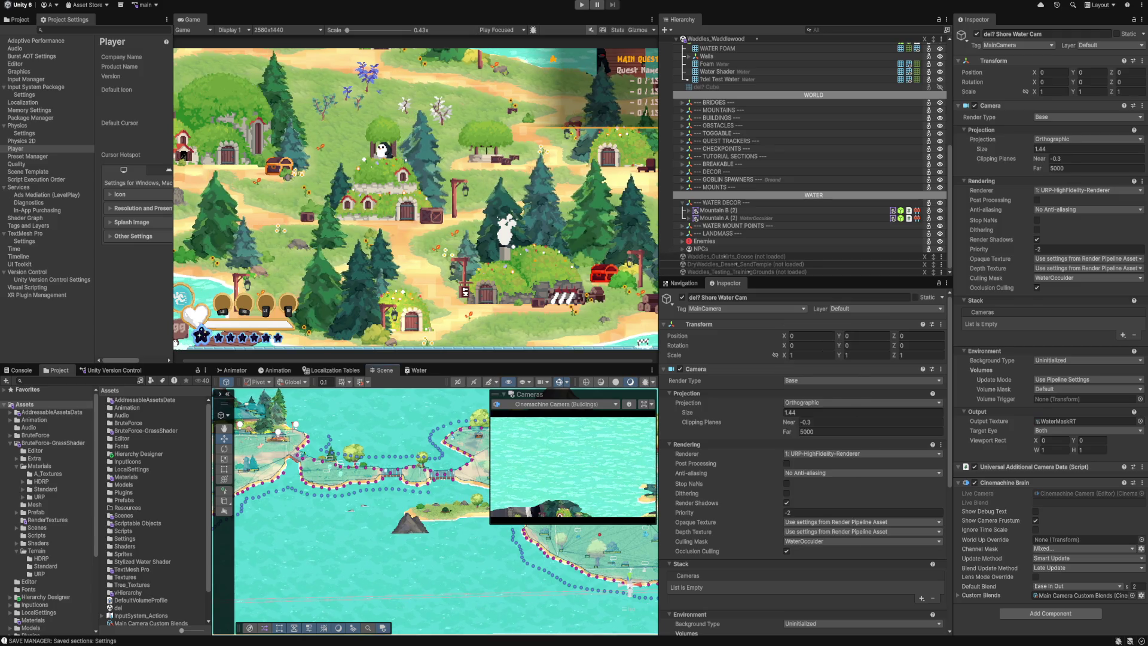
{"action": "left_click", "coordinate": [717, 218]}
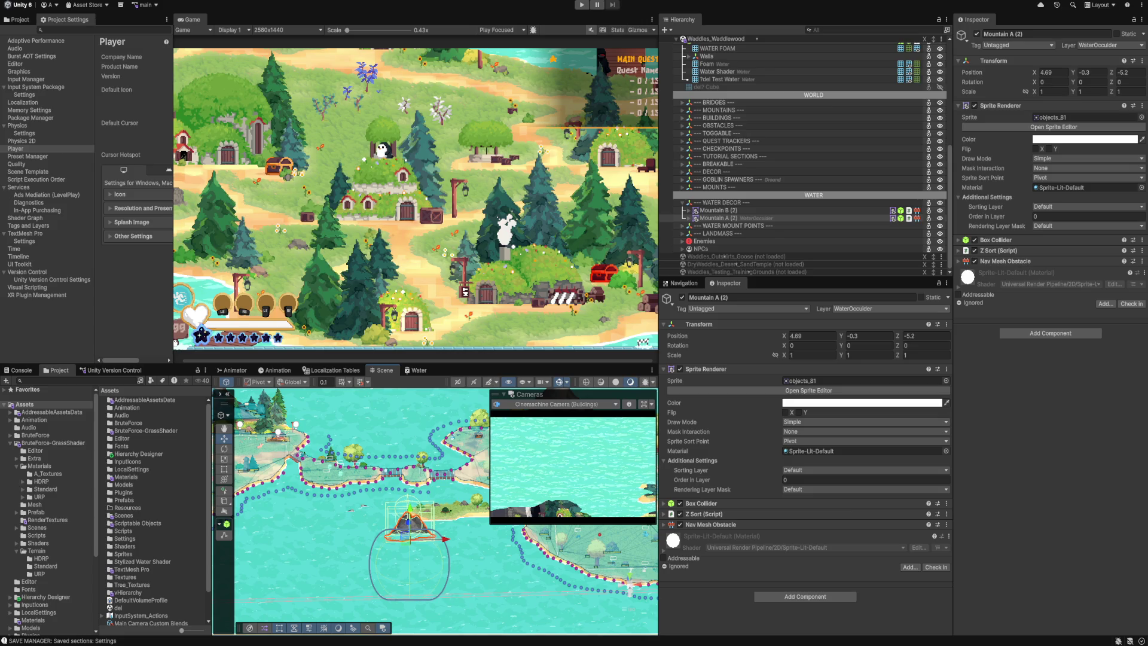
{"action": "key", "text": "ctrl+p"}
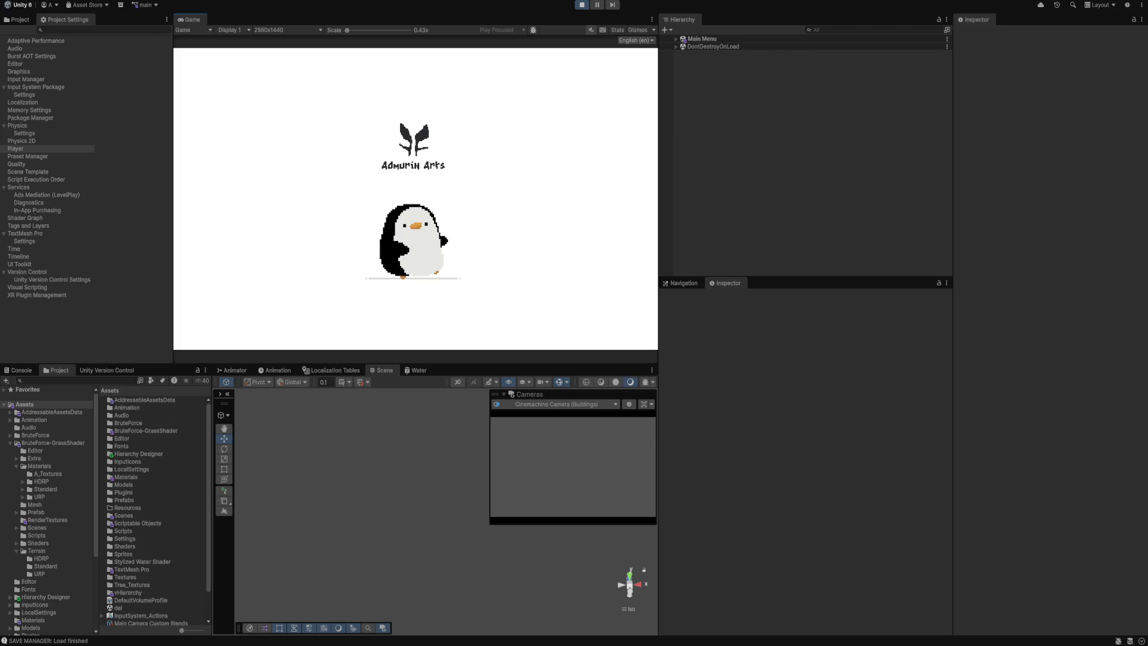
Enter a solo game from the menus and walk the character right across the island bridges.
{"action": "key", "text": "Return"}
{"action": "key", "text": "Return"}
{"action": "key", "text": "Return"}
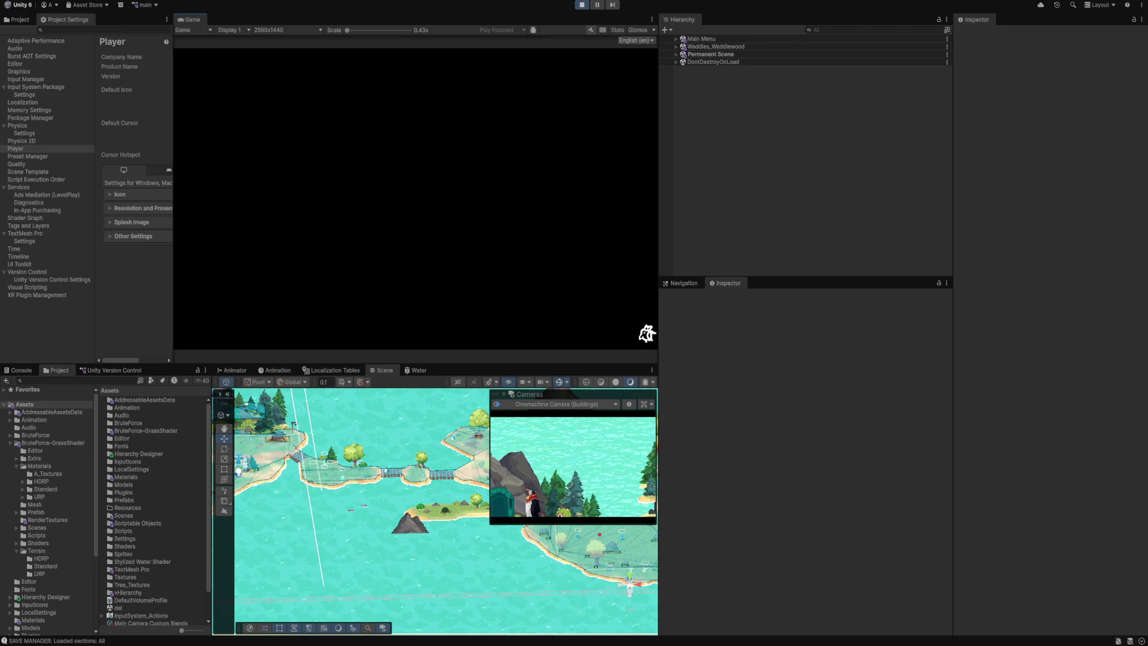
{"action": "key", "text": "d"}
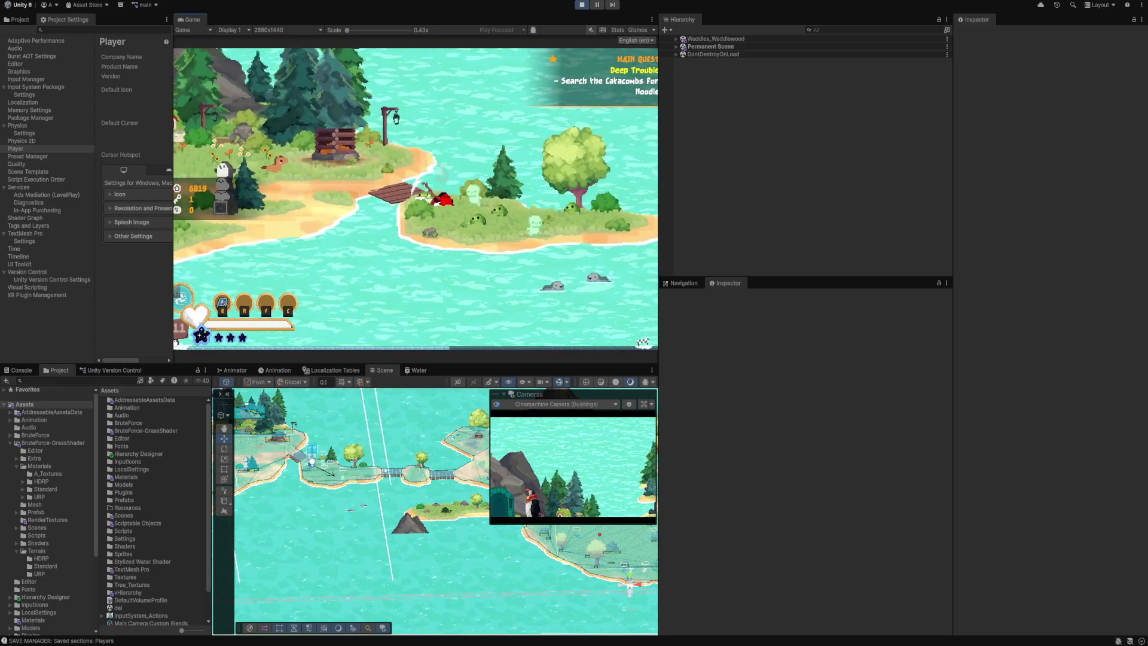
{"action": "key", "text": "d"}
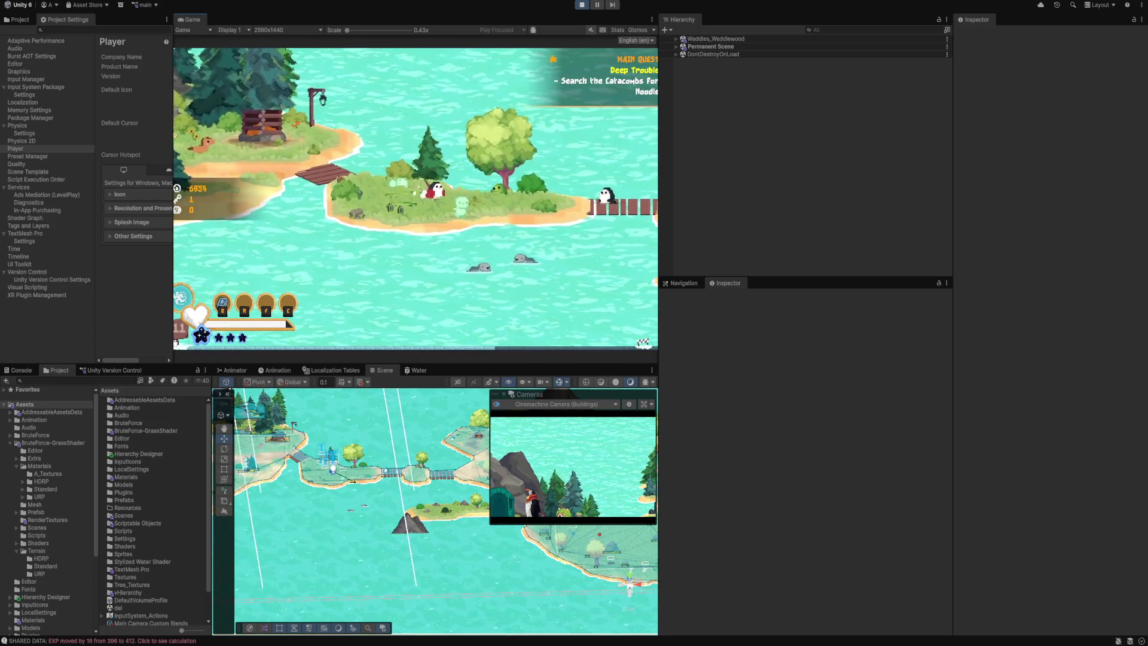
{"action": "key", "text": "d"}
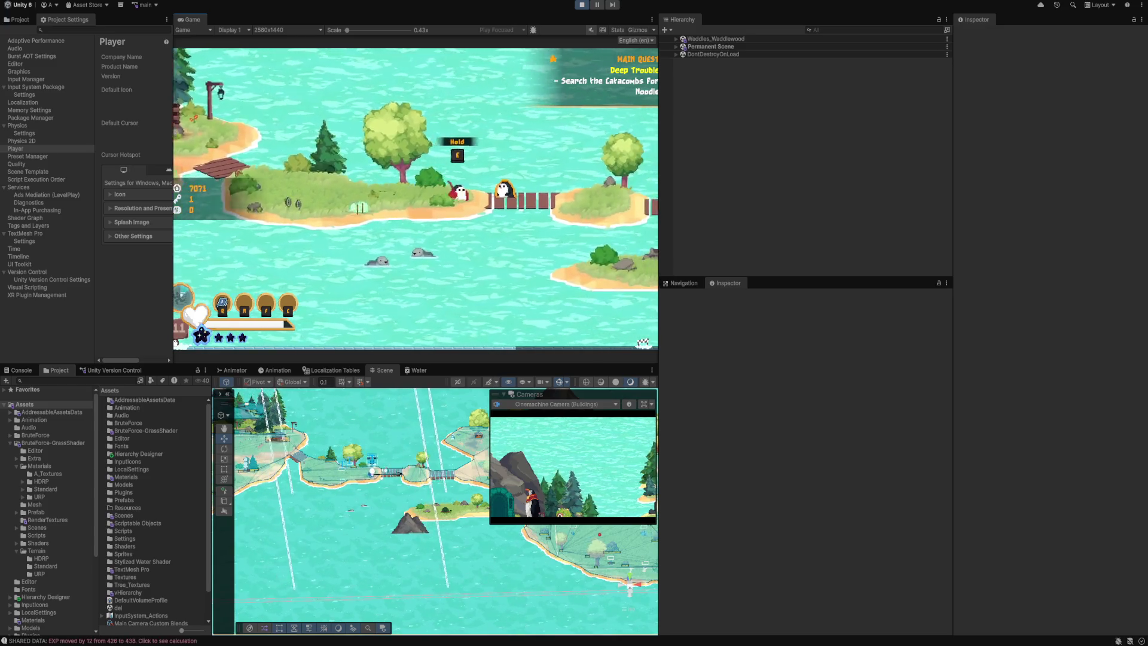
{"action": "key", "text": "d"}
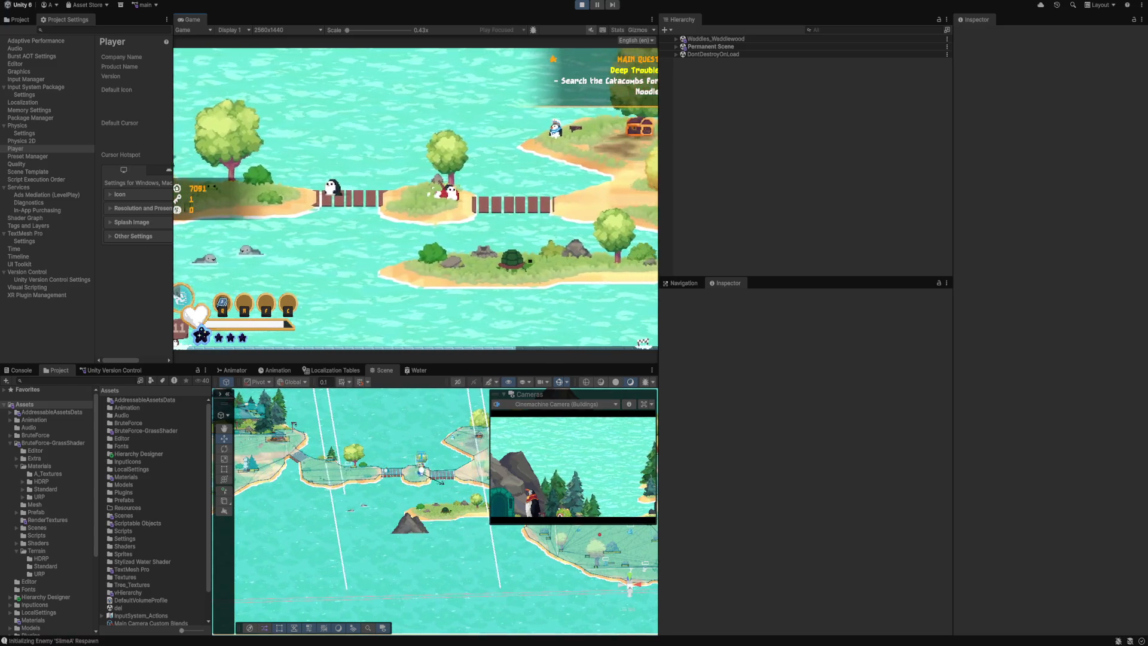
{"action": "key", "text": "a"}
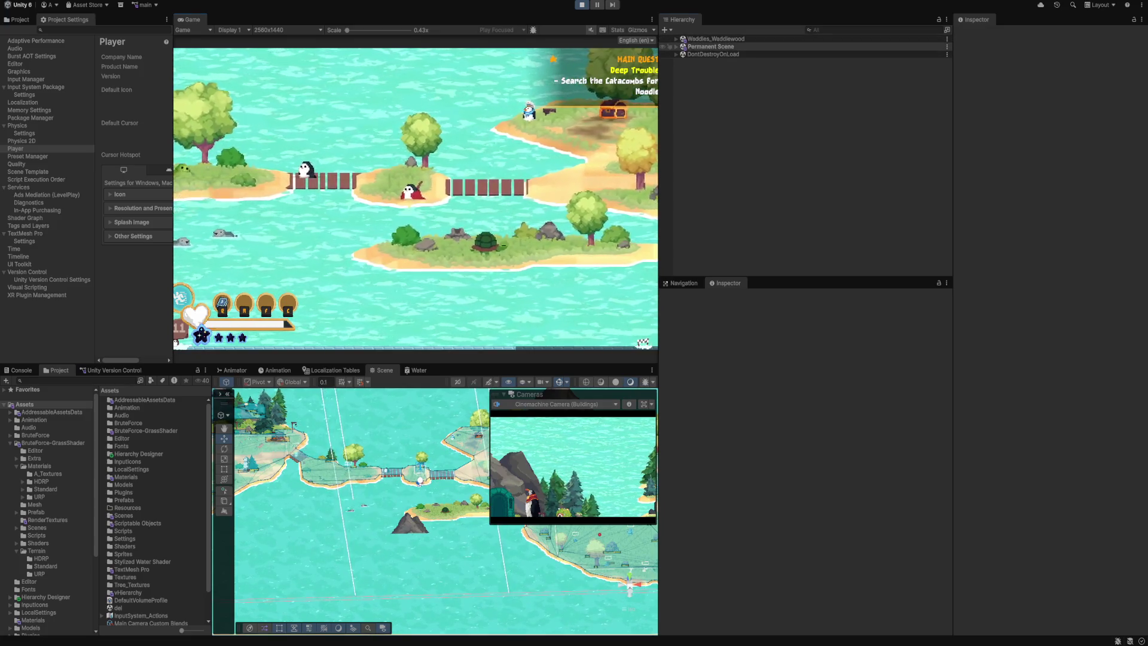
Expand Permanent Scene's camera group in the Hierarchy to reveal the cameras under Main Camera.
{"action": "left_click", "coordinate": [676, 46]}
{"action": "left_click", "coordinate": [676, 47]}
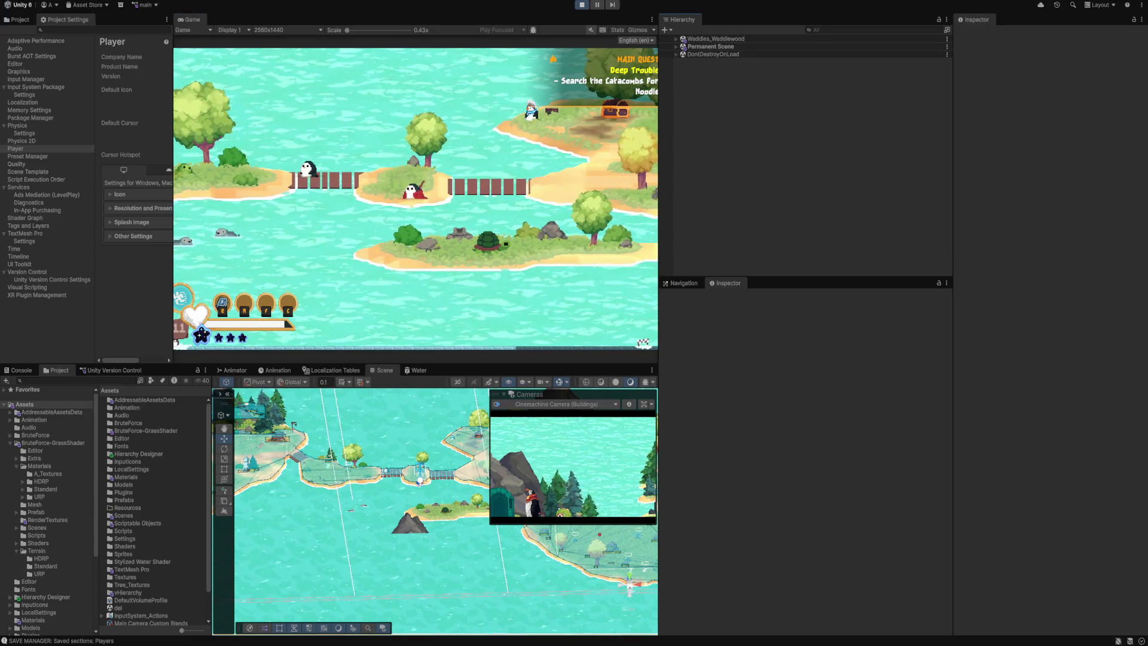
{"action": "left_click", "coordinate": [676, 54]}
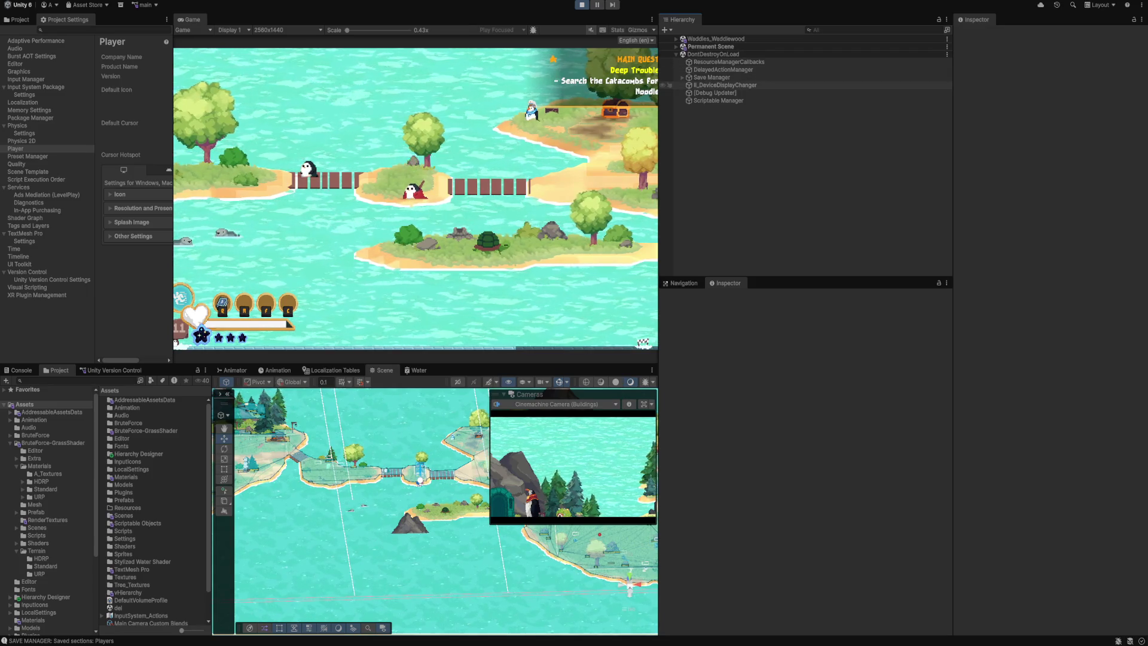
{"action": "left_click", "coordinate": [677, 54]}
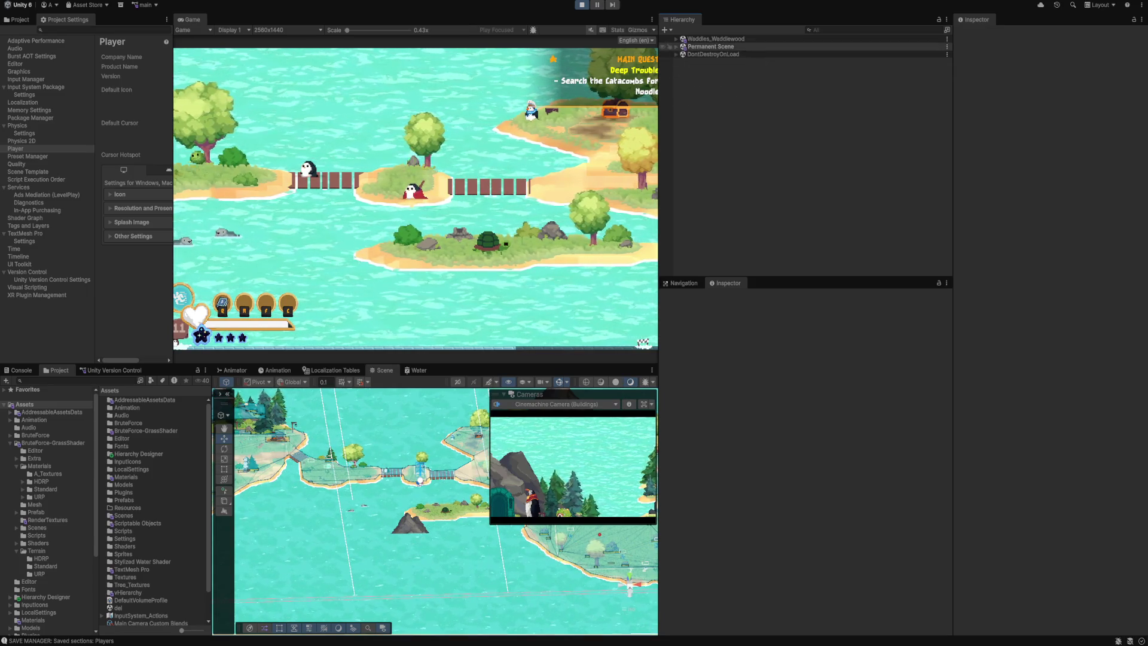
{"action": "left_click", "coordinate": [676, 46]}
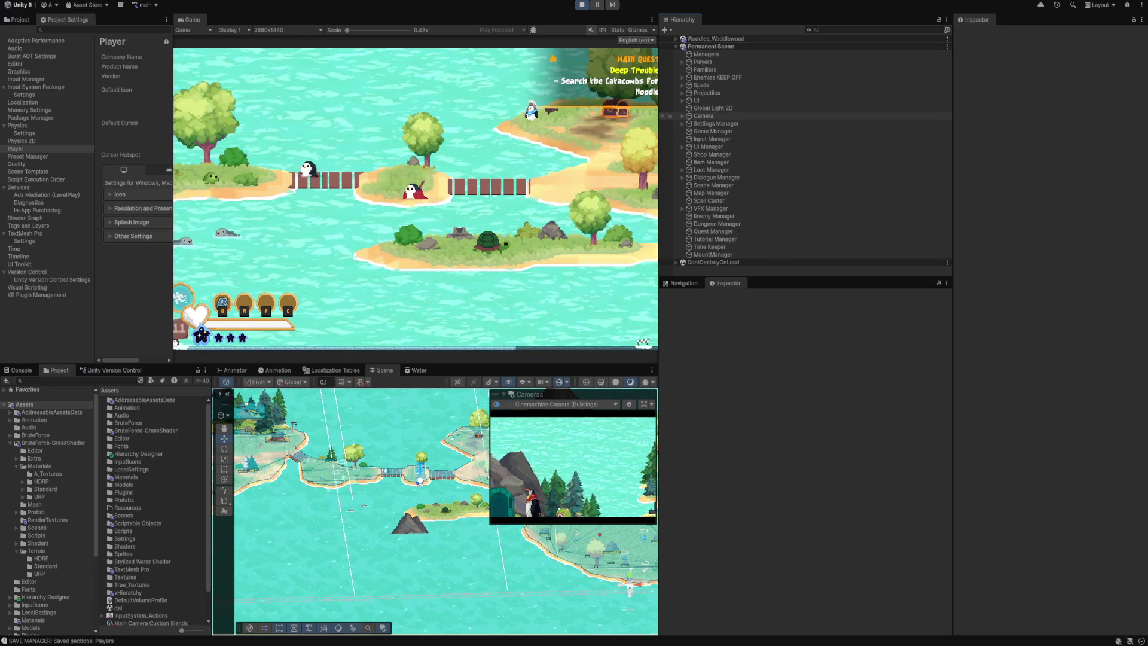
{"action": "left_click", "coordinate": [683, 115]}
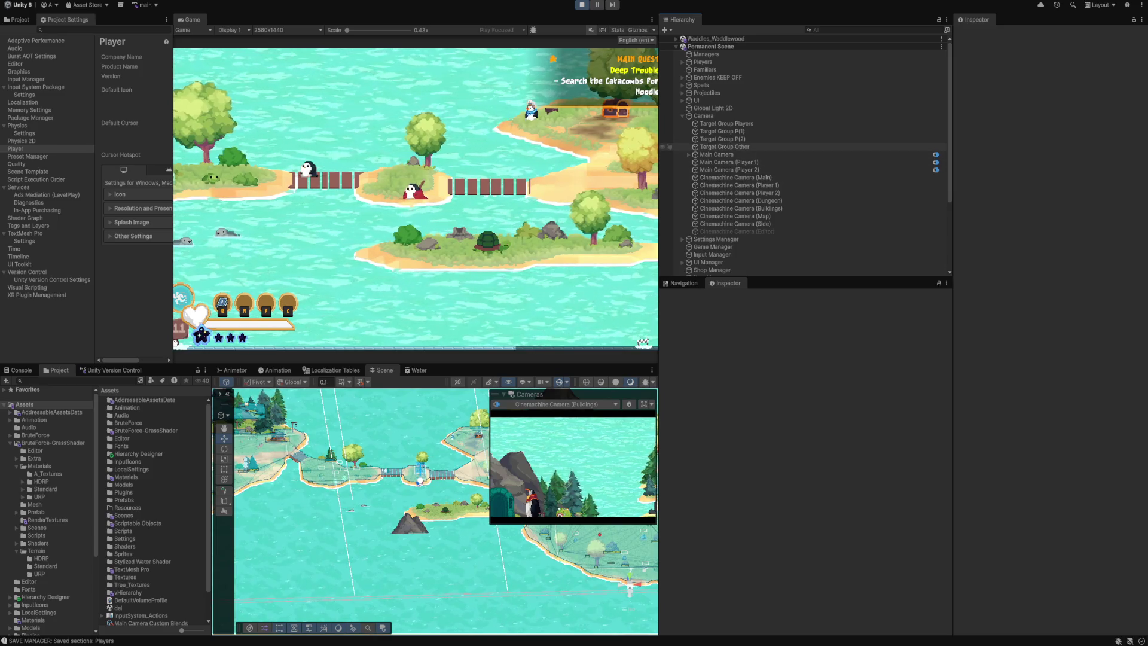
{"action": "left_click", "coordinate": [689, 154]}
Switch the Shore Water Cam's Renderer to 0: Renderer2D, then select the Main Camera.
{"action": "left_click", "coordinate": [735, 170]}
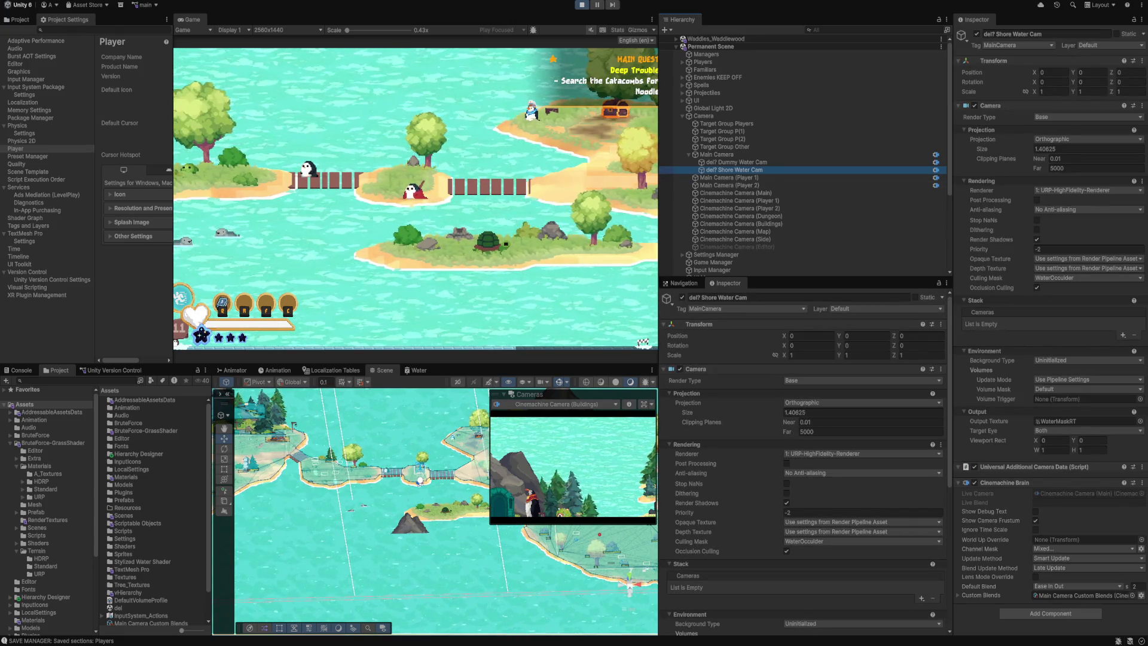
{"action": "scroll", "coordinate": [807, 466], "scroll_direction": "down", "scroll_amount": 1}
{"action": "left_click", "coordinate": [861, 427]}
{"action": "left_click", "coordinate": [836, 438]}
{"action": "left_click", "coordinate": [861, 428]}
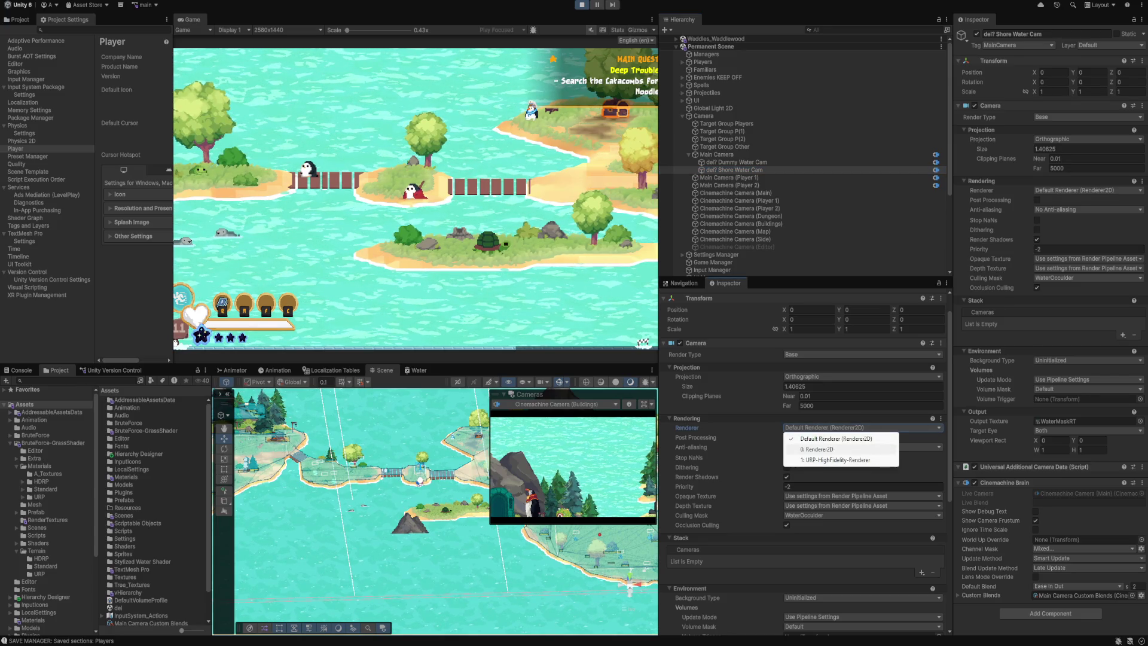
{"action": "left_click", "coordinate": [819, 449]}
{"action": "scroll", "coordinate": [819, 449], "scroll_direction": "down", "scroll_amount": 2}
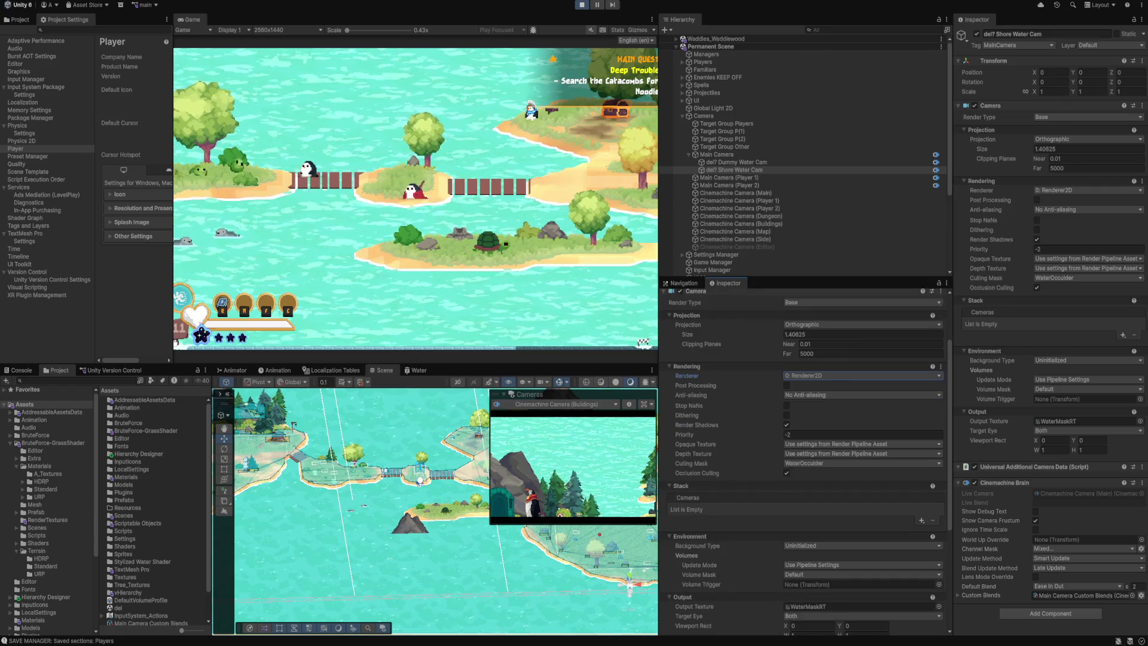
{"action": "left_click", "coordinate": [735, 154]}
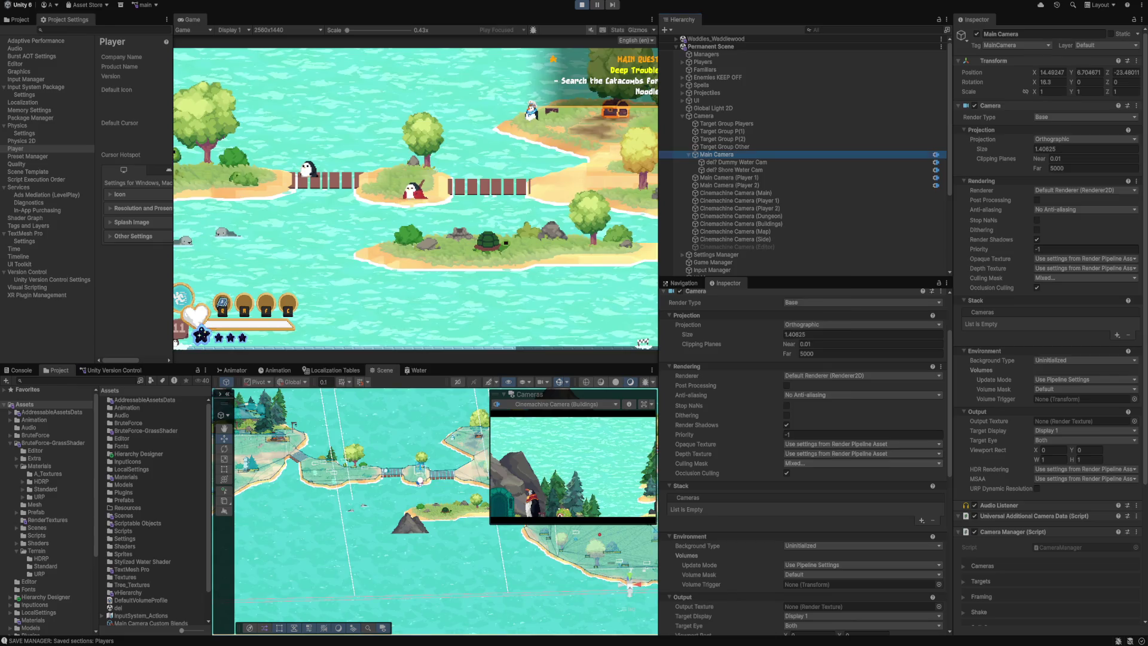
Uncheck WaterOccluder in the Main Camera's culling mask, then exit Play mode.
{"action": "left_click", "coordinate": [819, 463]}
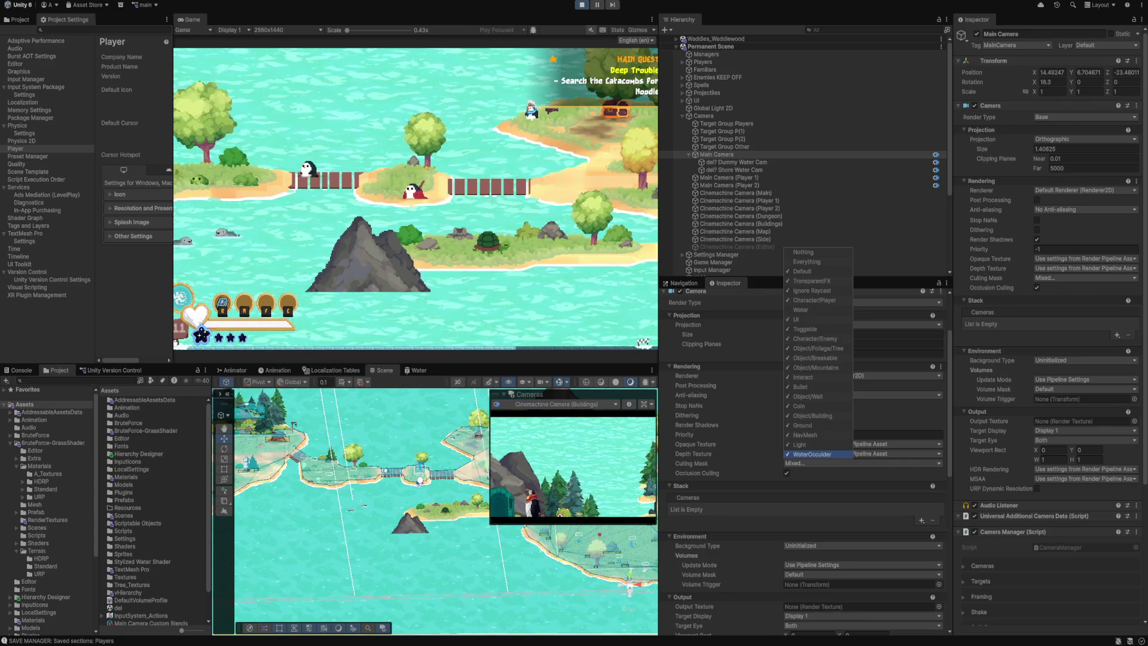
{"action": "left_click", "coordinate": [812, 453]}
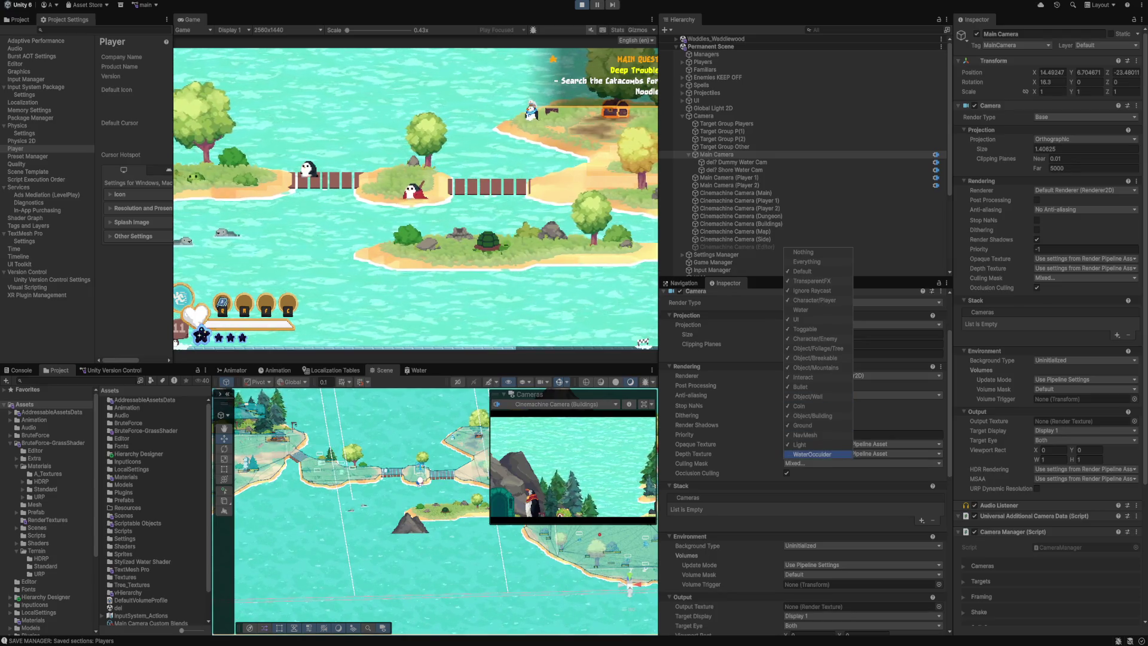
{"action": "key", "text": "ctrl+p"}
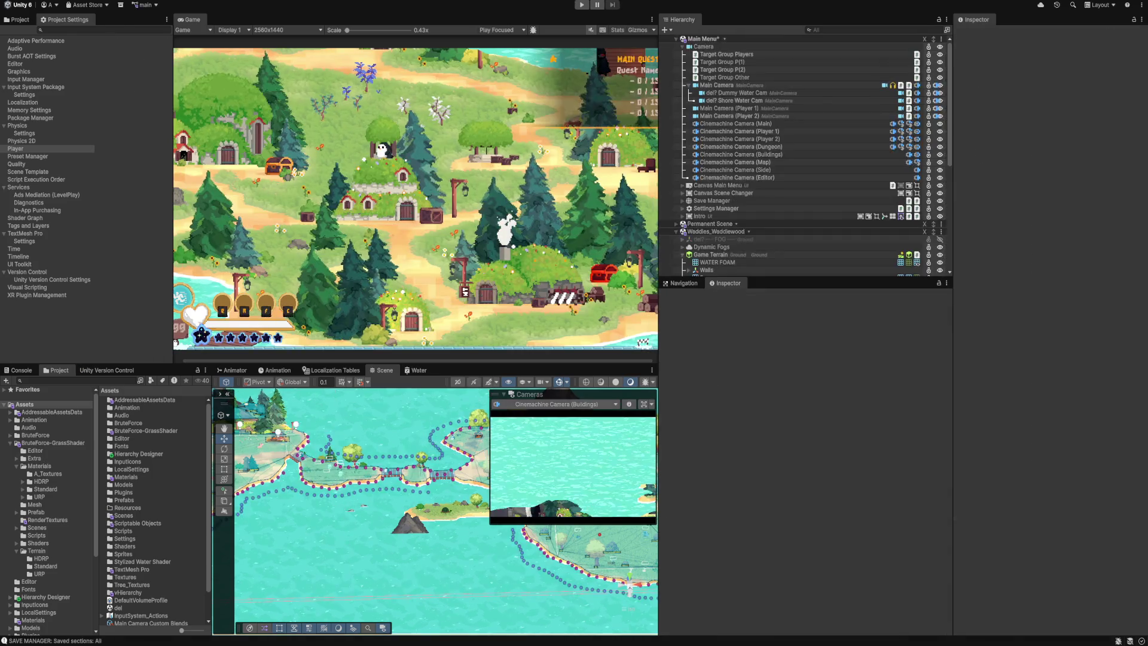
Add the WaterOccluder layer to the Main Camera's culling mask.
{"action": "left_click_drag", "start_coordinate": [419, 508], "coordinate": [412, 454]}
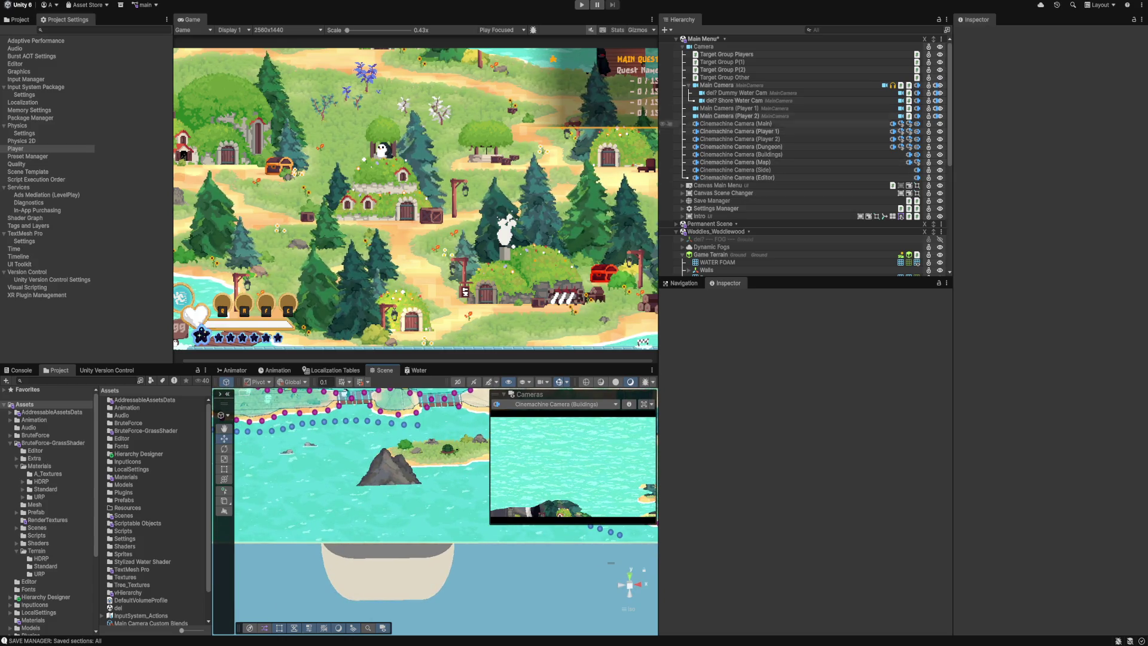
{"action": "left_click", "coordinate": [716, 85]}
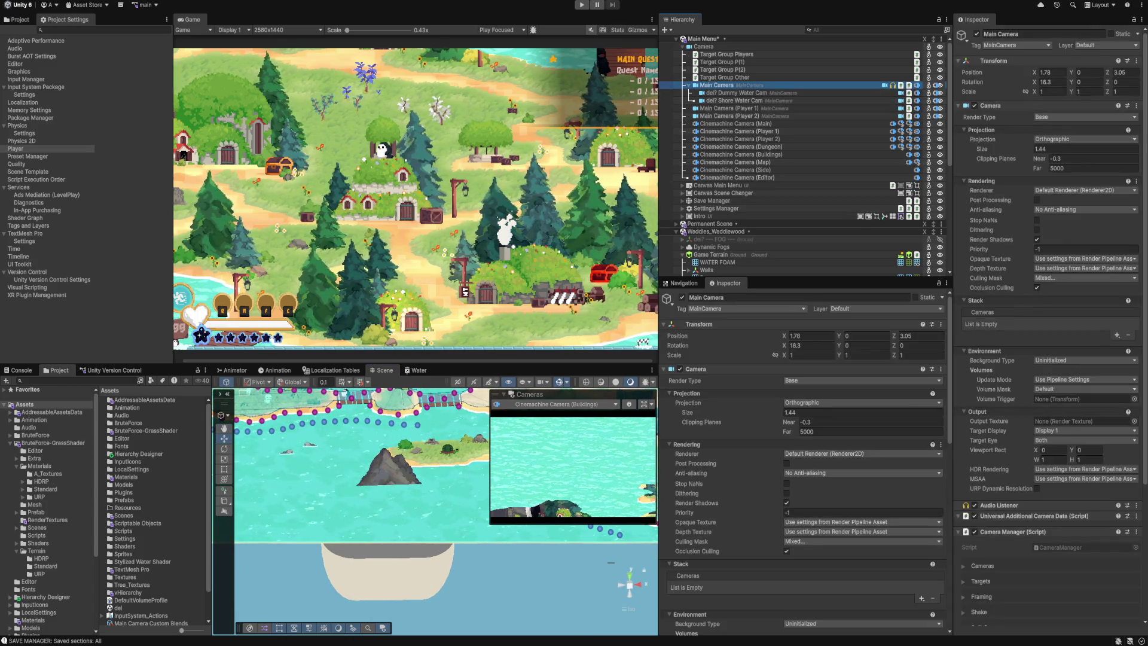
{"action": "left_click", "coordinate": [825, 541]}
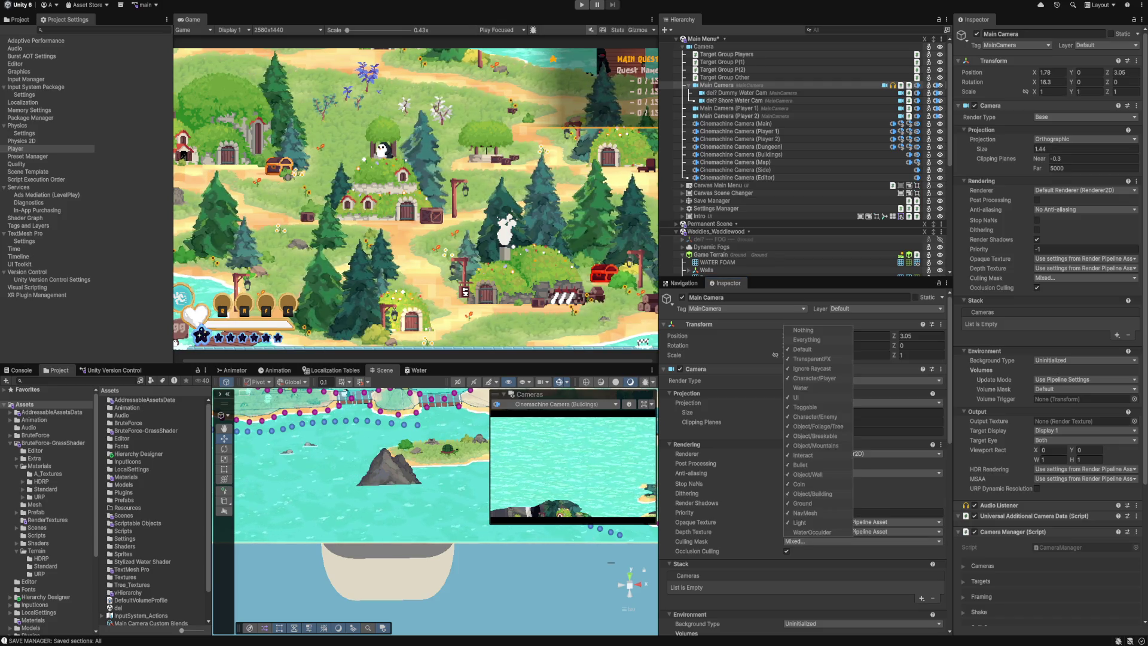
{"action": "left_click", "coordinate": [812, 532]}
Inspect Mountain A (2), then select Test Water and locate its Water material.
{"action": "left_click", "coordinate": [386, 472]}
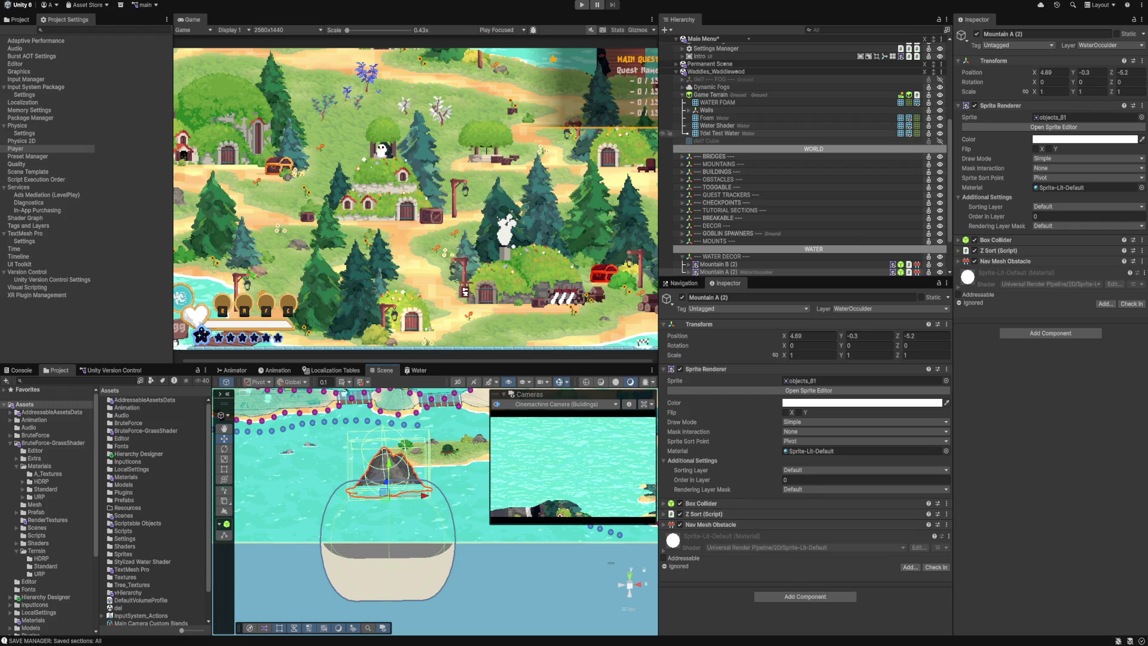
{"action": "left_click", "coordinate": [723, 133]}
{"action": "left_click", "coordinate": [801, 403]}
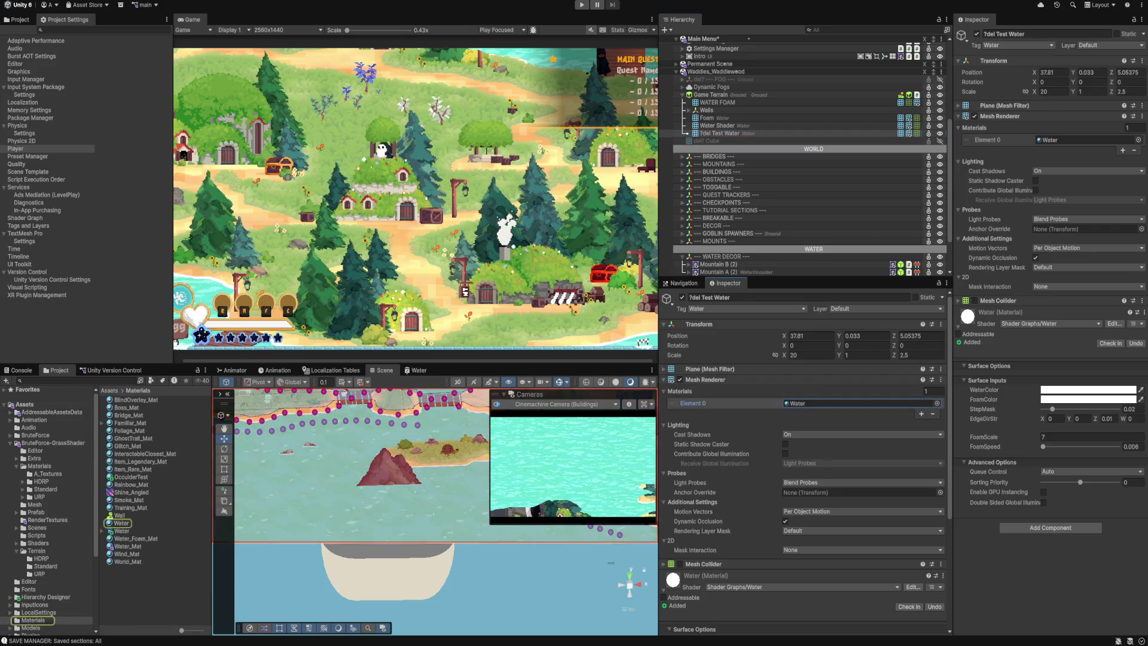
Move the Cinemachine Camera (Editor) to X 15, Z -1.27, then select the Shore Water Cam.
{"action": "scroll", "coordinate": [801, 403], "scroll_direction": "down", "scroll_amount": 5}
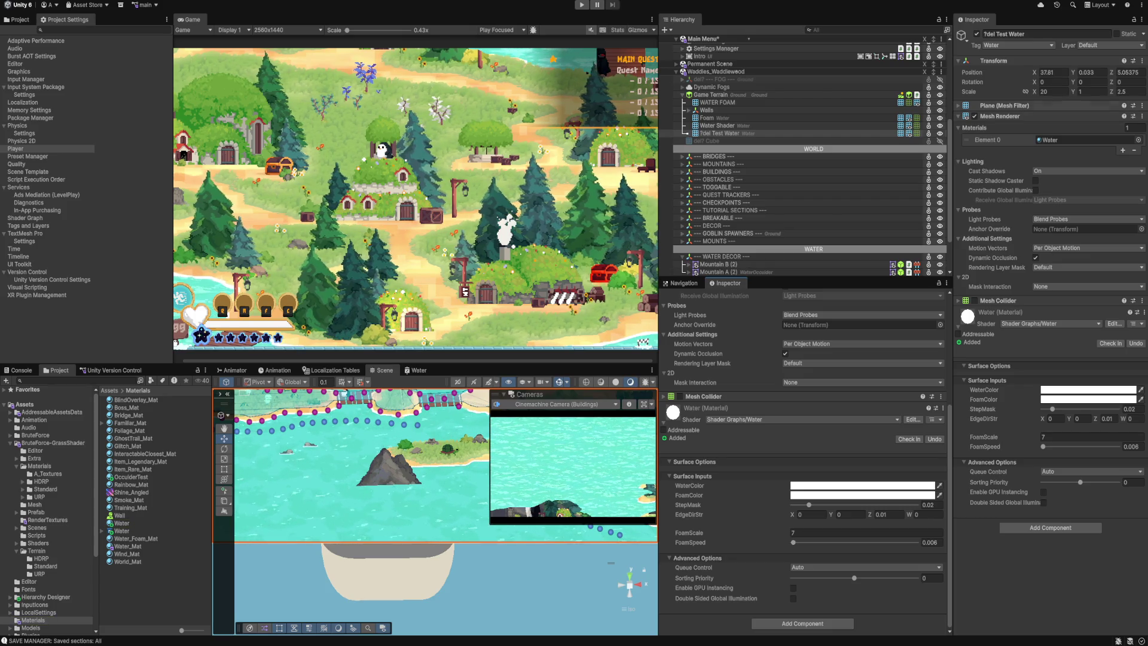
{"action": "scroll", "coordinate": [807, 149], "scroll_direction": "up", "scroll_amount": 6}
{"action": "left_click", "coordinate": [736, 177]}
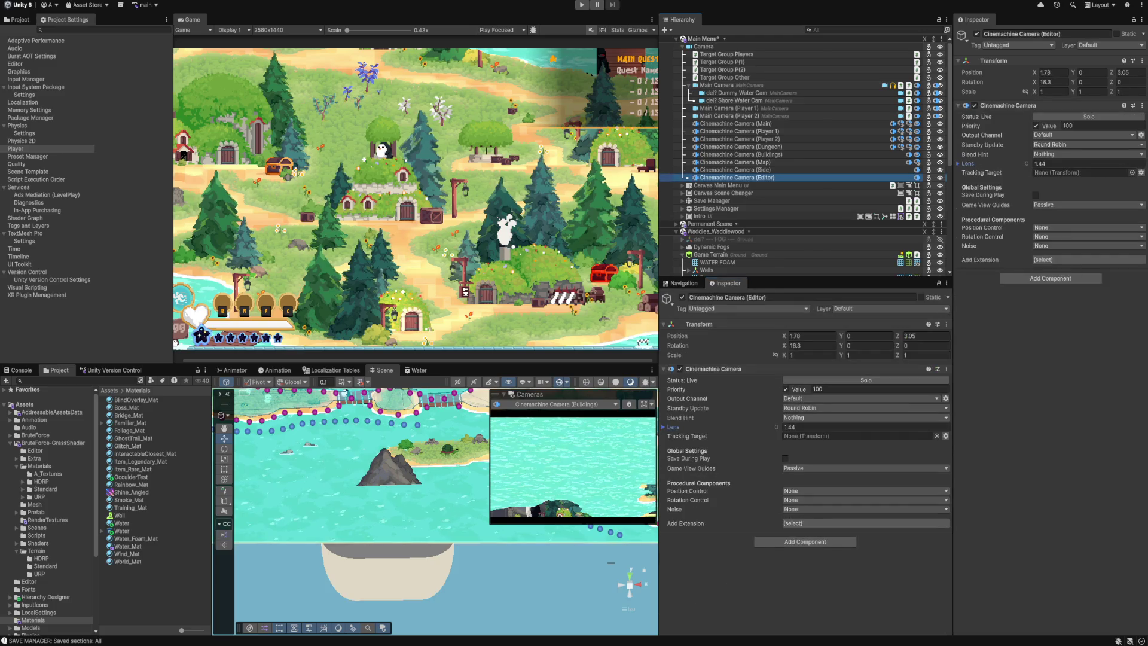
{"action": "scroll", "coordinate": [807, 156], "scroll_direction": "down", "scroll_amount": 2}
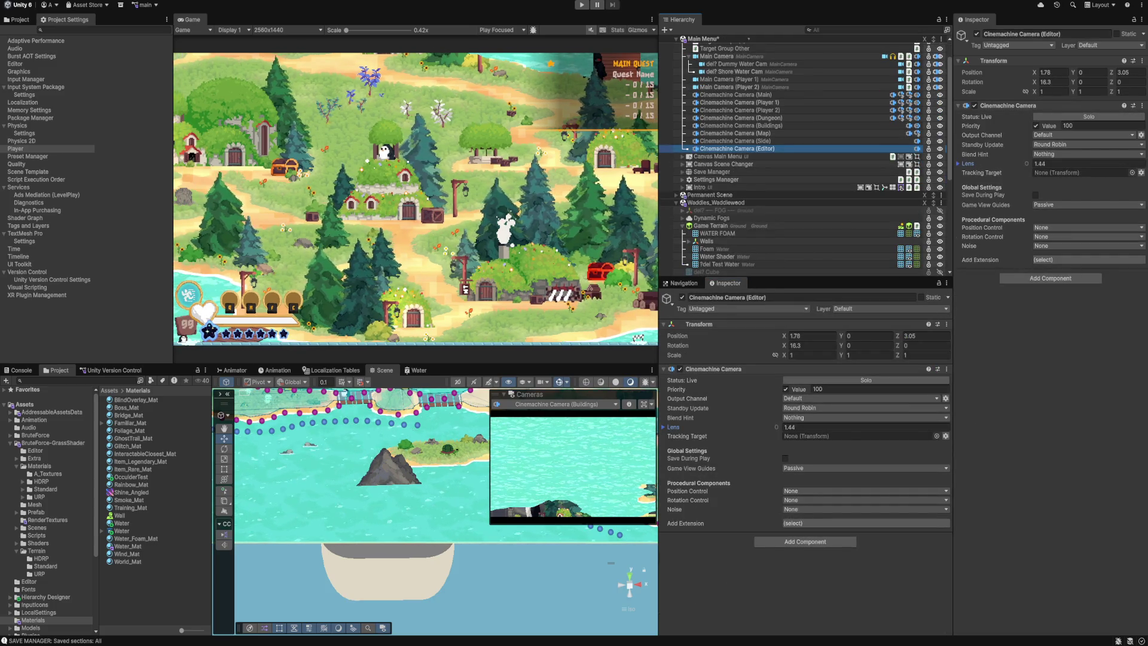
{"action": "left_click", "coordinate": [1052, 71]}
{"action": "type", "text": "15"}
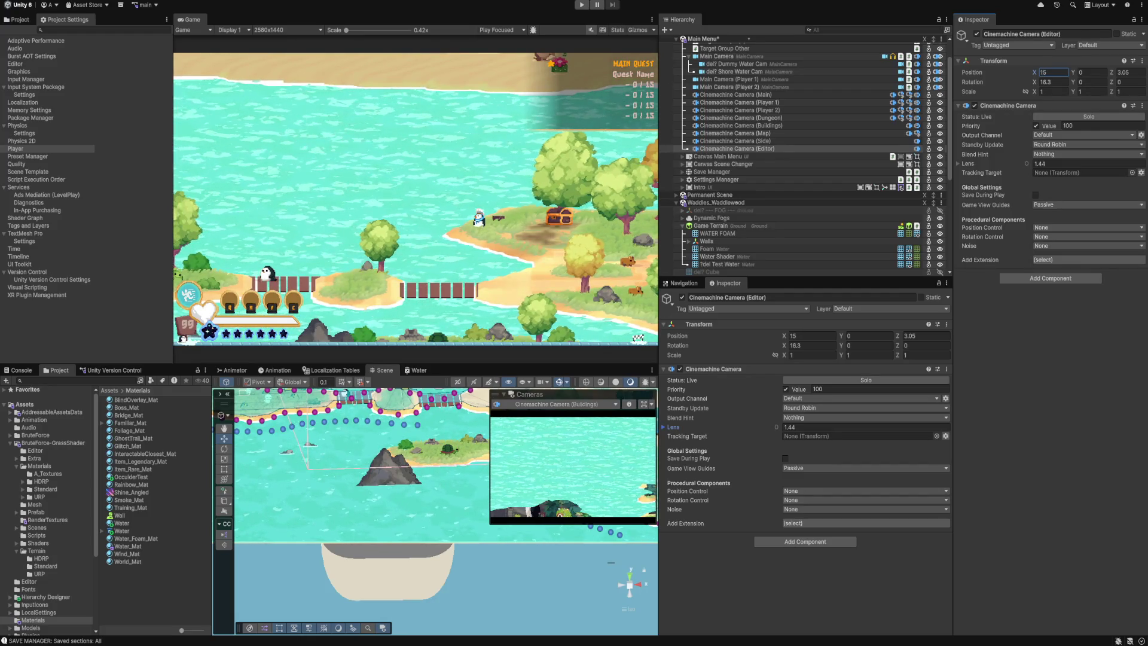
{"action": "left_click", "coordinate": [1130, 72]}
{"action": "type", "text": "-1.11"}
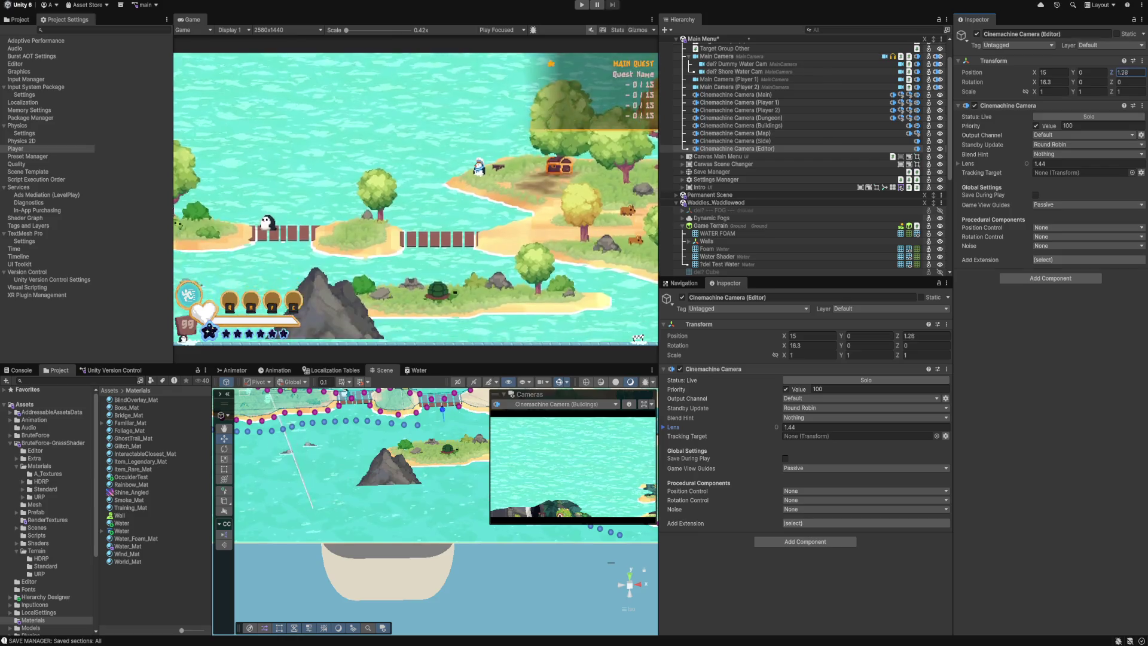
{"action": "key", "text": "BackSpace"}
{"action": "key", "text": "BackSpace"}
{"action": "type", "text": "27"}
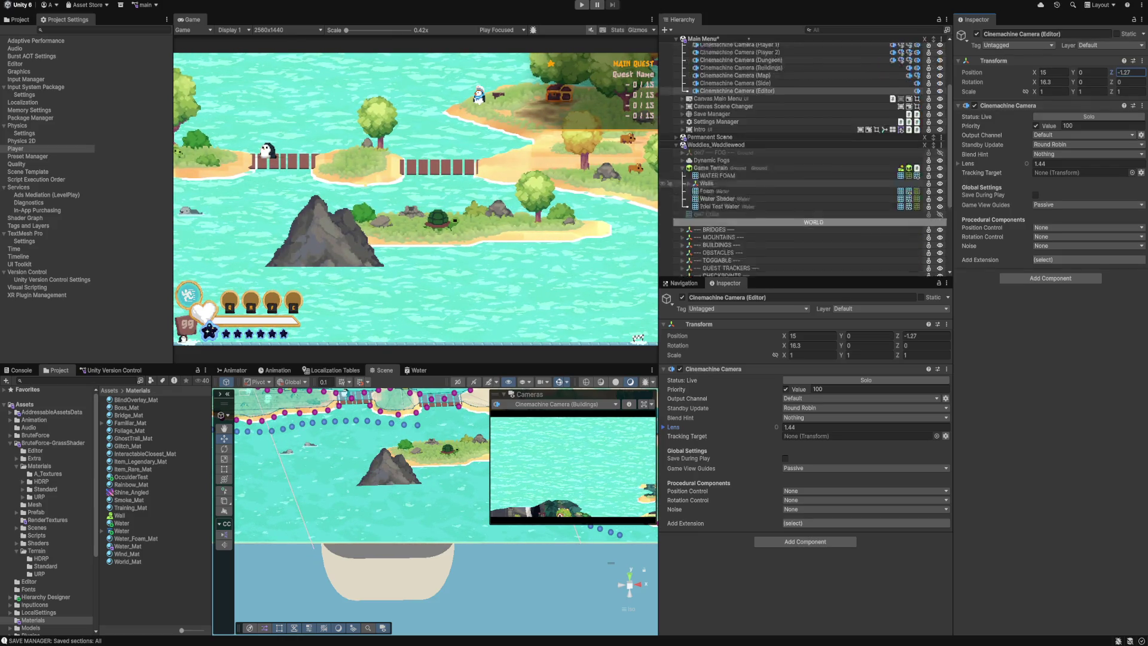
{"action": "scroll", "coordinate": [718, 157], "scroll_direction": "up", "scroll_amount": 2}
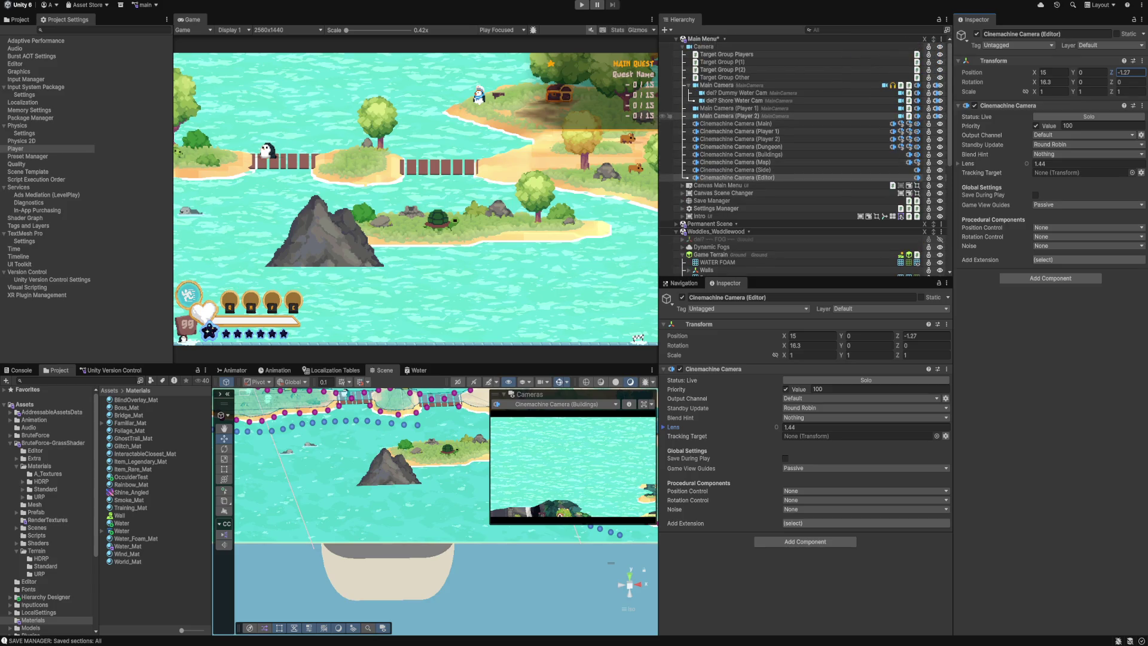
{"action": "left_click", "coordinate": [735, 100]}
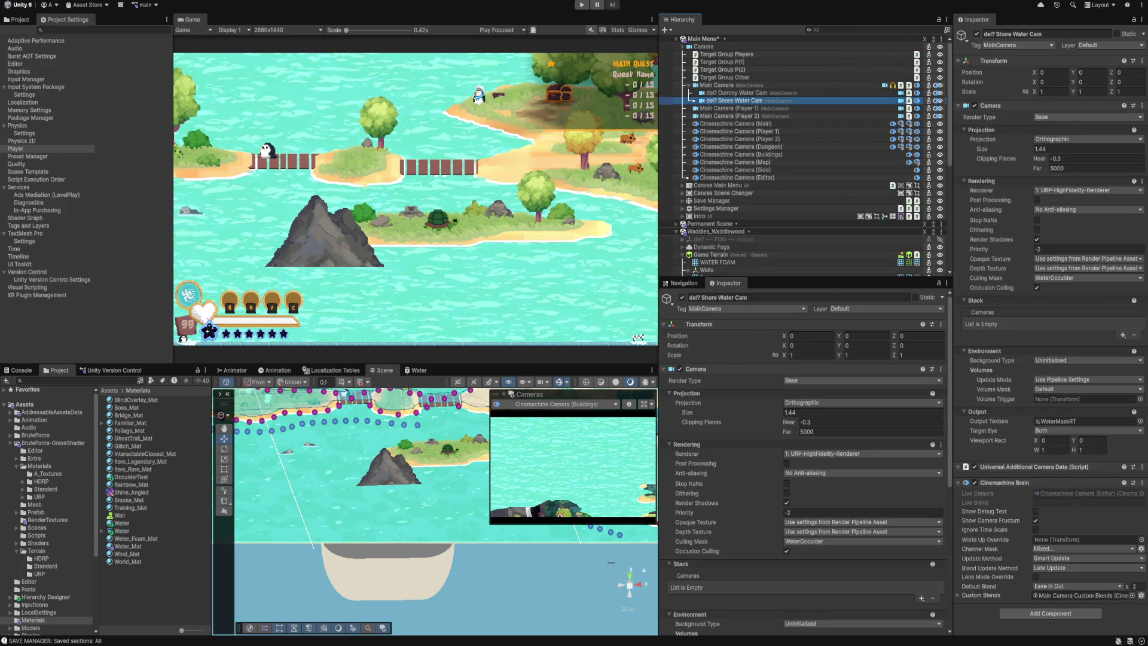
Locate and open the Shore Water Cam's 2560×1440 WaterMaskRT output texture.
{"action": "scroll", "coordinate": [801, 461], "scroll_direction": "down", "scroll_amount": 2}
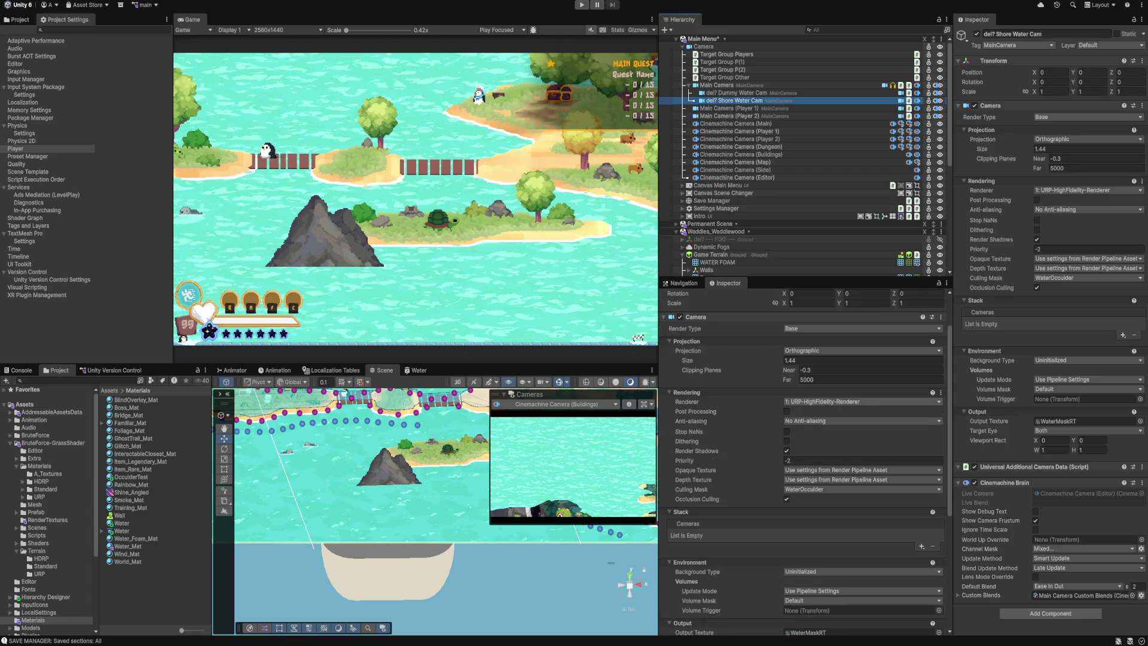
{"action": "scroll", "coordinate": [801, 460], "scroll_direction": "down", "scroll_amount": 2}
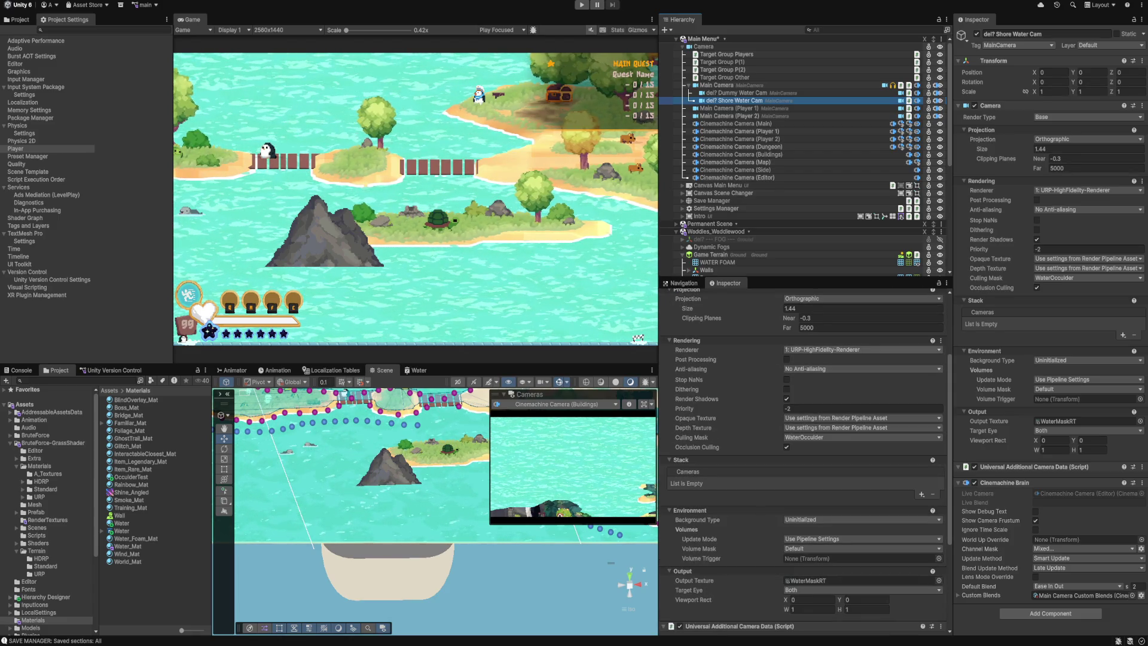
{"action": "scroll", "coordinate": [801, 460], "scroll_direction": "down", "scroll_amount": 3}
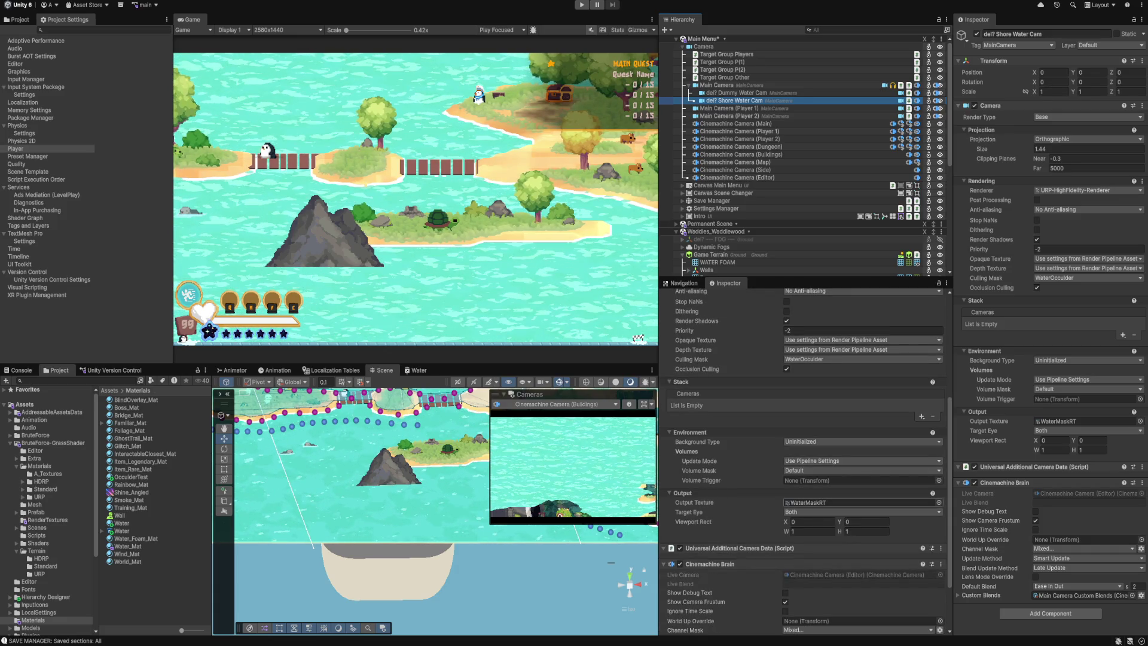
{"action": "left_click", "coordinate": [861, 502]}
{"action": "double_click", "coordinate": [861, 502]}
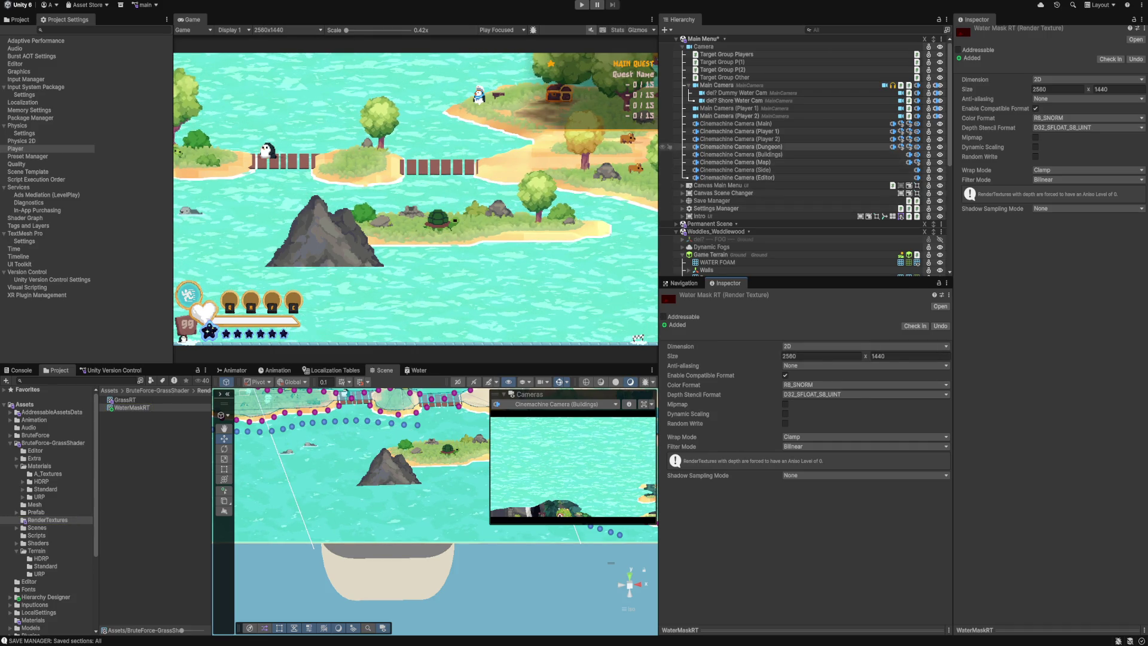
Select the Test Water object in the Hierarchy.
{"action": "scroll", "coordinate": [801, 158], "scroll_direction": "down", "scroll_amount": 4}
{"action": "scroll", "coordinate": [801, 180], "scroll_direction": "up", "scroll_amount": 2}
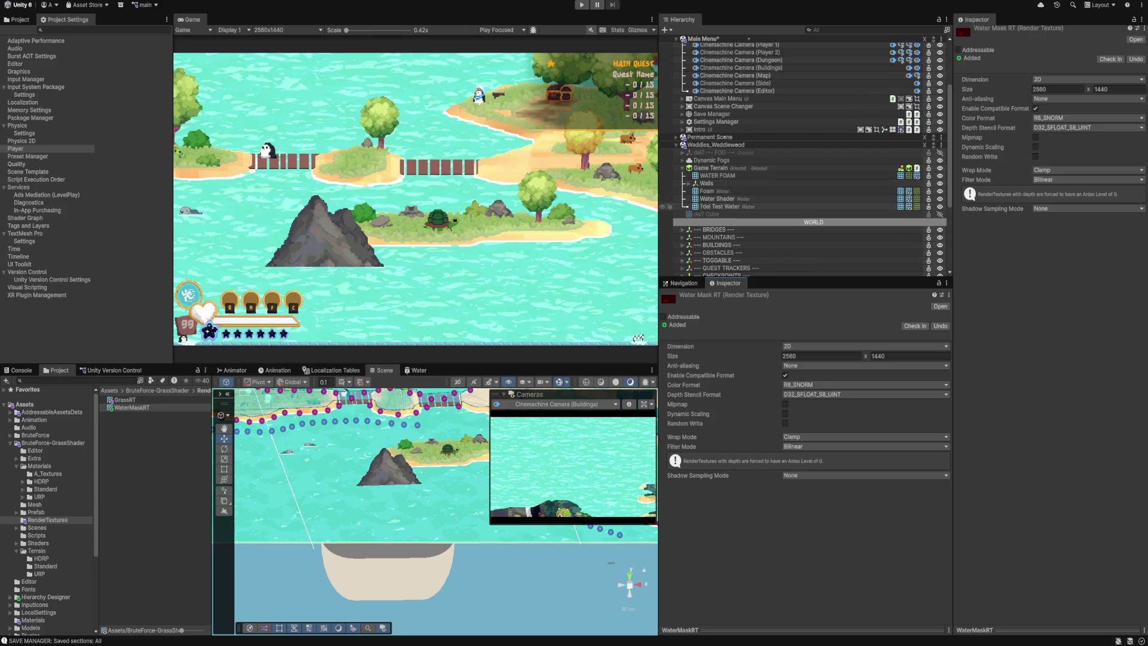
{"action": "left_click", "coordinate": [723, 207]}
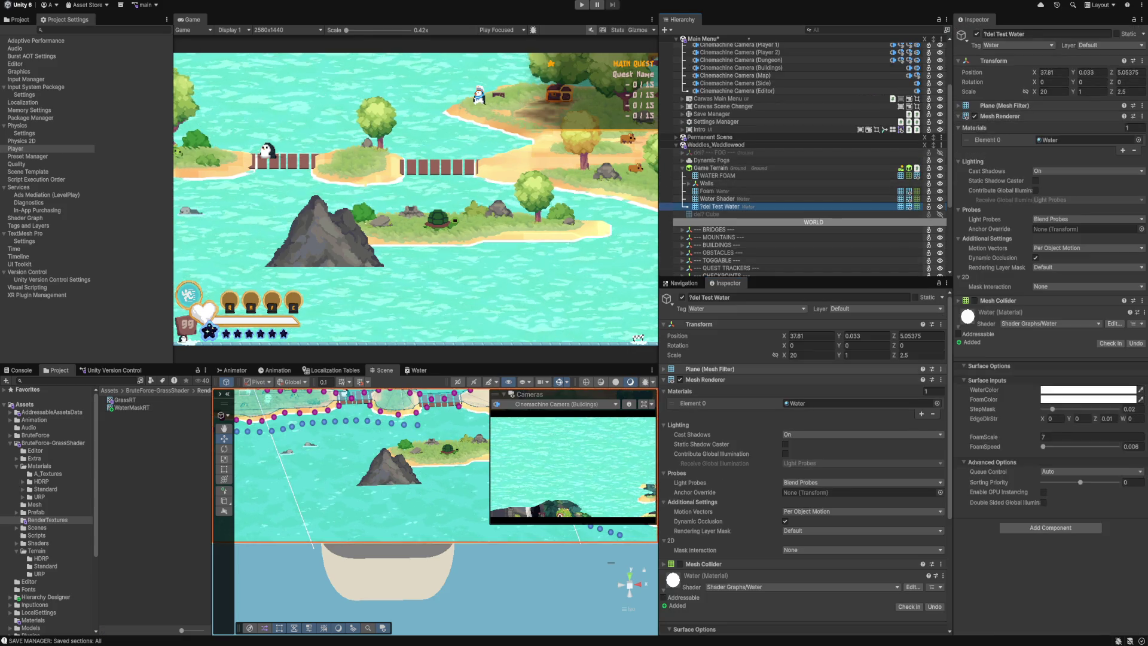
Raise the Test Water's Y position to 0.035.
{"action": "scroll", "coordinate": [801, 454], "scroll_direction": "down", "scroll_amount": 1}
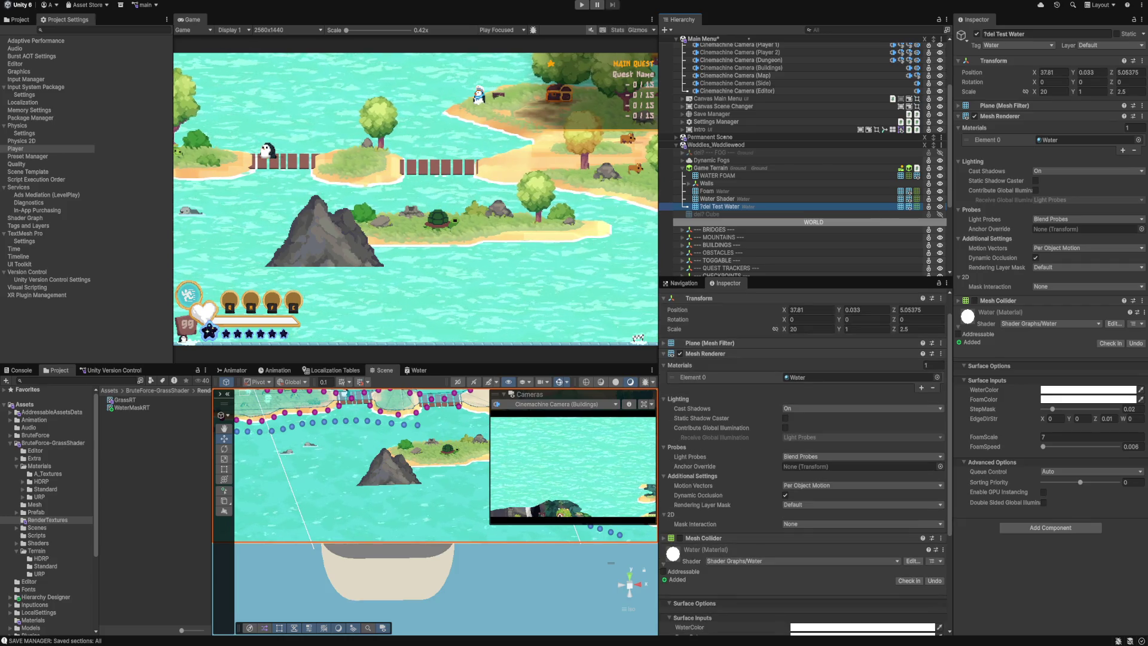
{"action": "left_click", "coordinate": [855, 310]}
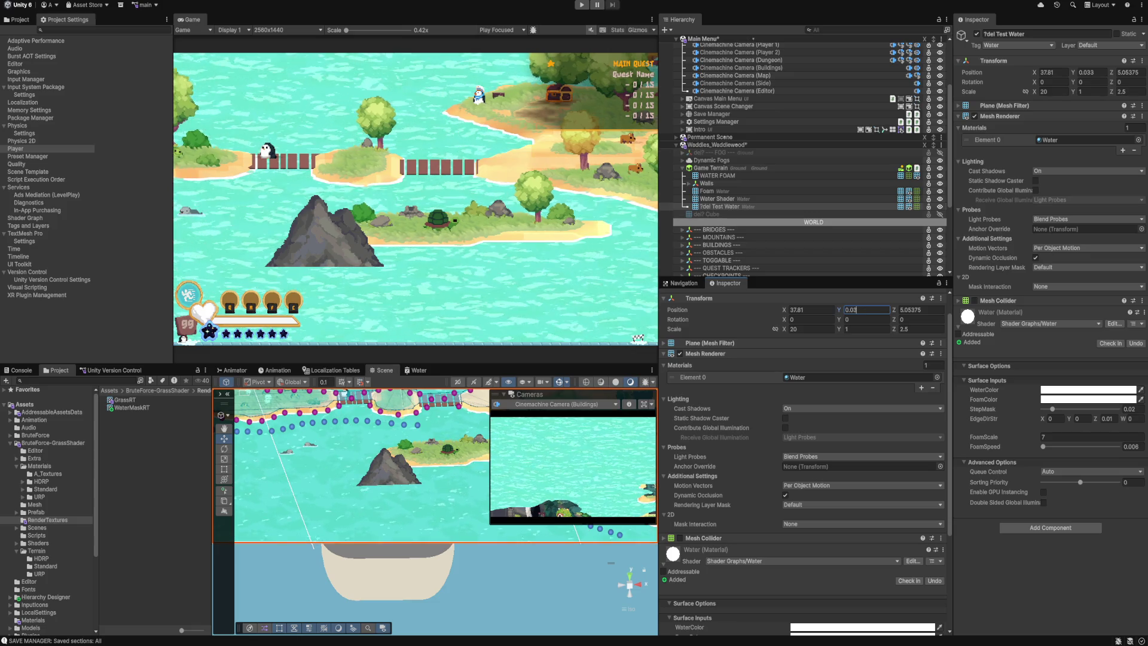
{"action": "type", "text": "5"}
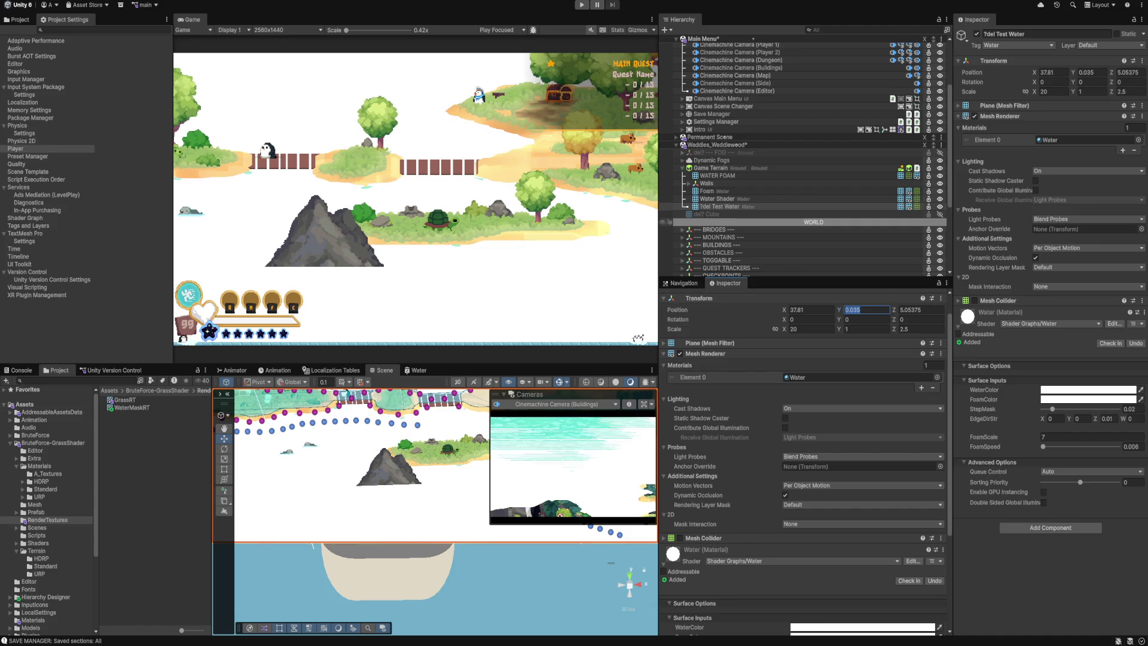
Try a FoamScale of 5.79 on the water, then undo it back to 7.
{"action": "scroll", "coordinate": [801, 155], "scroll_direction": "down", "scroll_amount": 2}
{"action": "scroll", "coordinate": [802, 460], "scroll_direction": "down", "scroll_amount": 5}
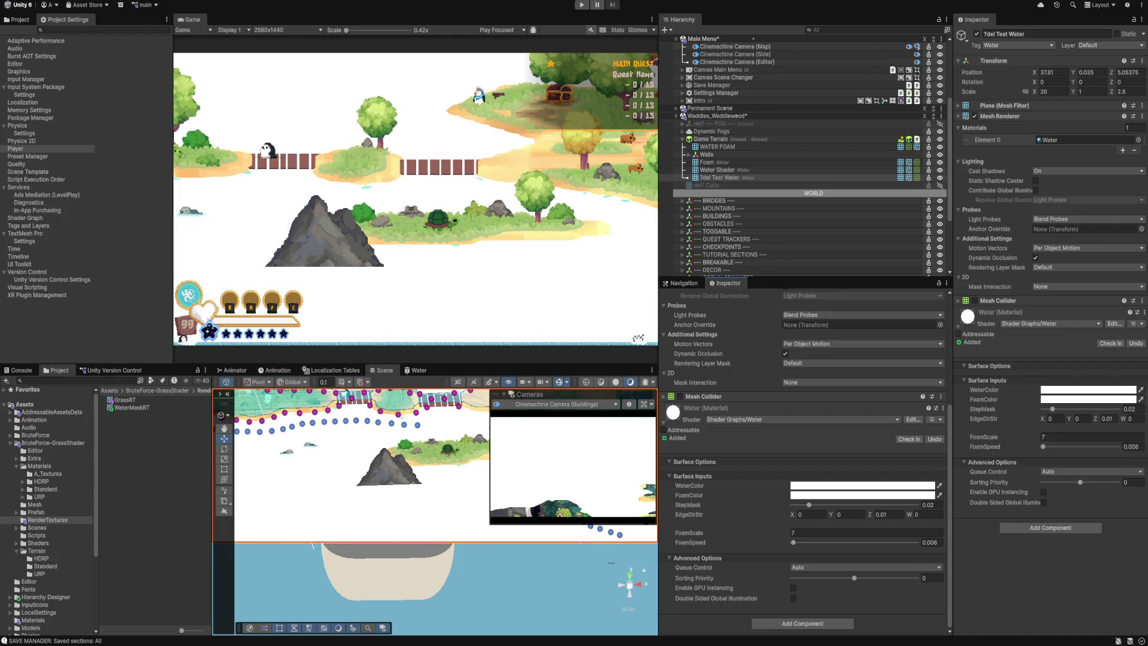
{"action": "left_click_drag", "start_coordinate": [689, 533], "coordinate": [669, 532]}
{"action": "key", "text": "ctrl+z"}
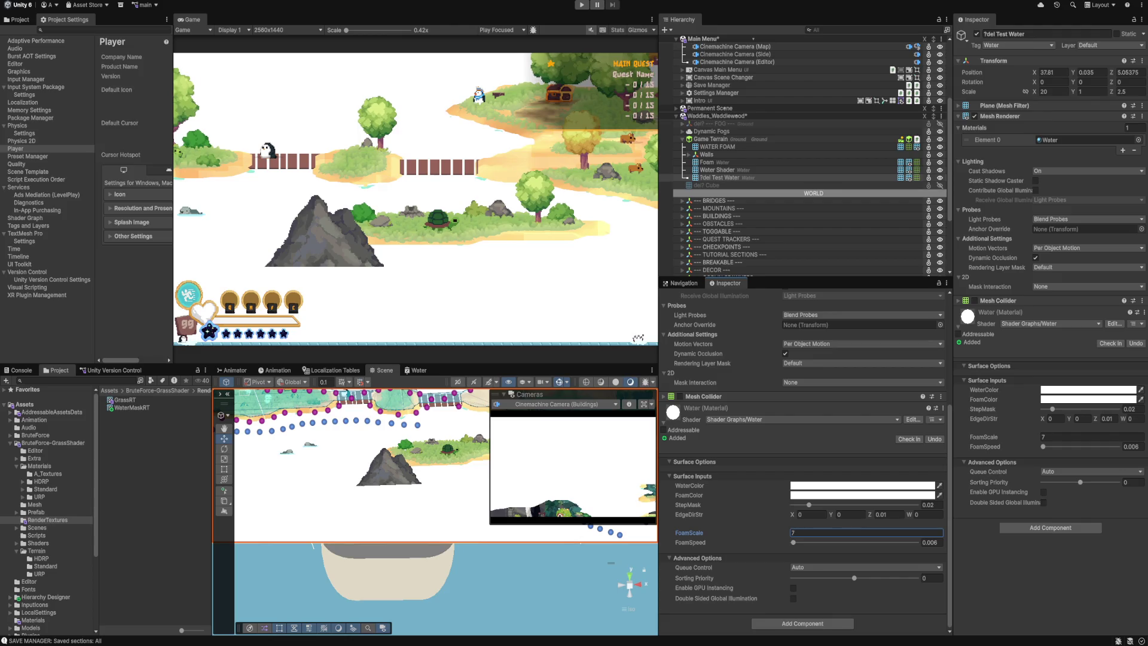
Select LANDMASS and then Mountain A (2) to inspect it.
{"action": "scroll", "coordinate": [801, 180], "scroll_direction": "down", "scroll_amount": 5}
{"action": "left_click", "coordinate": [717, 233]}
{"action": "left_click", "coordinate": [714, 218]}
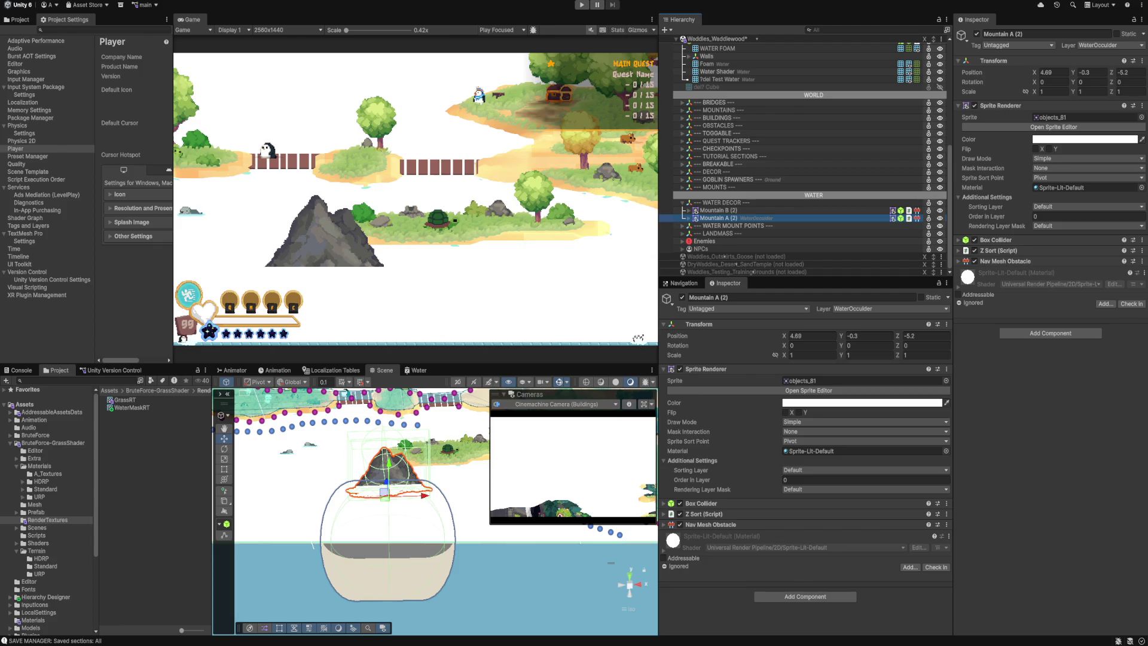
Add Ground and several other layers to the Shore Water Cam's culling mask.
{"action": "scroll", "coordinate": [747, 126], "scroll_direction": "up", "scroll_amount": 6}
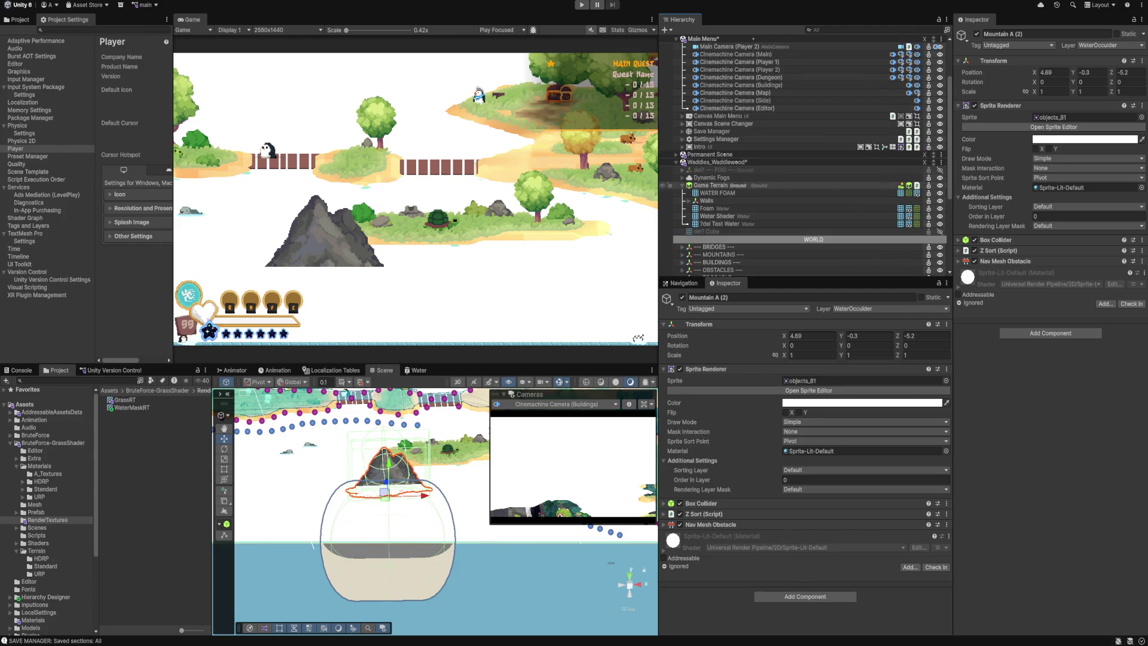
{"action": "scroll", "coordinate": [804, 155], "scroll_direction": "up", "scroll_amount": 3}
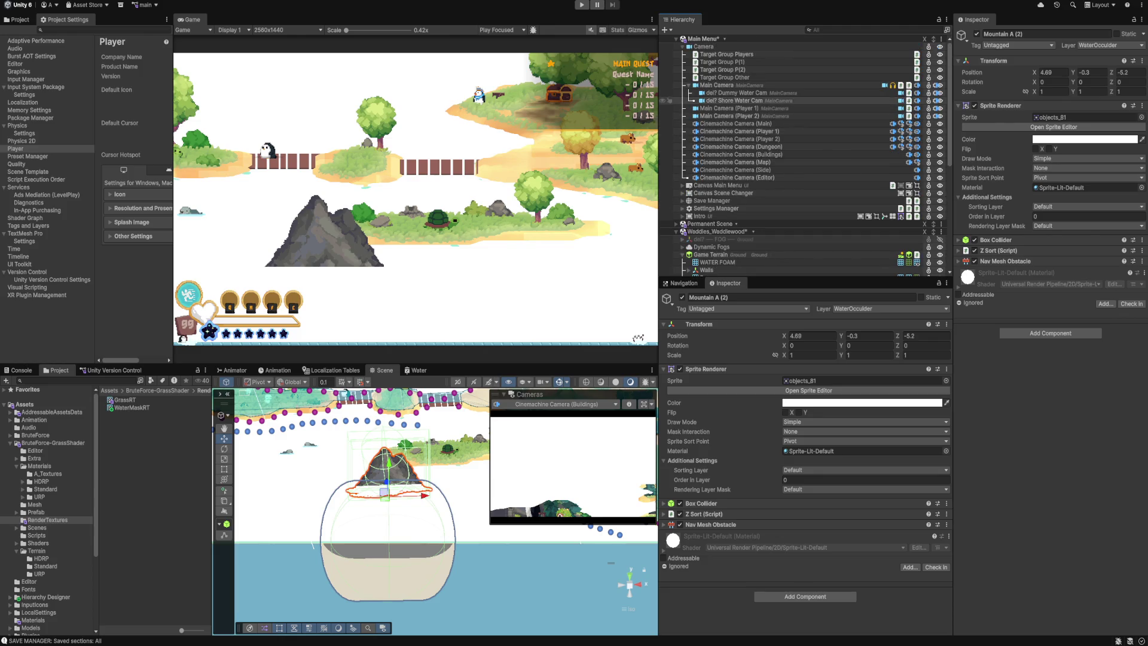
{"action": "left_click", "coordinate": [734, 101]}
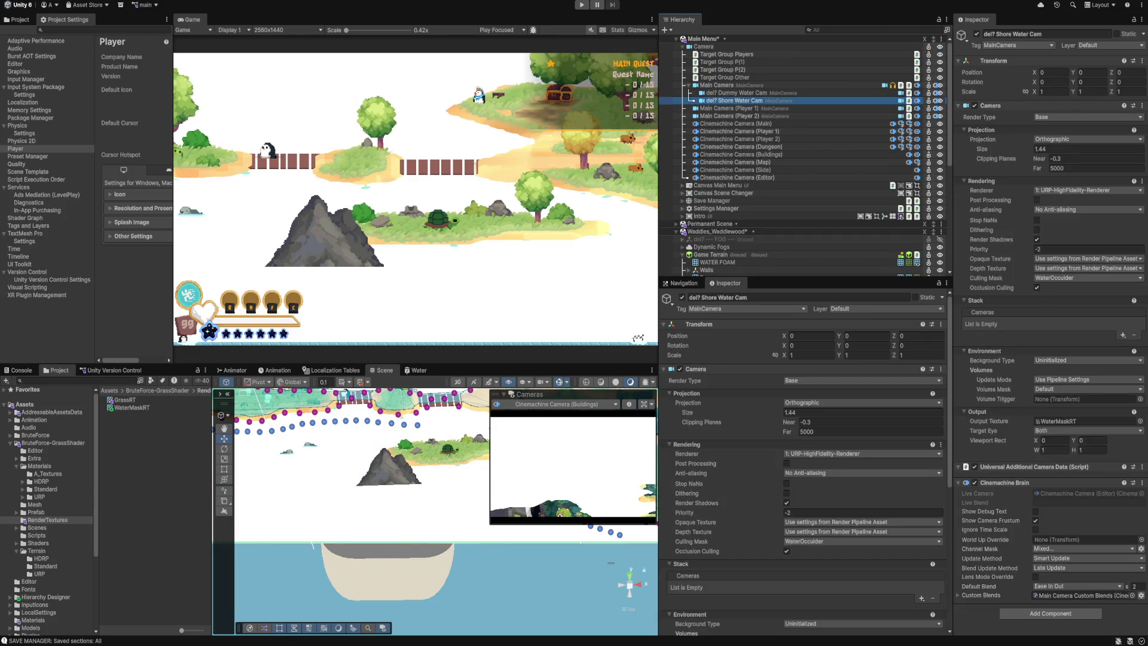
{"action": "left_click", "coordinate": [861, 541]}
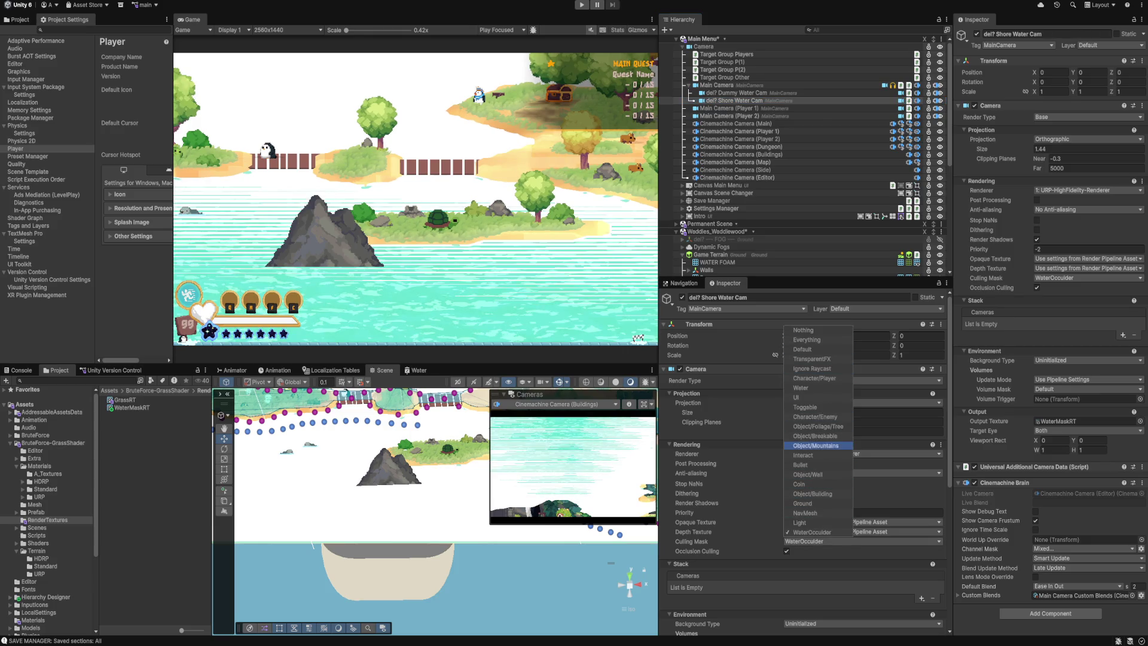
{"action": "left_click", "coordinate": [802, 502]}
{"action": "left_click", "coordinate": [805, 513]}
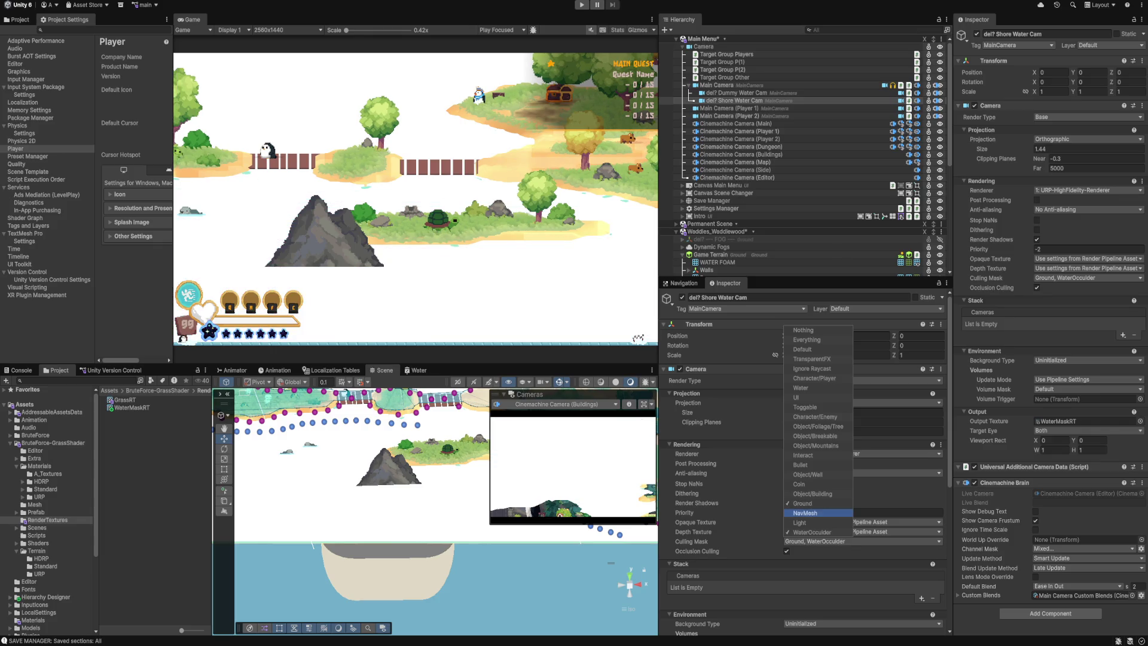
{"action": "left_click", "coordinate": [799, 522]}
{"action": "left_click", "coordinate": [807, 493]}
{"action": "left_click", "coordinate": [799, 484]}
{"action": "left_click", "coordinate": [807, 474]}
{"action": "left_click", "coordinate": [800, 464]}
{"action": "left_click", "coordinate": [802, 455]}
Also add breakable, enemy, toggleable, UI, Water, player, TransparentFX and Ignore Raycast layers.
{"action": "left_click", "coordinate": [815, 445]}
{"action": "left_click", "coordinate": [817, 427]}
{"action": "left_click", "coordinate": [814, 436]}
{"action": "left_click", "coordinate": [815, 417]}
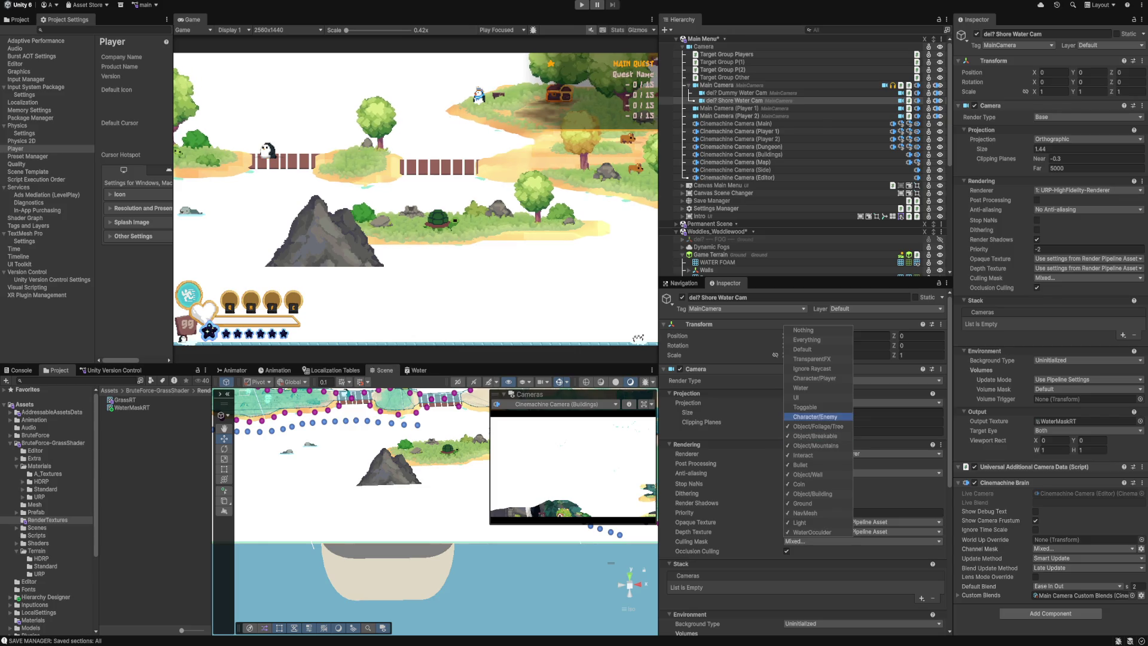
{"action": "left_click", "coordinate": [804, 407]}
{"action": "left_click", "coordinate": [795, 397]}
{"action": "left_click", "coordinate": [800, 388]}
{"action": "left_click", "coordinate": [814, 378]}
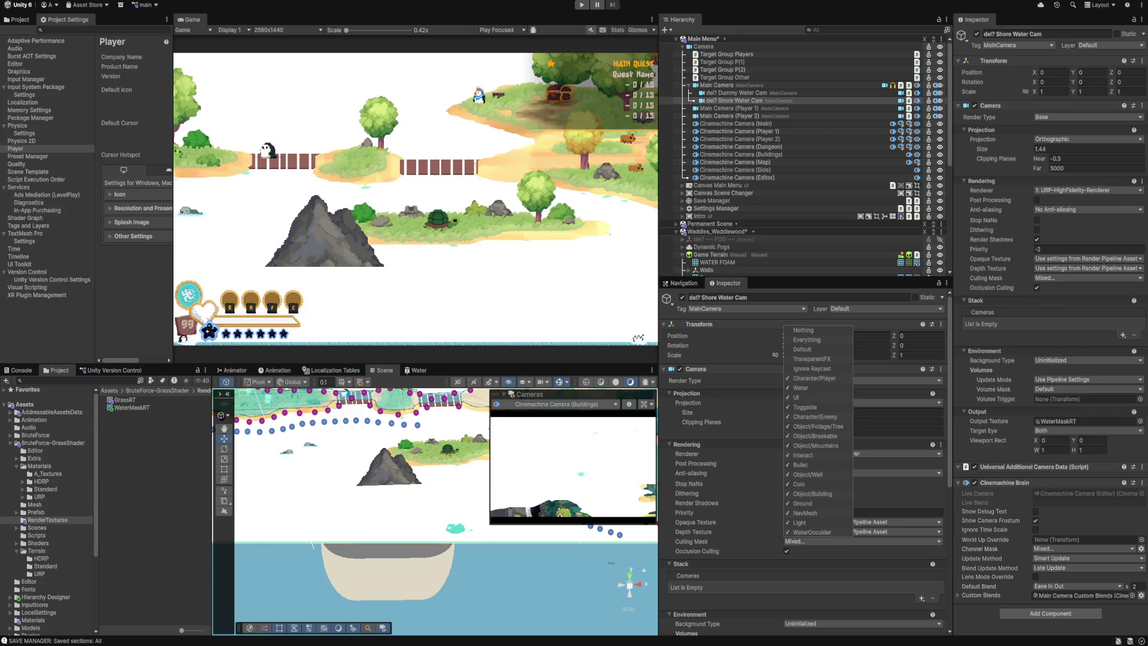
{"action": "left_click", "coordinate": [812, 359]}
{"action": "left_click", "coordinate": [811, 368]}
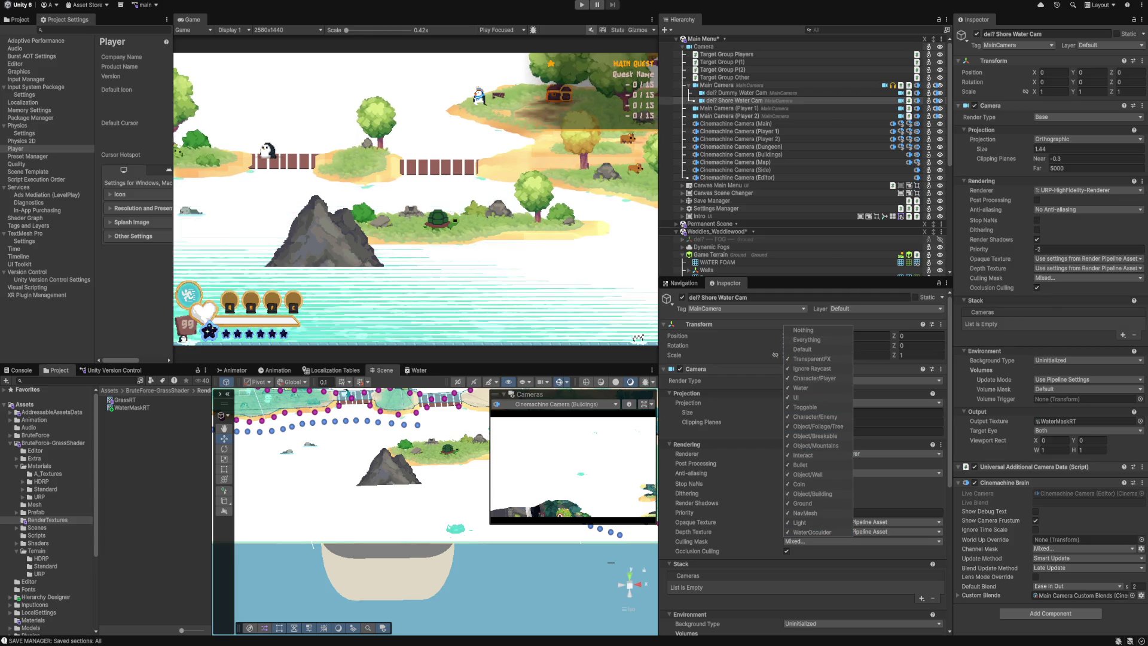
{"action": "key", "text": "Escape"}
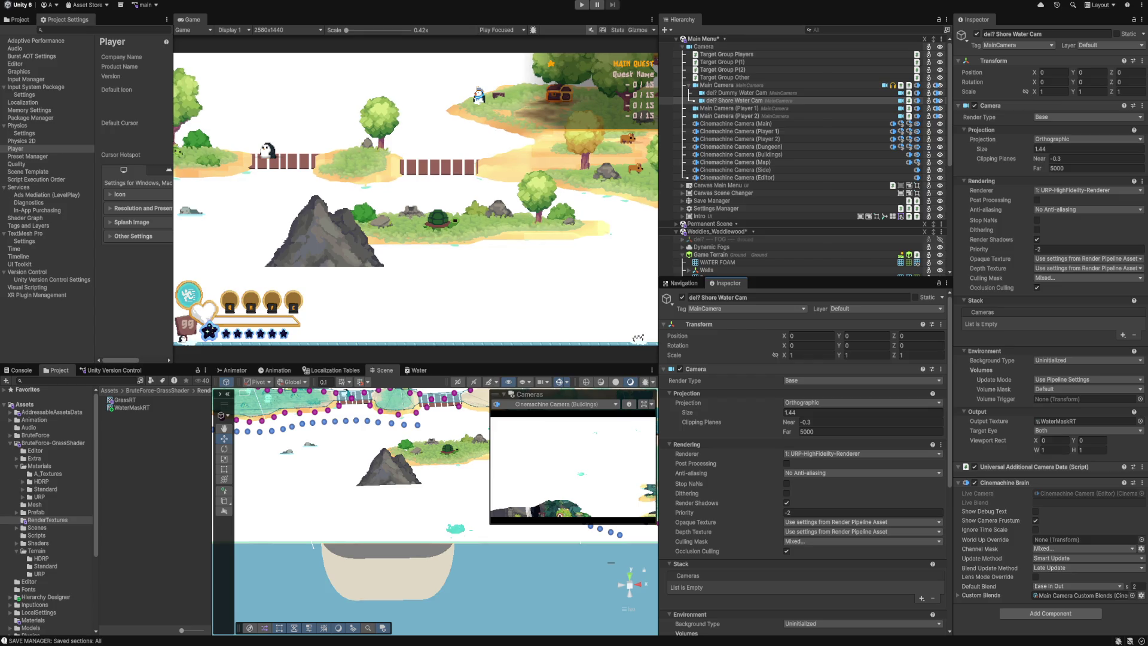
{"action": "left_click", "coordinate": [565, 404]}
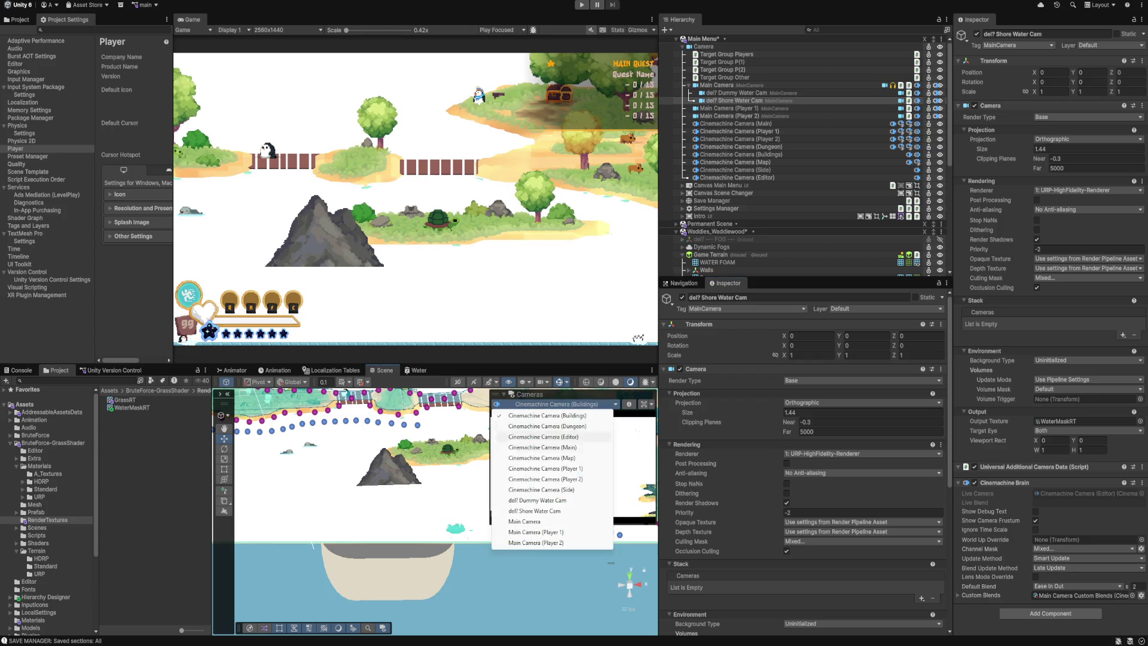
Preview the Main Cinemachine camera, then the Shore Water Cam, in the Cameras overlay.
{"action": "left_click", "coordinate": [542, 447]}
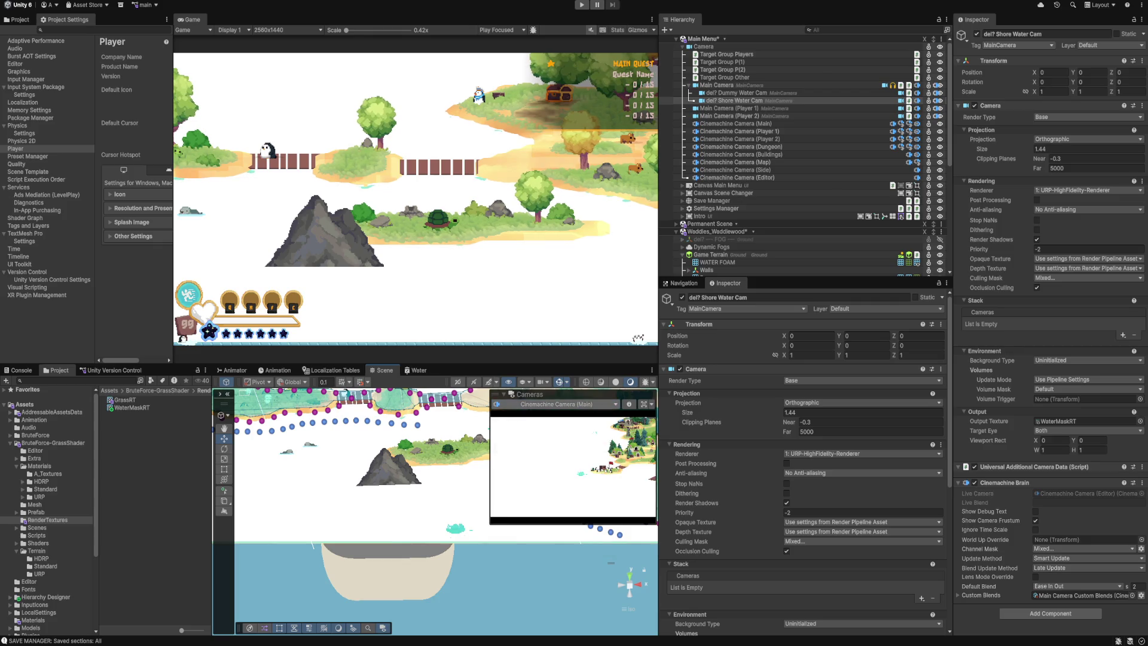
{"action": "left_click", "coordinate": [556, 404]}
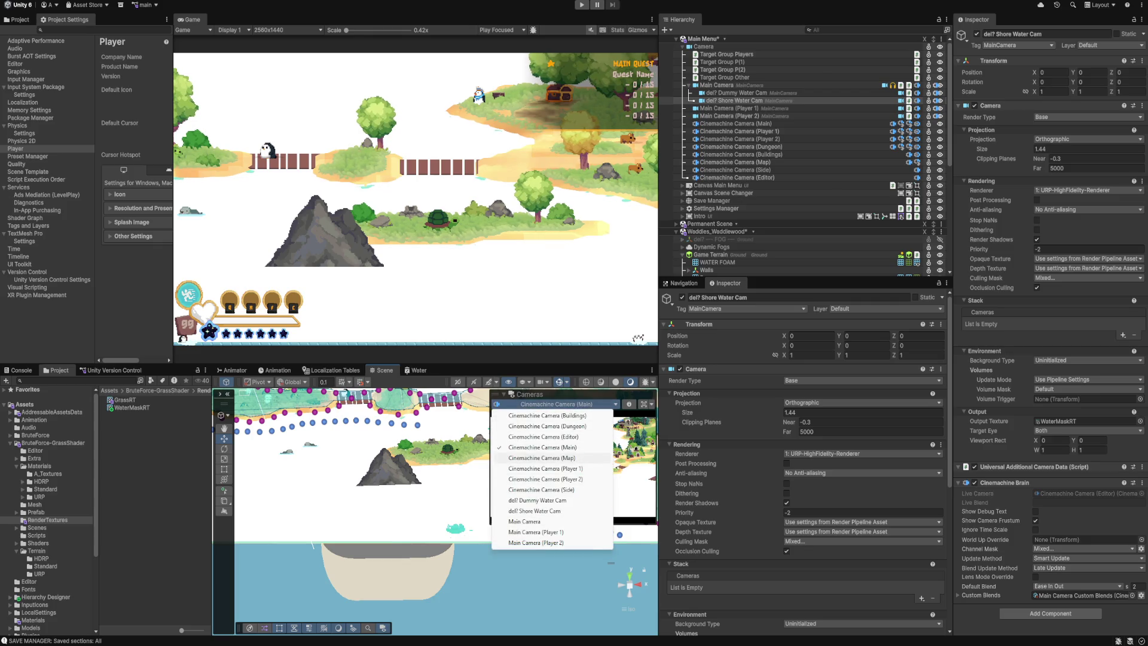
{"action": "left_click", "coordinate": [538, 511]}
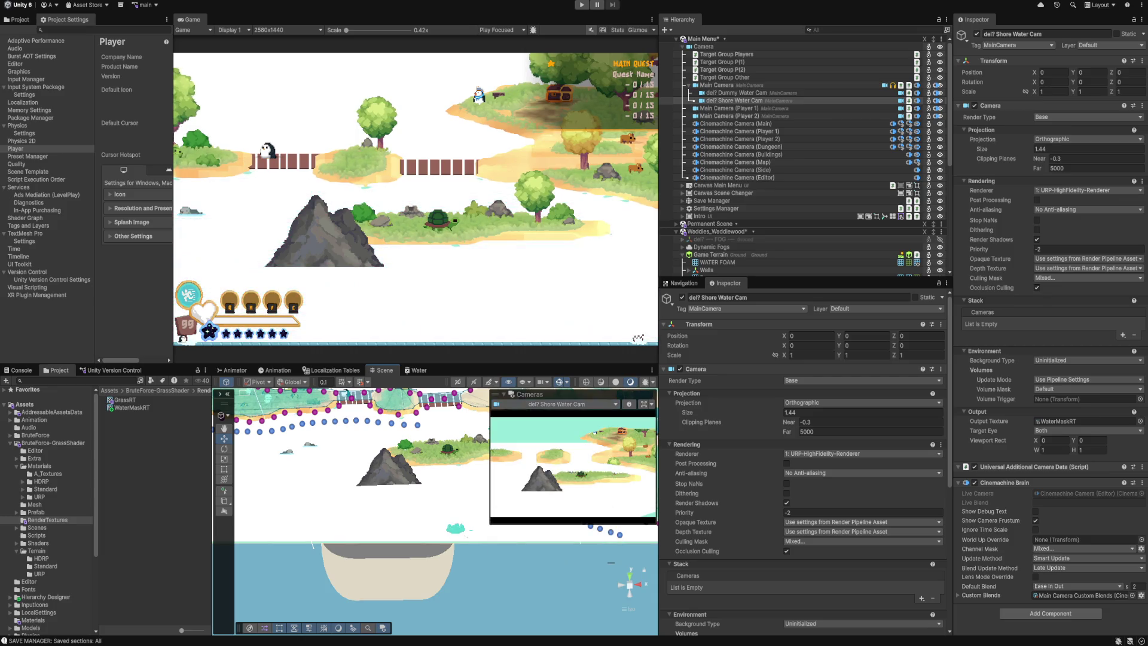
{"action": "left_click", "coordinate": [556, 404]}
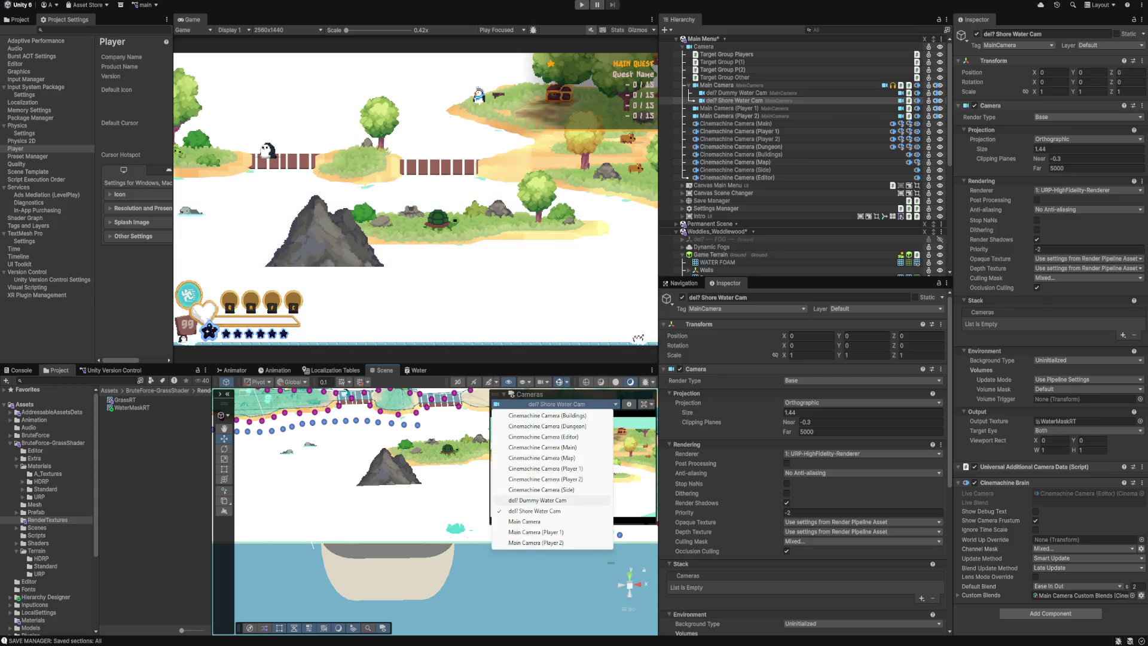
{"action": "left_click", "coordinate": [535, 511]}
Set the Shore Water Cam's culling mask to Nothing, then WaterOccluder only.
{"action": "scroll", "coordinate": [806, 460], "scroll_direction": "down", "scroll_amount": 5}
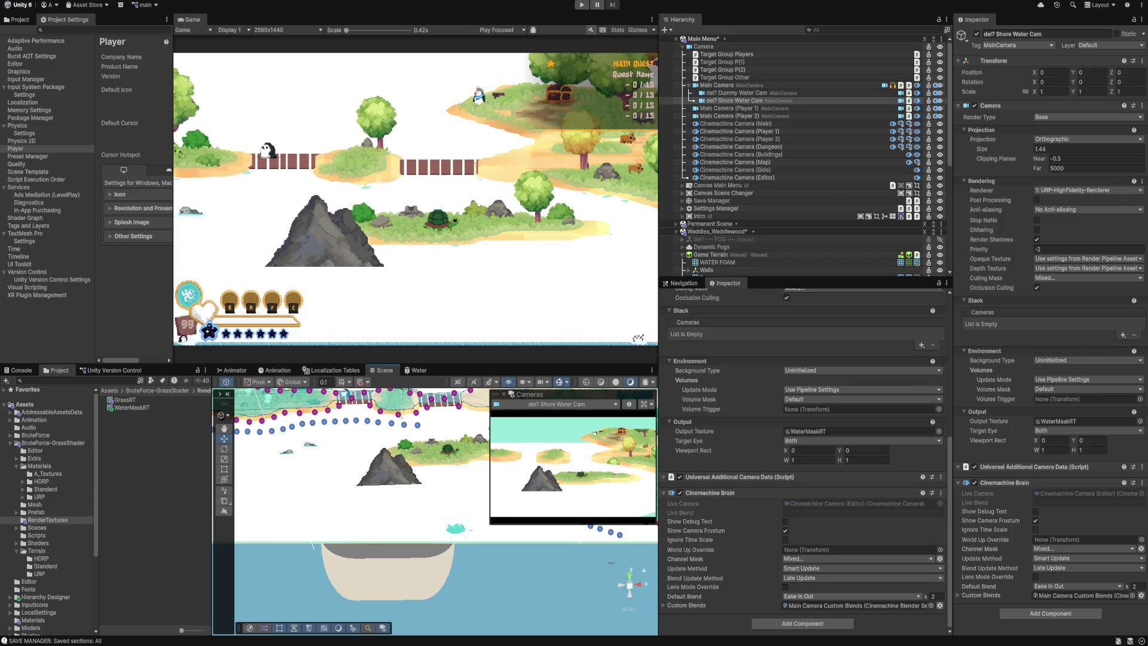
{"action": "scroll", "coordinate": [806, 460], "scroll_direction": "up", "scroll_amount": 1}
{"action": "scroll", "coordinate": [806, 460], "scroll_direction": "up", "scroll_amount": 2}
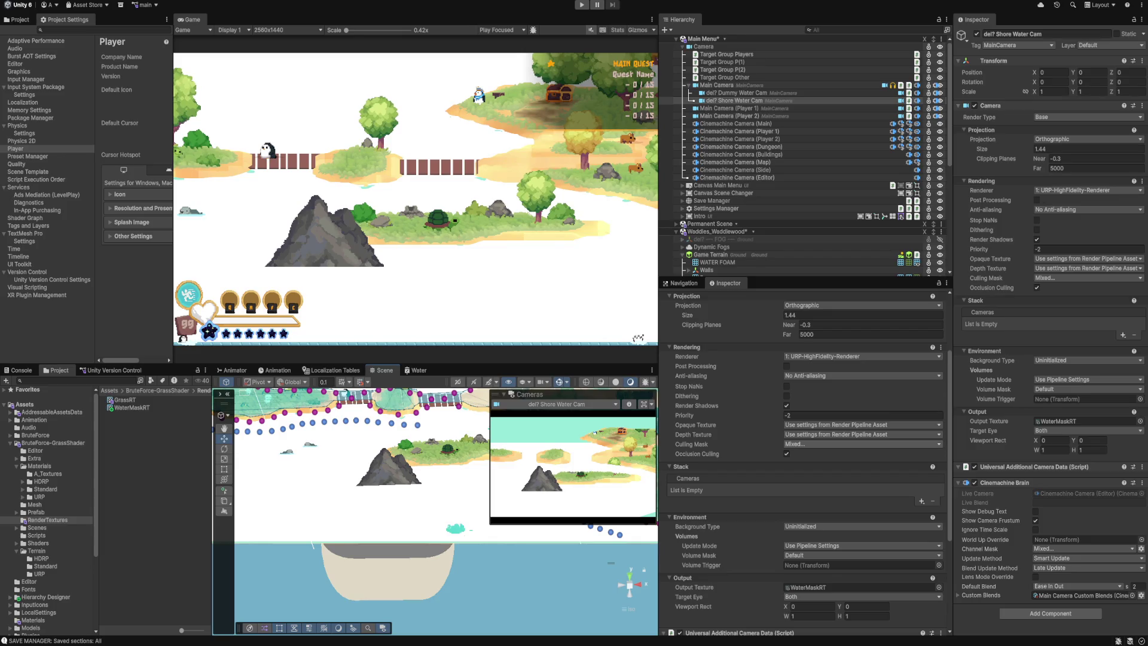
{"action": "left_click", "coordinate": [801, 443]}
{"action": "left_click", "coordinate": [803, 233]}
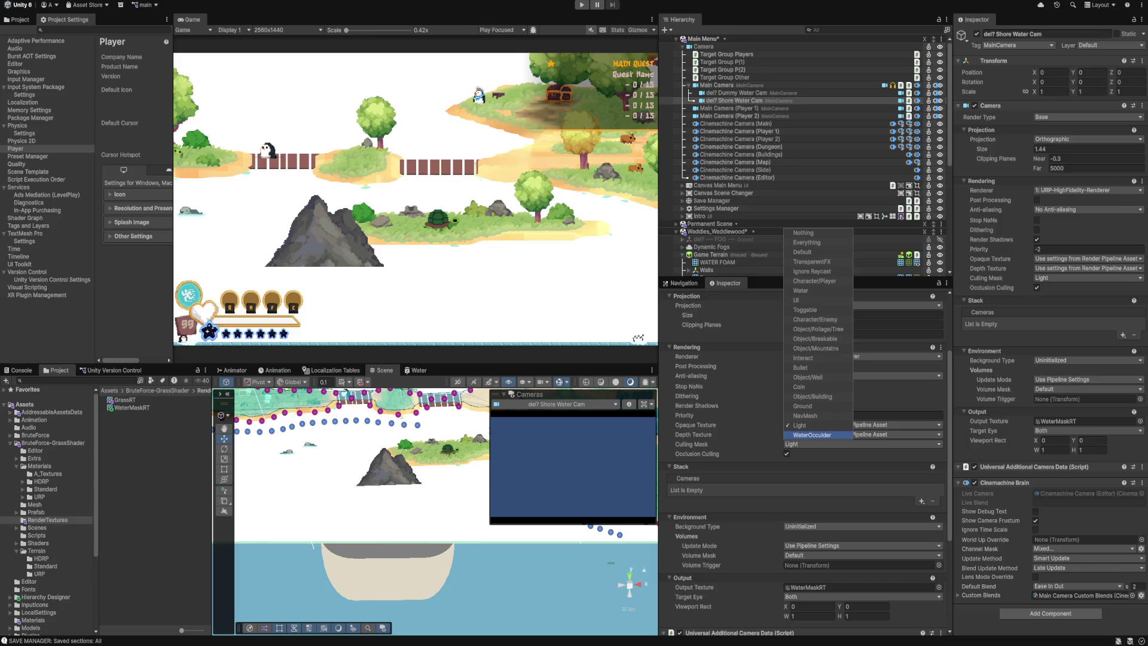
{"action": "left_click", "coordinate": [812, 435]}
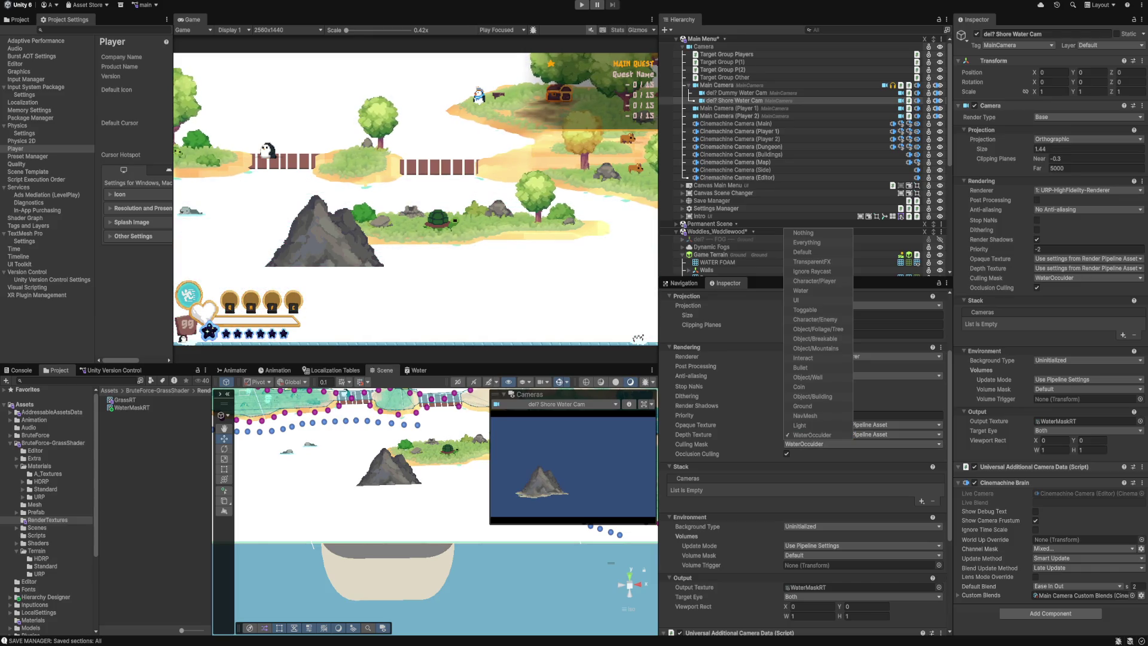
{"action": "key", "text": "Escape"}
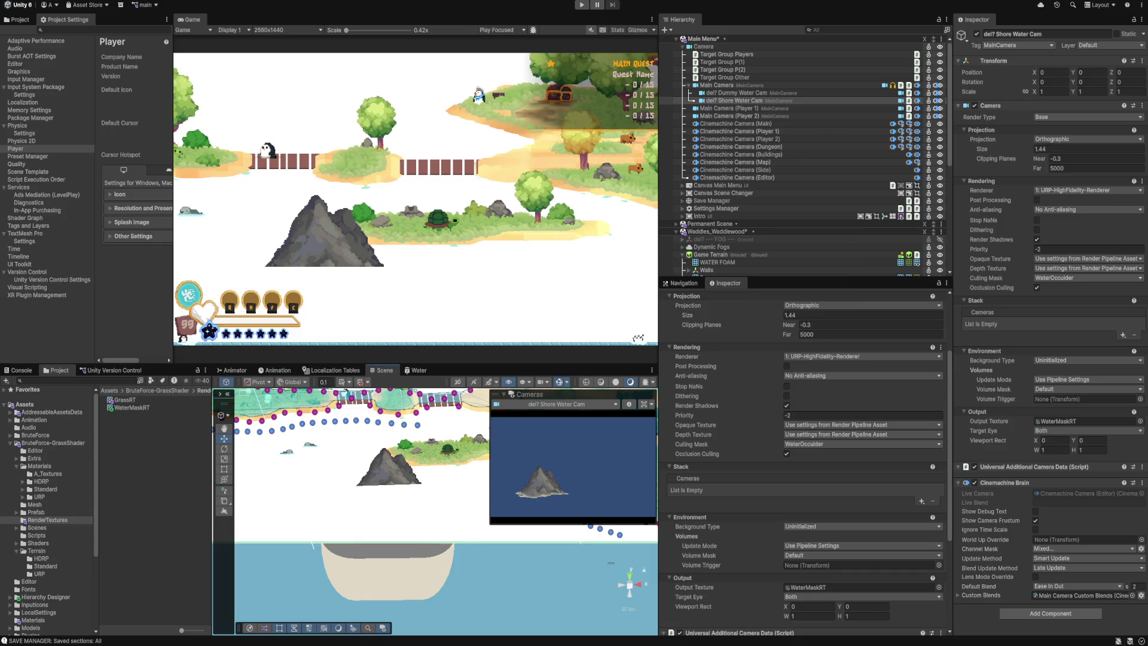
Select the Test Water object and begin changing its Y position to 0.033.
{"action": "scroll", "coordinate": [804, 454], "scroll_direction": "down", "scroll_amount": 5}
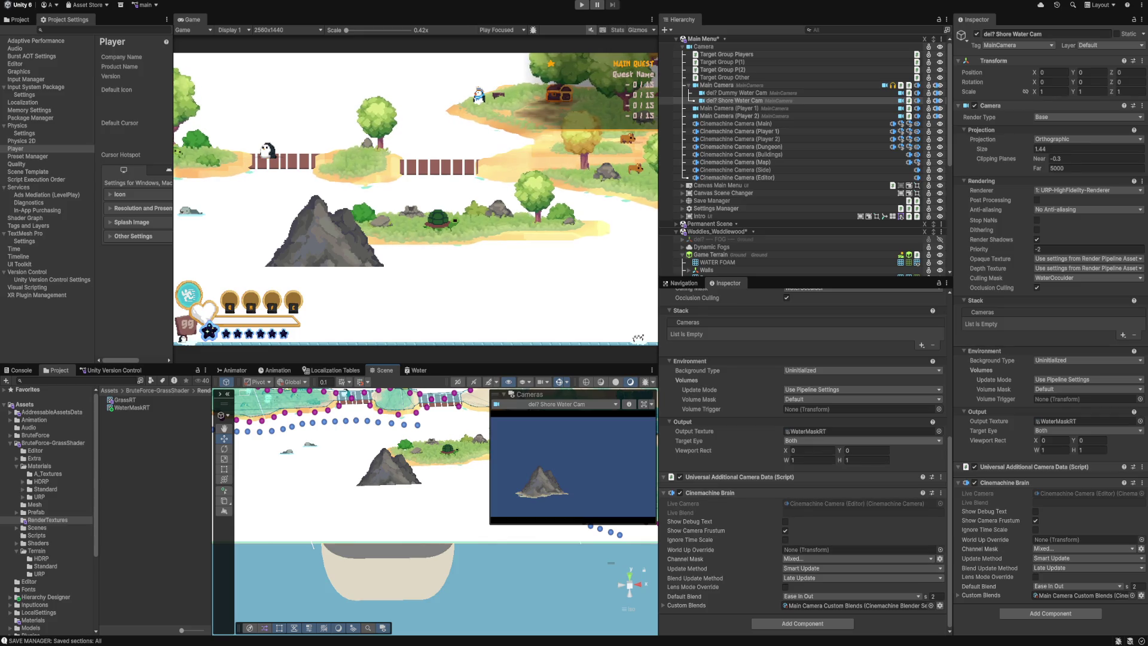
{"action": "scroll", "coordinate": [802, 155], "scroll_direction": "down", "scroll_amount": 8}
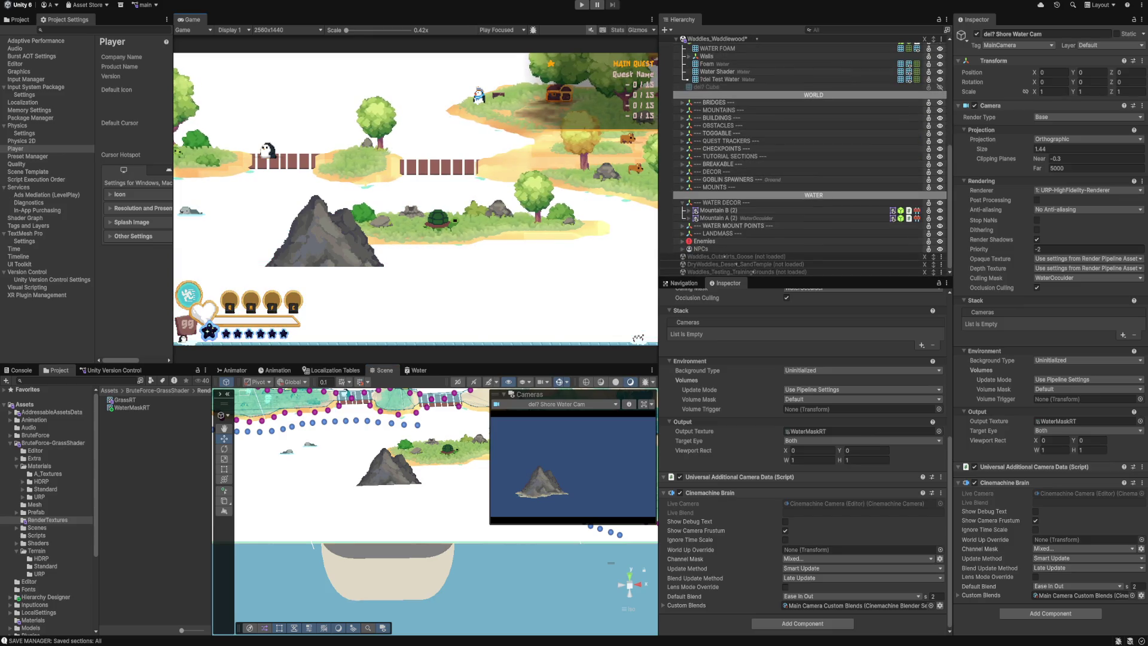
{"action": "scroll", "coordinate": [802, 156], "scroll_direction": "up", "scroll_amount": 7}
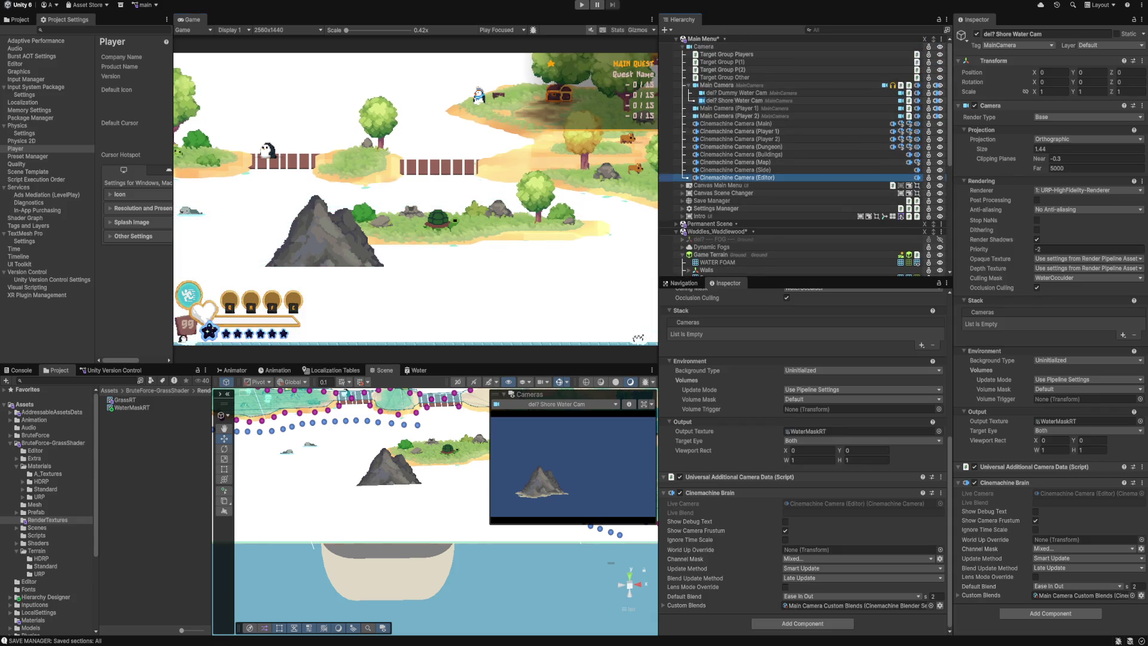
{"action": "scroll", "coordinate": [801, 156], "scroll_direction": "down", "scroll_amount": 6}
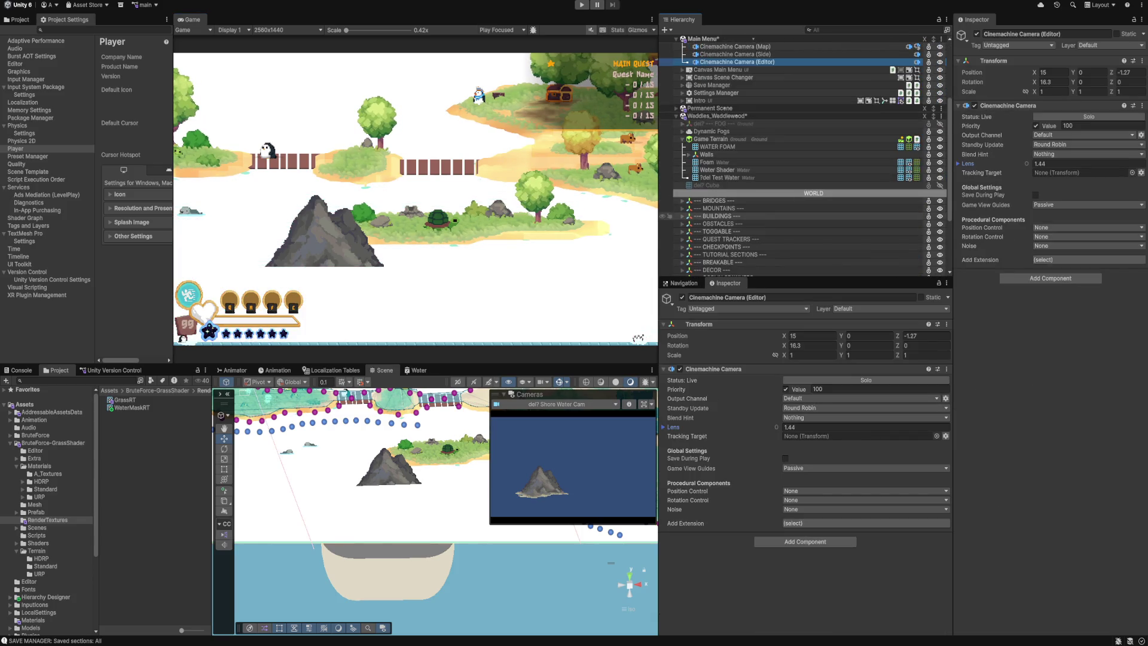
{"action": "left_click", "coordinate": [726, 182]}
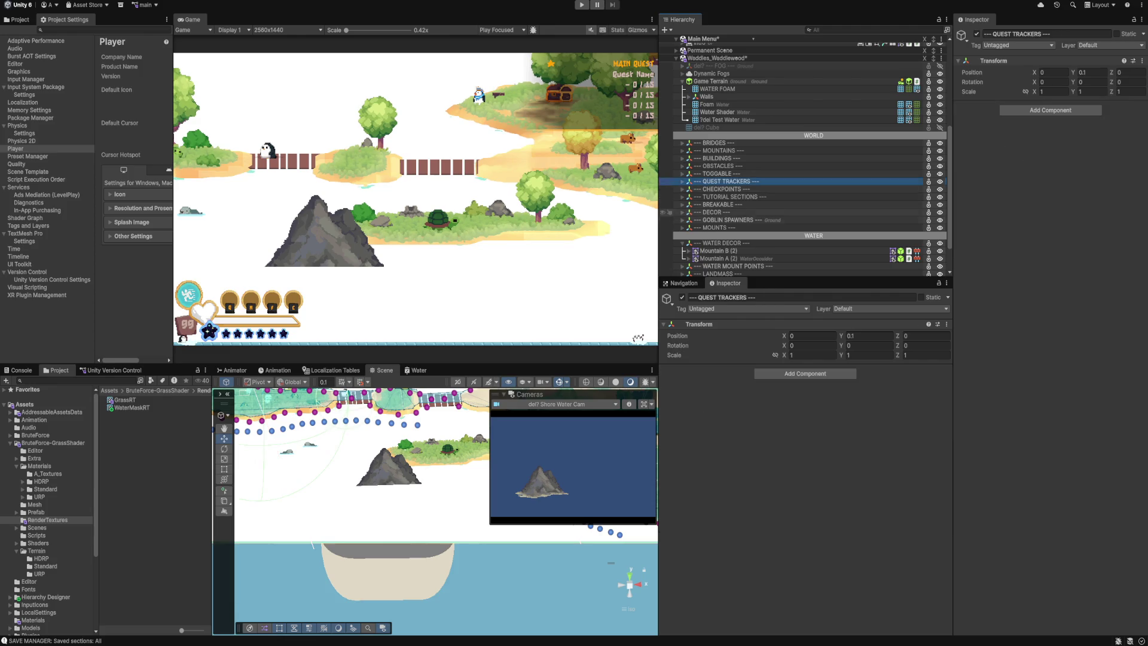
{"action": "scroll", "coordinate": [801, 180], "scroll_direction": "down", "scroll_amount": 2}
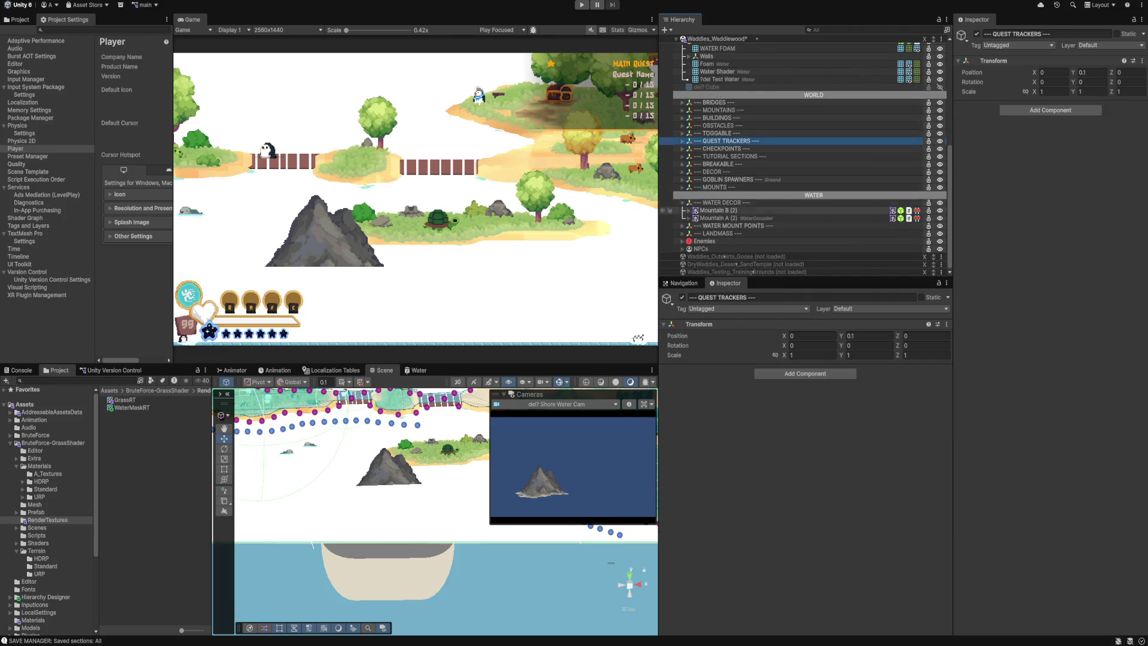
{"action": "scroll", "coordinate": [801, 197], "scroll_direction": "up", "scroll_amount": 6}
{"action": "left_click", "coordinate": [726, 252]}
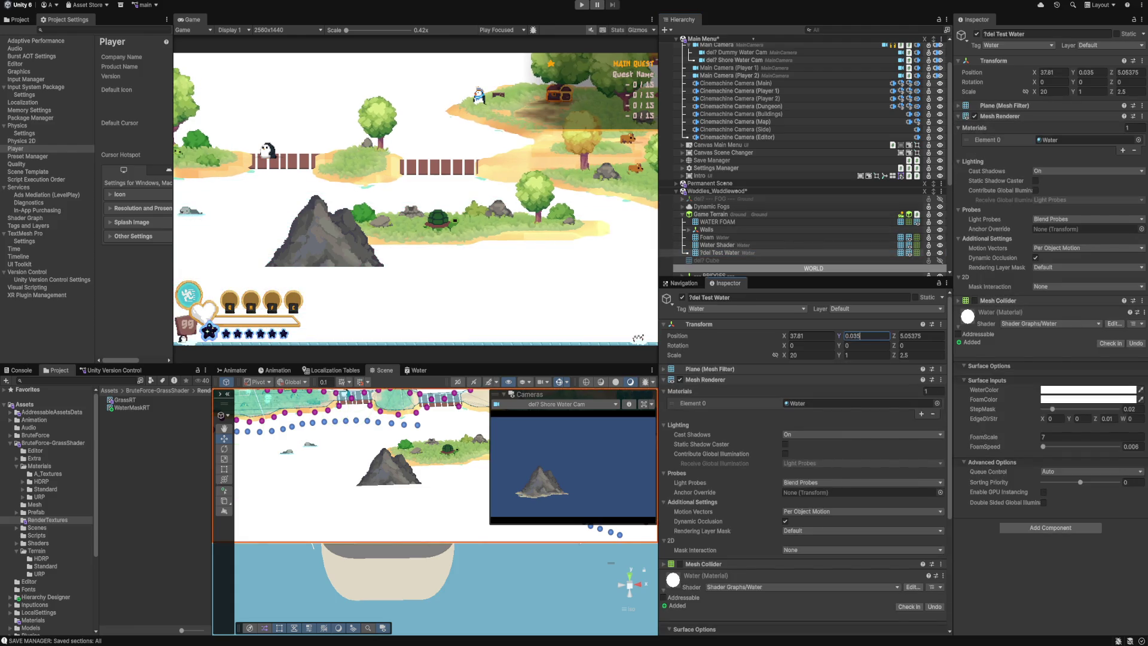
{"action": "left_click", "coordinate": [864, 336]}
{"action": "key", "text": "BackSpace"}
Try Y 0.033 on the Test Water, then set it back to 0.035.
{"action": "type", "text": "3"}
{"action": "key", "text": "BackSpace"}
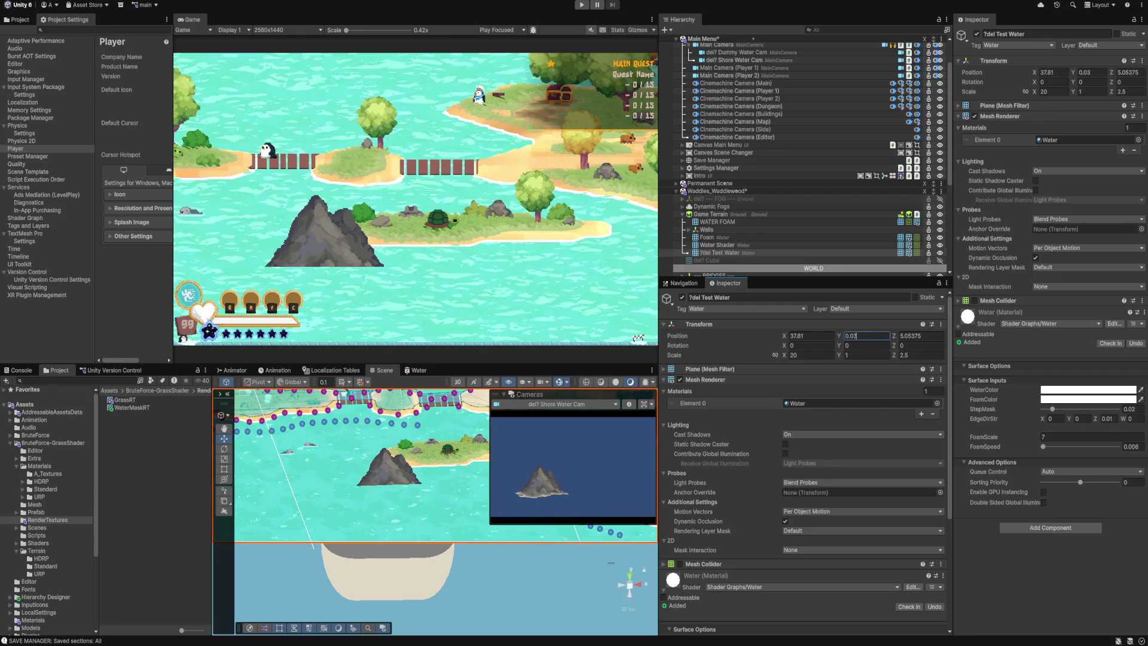
{"action": "type", "text": "3"}
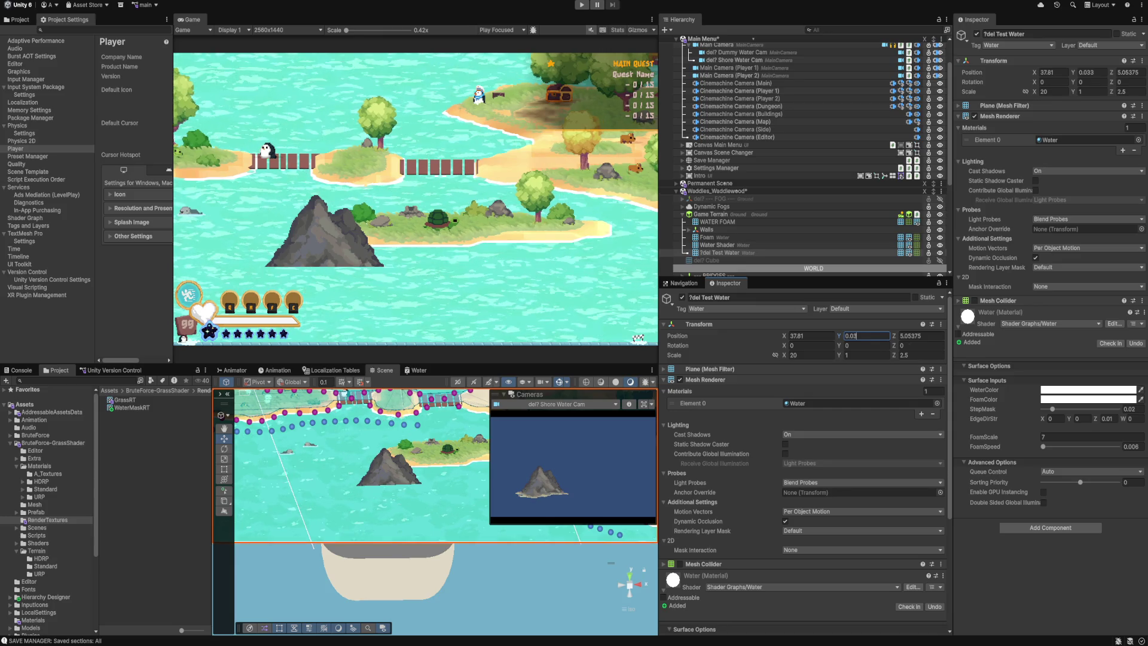
{"action": "type", "text": "5"}
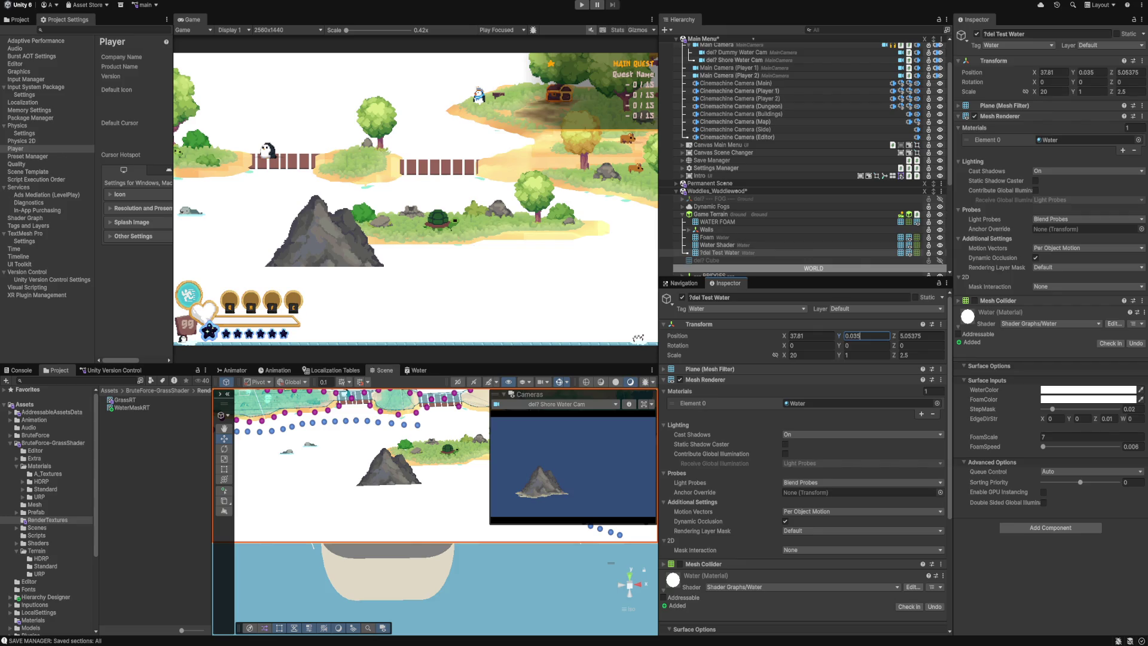
Test different FoamScale and Sorting Priority values on the water material.
{"action": "scroll", "coordinate": [801, 455], "scroll_direction": "down", "scroll_amount": 5}
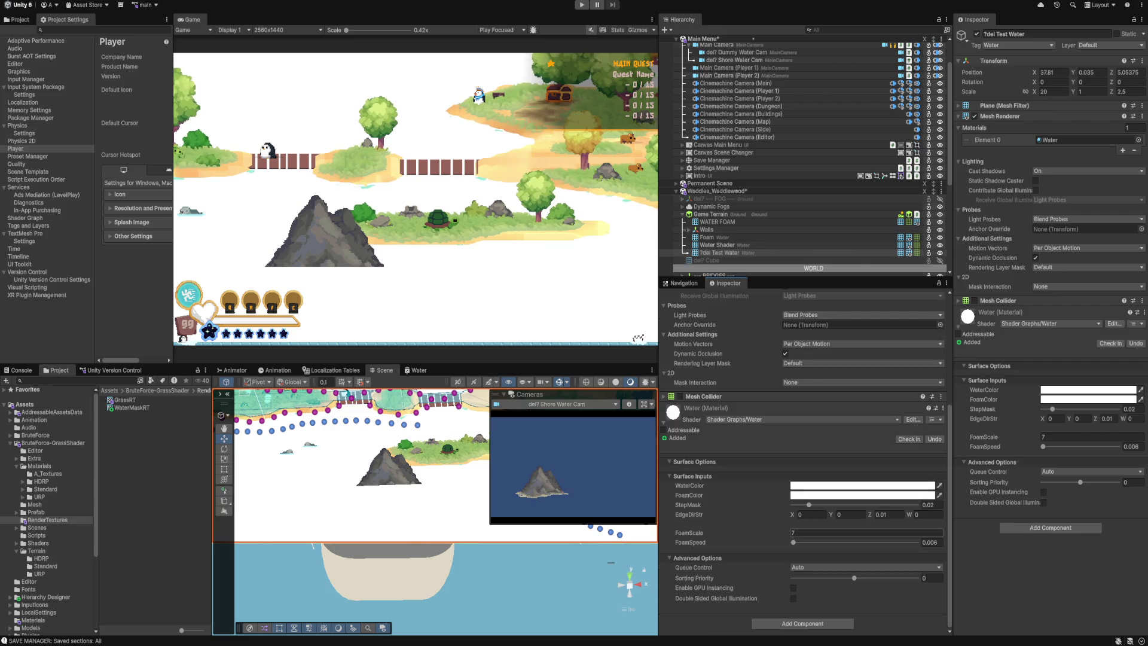
{"action": "left_click", "coordinate": [861, 532]}
{"action": "type", "text": "-0.1"}
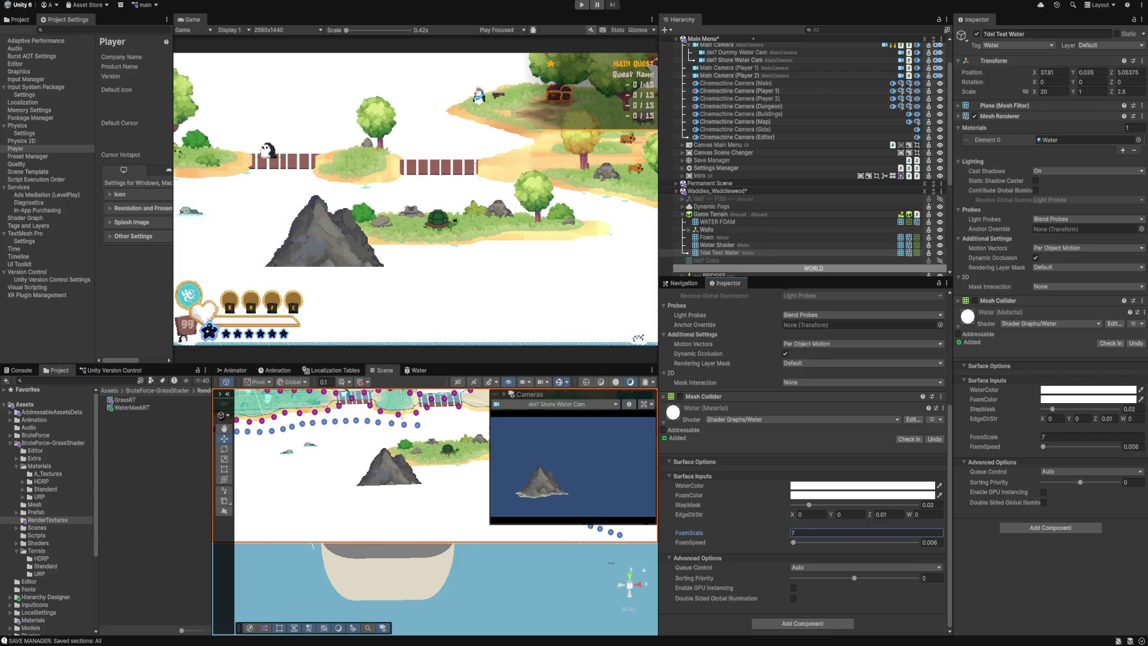
{"action": "left_click_drag", "start_coordinate": [689, 532], "coordinate": [747, 532]}
{"action": "mouse_move", "coordinate": [694, 578]}
{"action": "left_mouse_down"}
{"action": "mouse_move", "coordinate": [717, 578]}
{"action": "mouse_move", "coordinate": [688, 577]}
{"action": "mouse_move", "coordinate": [704, 578]}
{"action": "left_mouse_up"}
{"action": "left_click", "coordinate": [837, 567]}
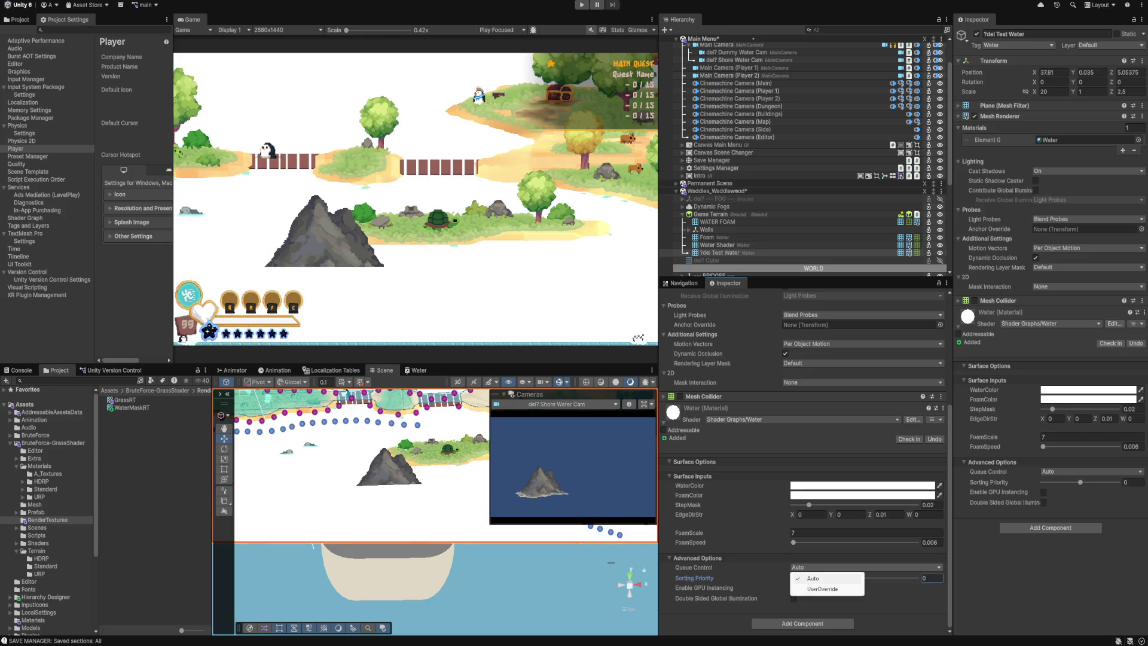
Switch Queue Control to UserOverride and try Render Queue Geometry, then 30000.
{"action": "left_click", "coordinate": [822, 589]}
{"action": "left_click", "coordinate": [892, 577]}
{"action": "left_click", "coordinate": [896, 614]}
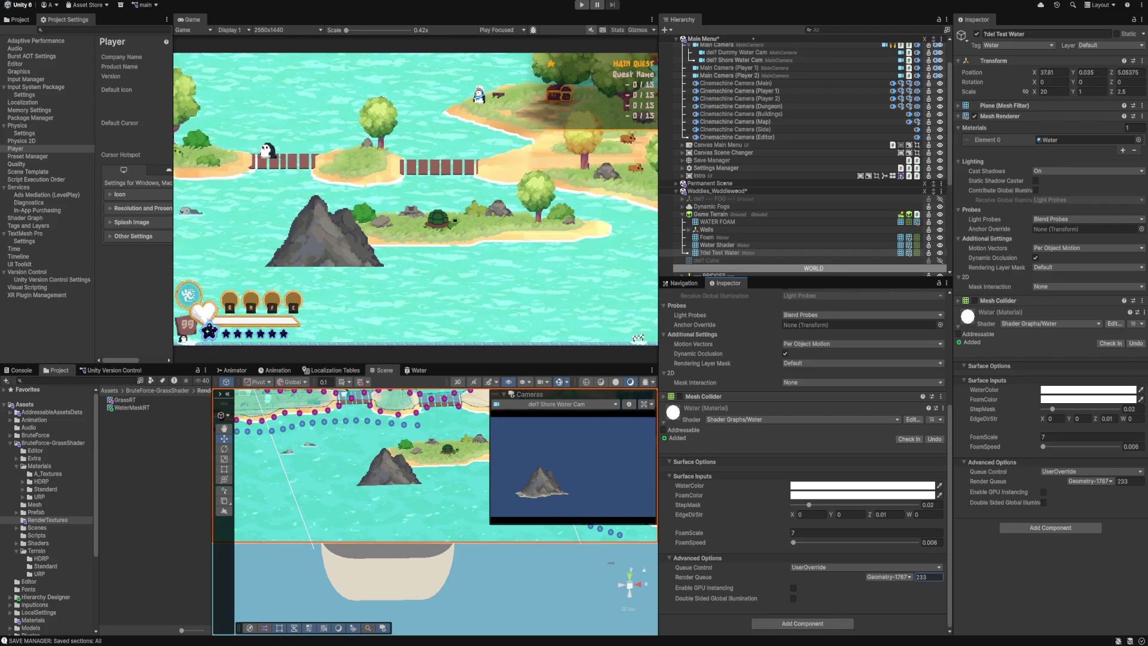
{"action": "left_click", "coordinate": [890, 577]}
{"action": "left_click", "coordinate": [894, 599]}
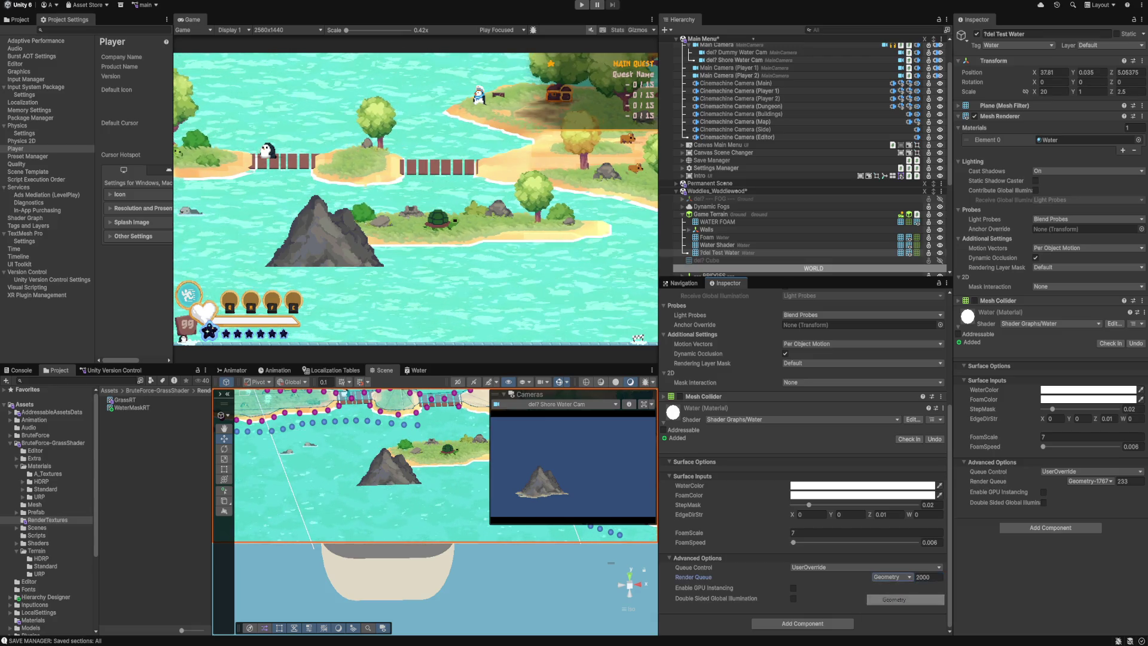
{"action": "left_click", "coordinate": [928, 577]}
{"action": "key", "text": "ctrl+a"}
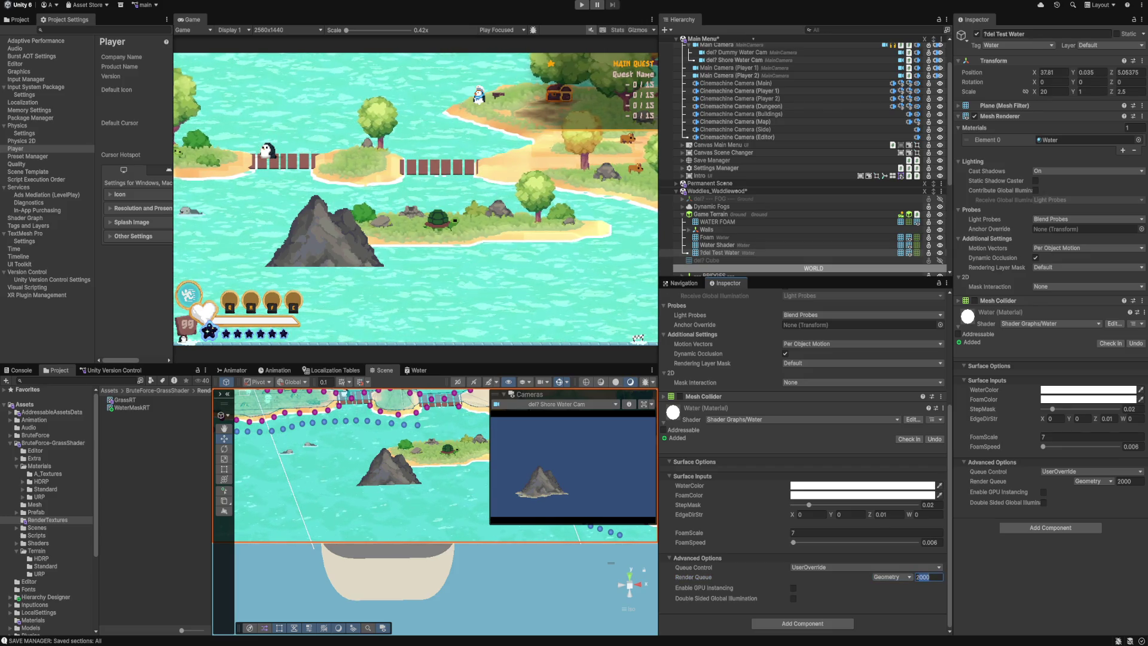
{"action": "key", "text": "BackSpace"}
{"action": "type", "text": "300"}
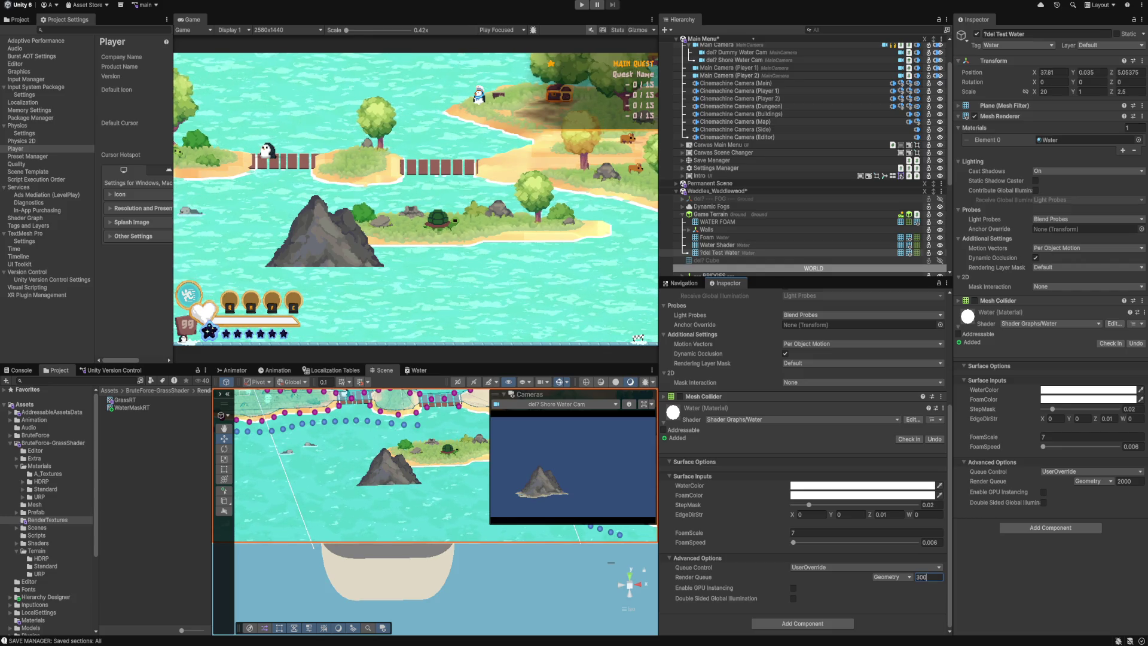
{"action": "type", "text": "00"}
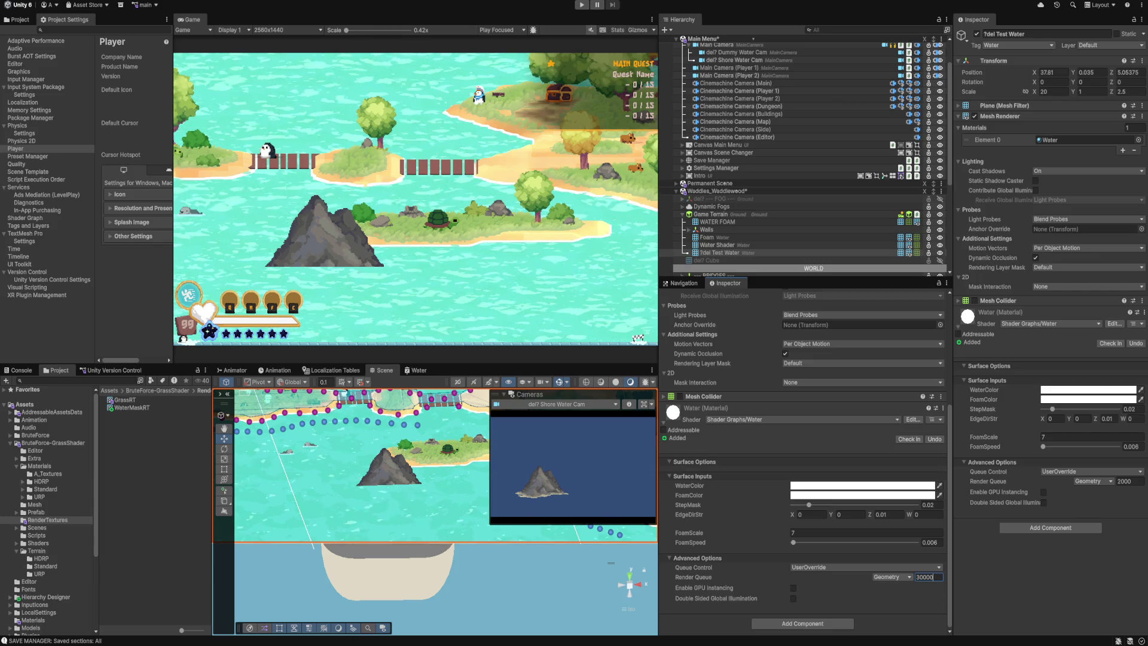
Take the render queue From Shader, return Queue Control to Auto, and select WaterMaskRT.
{"action": "left_click", "coordinate": [891, 577]}
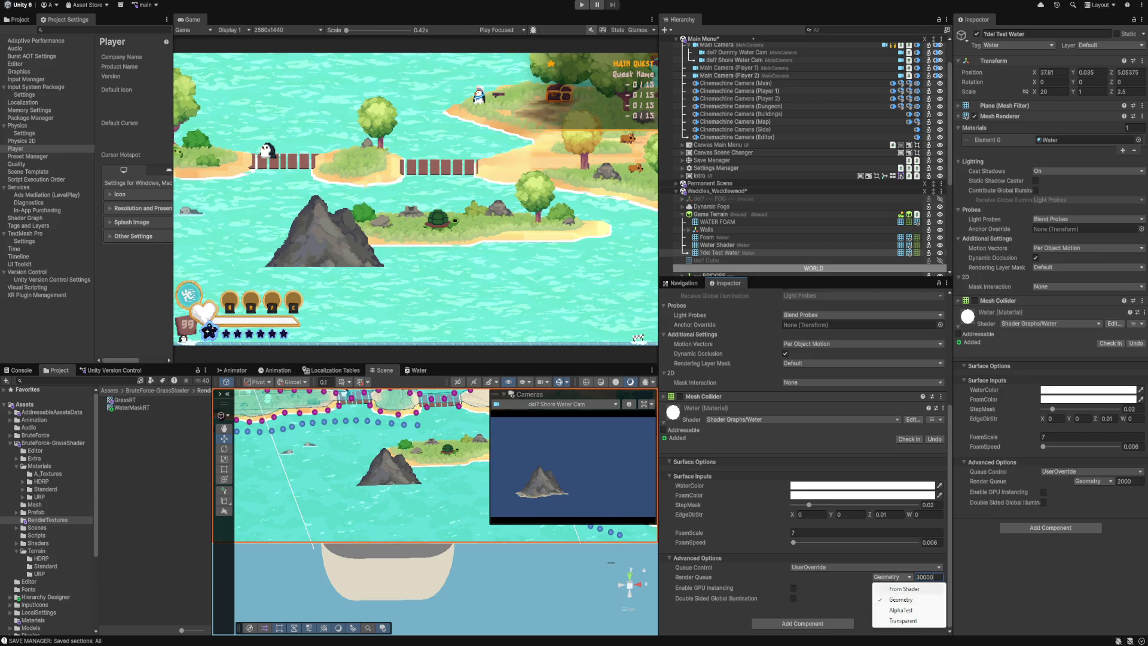
{"action": "left_click", "coordinate": [904, 589]}
{"action": "left_click", "coordinate": [864, 566]}
{"action": "left_click", "coordinate": [814, 578]}
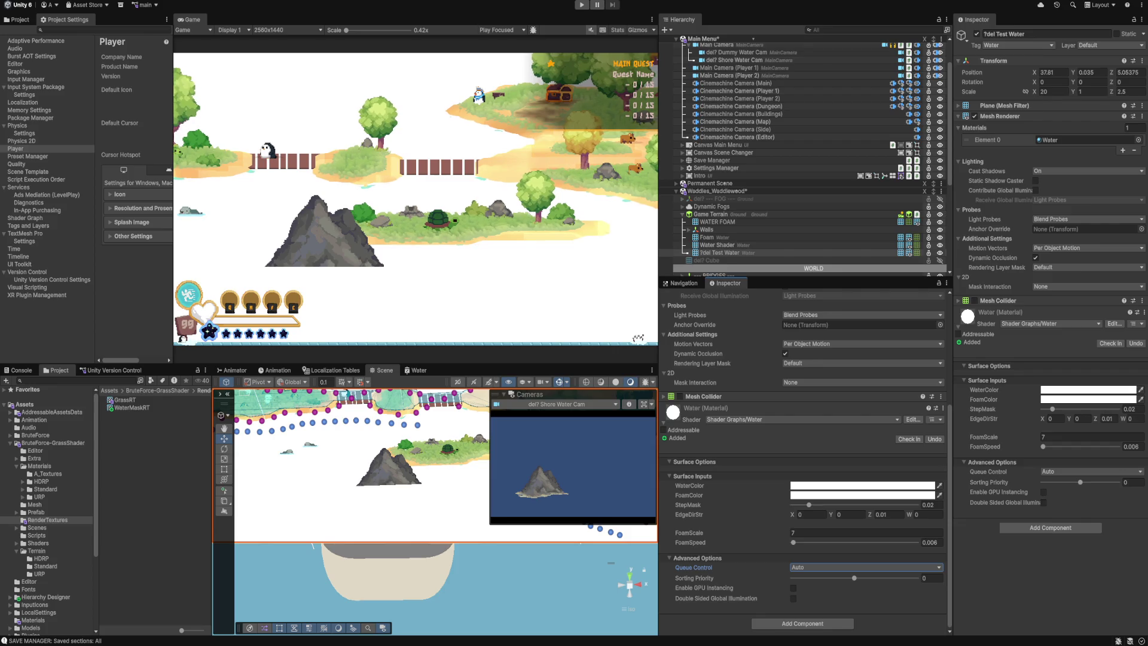
{"action": "left_click", "coordinate": [132, 408]}
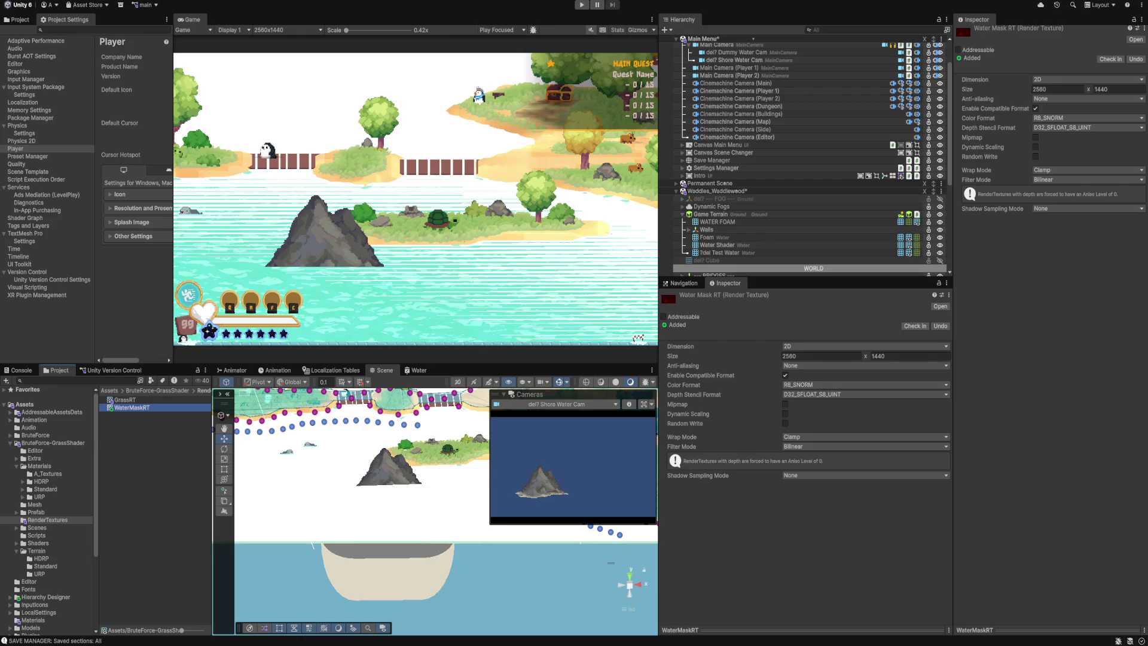
Try 2-sample anti-aliasing on WaterMaskRT, revert it to None, and reselect Test Water.
{"action": "left_click", "coordinate": [861, 365]}
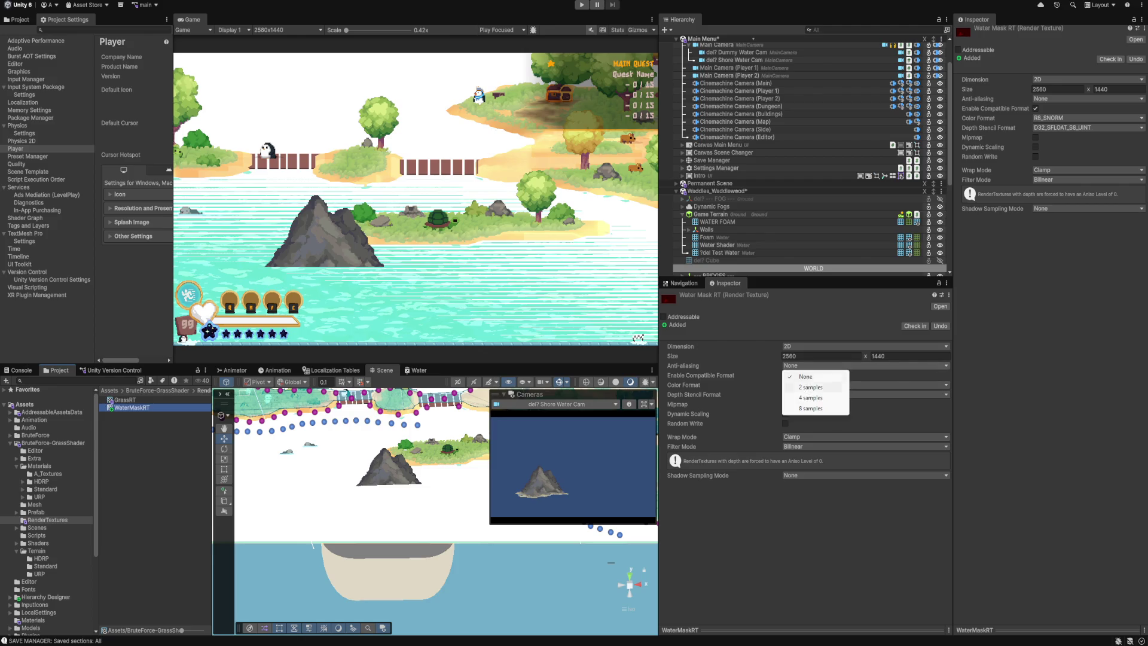
{"action": "left_click", "coordinate": [812, 387]}
{"action": "left_click", "coordinate": [861, 365]}
{"action": "left_click", "coordinate": [807, 376]}
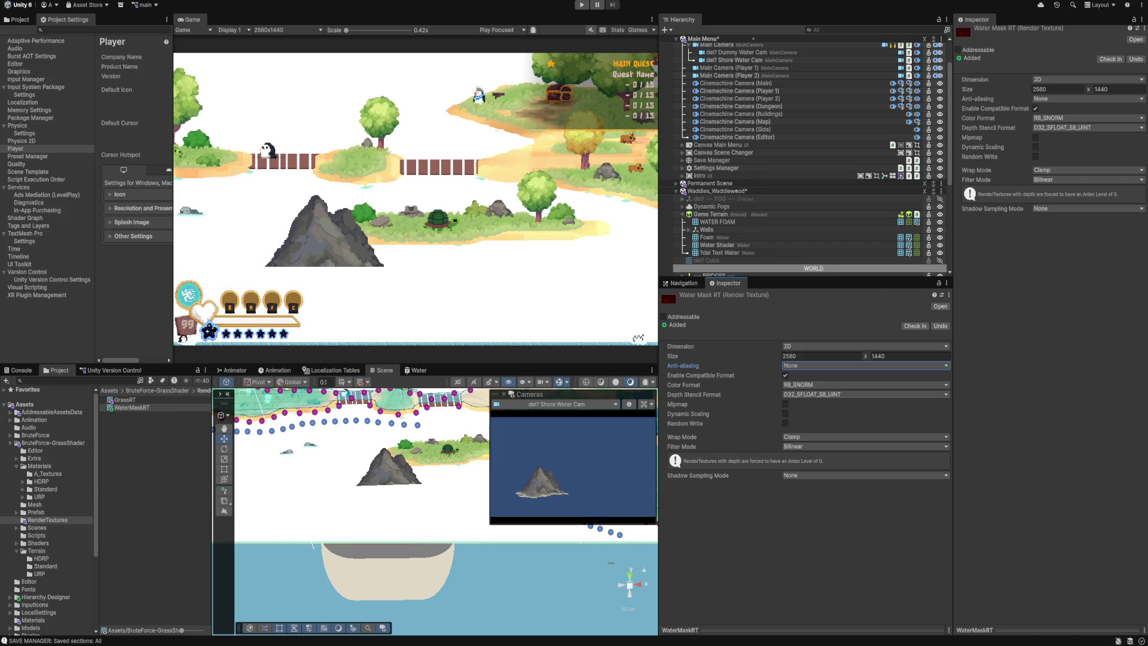
{"action": "left_click", "coordinate": [720, 252]}
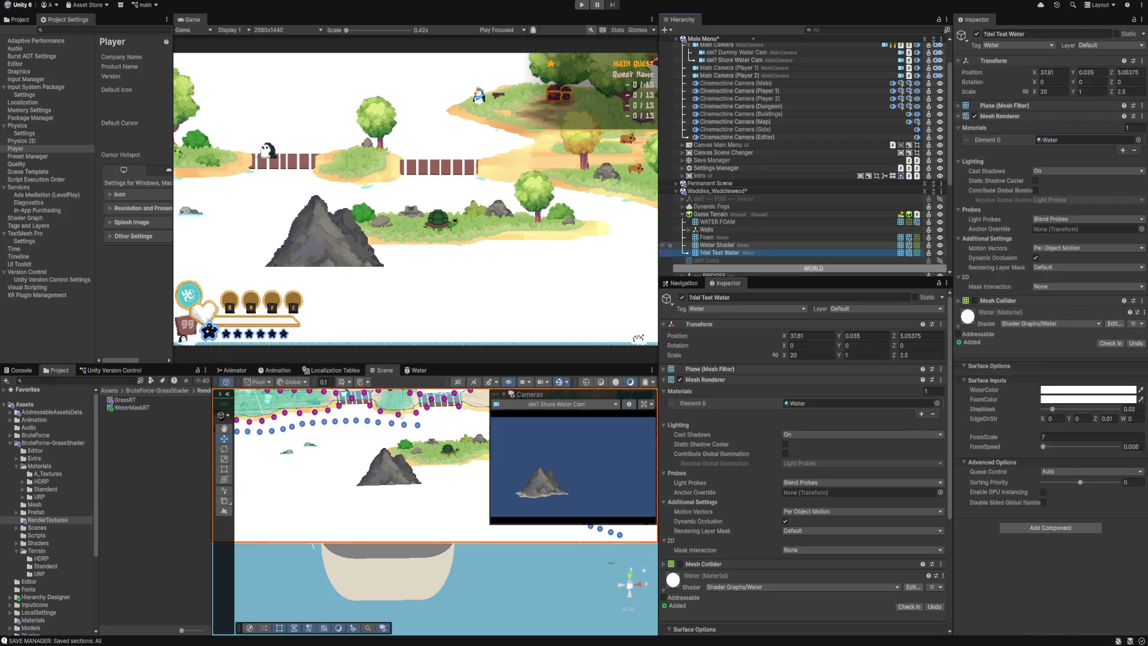
Set the Test Water material's WaterColor to black (000000).
{"action": "left_click", "coordinate": [717, 245]}
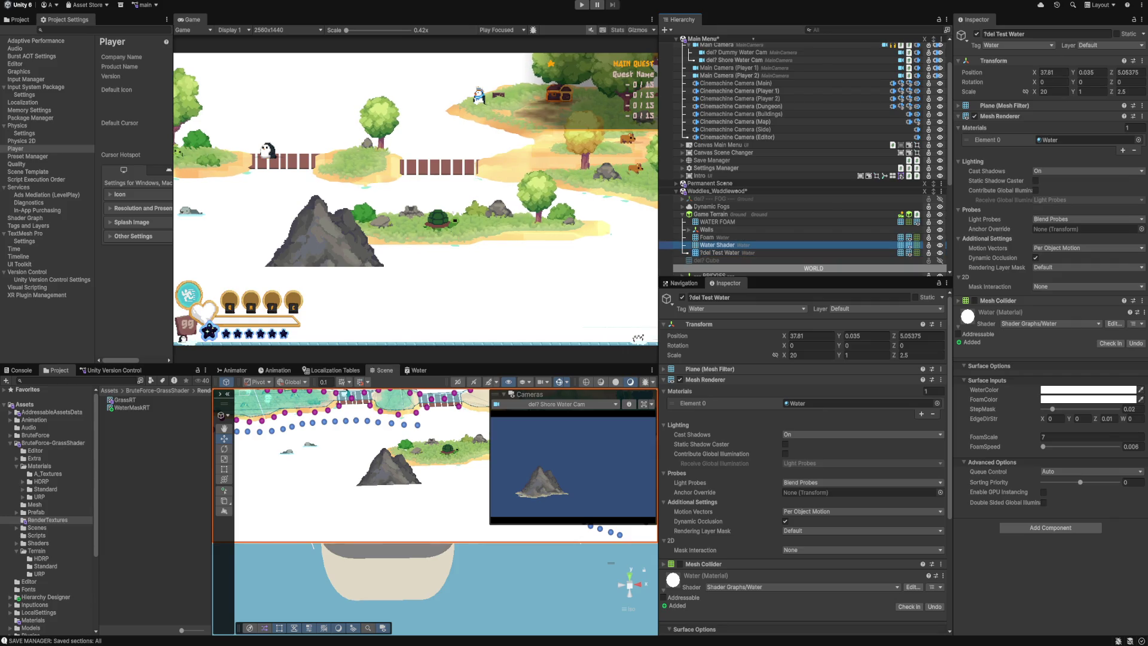
{"action": "scroll", "coordinate": [803, 455], "scroll_direction": "down", "scroll_amount": 8}
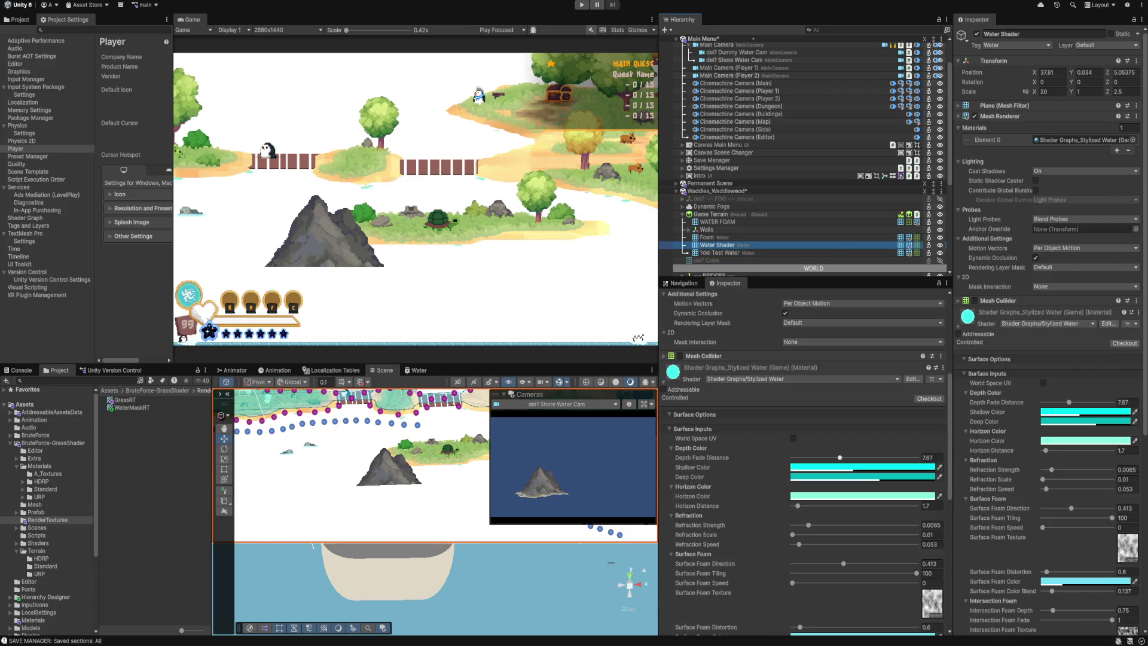
{"action": "left_click", "coordinate": [724, 252]}
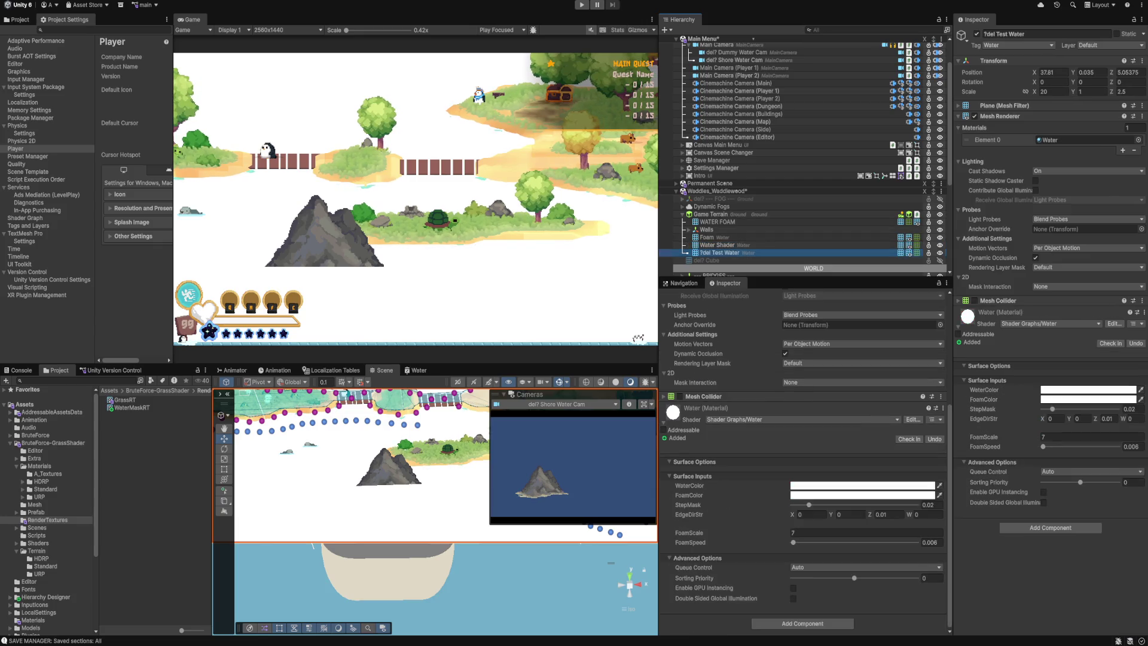
{"action": "left_click", "coordinate": [862, 486]}
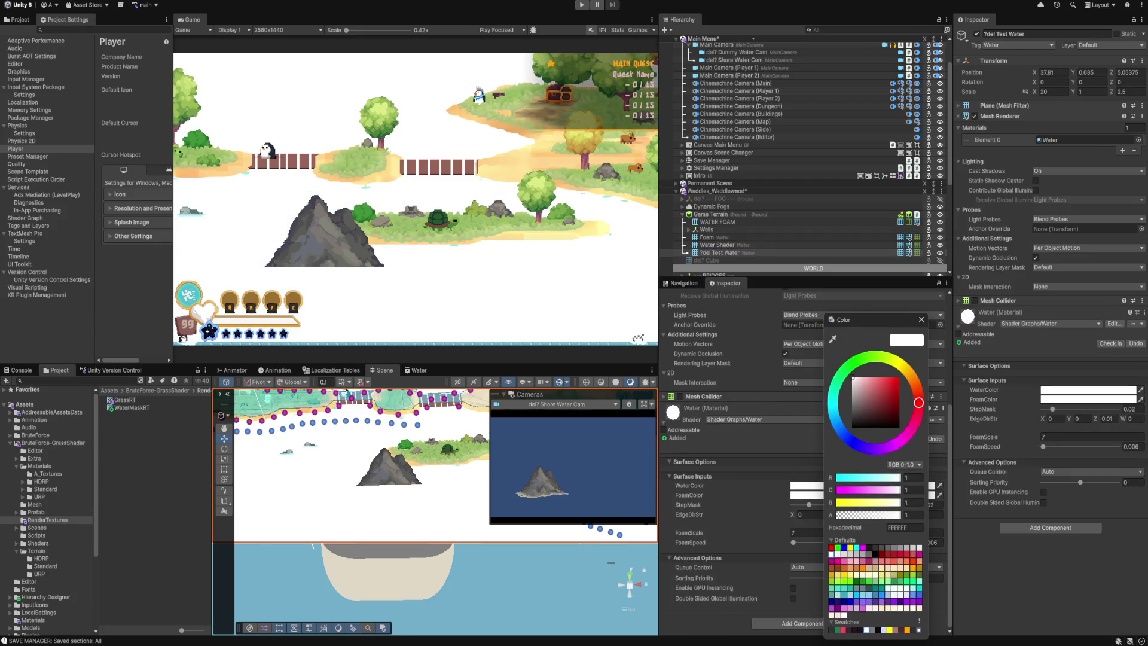
{"action": "left_click", "coordinate": [876, 554]}
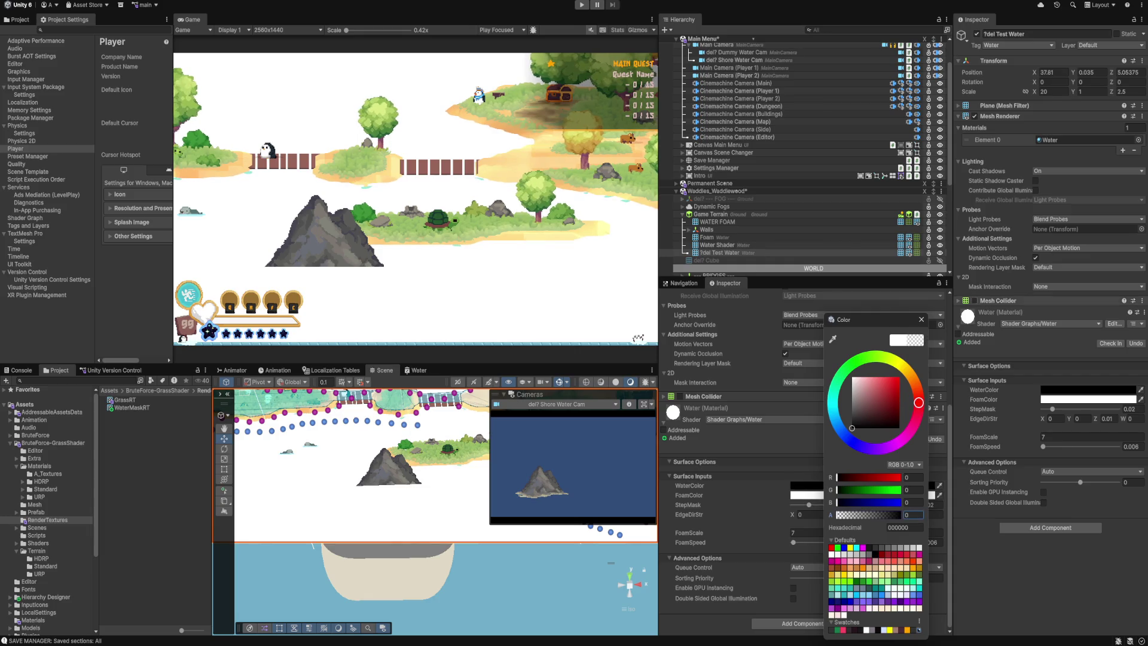
{"action": "left_click", "coordinate": [921, 319]}
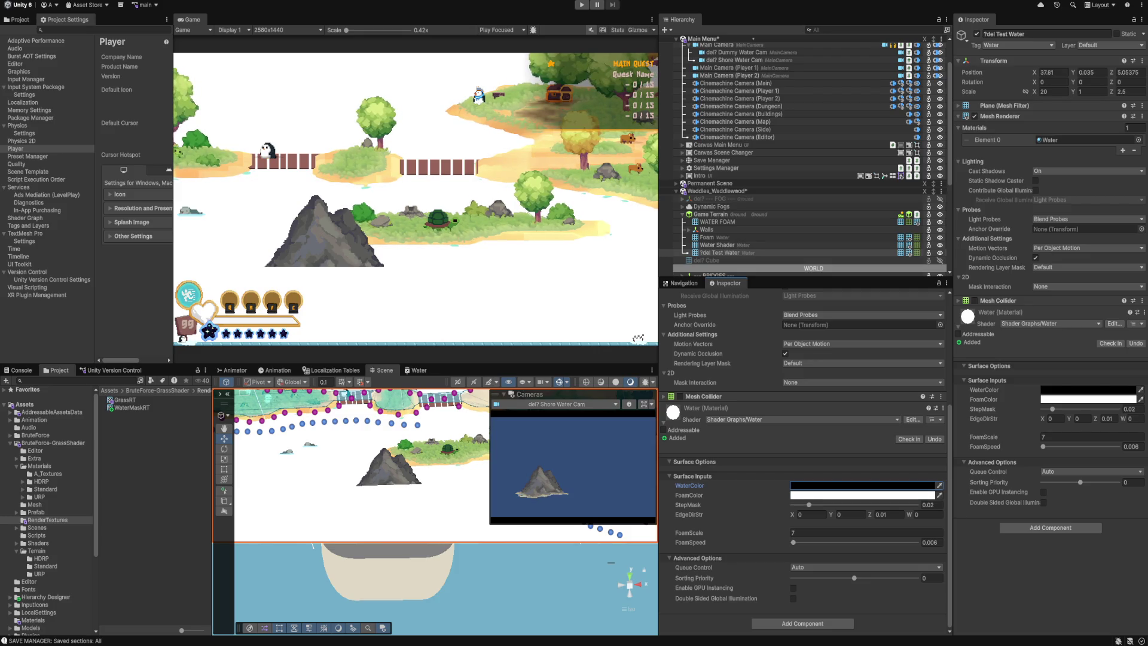
Select the Water Shader object, then the Shore Water Cam.
{"action": "left_click", "coordinate": [718, 244]}
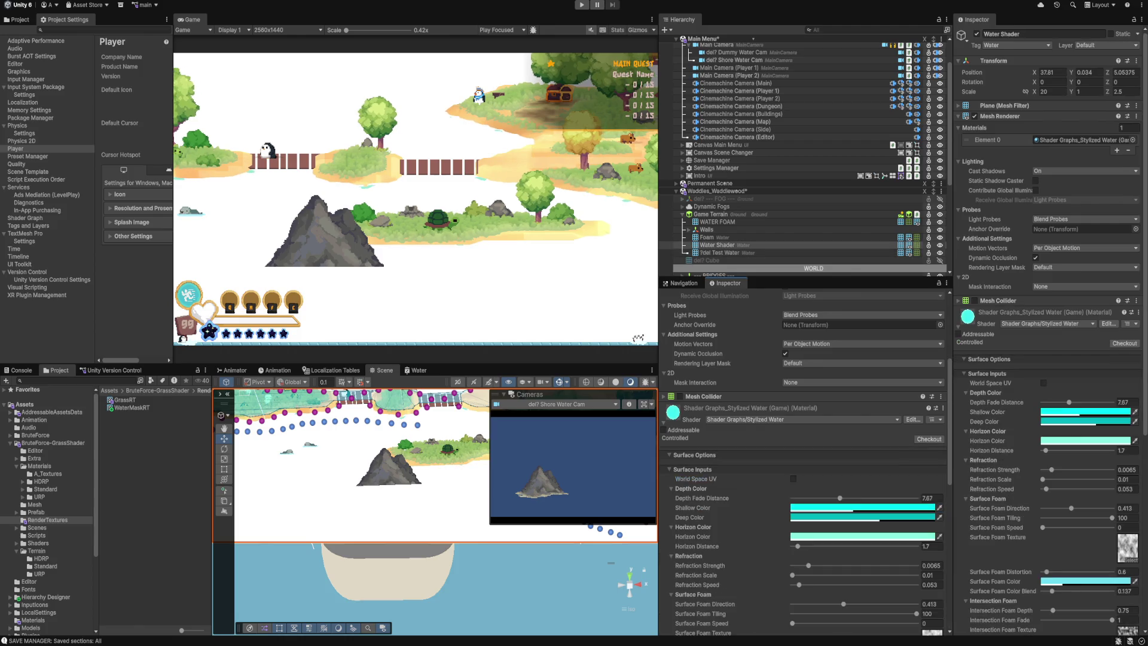
{"action": "scroll", "coordinate": [748, 190], "scroll_direction": "up", "scroll_amount": 3}
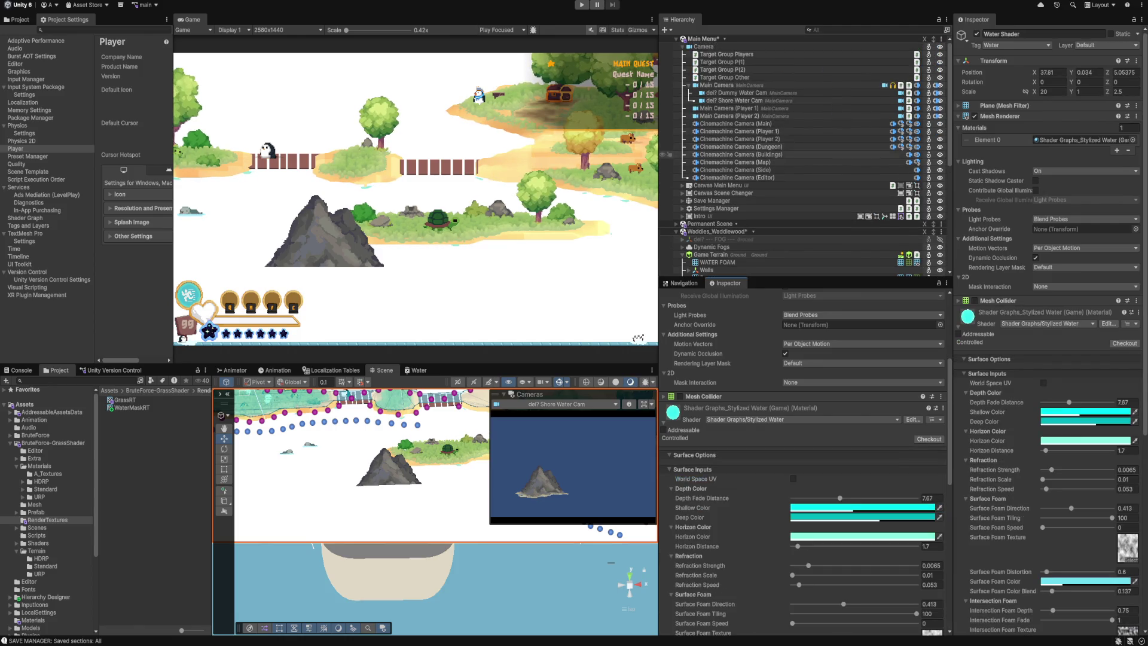
{"action": "left_click", "coordinate": [670, 100]}
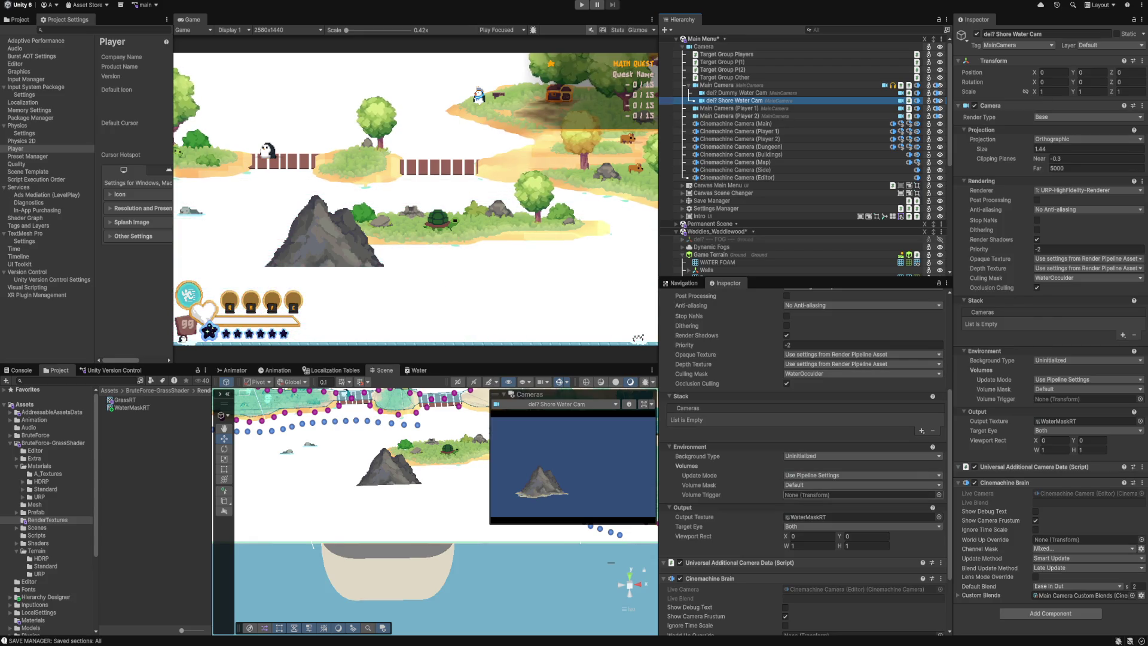
Give the Shore Water Cam a solid black background and select Mountain A (2).
{"action": "left_click", "coordinate": [861, 455]}
{"action": "left_click", "coordinate": [813, 477]}
{"action": "left_click", "coordinate": [861, 465]}
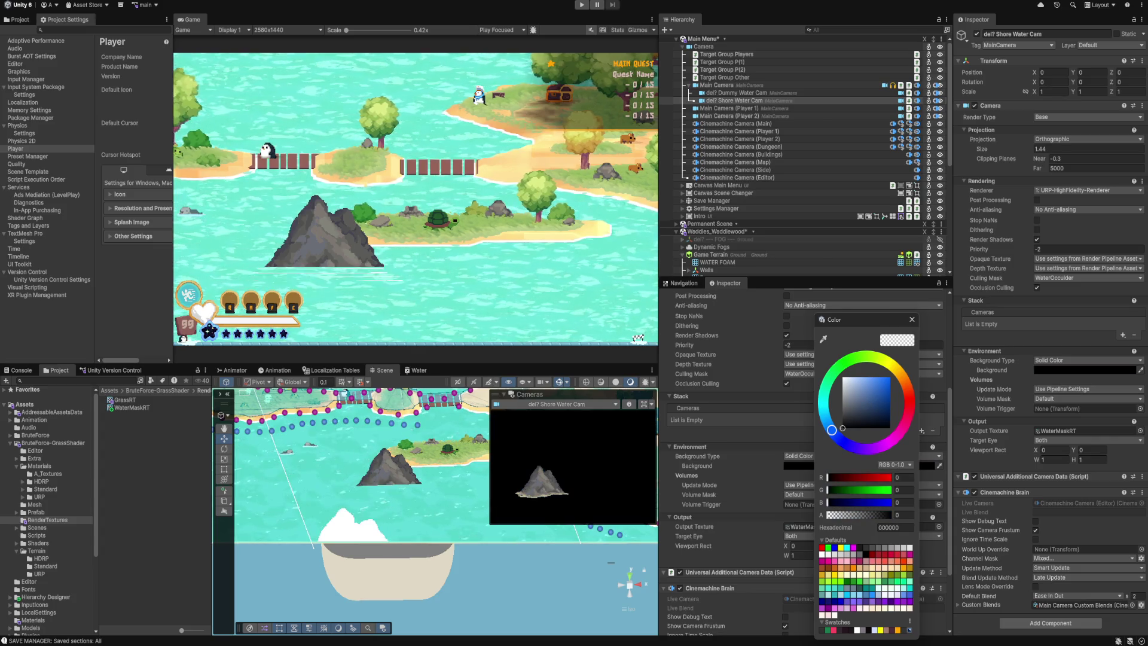
{"action": "key", "text": "Escape"}
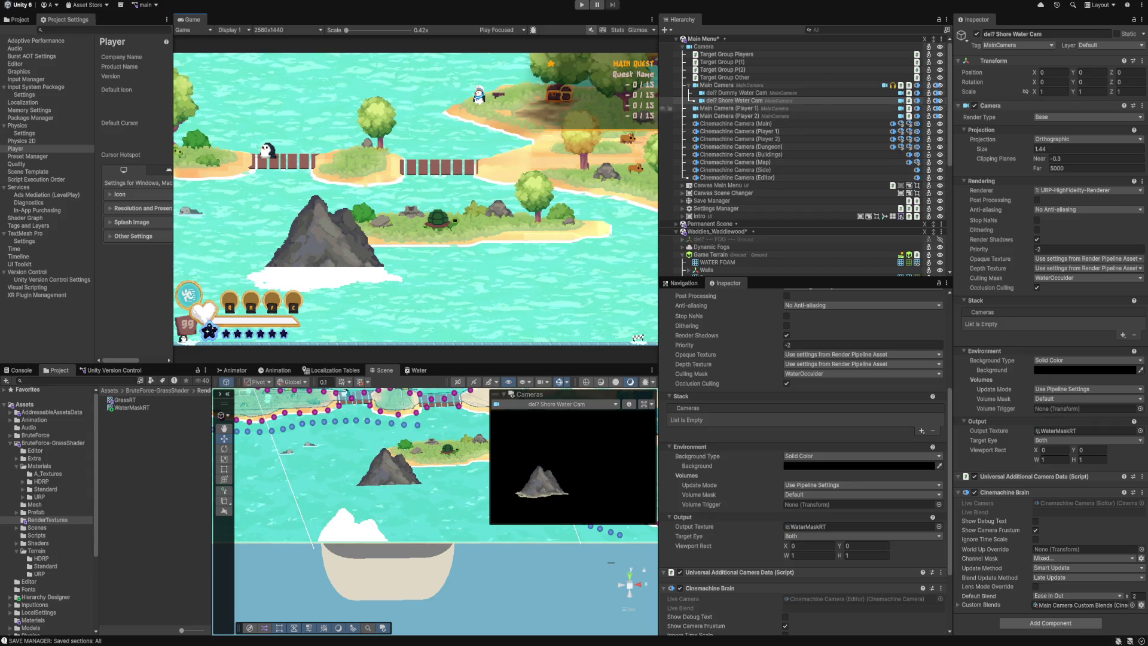
{"action": "scroll", "coordinate": [777, 113], "scroll_direction": "down", "scroll_amount": 5}
{"action": "left_click", "coordinate": [718, 272]}
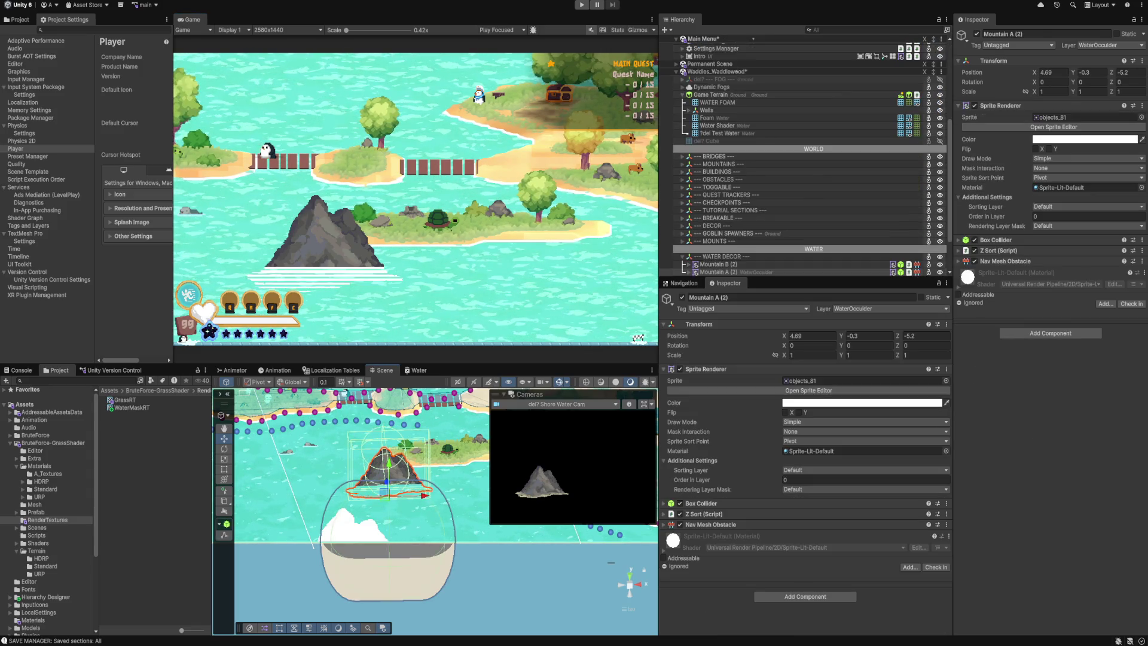
Raise Mountain A (2) slightly and deactivate its Sphere child.
{"action": "left_click_drag", "start_coordinate": [389, 463], "coordinate": [389, 461]}
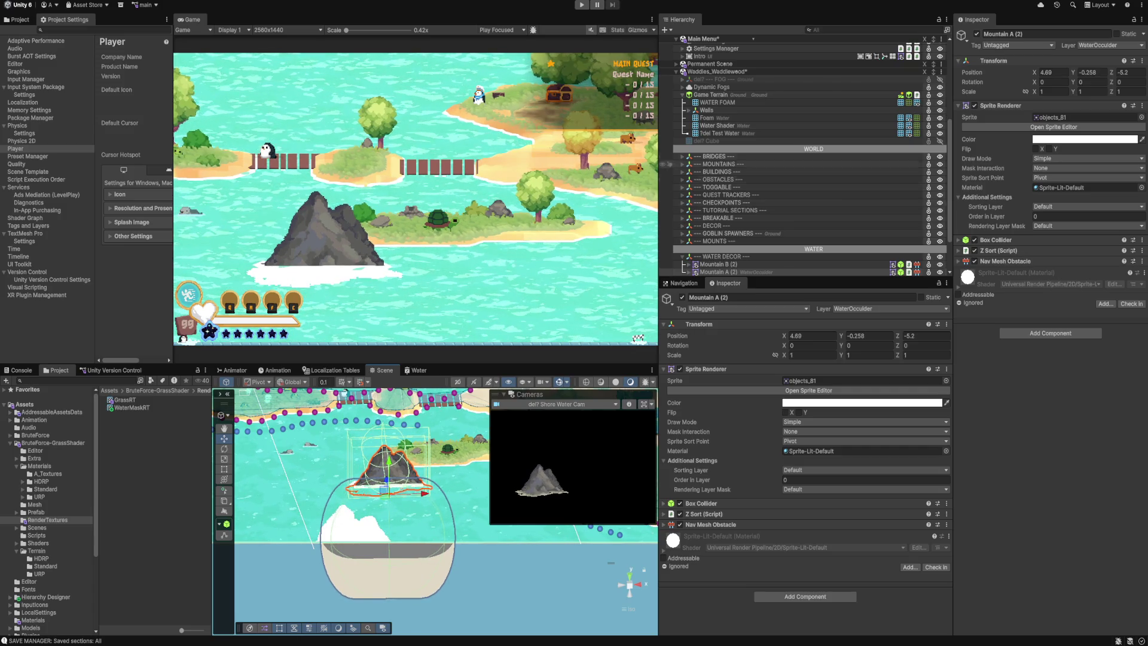
{"action": "scroll", "coordinate": [807, 218], "scroll_direction": "down", "scroll_amount": 3}
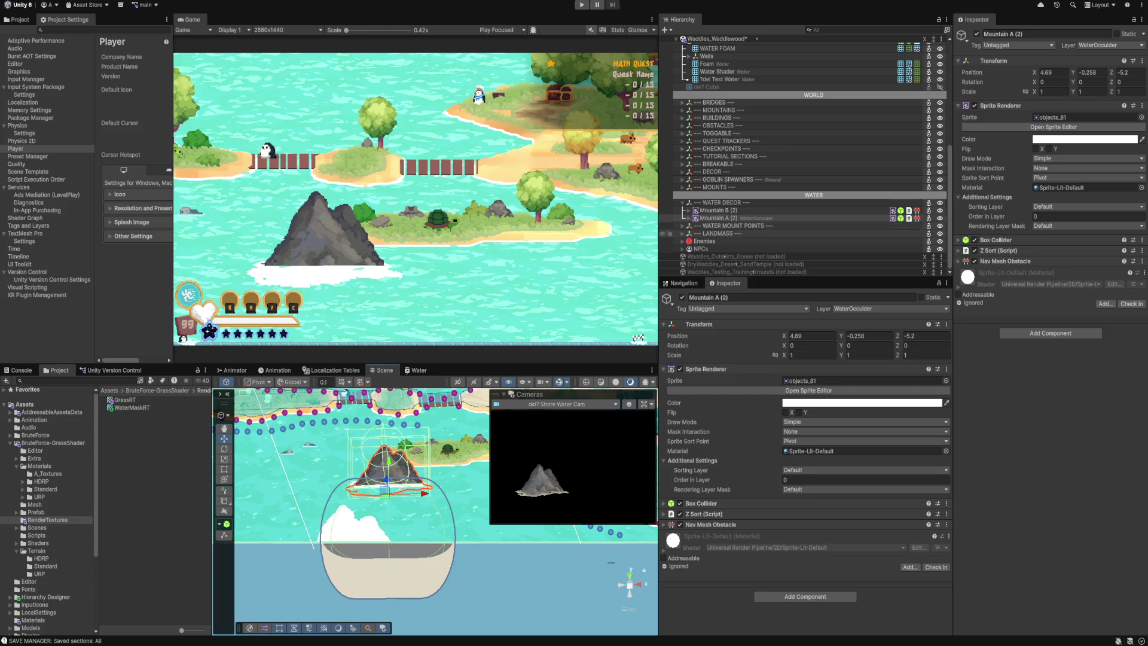
{"action": "left_click", "coordinate": [688, 217]}
{"action": "left_click", "coordinate": [714, 233]}
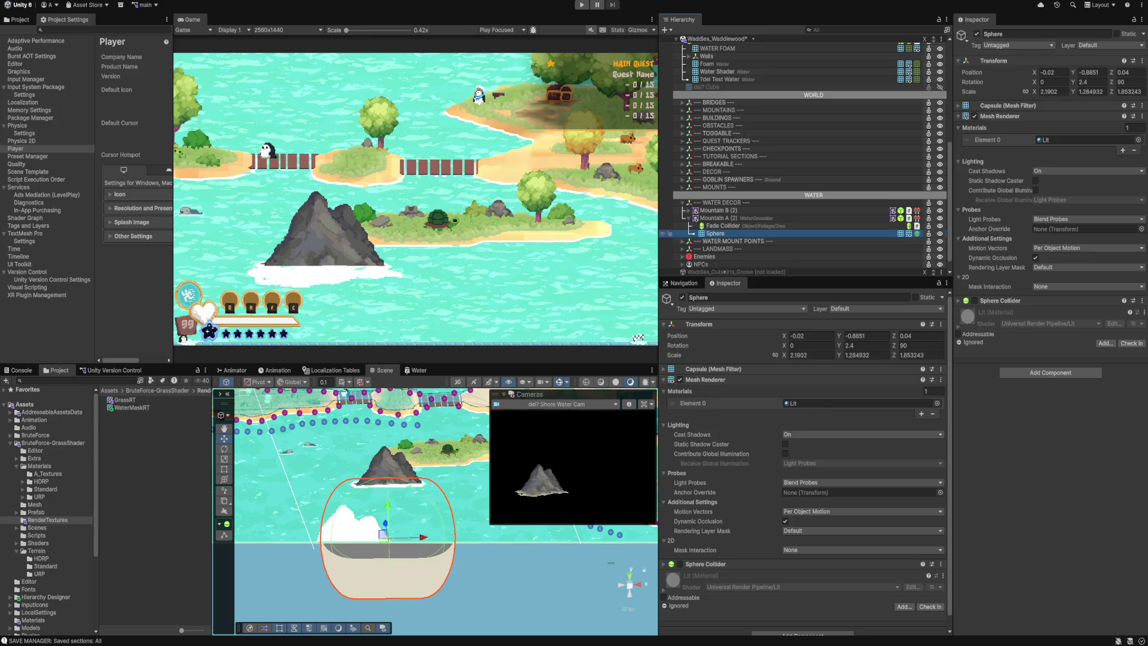
{"action": "key", "text": "alt+shift+a"}
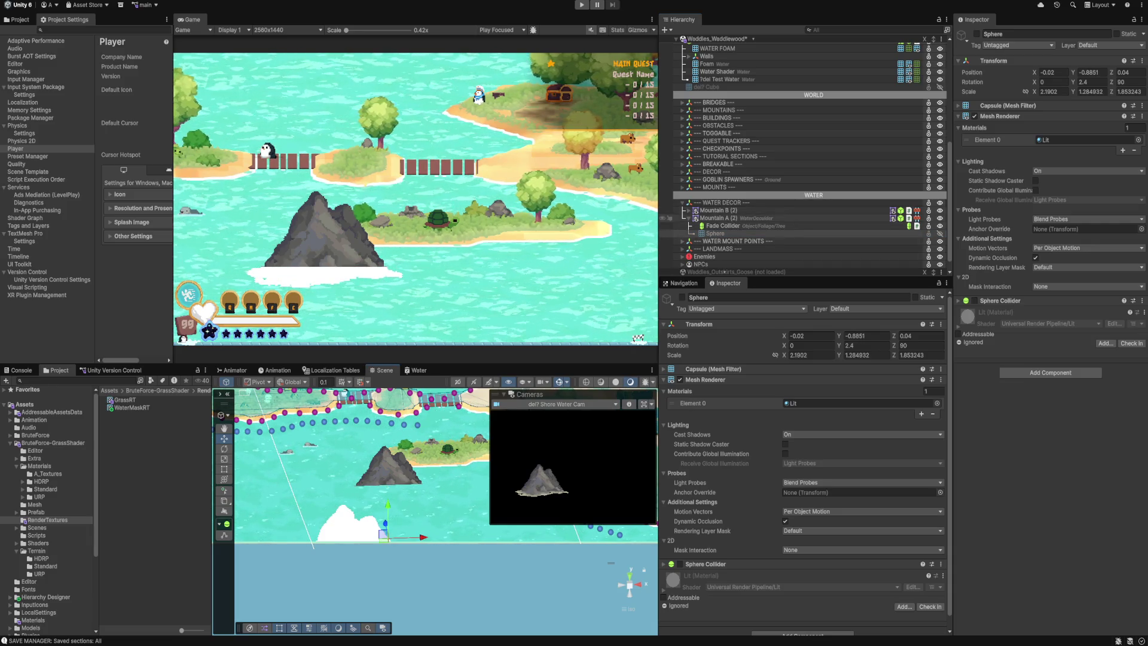
Fine-tune Mountain A (2)'s height to Y -0.107.
{"action": "left_click", "coordinate": [717, 218]}
{"action": "left_click_drag", "start_coordinate": [388, 466], "coordinate": [388, 452]}
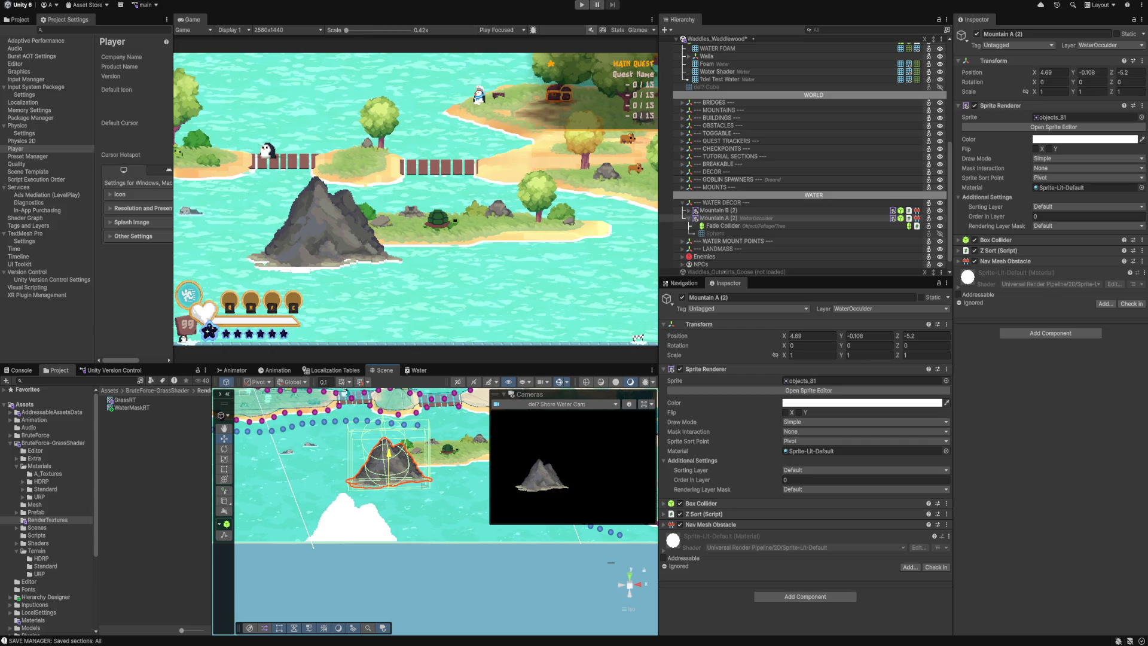
{"action": "left_click_drag", "start_coordinate": [388, 451], "coordinate": [388, 452]}
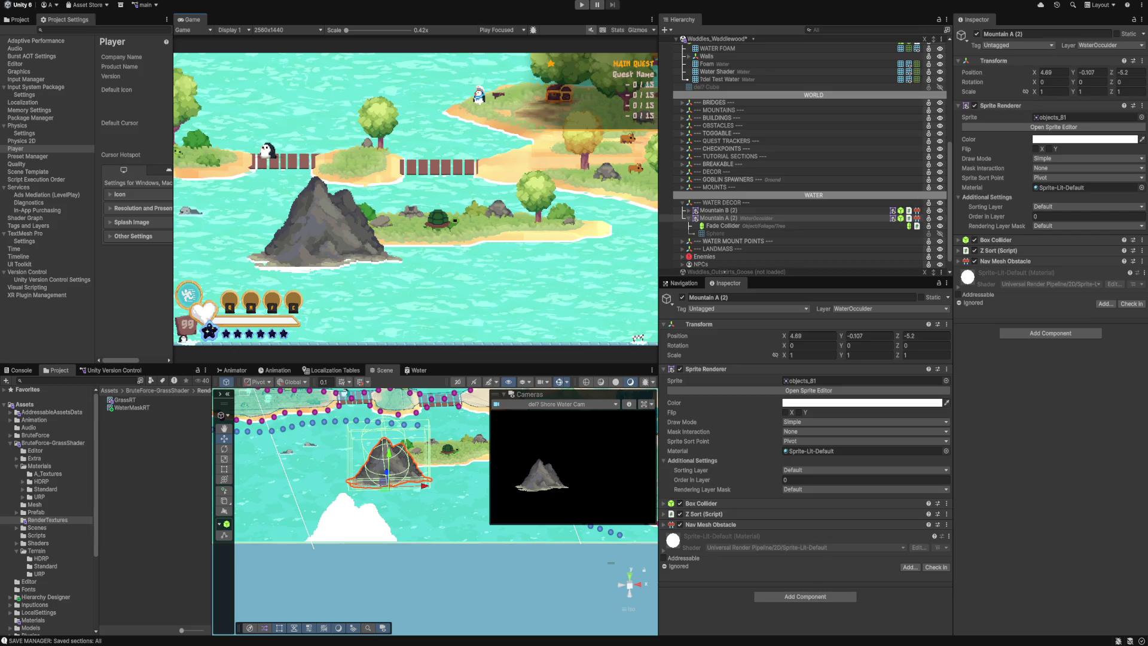
{"action": "scroll", "coordinate": [801, 155], "scroll_direction": "up", "scroll_amount": 8}
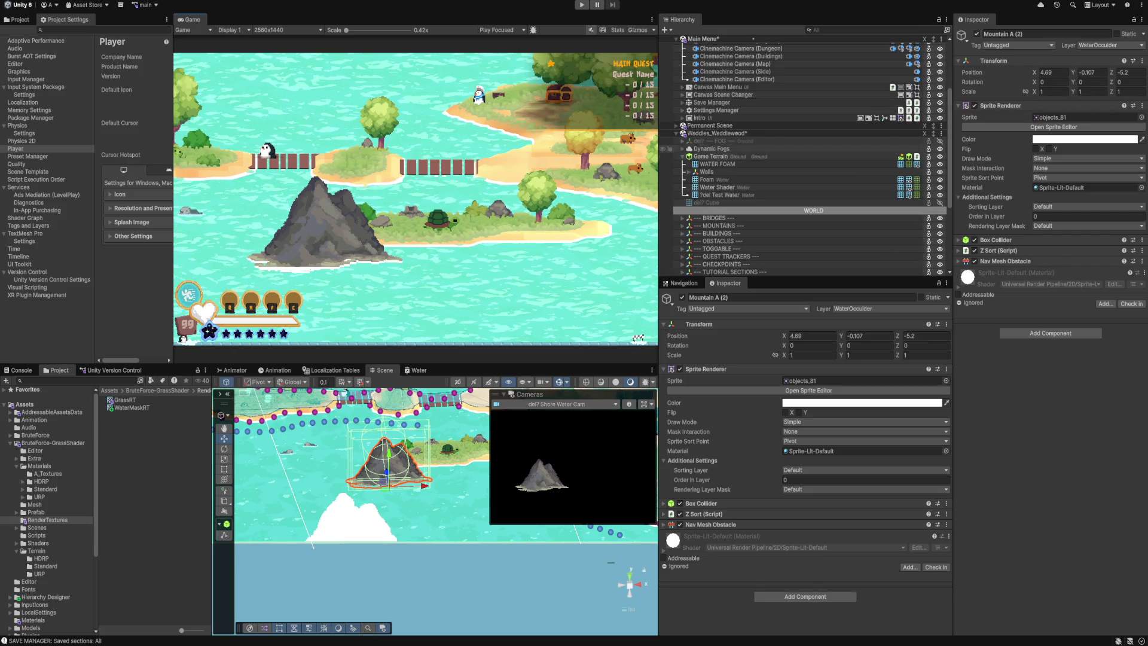
Collapse the Main Menu hierarchy and select Bridge (1) through (8) under BRIDGES.
{"action": "scroll", "coordinate": [801, 151], "scroll_direction": "up", "scroll_amount": 1}
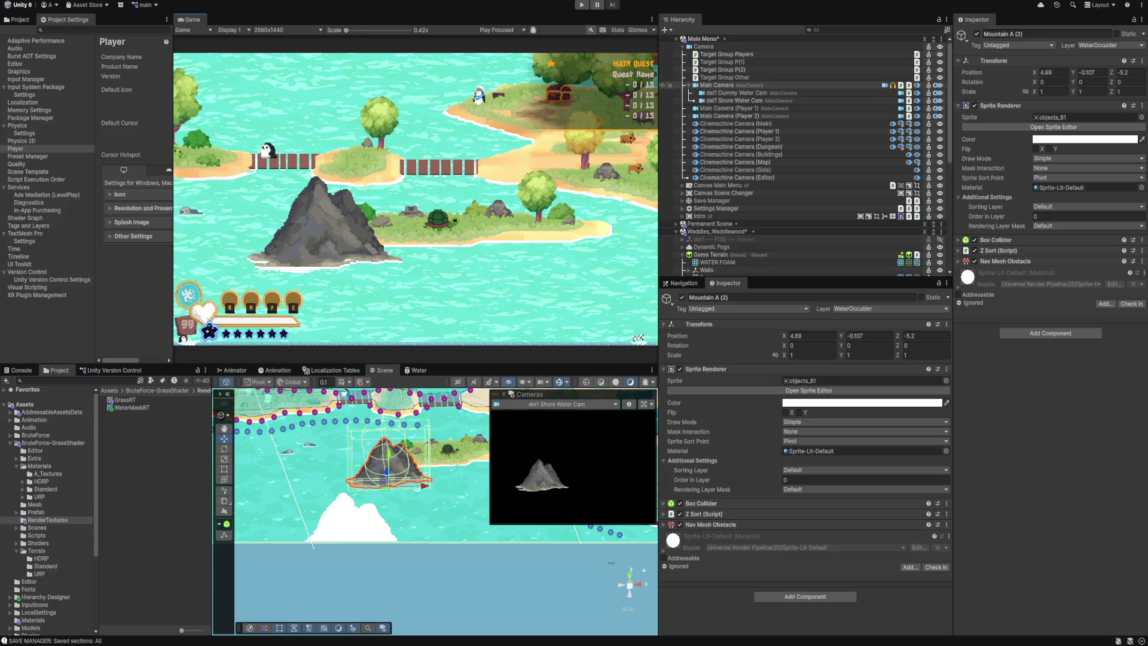
{"action": "left_click", "coordinate": [689, 85]}
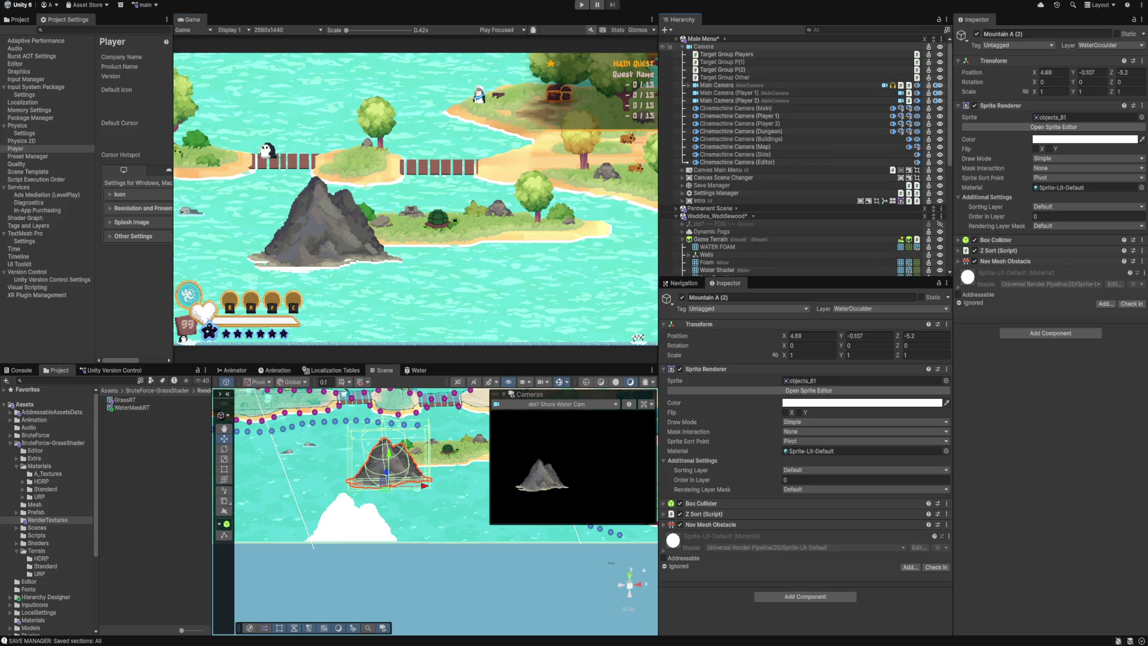
{"action": "left_click", "coordinate": [676, 39]}
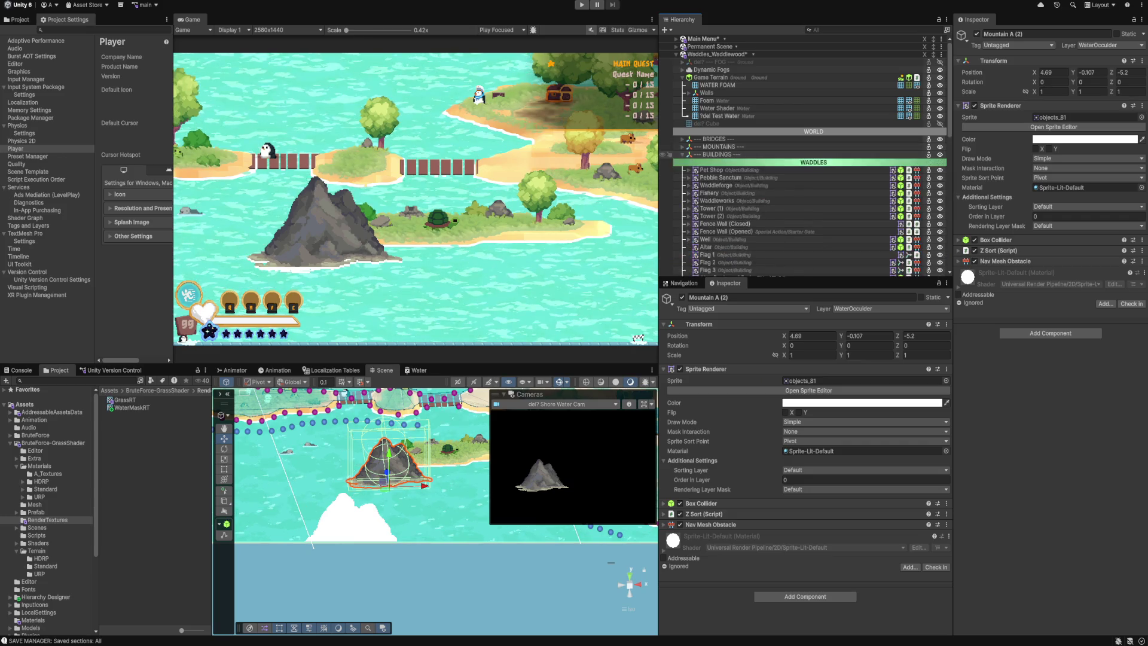
{"action": "left_click", "coordinate": [682, 138]}
{"action": "left_click", "coordinate": [711, 146]}
{"action": "left_click", "coordinate": [709, 201], "text": "shift"}
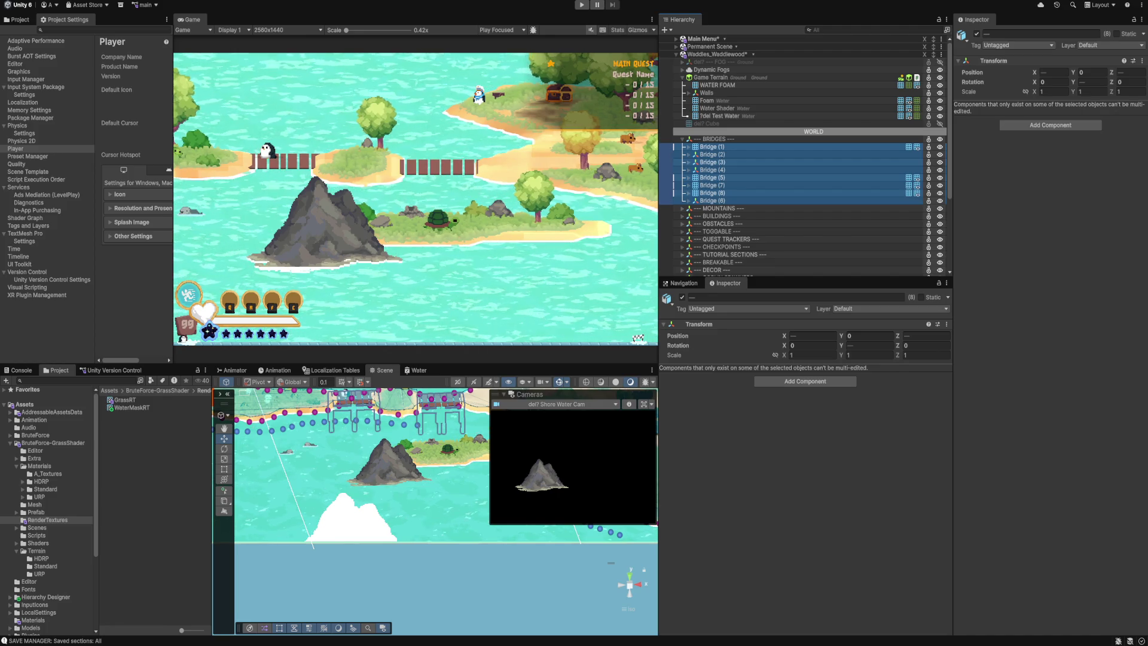
Put the eight bridges and their children on WaterOcculder, then undo it.
{"action": "left_click", "coordinate": [889, 308]}
{"action": "left_click", "coordinate": [875, 467]}
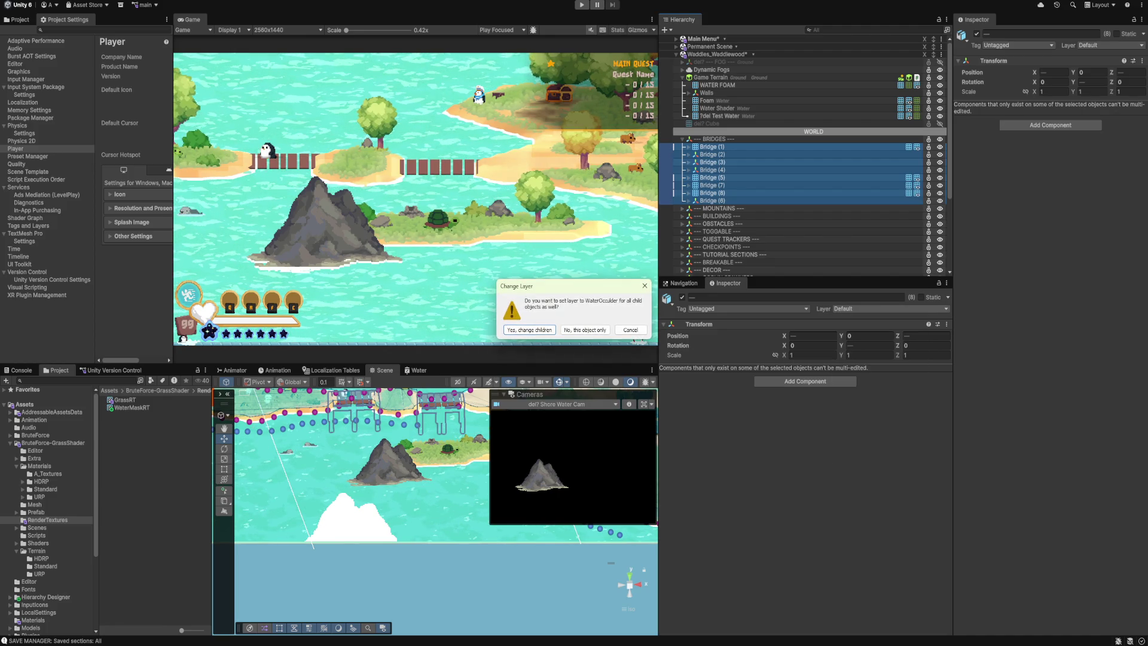
{"action": "key", "text": "Return"}
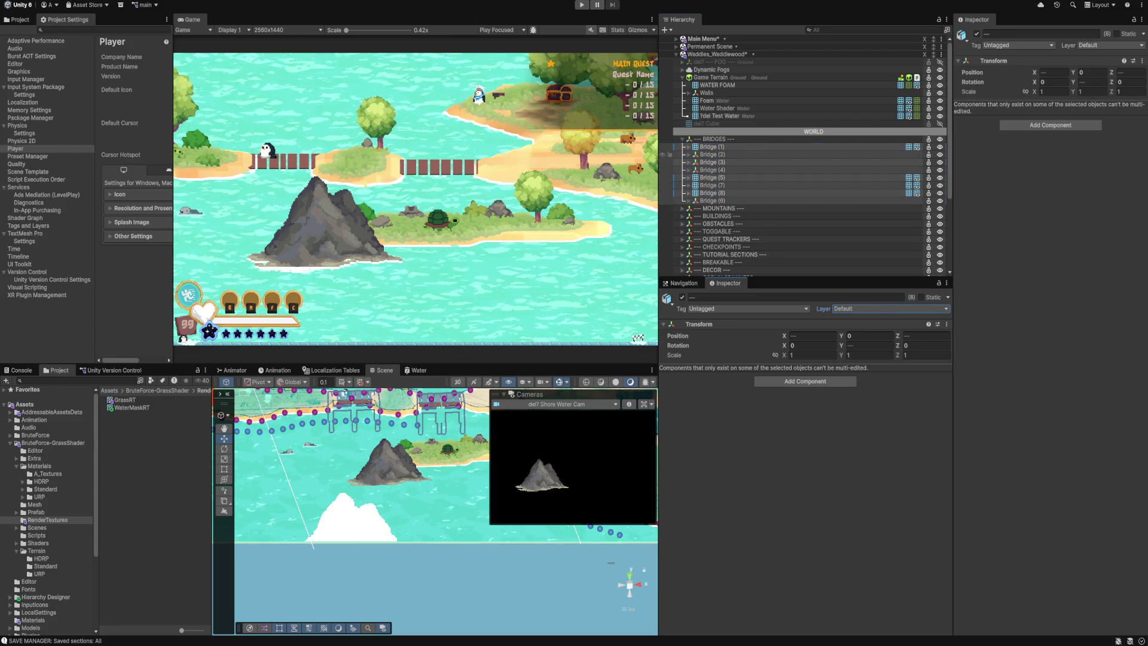
{"action": "key", "text": "ctrl+z"}
Set Bridge (1)'s child Group to WaterOcculder, undo it, and collapse Bridge (1).
{"action": "left_click", "coordinate": [689, 146]}
{"action": "left_click", "coordinate": [713, 154]}
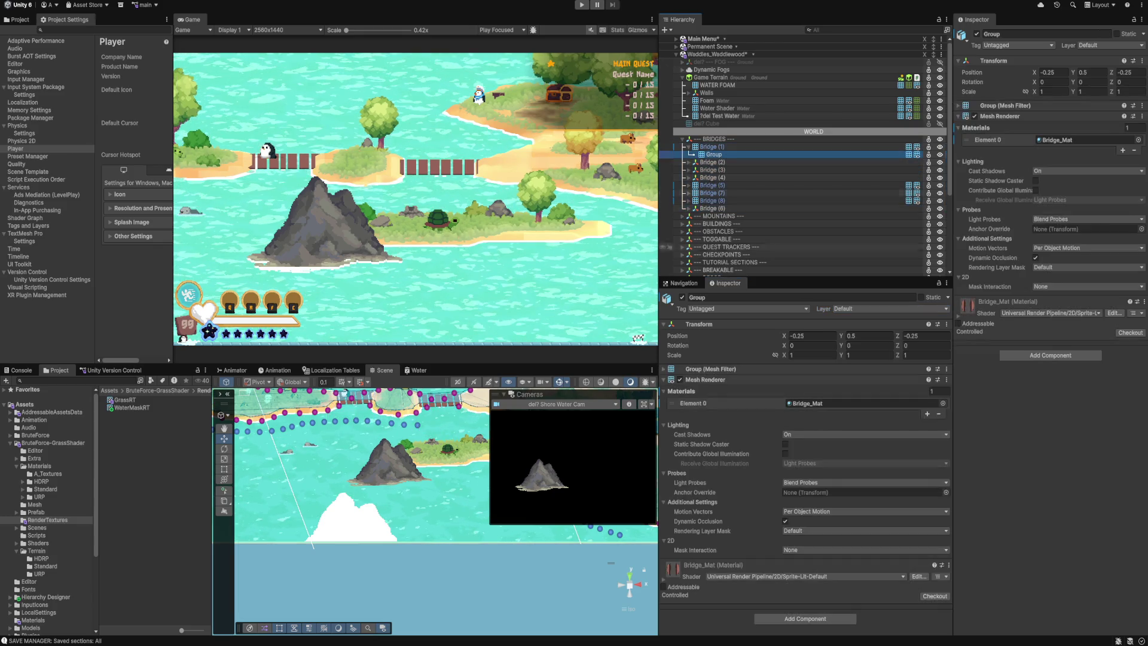
{"action": "left_click", "coordinate": [885, 309]}
{"action": "key", "text": "Escape"}
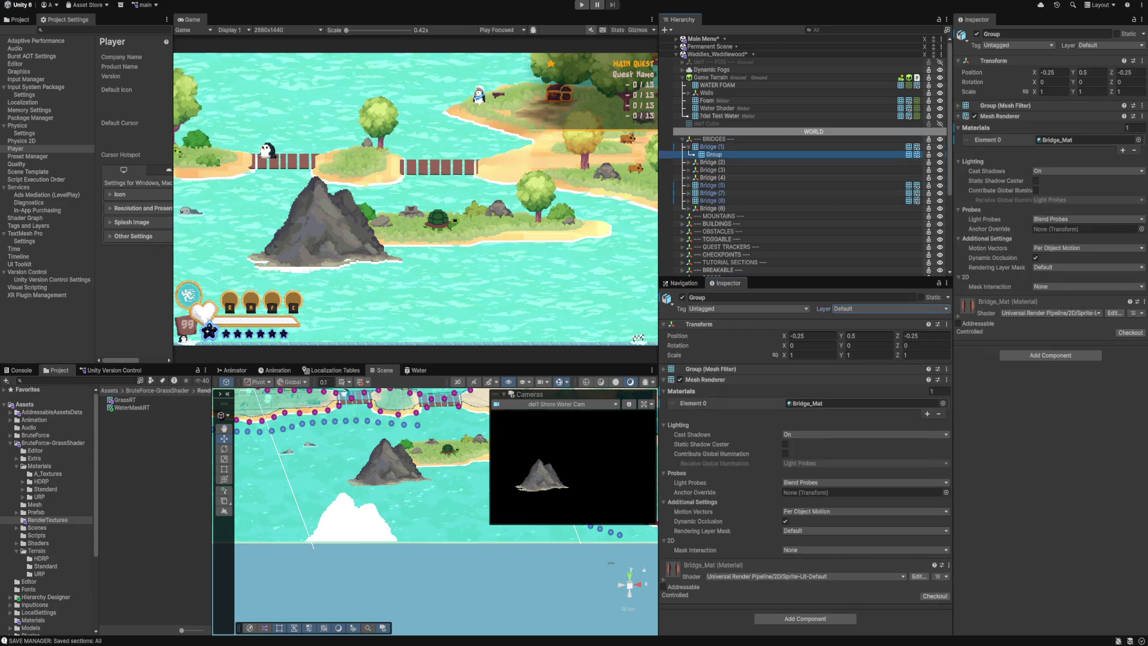
{"action": "key", "text": "f"}
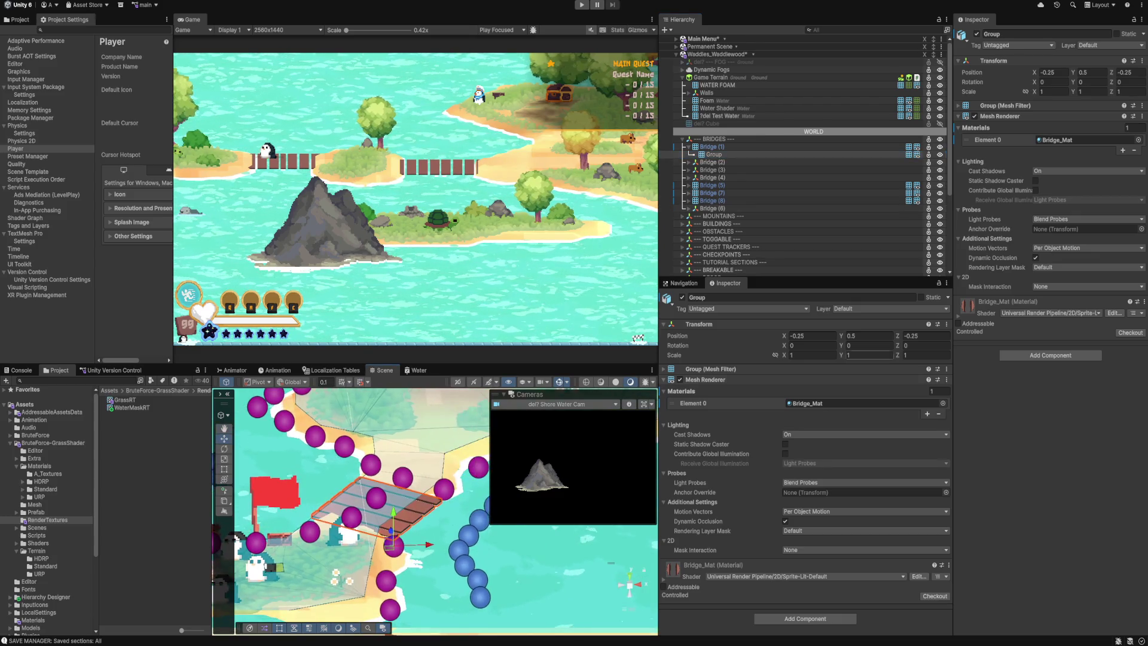
{"action": "left_click", "coordinate": [884, 308]}
{"action": "left_click", "coordinate": [873, 468]}
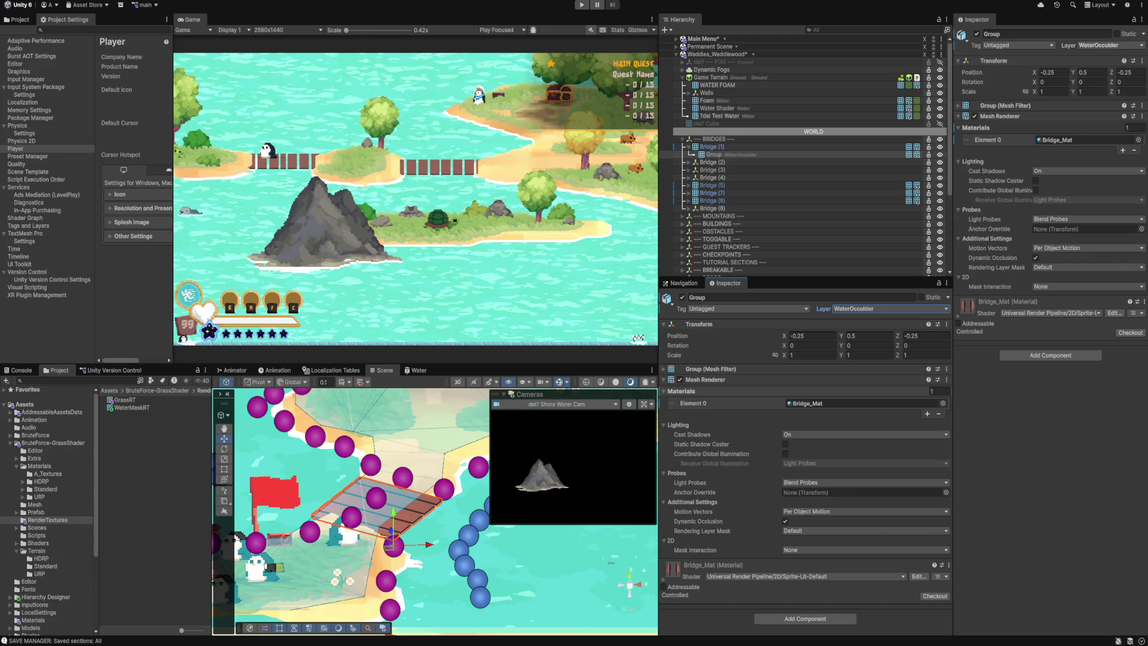
{"action": "key", "text": "ctrl+z"}
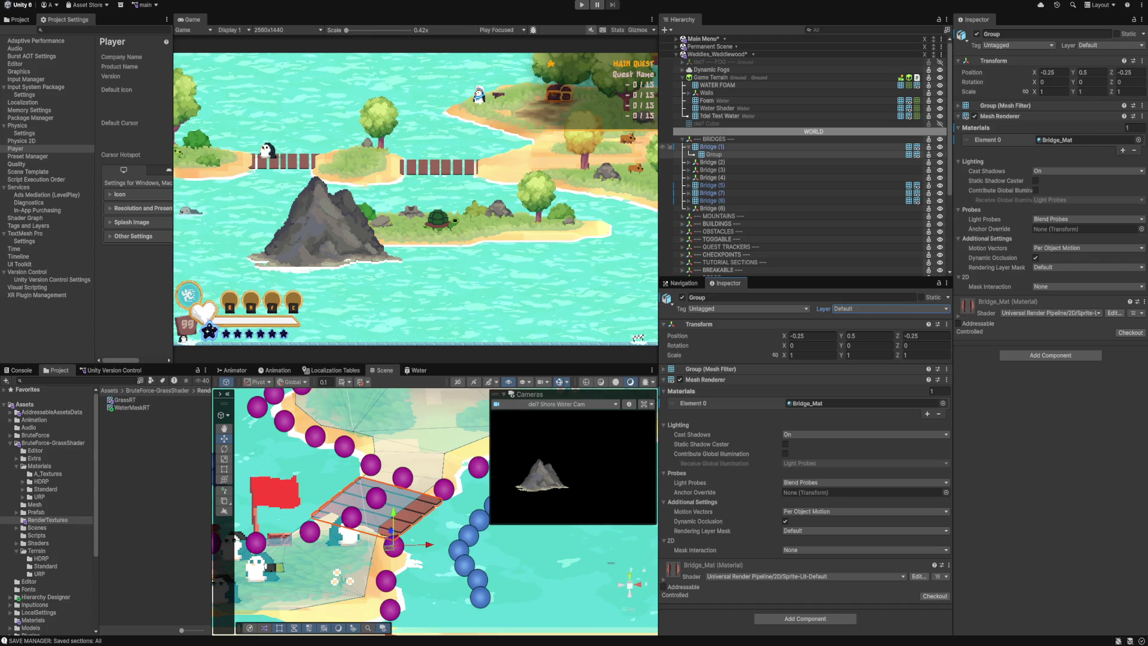
{"action": "left_click", "coordinate": [711, 147]}
{"action": "key", "text": "Left"}
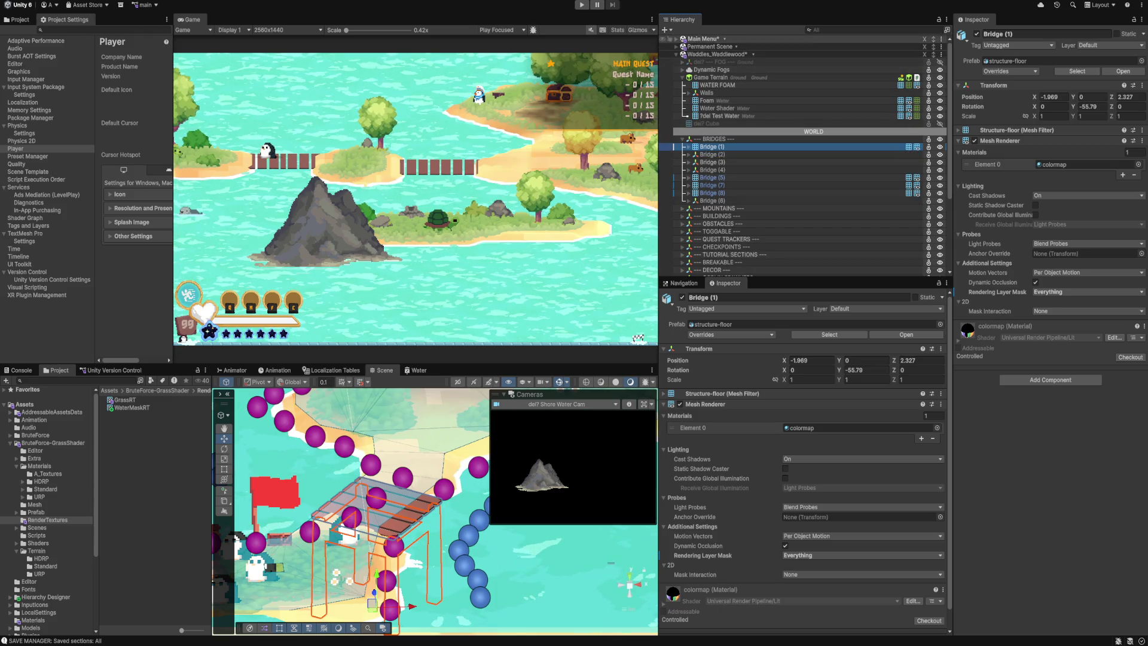
Expand Main Camera and select the Shore Water Cam.
{"action": "left_click", "coordinate": [676, 38]}
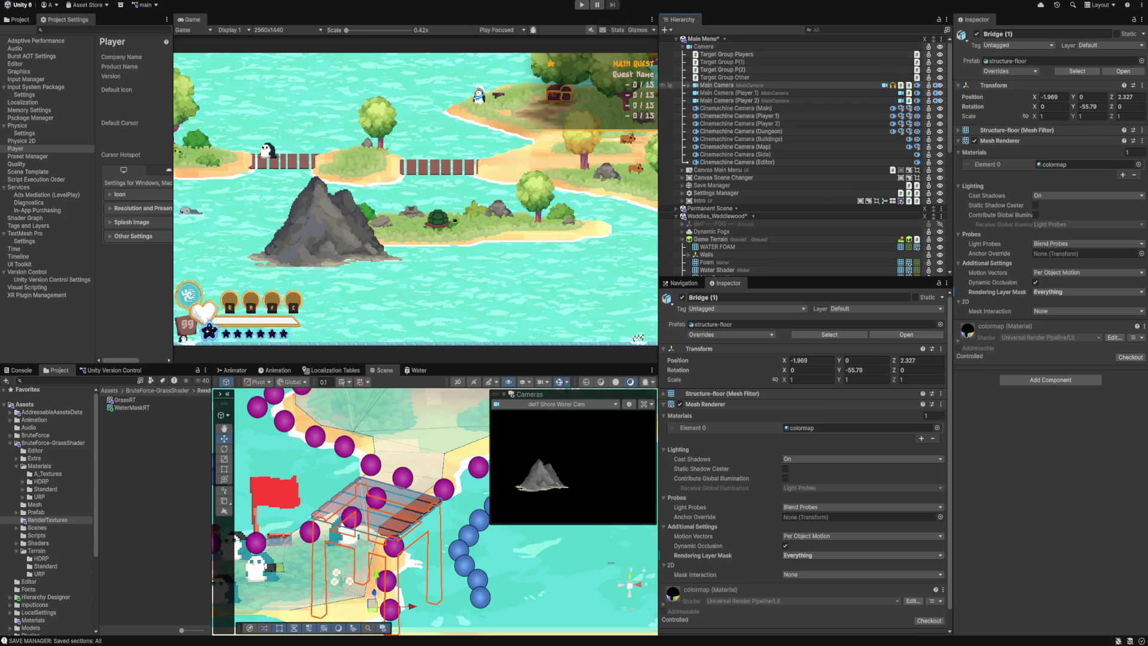
{"action": "left_click", "coordinate": [689, 85]}
{"action": "left_click", "coordinate": [741, 101]}
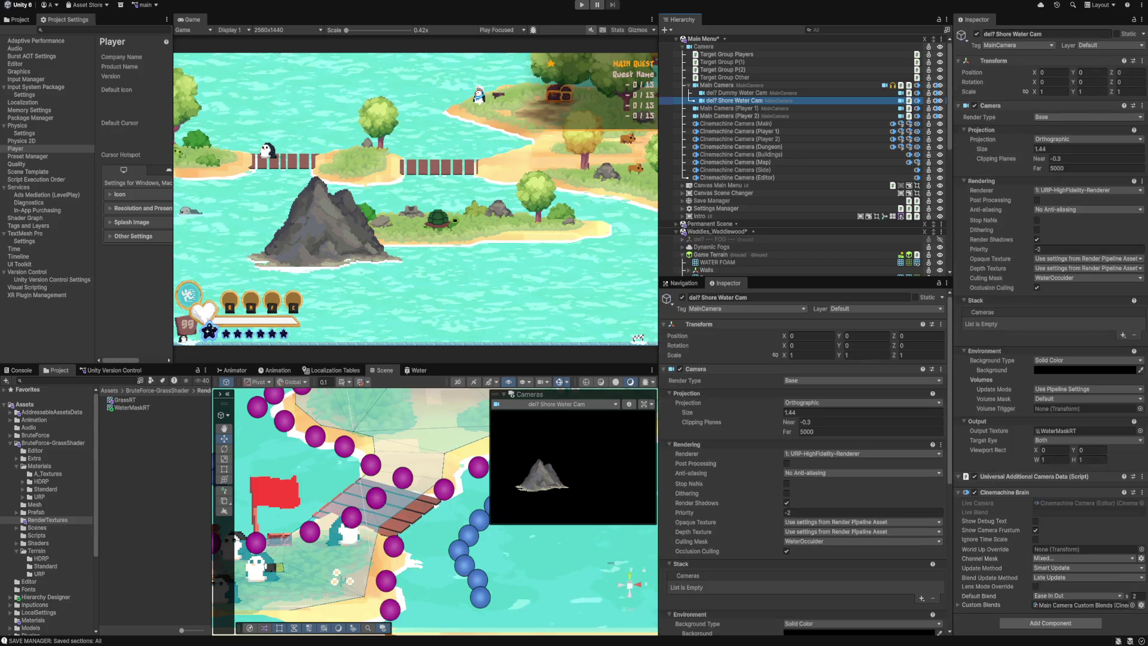
{"action": "scroll", "coordinate": [802, 526], "scroll_direction": "down", "scroll_amount": 2}
Toggle Default and Ground on and off in its culling mask, keeping only WaterOcculder.
{"action": "left_click", "coordinate": [825, 489]}
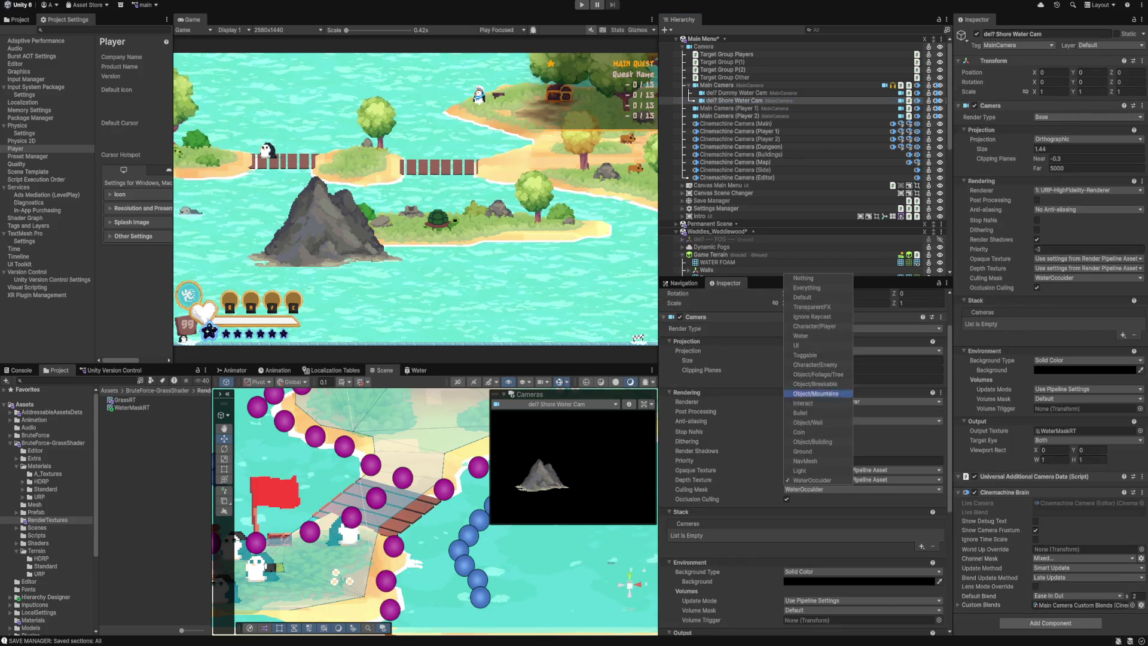
{"action": "left_click", "coordinate": [805, 297]}
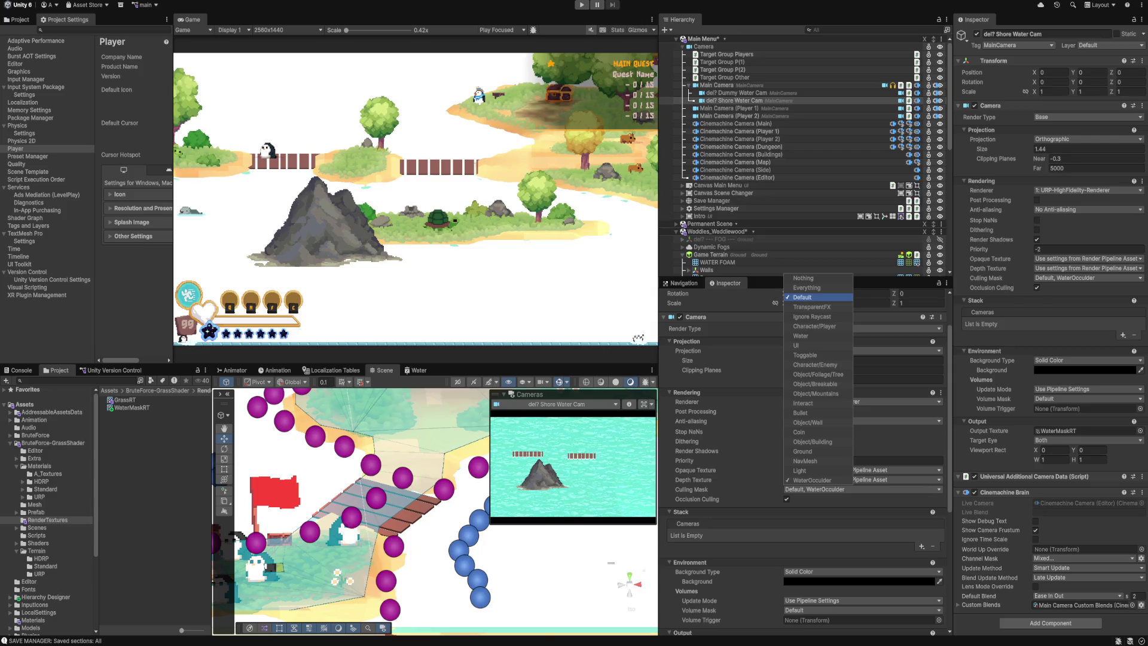
{"action": "left_click", "coordinate": [804, 297]}
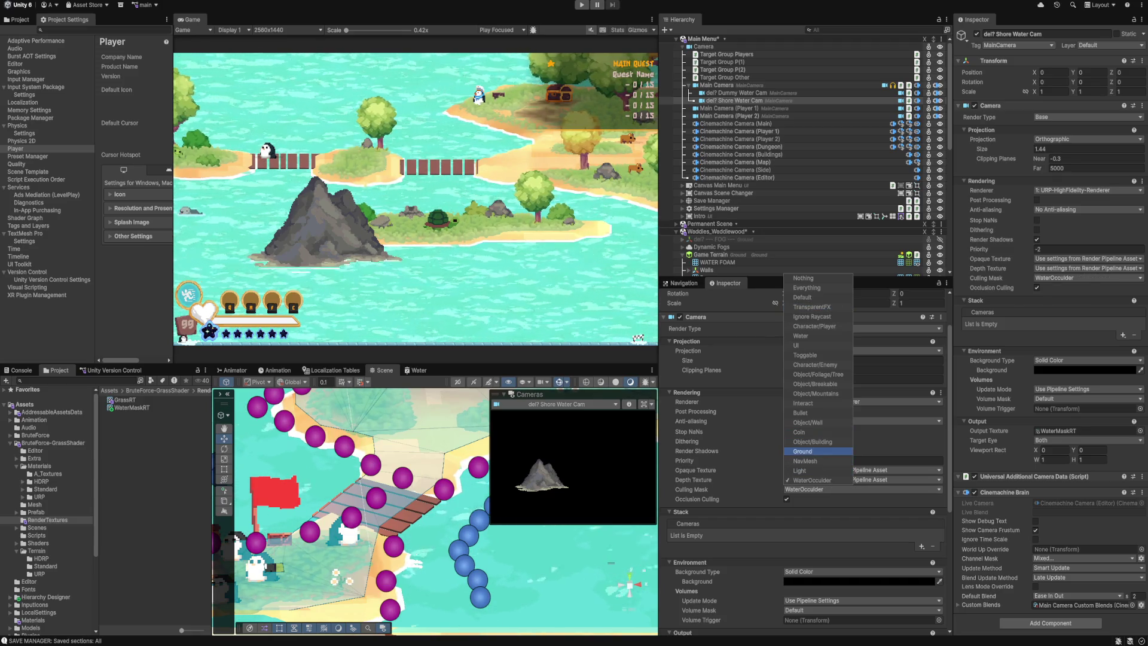
{"action": "left_click", "coordinate": [802, 451]}
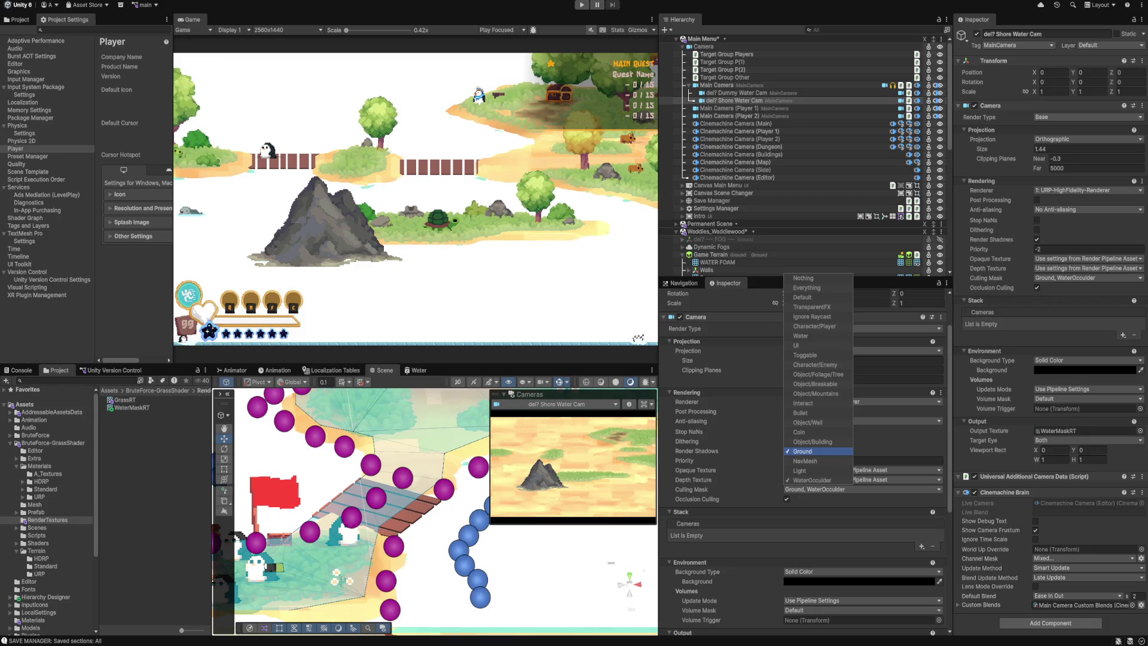
{"action": "left_click", "coordinate": [802, 451]}
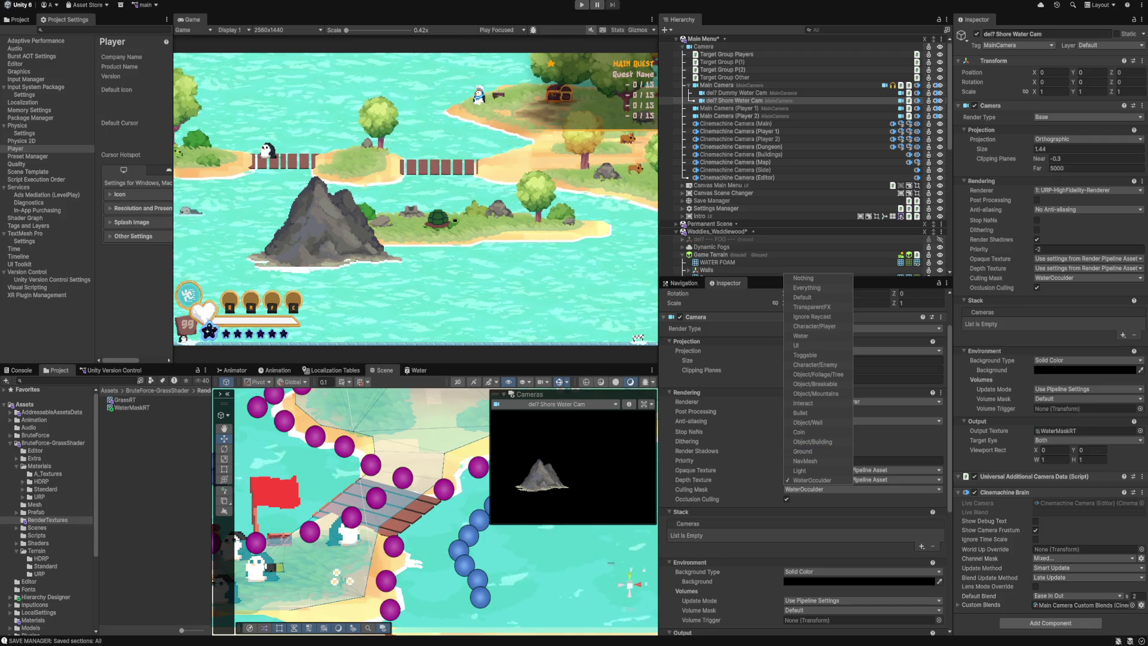
{"action": "left_click", "coordinate": [382, 499]}
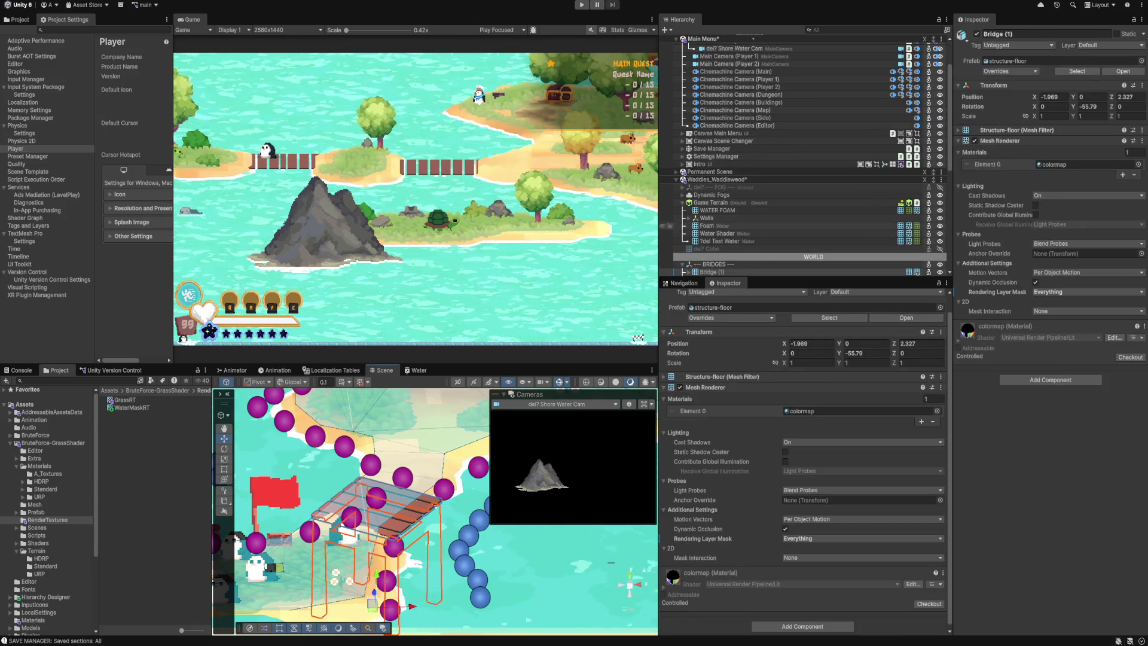
Put Bridge (1) alone on the WaterOcculder layer, without its children.
{"action": "scroll", "coordinate": [837, 253], "scroll_direction": "down", "scroll_amount": 3}
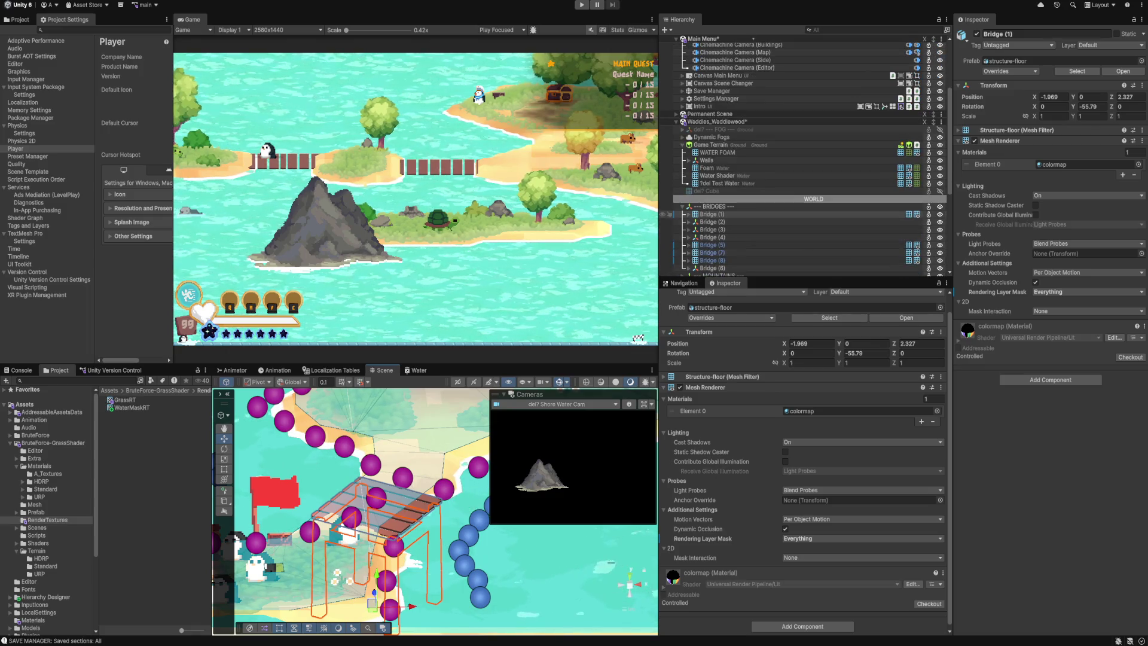
{"action": "scroll", "coordinate": [801, 359], "scroll_direction": "up", "scroll_amount": 1}
{"action": "left_click", "coordinate": [873, 309]}
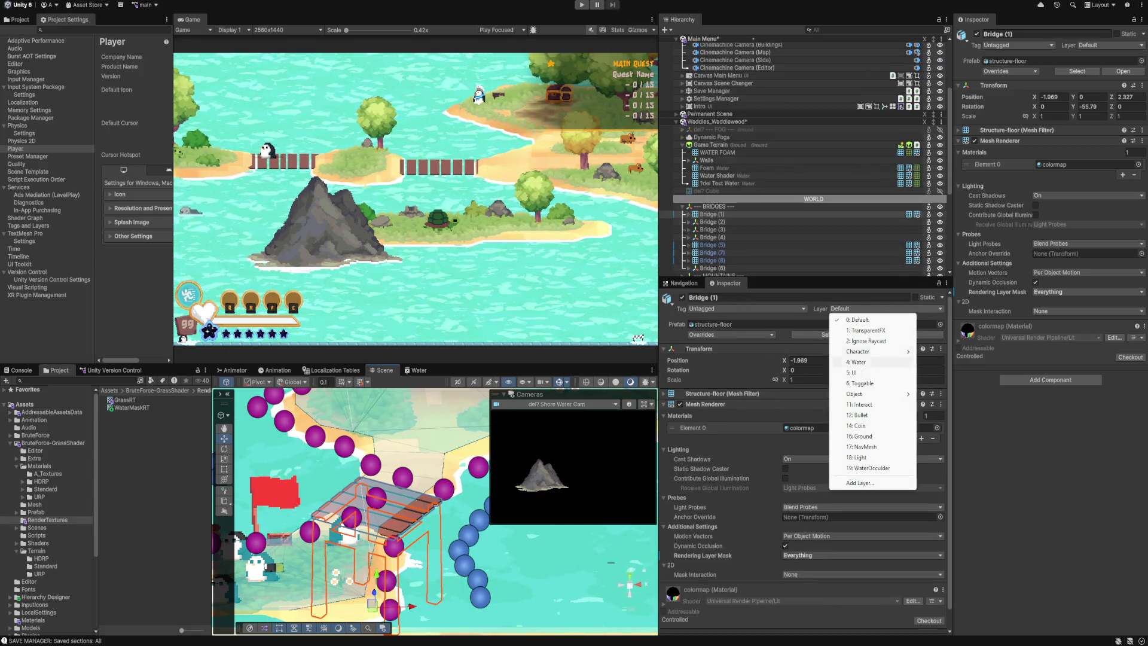
{"action": "left_click", "coordinate": [867, 468]}
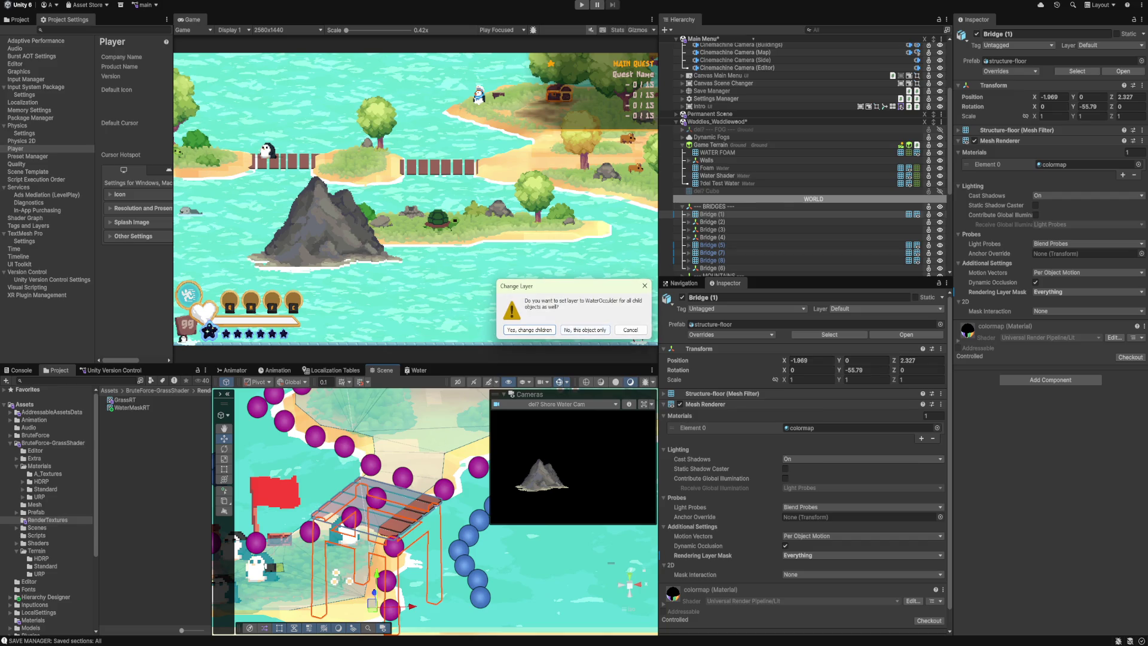
{"action": "left_click", "coordinate": [584, 330]}
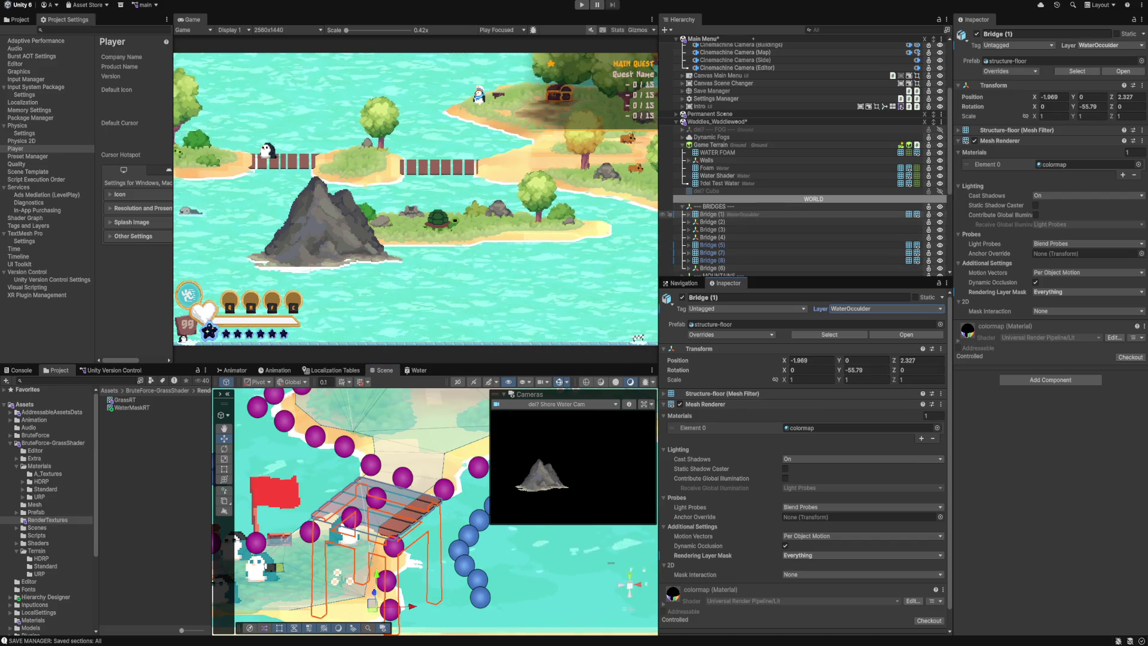
Set Bridge (1)'s child Group to WaterOcculder as well.
{"action": "left_click", "coordinate": [689, 214]}
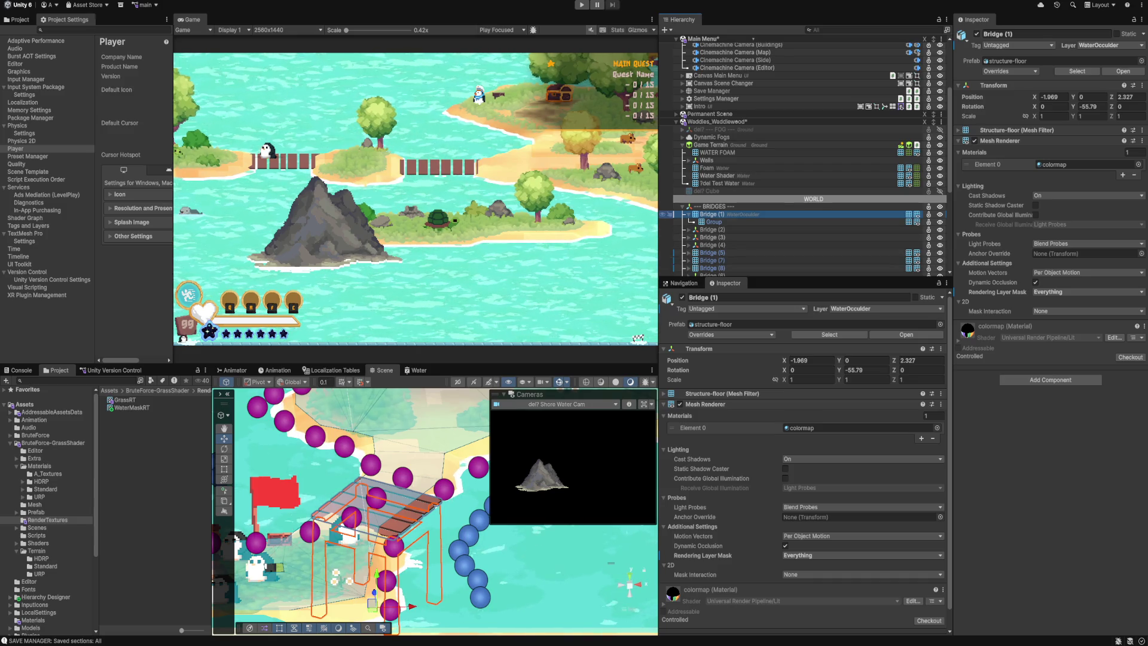
{"action": "left_click", "coordinate": [713, 222]}
{"action": "left_click", "coordinate": [879, 309]}
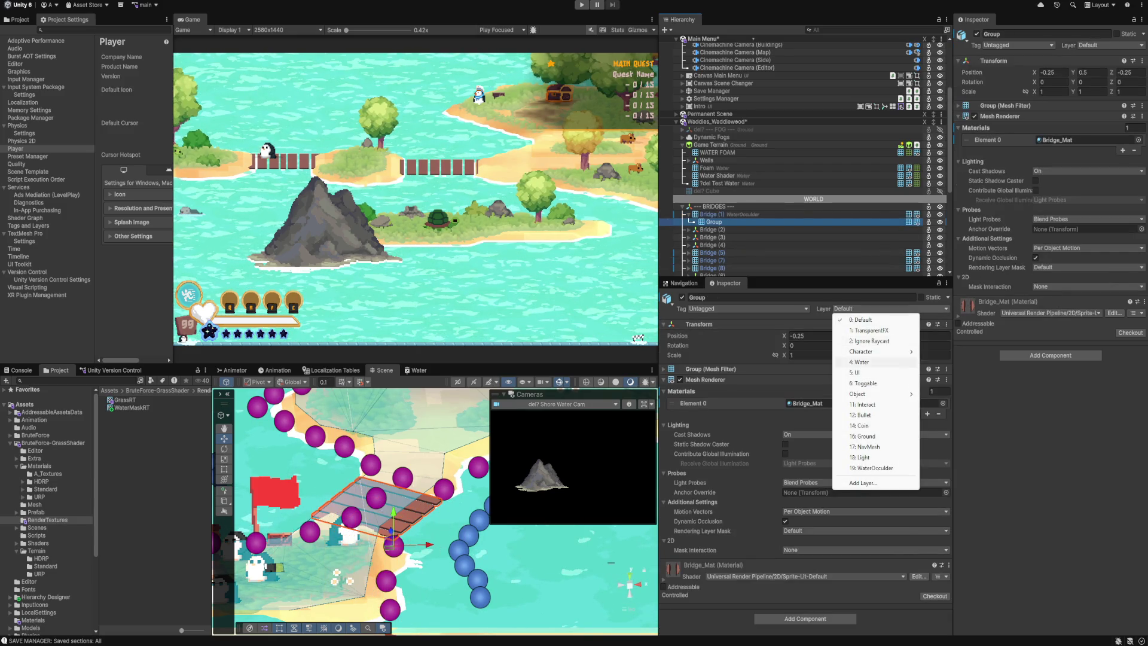
{"action": "left_click", "coordinate": [872, 467]}
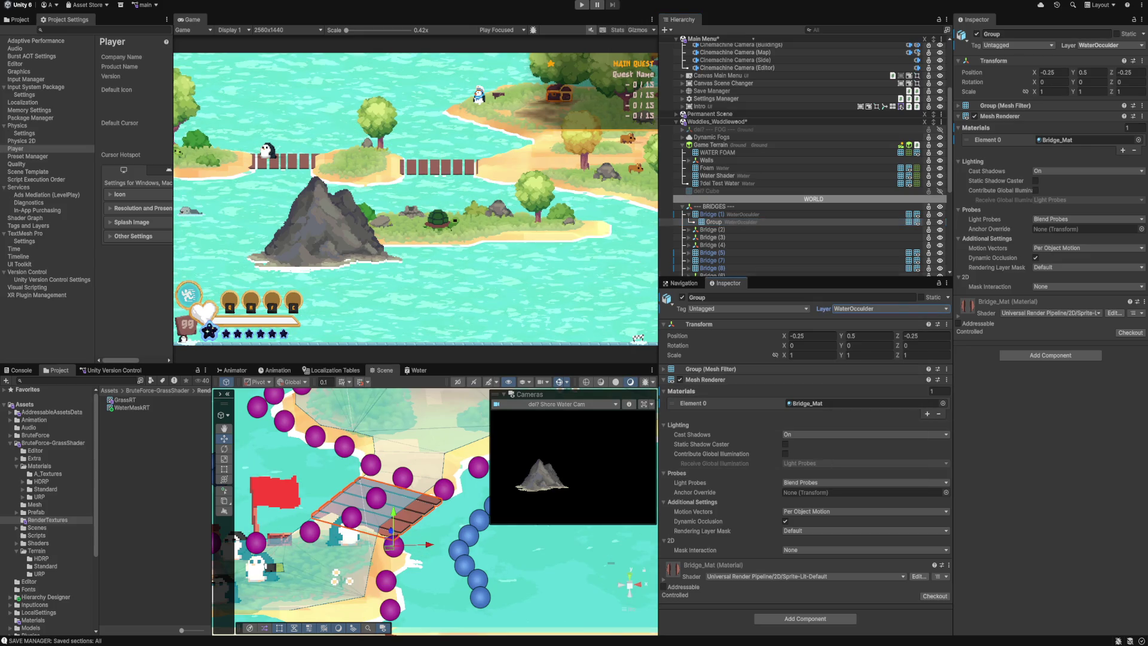
Compare Bridge (1) and Group to confirm both use WaterOcculder, then collapse Bridge (1).
{"action": "left_click", "coordinate": [709, 214]}
{"action": "left_click", "coordinate": [713, 222]}
{"action": "left_click", "coordinate": [709, 214]}
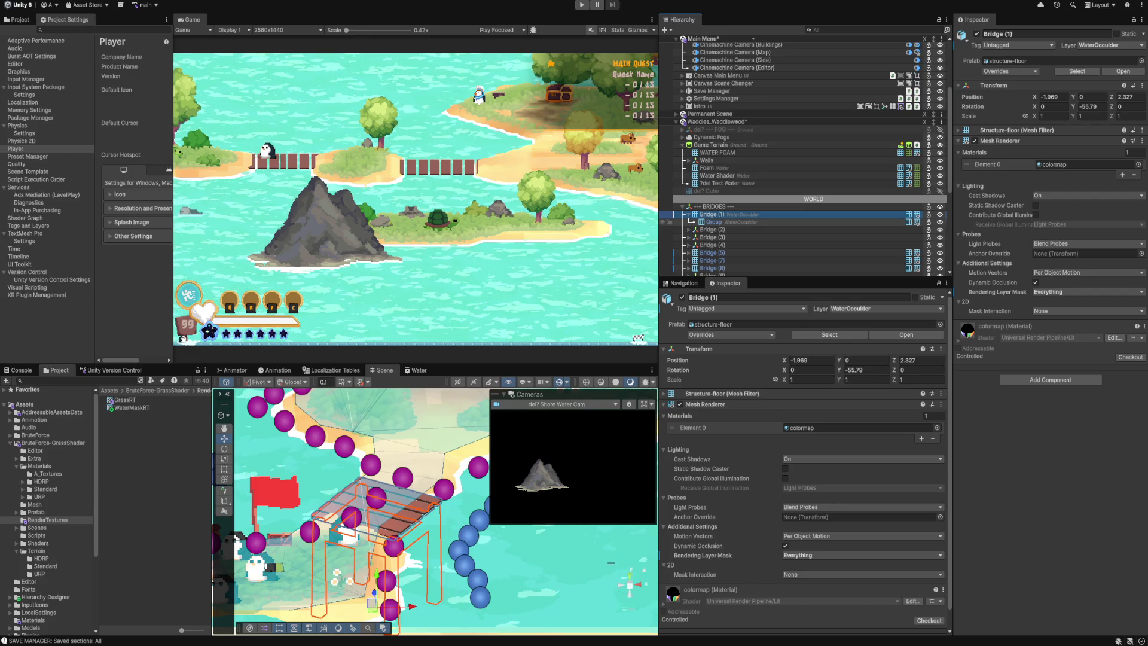
{"action": "left_click", "coordinate": [713, 222]}
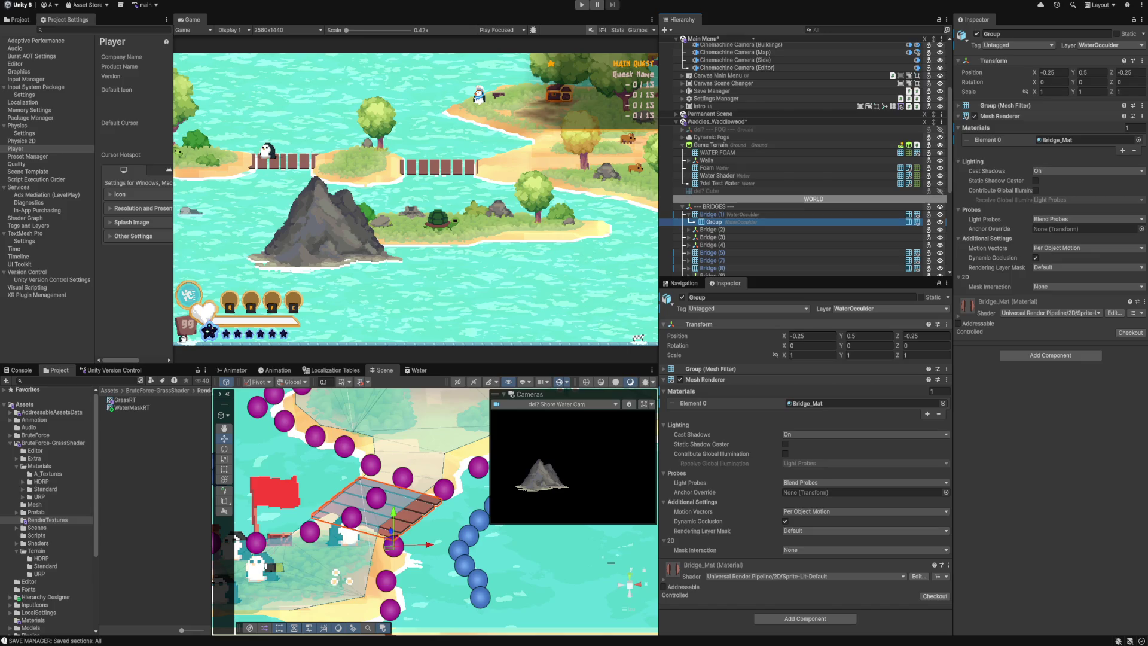
{"action": "left_click", "coordinate": [708, 214]}
{"action": "left_click", "coordinate": [713, 222]}
{"action": "left_click", "coordinate": [708, 214]}
{"action": "left_click", "coordinate": [714, 221]}
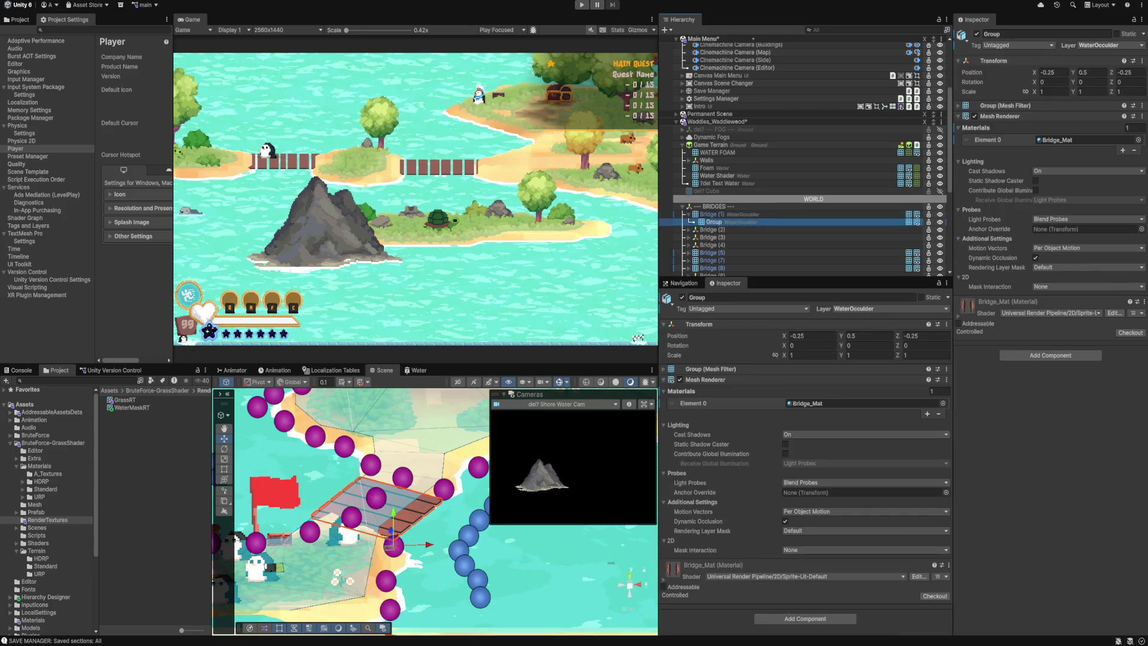
{"action": "left_click", "coordinate": [708, 214]}
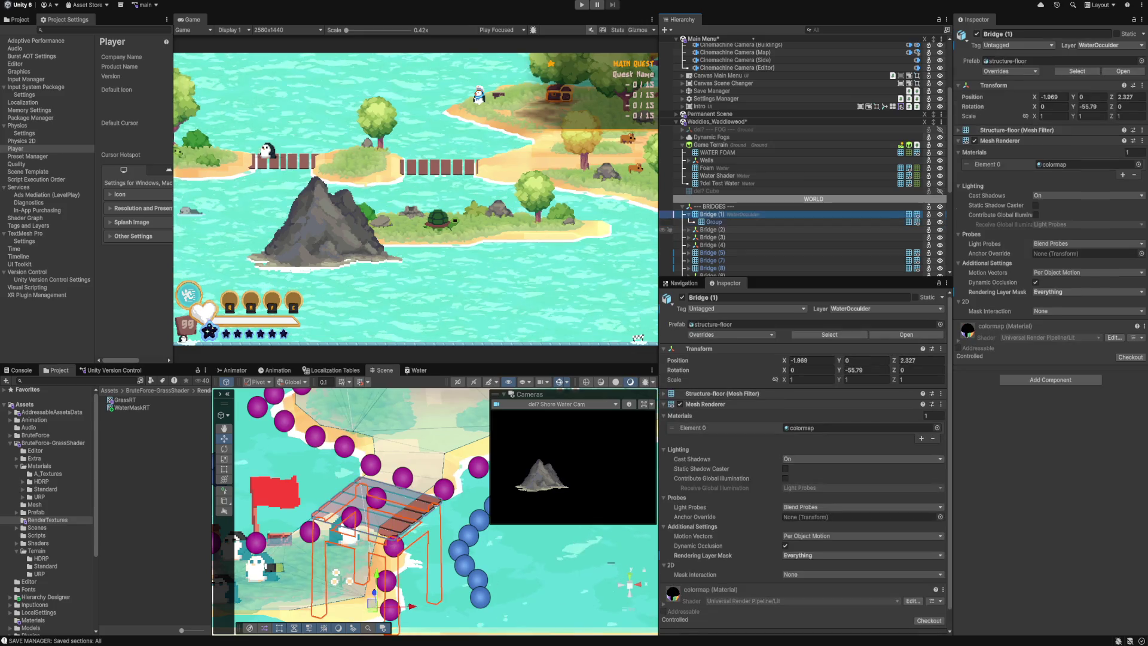
{"action": "key", "text": "Left"}
{"action": "key", "text": "Left"}
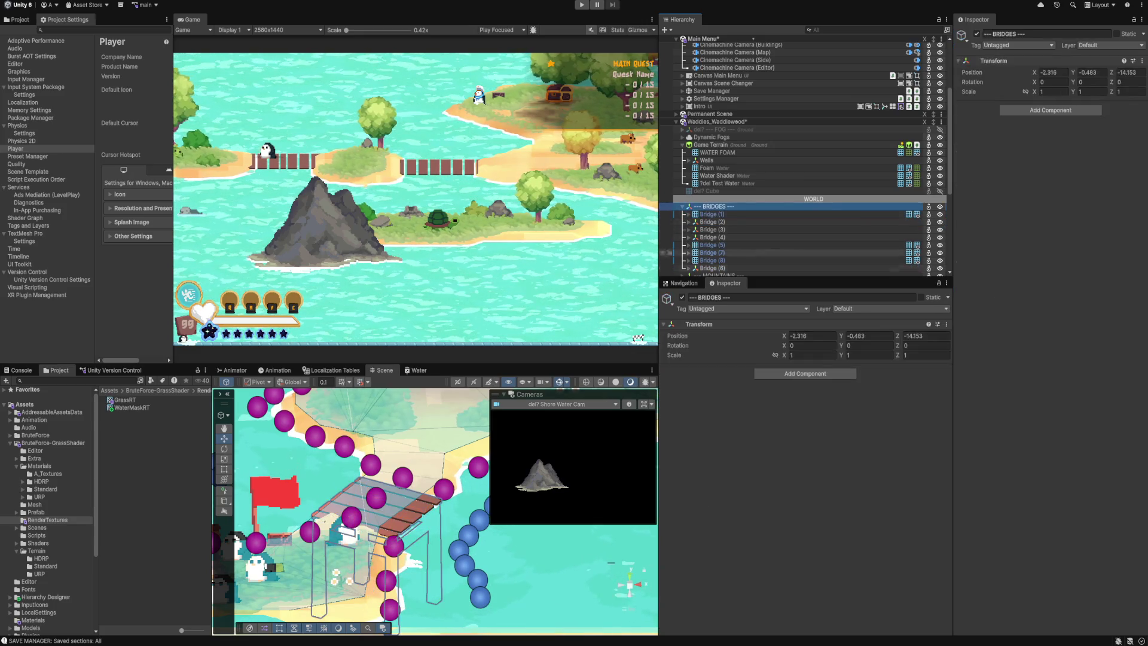
{"action": "left_click", "coordinate": [867, 308]}
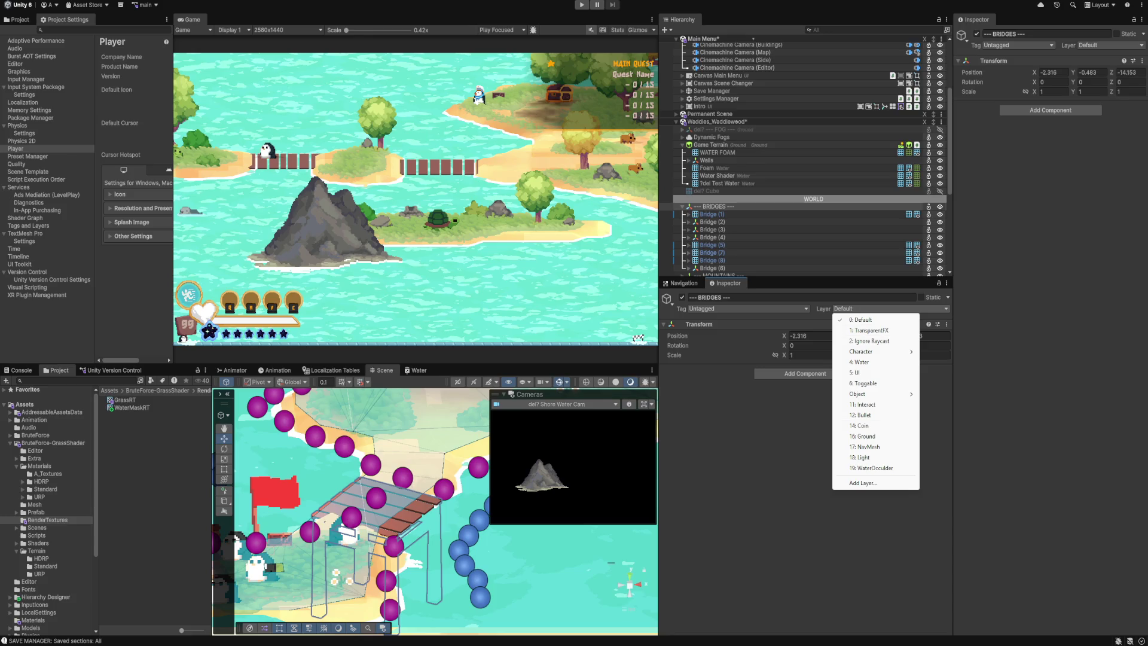
{"action": "left_click", "coordinate": [875, 468]}
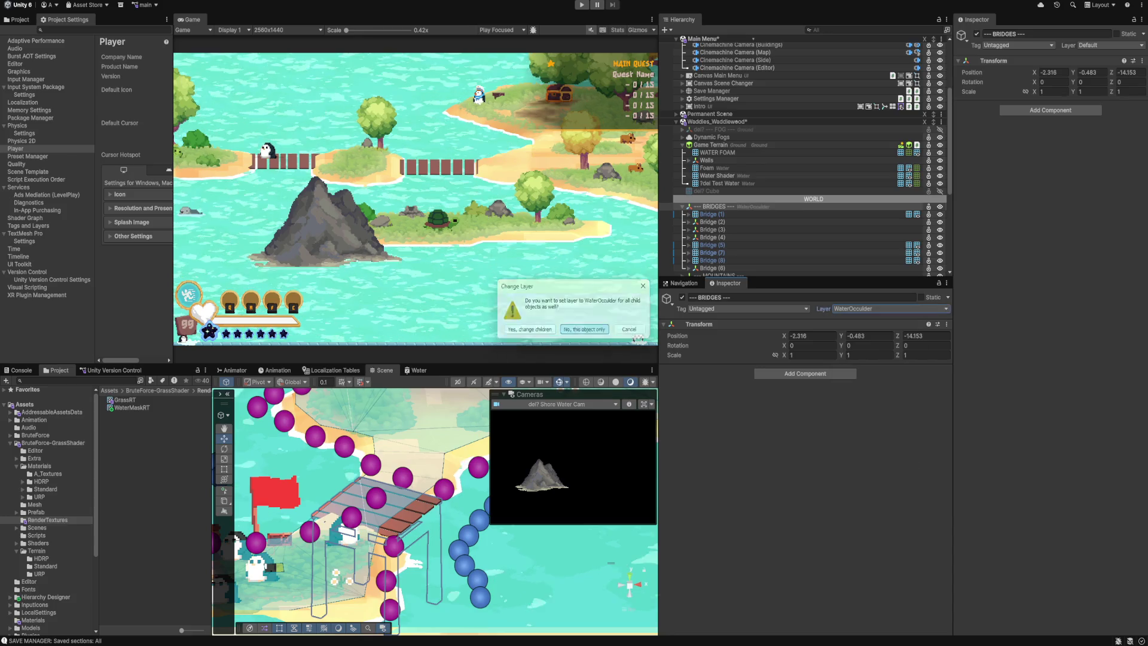
{"action": "left_click", "coordinate": [585, 330]}
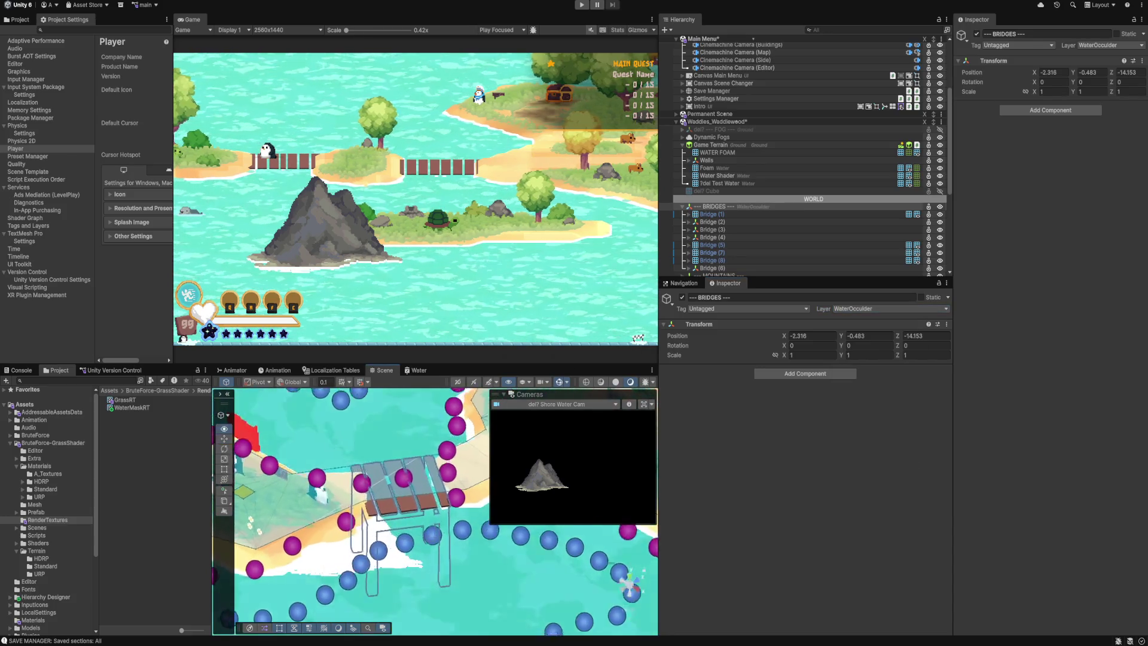
{"action": "key", "text": "ctrl+z"}
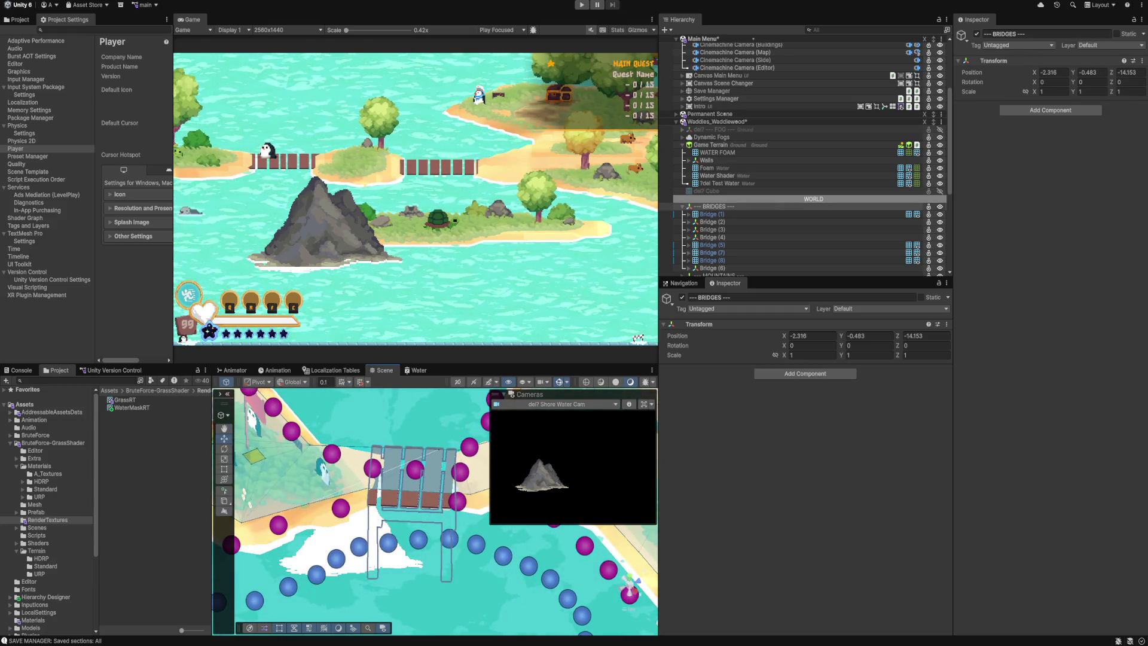
{"action": "left_click_drag", "start_coordinate": [437, 508], "coordinate": [395, 490]}
{"action": "left_click_drag", "start_coordinate": [223, 549], "coordinate": [226, 552]}
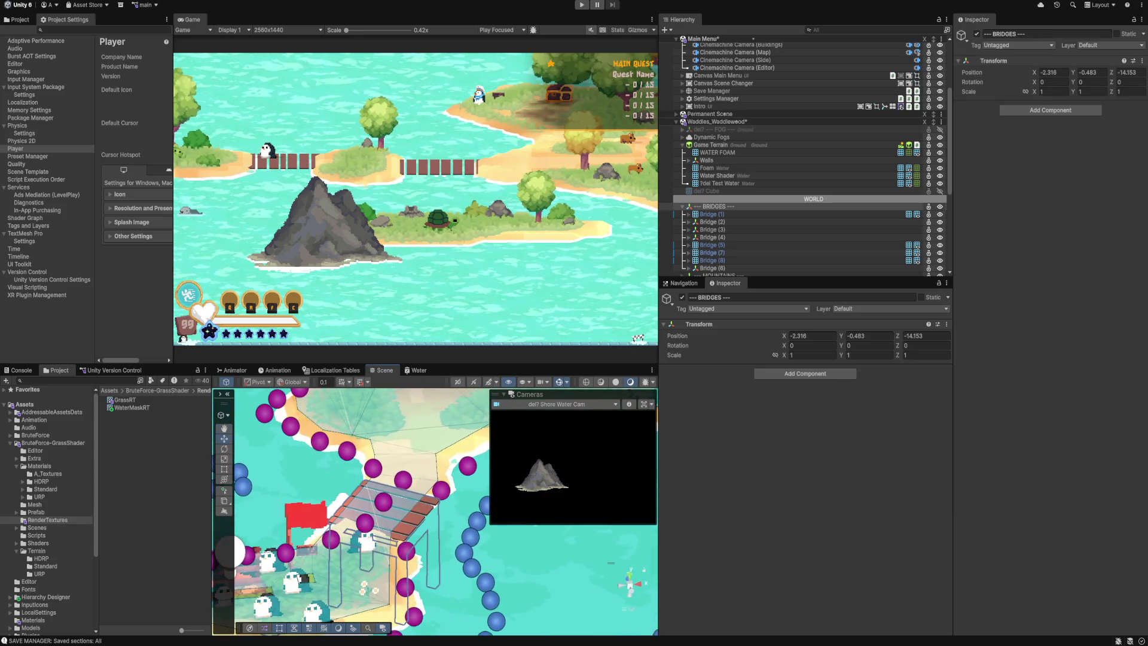
{"action": "scroll", "coordinate": [801, 158], "scroll_direction": "up", "scroll_amount": 5}
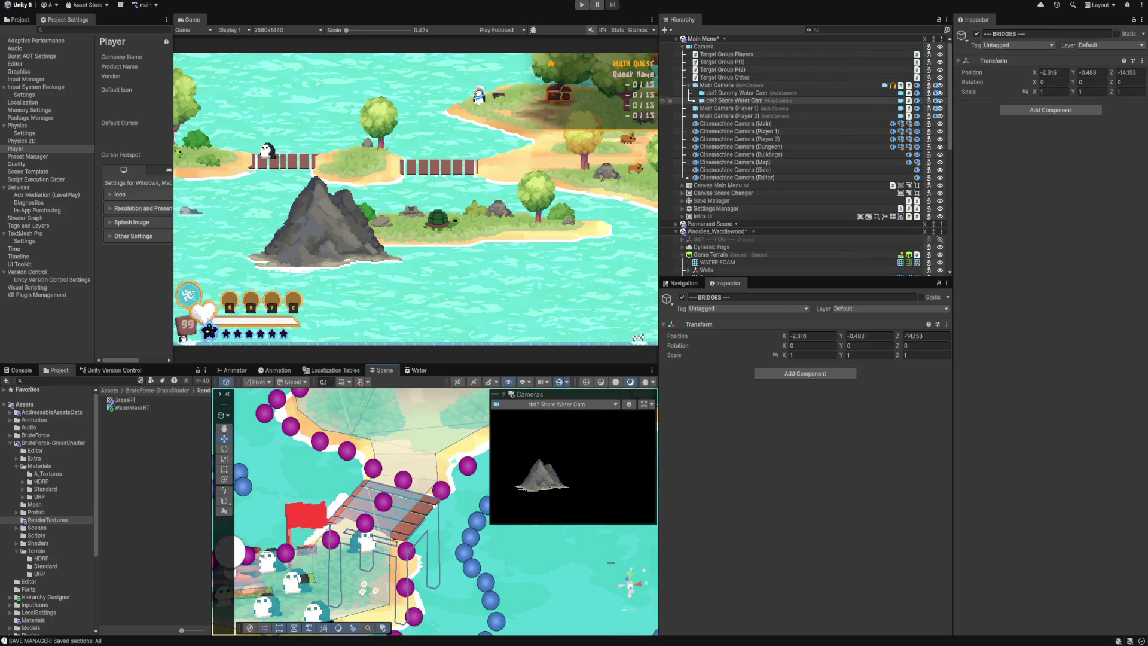
{"action": "left_click", "coordinate": [716, 85]}
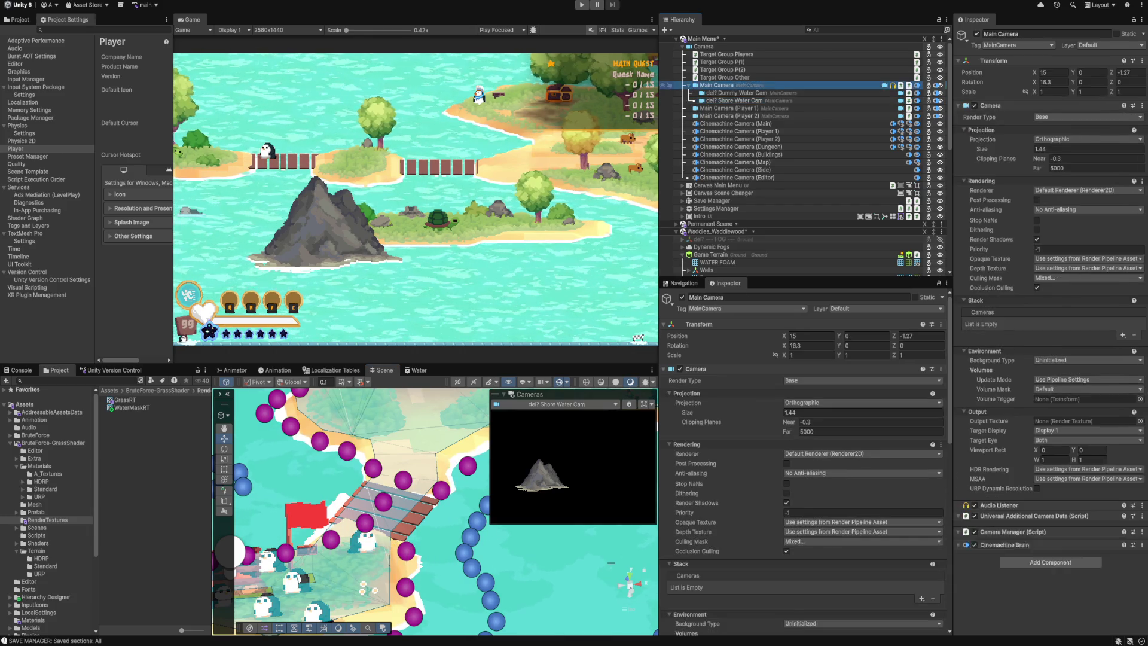
Check the Main Camera's Mixed culling mask and the Cameras overlay list, keeping Shore Water Cam previewed.
{"action": "left_click", "coordinate": [801, 541]}
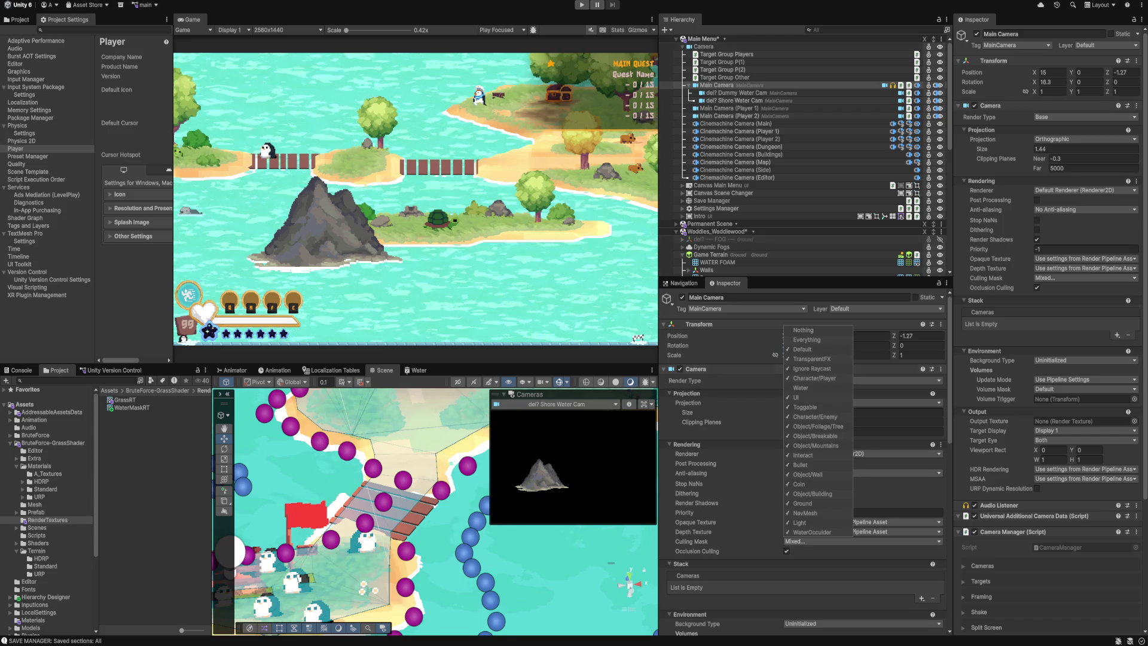
{"action": "key", "text": "Escape"}
{"action": "mouse_move", "coordinate": [419, 508]}
{"action": "left_mouse_down"}
{"action": "mouse_move", "coordinate": [491, 491]}
{"action": "mouse_move", "coordinate": [532, 451]}
{"action": "left_mouse_up"}
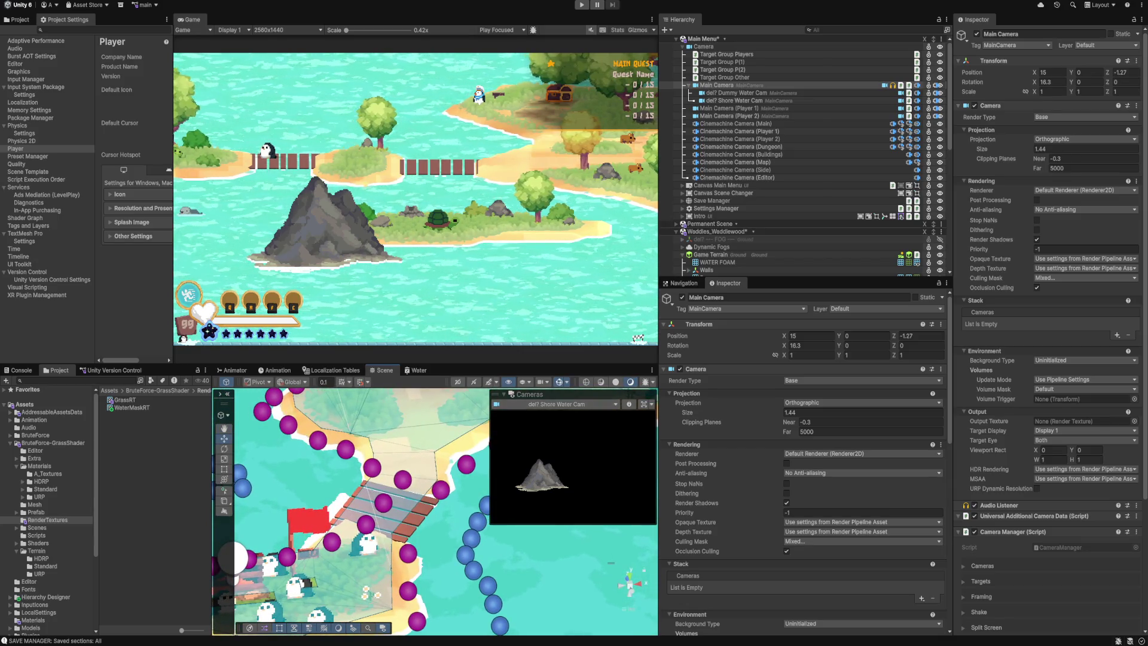
{"action": "left_click", "coordinate": [556, 404]}
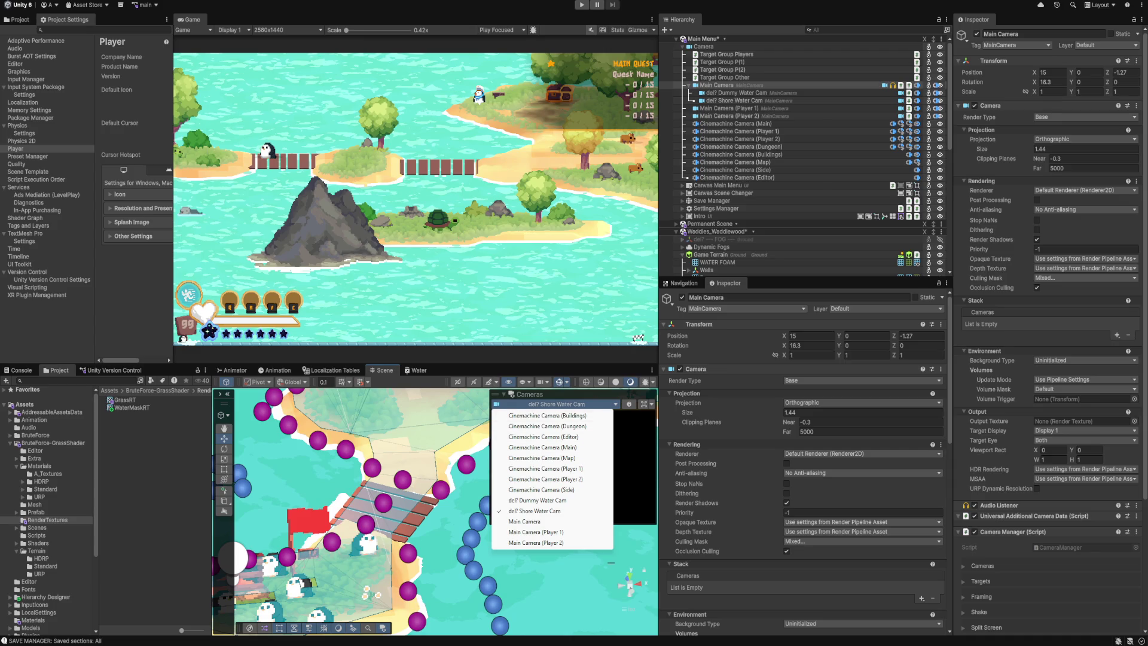
{"action": "key", "text": "Escape"}
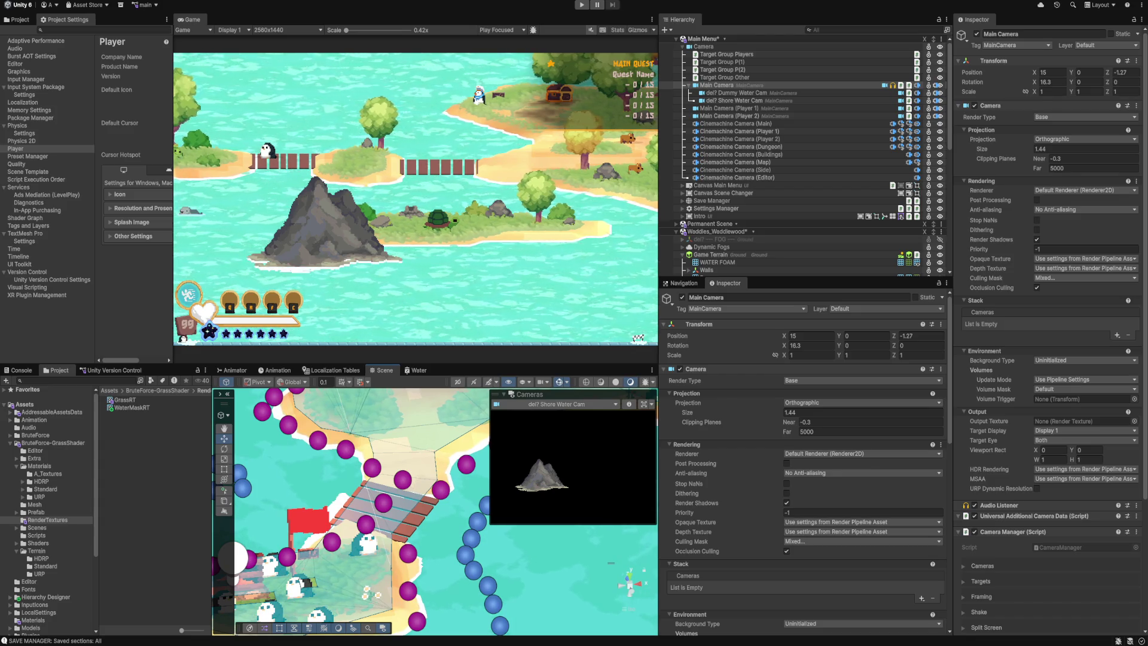
Navigate the Scene view and select a nested bridge object.
{"action": "scroll", "coordinate": [435, 512], "scroll_direction": "down", "scroll_amount": 6}
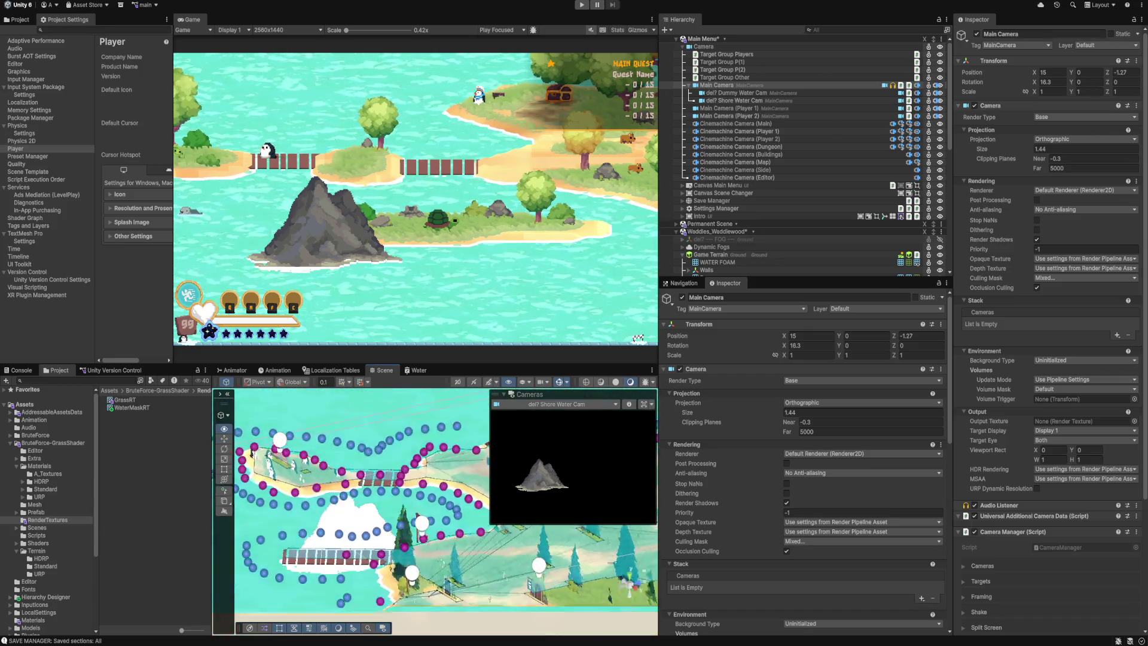
{"action": "scroll", "coordinate": [436, 511], "scroll_direction": "up", "scroll_amount": 5}
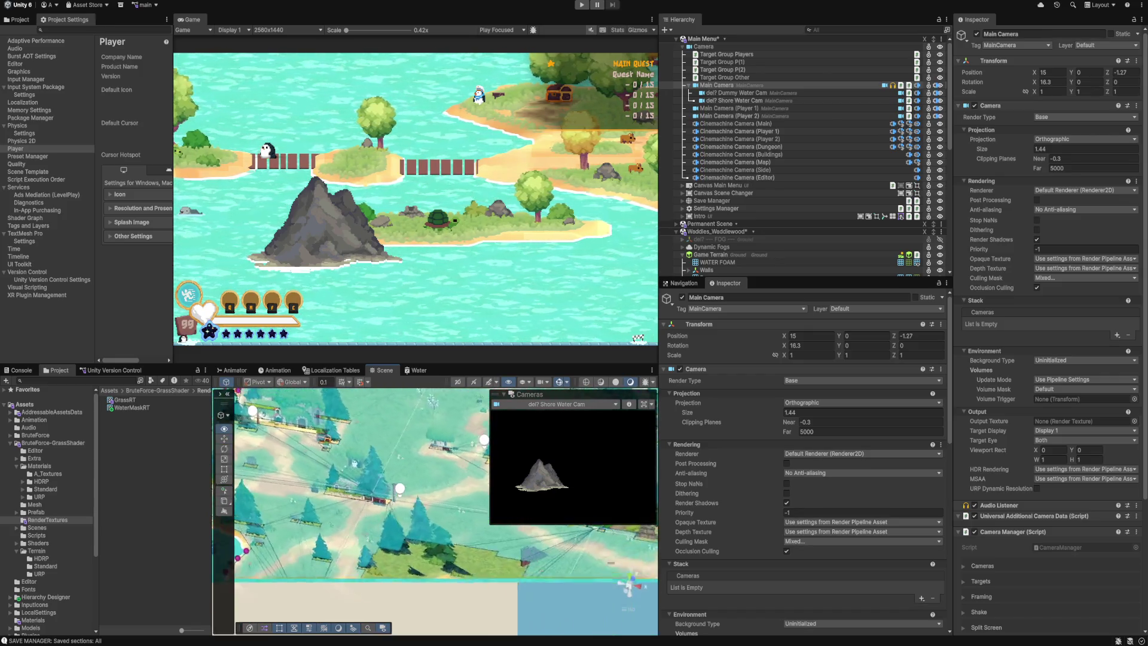
{"action": "scroll", "coordinate": [435, 512], "scroll_direction": "down", "scroll_amount": 4}
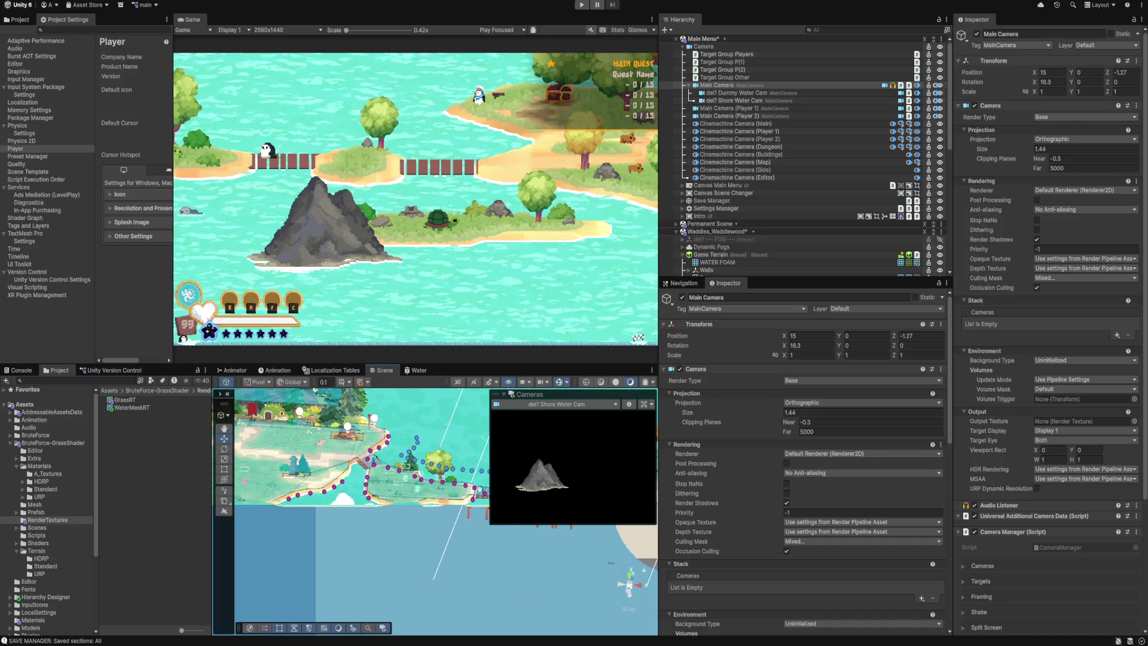
{"action": "scroll", "coordinate": [435, 512], "scroll_direction": "right", "scroll_amount": 3}
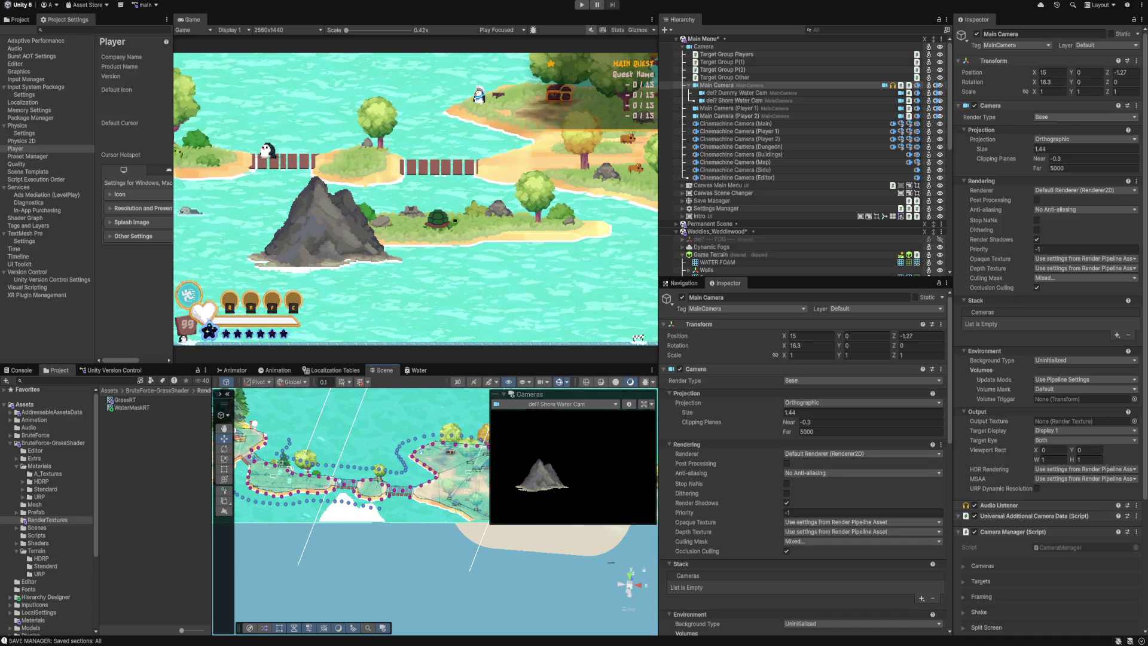
{"action": "left_click", "coordinate": [358, 485]}
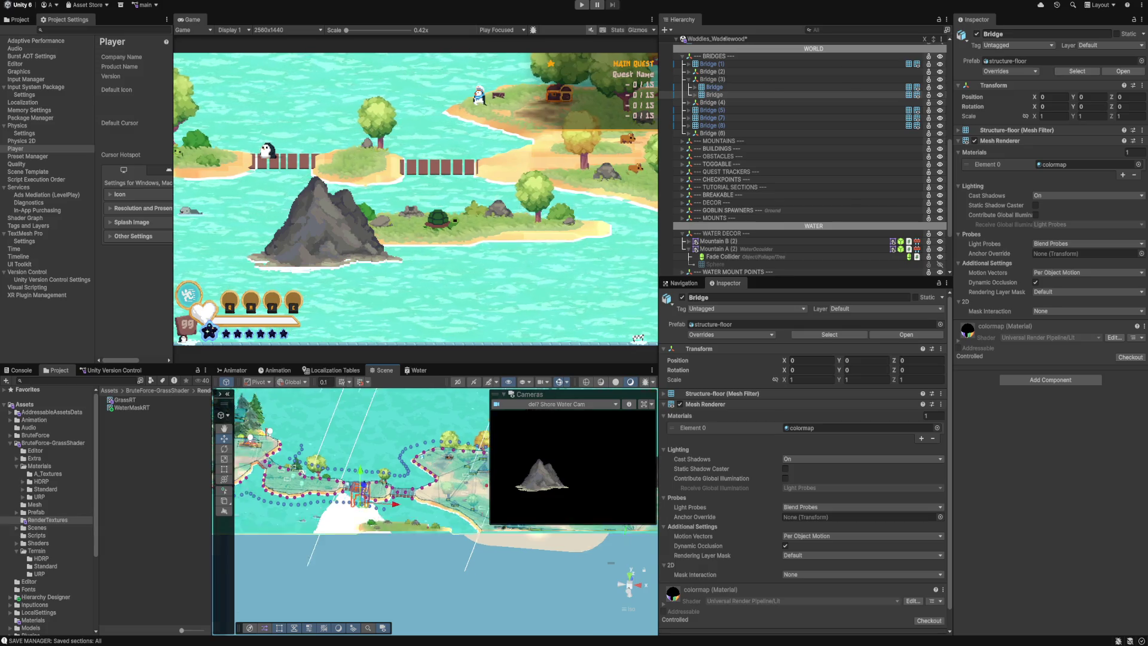
Put both Bridge pieces under Bridge (3) on layer 19: WaterOccluder and frame them.
{"action": "scroll", "coordinate": [359, 486], "scroll_direction": "up", "scroll_amount": 5}
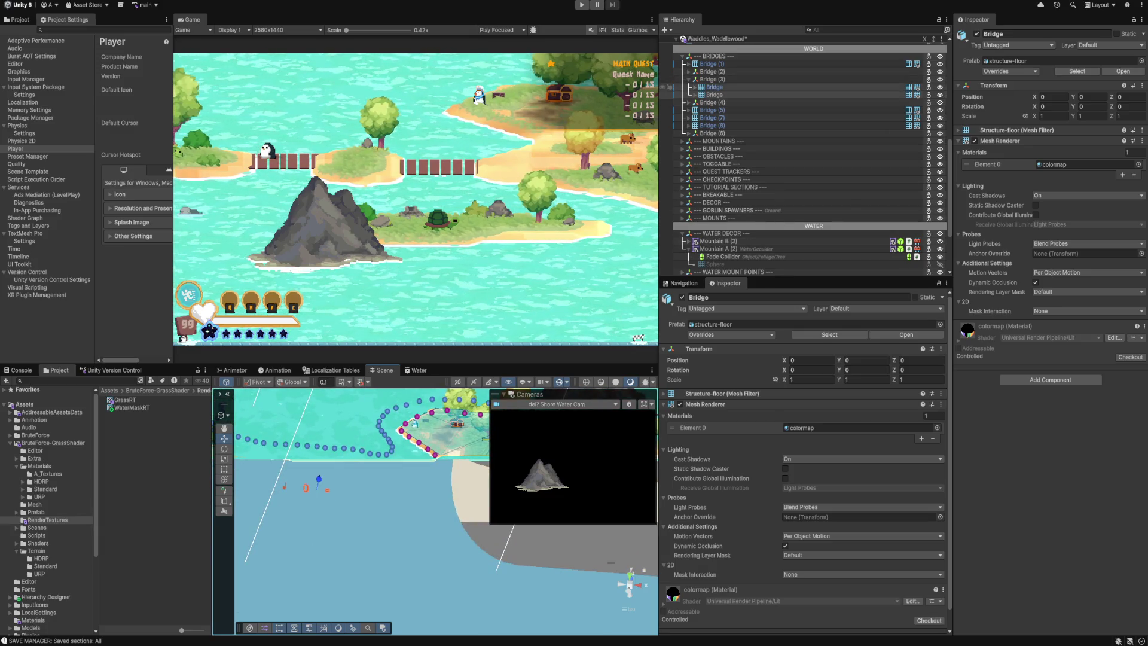
{"action": "double_click", "coordinate": [713, 79]}
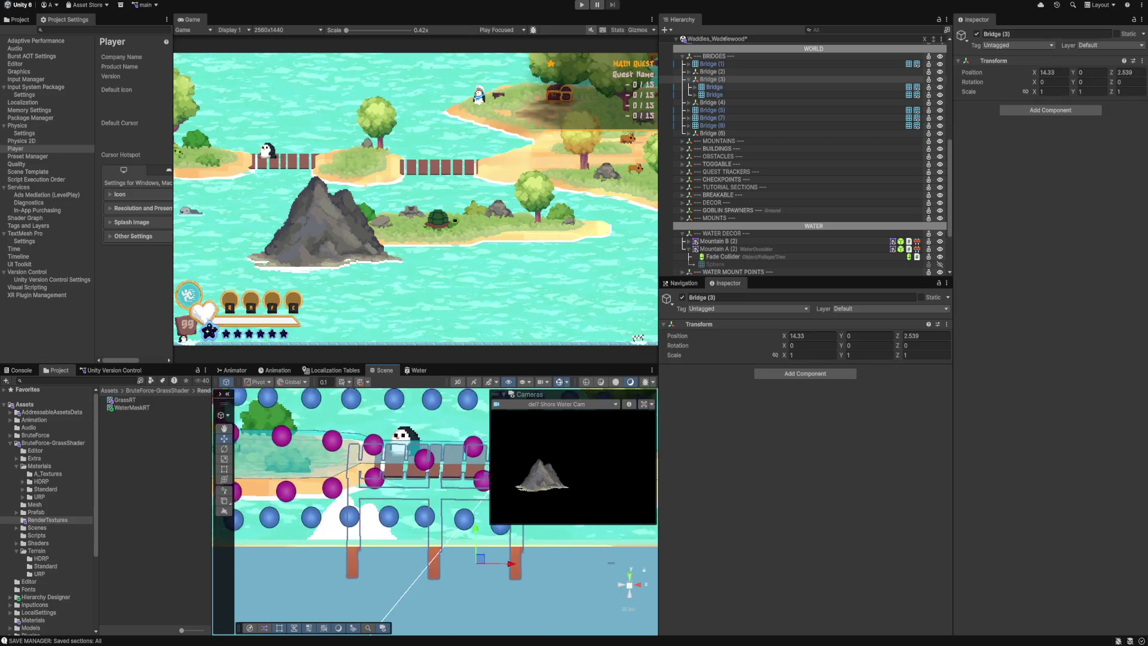
{"action": "scroll", "coordinate": [435, 512], "scroll_direction": "down", "scroll_amount": 3}
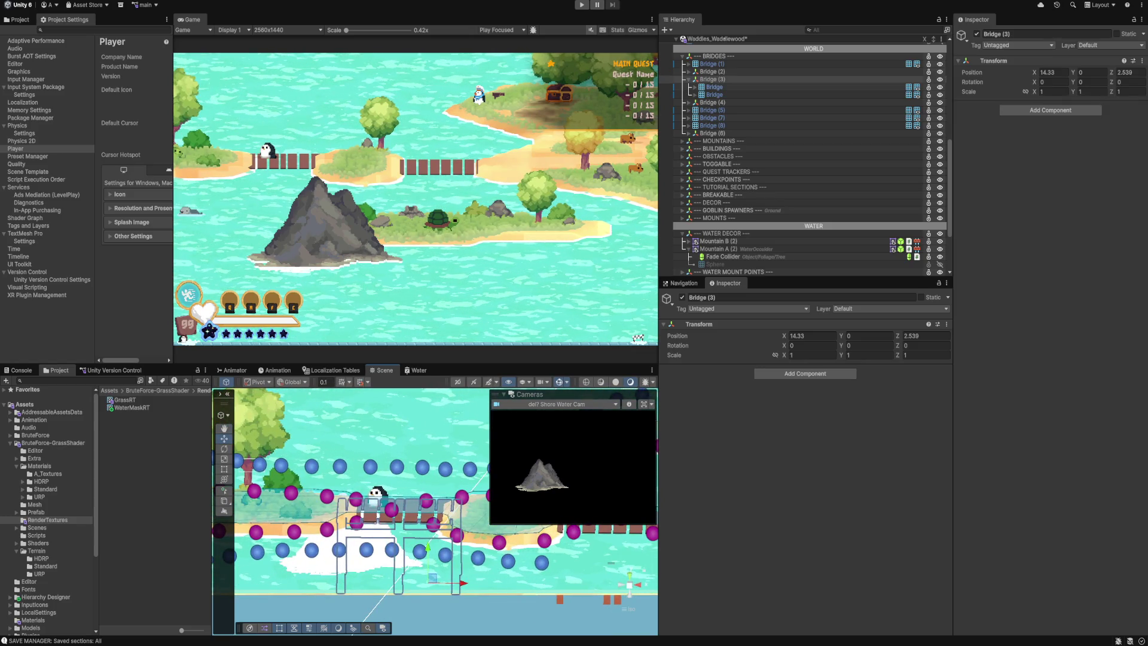
{"action": "left_click", "coordinate": [714, 87]}
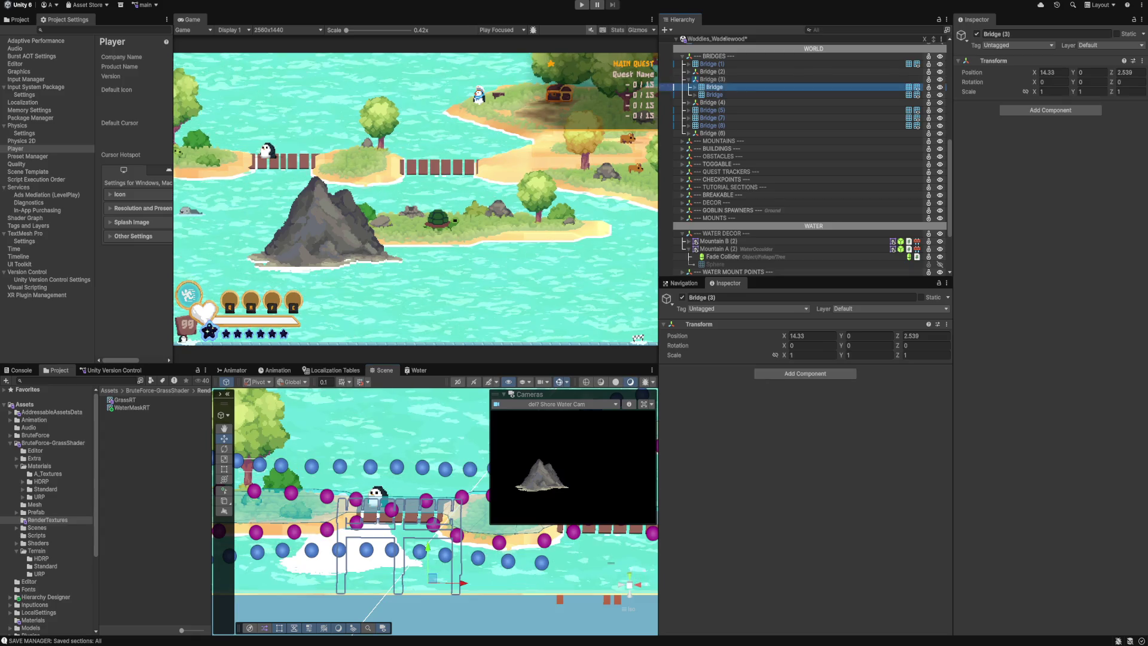
{"action": "left_click", "coordinate": [715, 94], "text": "shift"}
{"action": "left_click", "coordinate": [879, 308]}
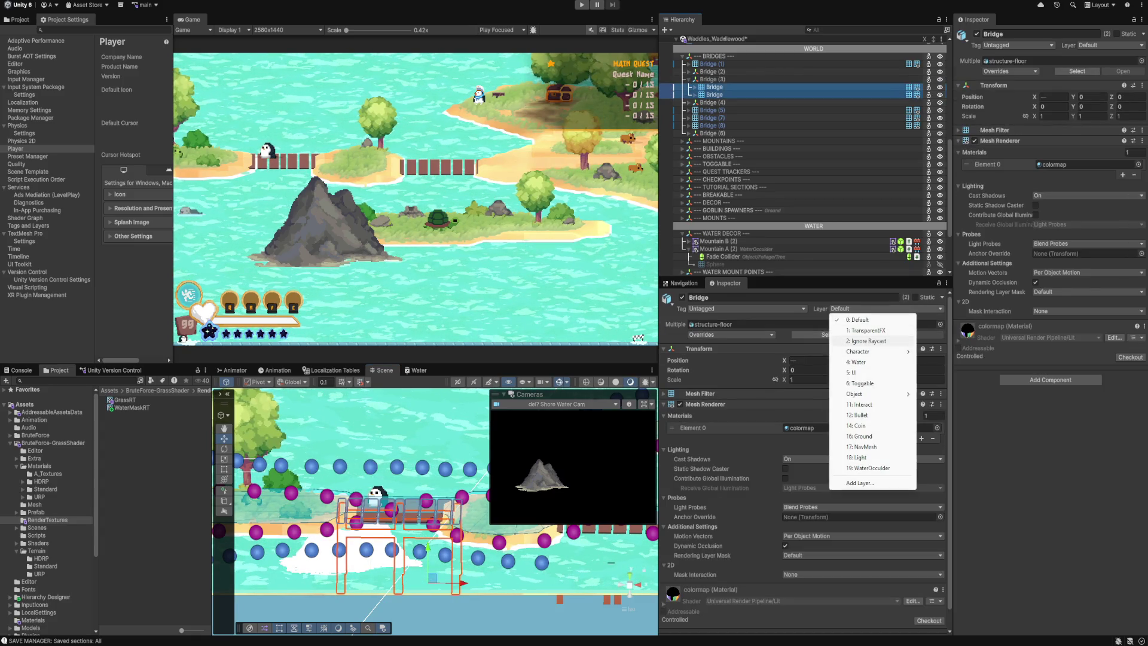
{"action": "left_click", "coordinate": [870, 468]}
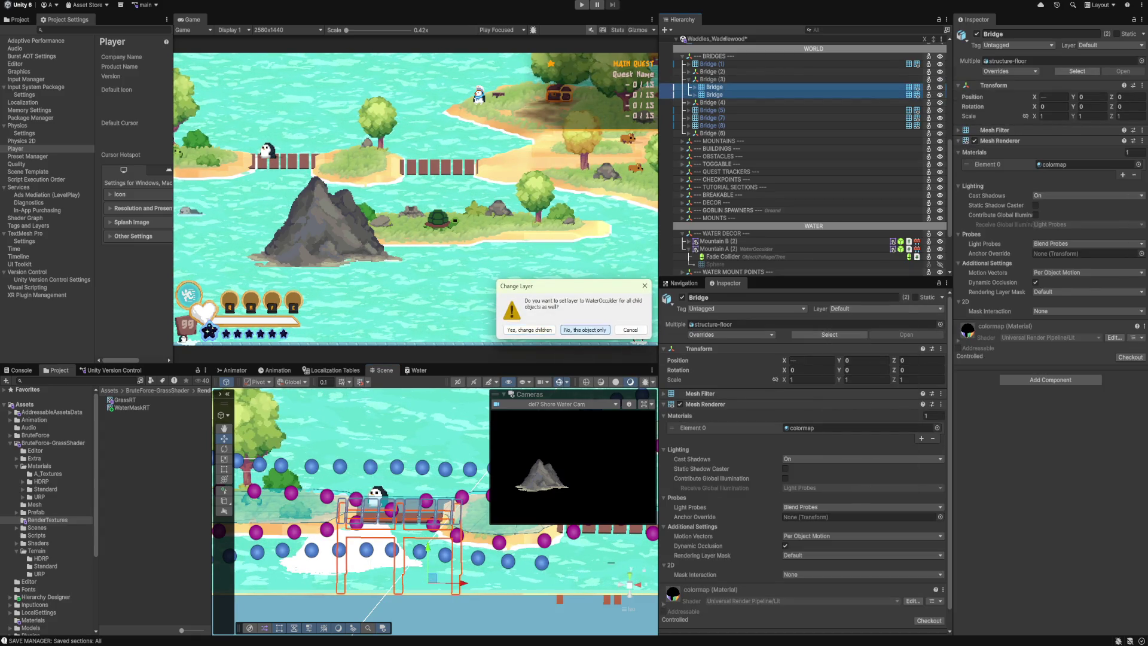
{"action": "key", "text": "Return"}
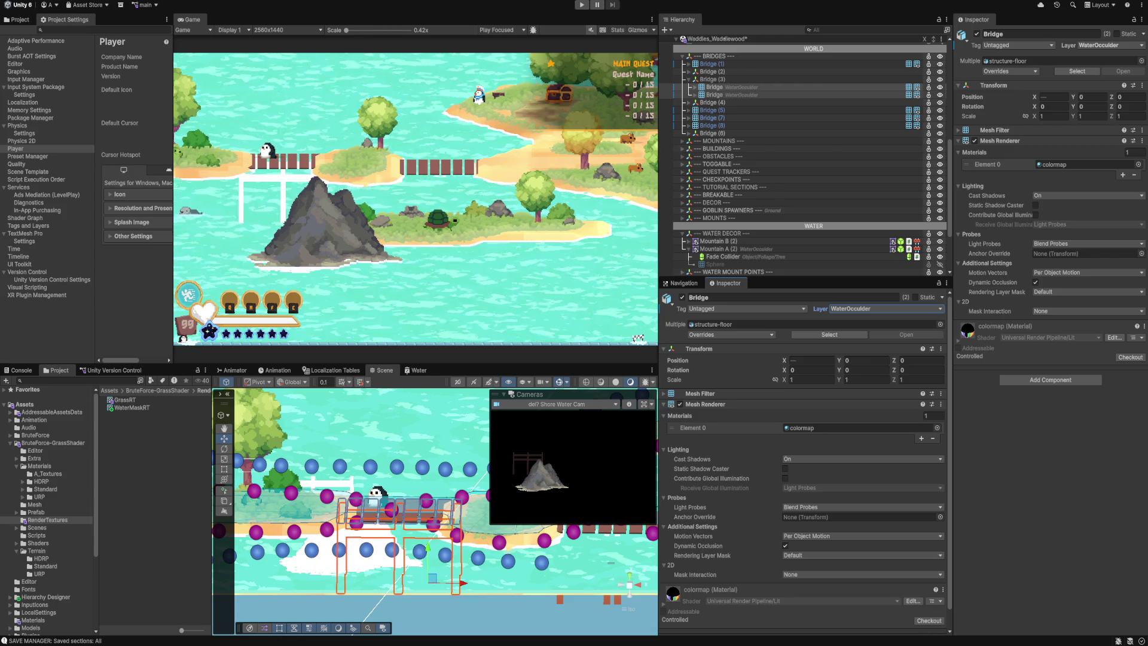
{"action": "key", "text": "f"}
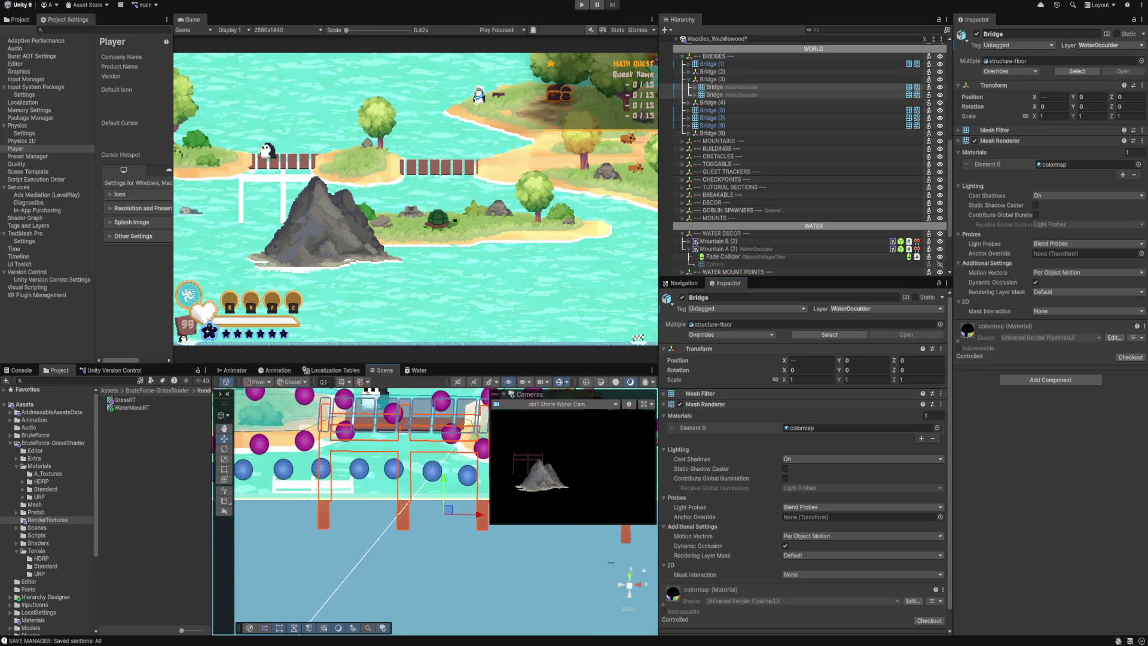
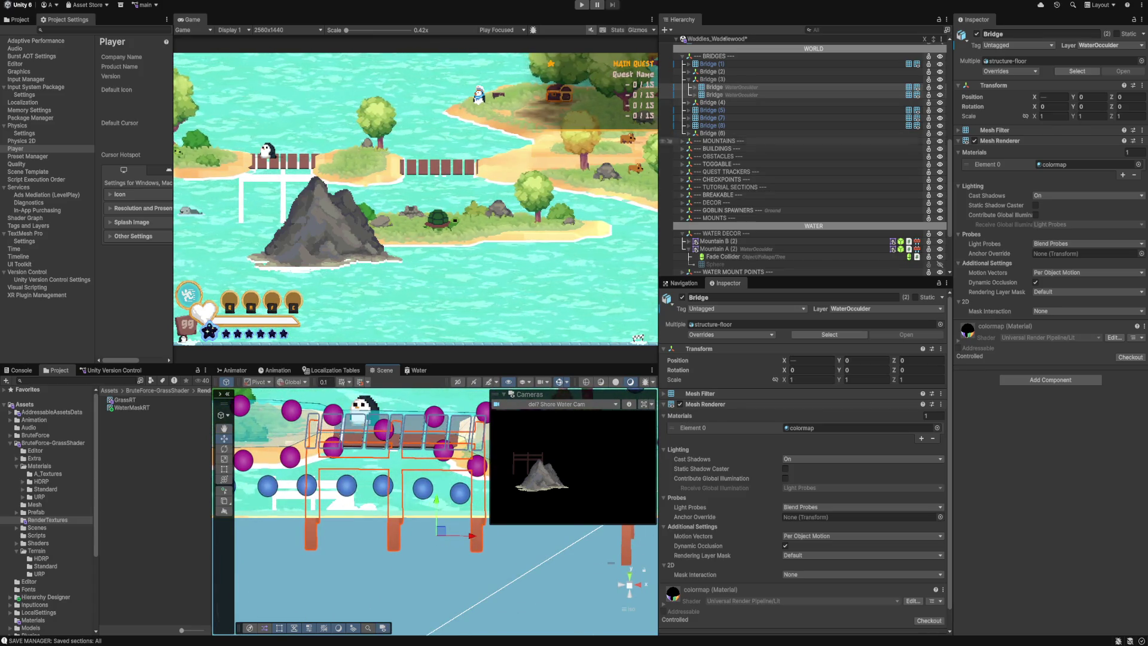
Return the Bridge objects to the Default layer and select Water Shader.
{"action": "key", "text": "ctrl+z"}
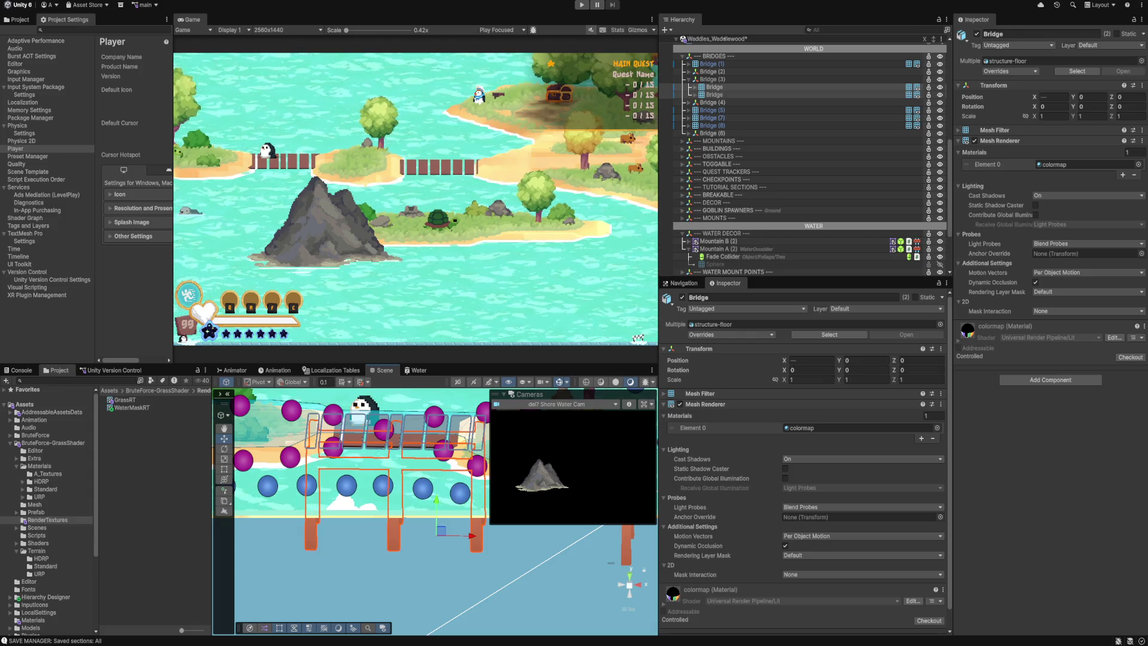
{"action": "scroll", "coordinate": [807, 156], "scroll_direction": "up", "scroll_amount": 3}
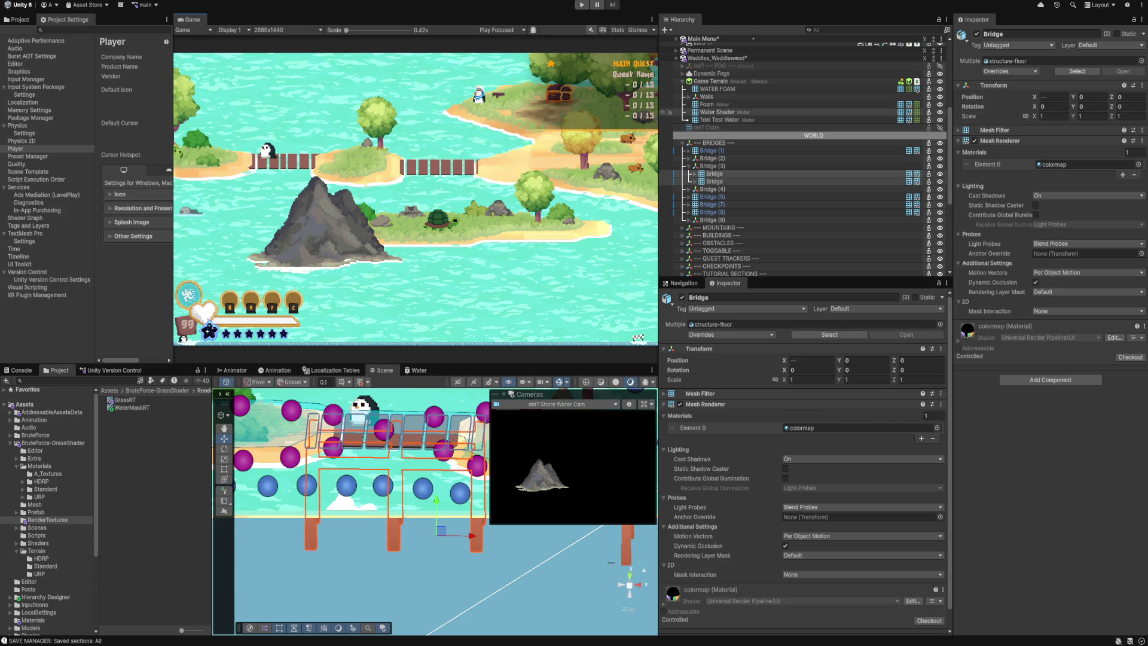
{"action": "left_click", "coordinate": [717, 112]}
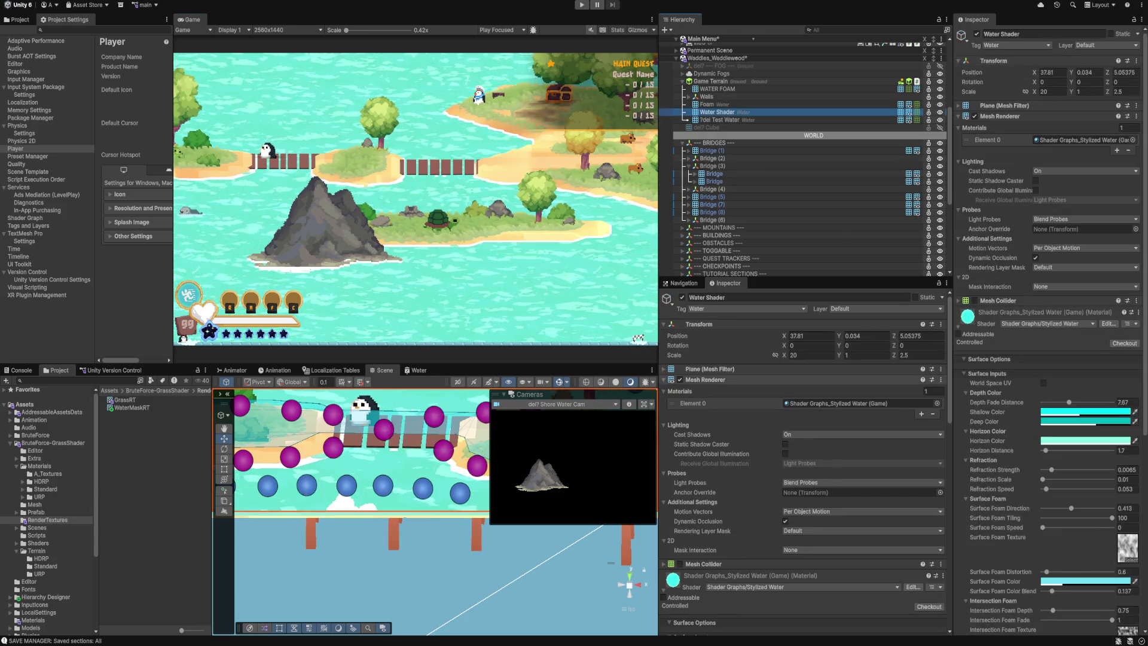
Set the Water Shader's Transform Position Y to 0.032.
{"action": "left_click", "coordinate": [864, 335]}
{"action": "type", "text": "0.033"}
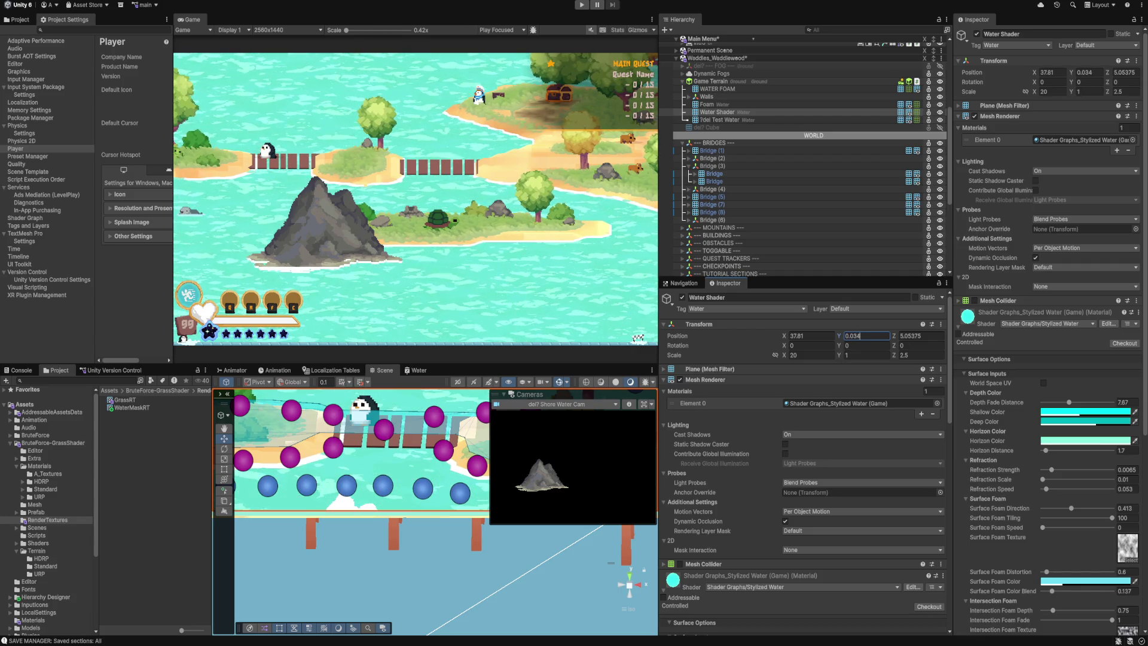
{"action": "key", "text": "BackSpace"}
{"action": "type", "text": "6"}
{"action": "key", "text": "BackSpace"}
{"action": "type", "text": "4"}
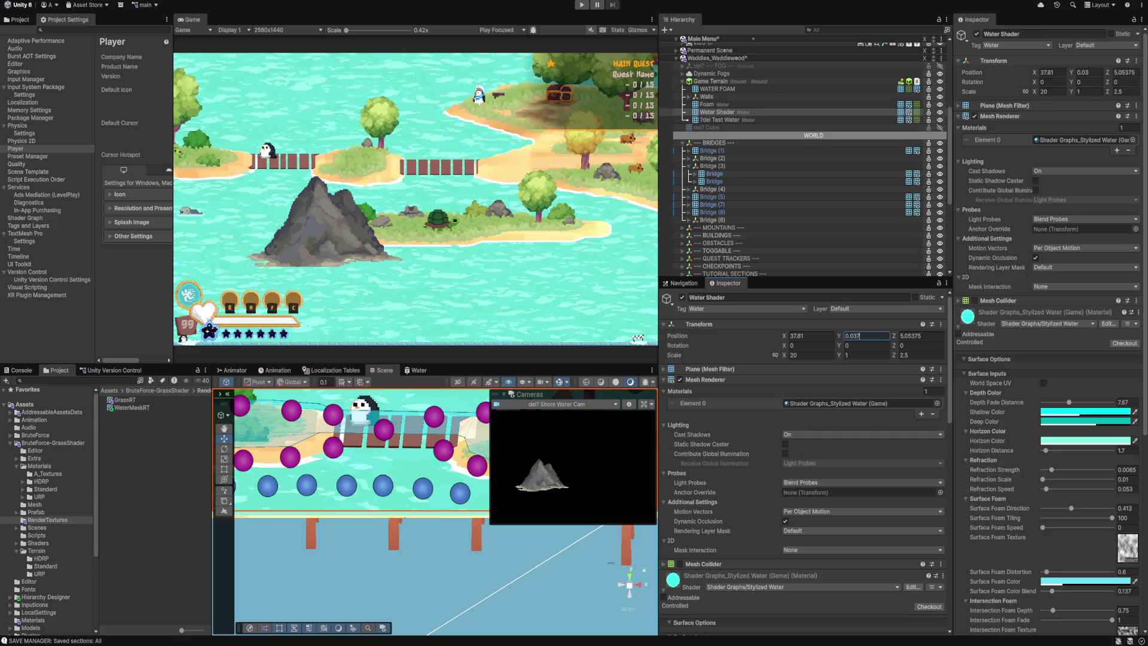
{"action": "key", "text": "BackSpace"}
{"action": "type", "text": "2"}
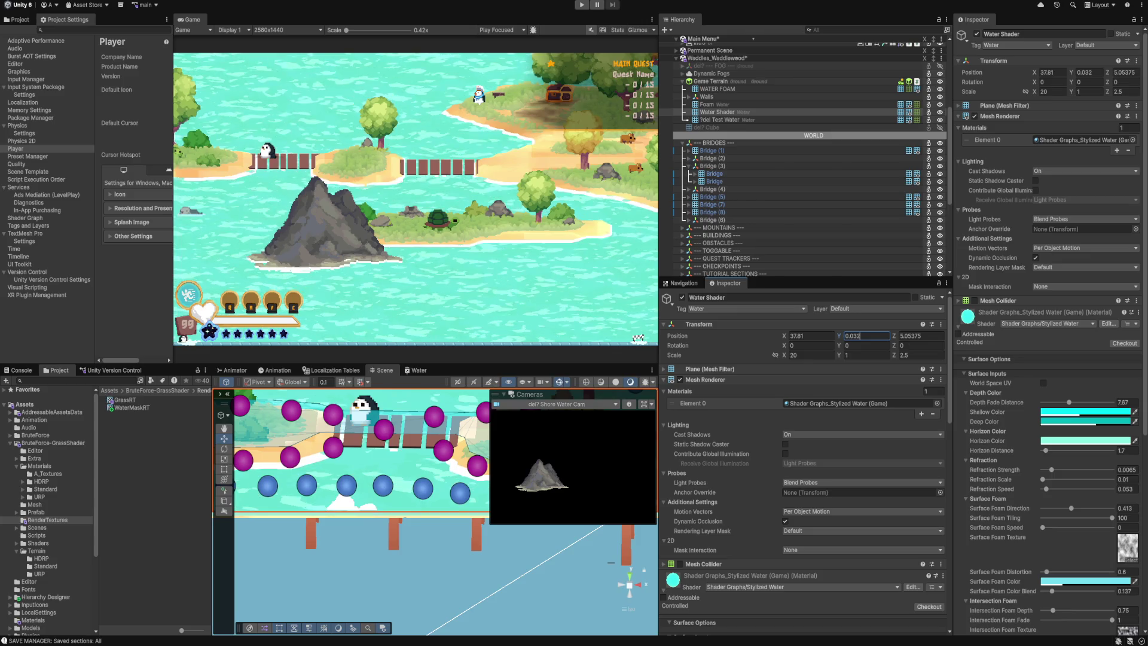
{"action": "scroll", "coordinate": [442, 177], "scroll_direction": "up", "scroll_amount": 10}
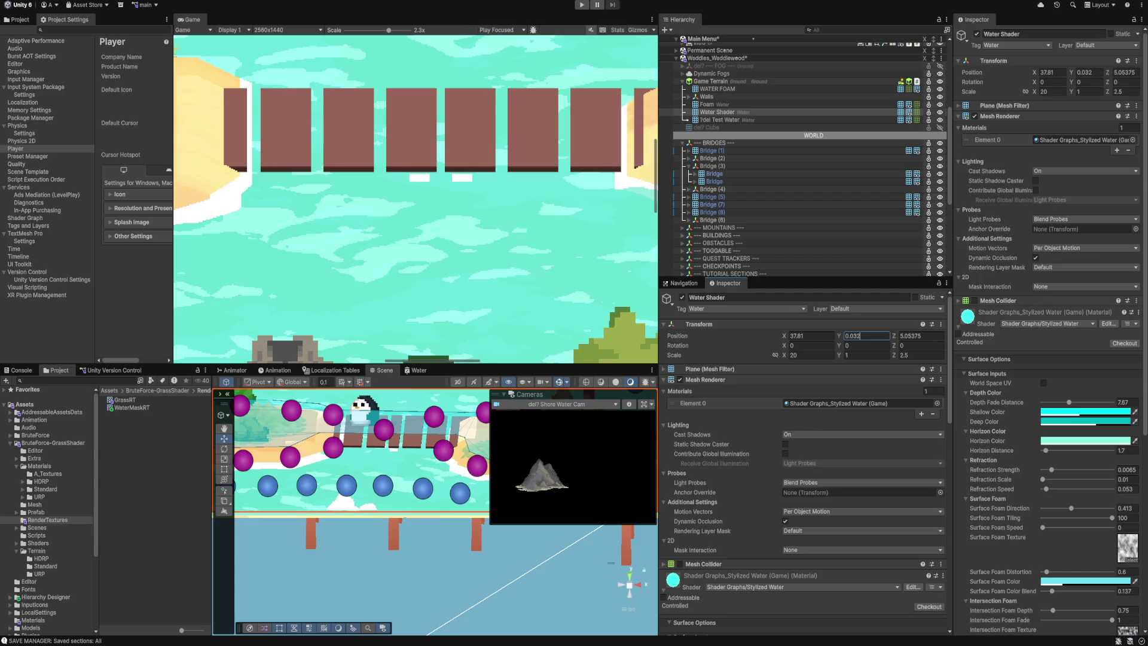
{"action": "scroll", "coordinate": [441, 176], "scroll_direction": "down", "scroll_amount": 10}
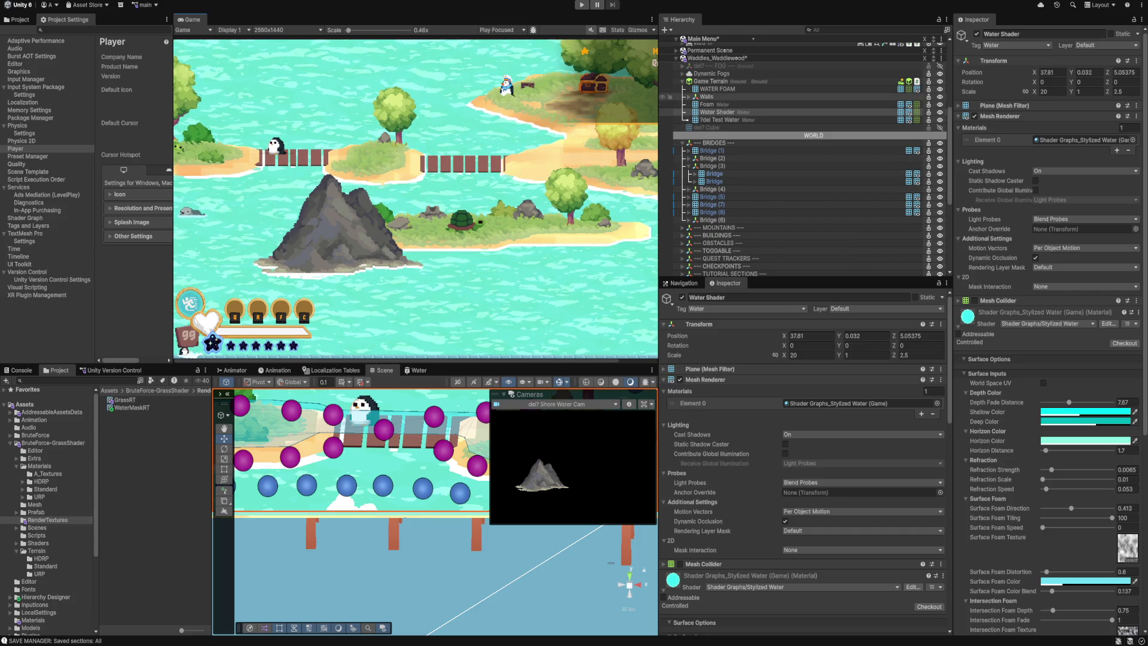
{"action": "left_click", "coordinate": [717, 88]}
Try 0.045 for WATER FOAM's Position Y, then settle on 0.05.
{"action": "left_click", "coordinate": [864, 335]}
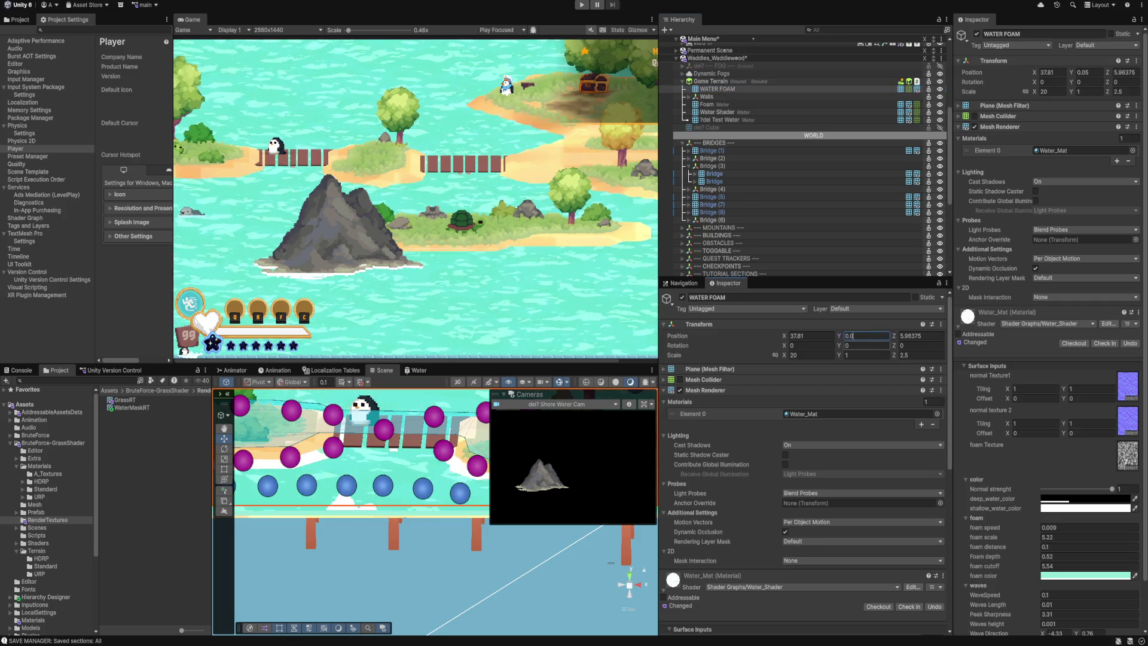
{"action": "type", "text": "0.04"}
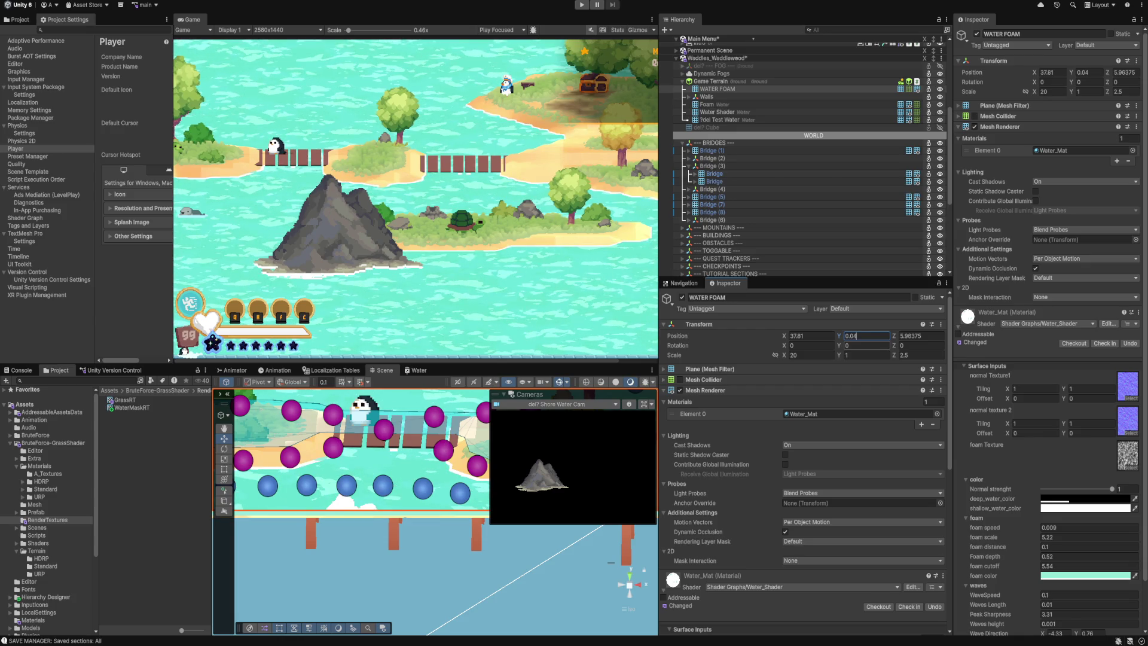
{"action": "type", "text": "5"}
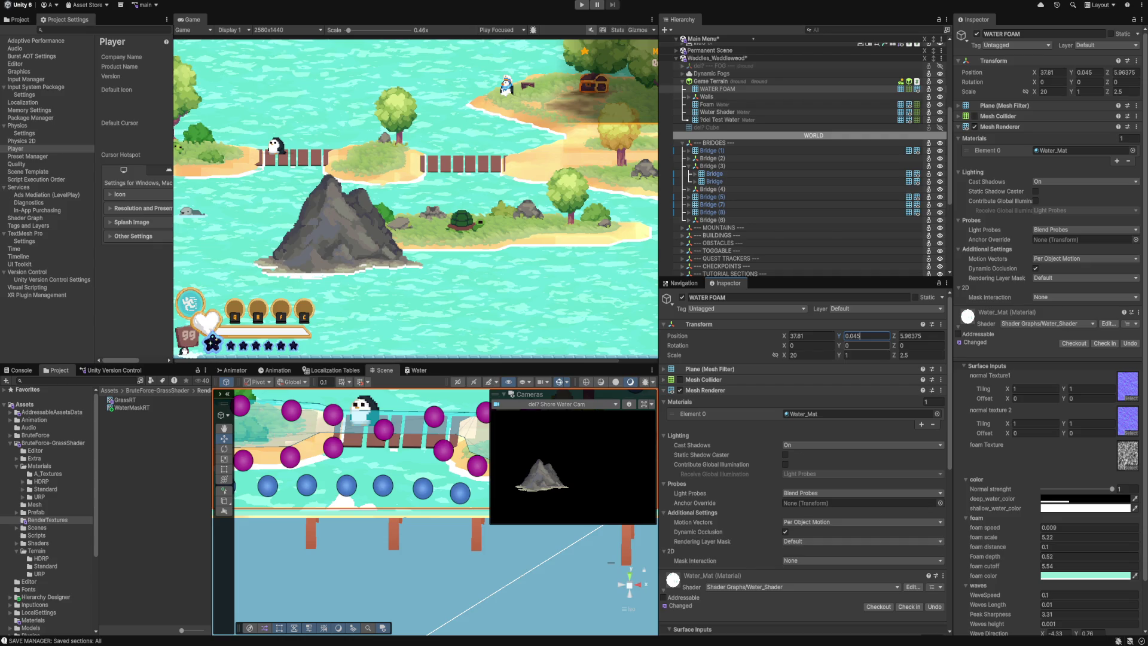
{"action": "key", "text": "BackSpace"}
{"action": "key", "text": "BackSpace"}
{"action": "type", "text": "5"}
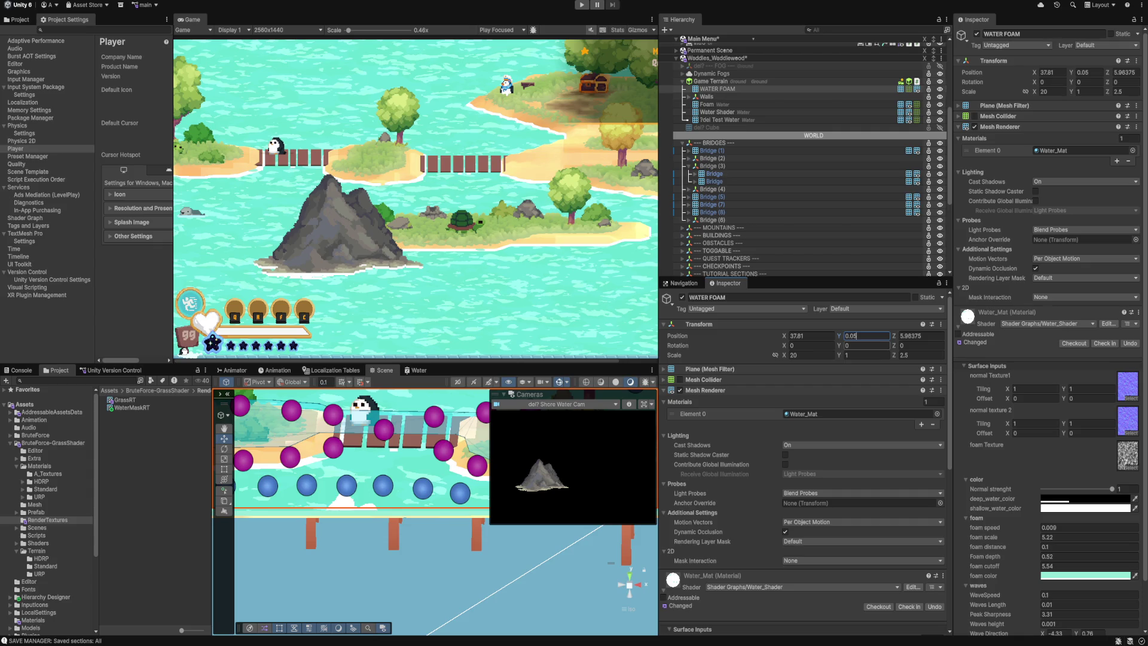
{"action": "key", "text": "Return"}
{"action": "scroll", "coordinate": [406, 462], "scroll_direction": "down", "scroll_amount": 8}
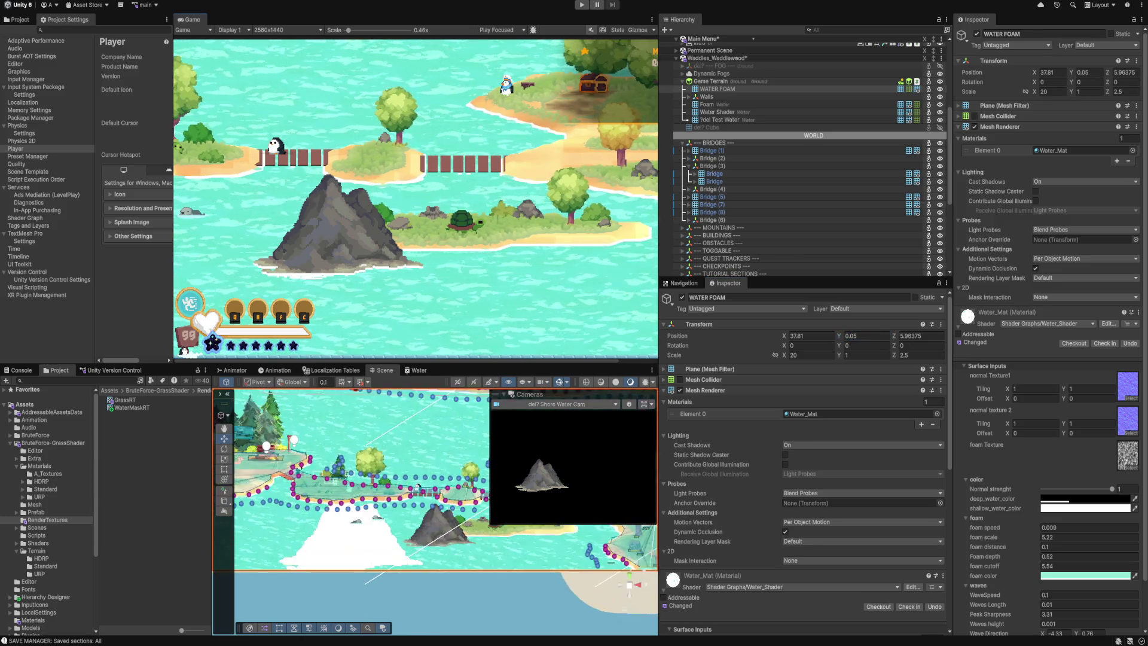
Put Mountain B (2) on layer 19: WaterOcculder and confirm the layer change.
{"action": "left_click", "coordinate": [426, 493]}
{"action": "scroll", "coordinate": [398, 445], "scroll_direction": "up", "scroll_amount": 3}
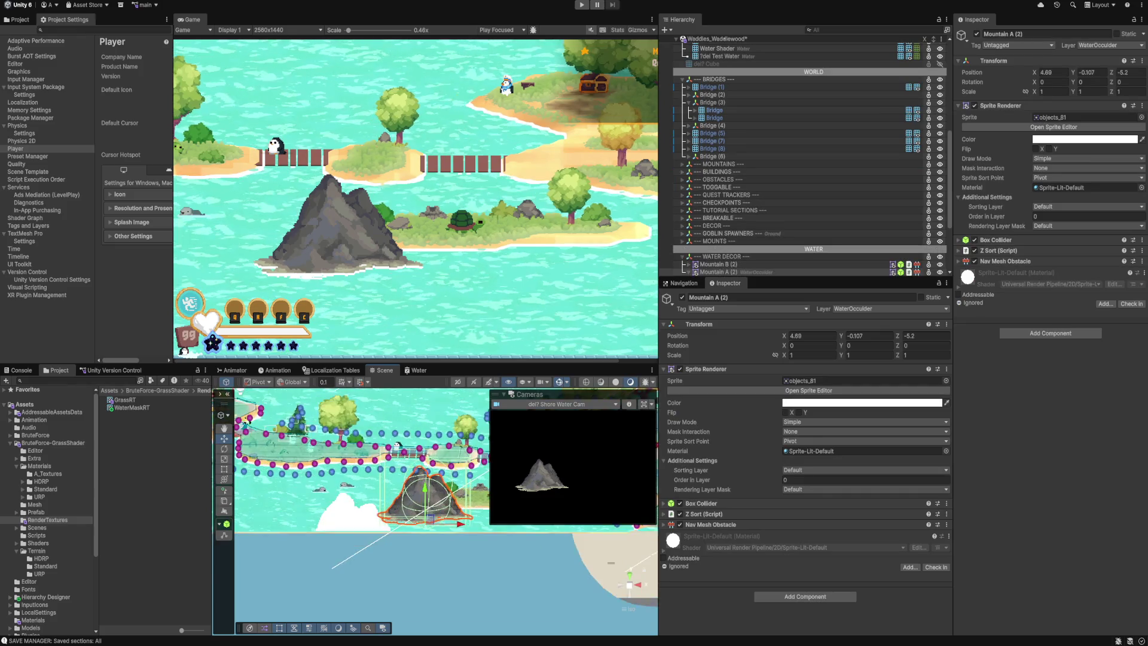
{"action": "scroll", "coordinate": [397, 446], "scroll_direction": "up", "scroll_amount": 5}
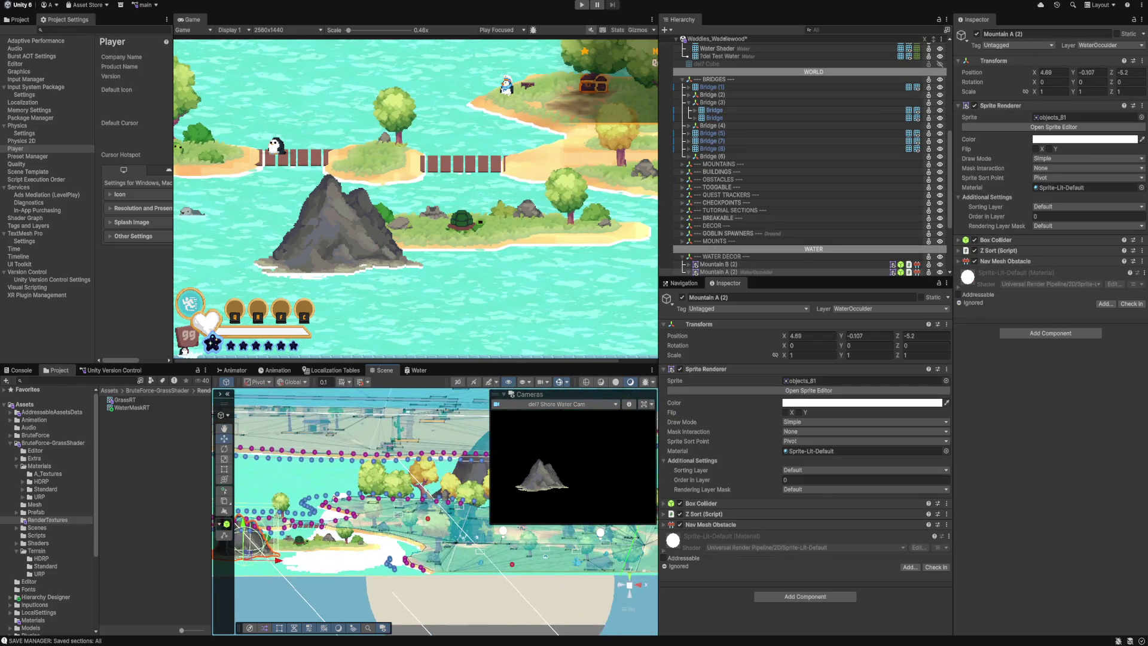
{"action": "scroll", "coordinate": [435, 514], "scroll_direction": "up", "scroll_amount": 2}
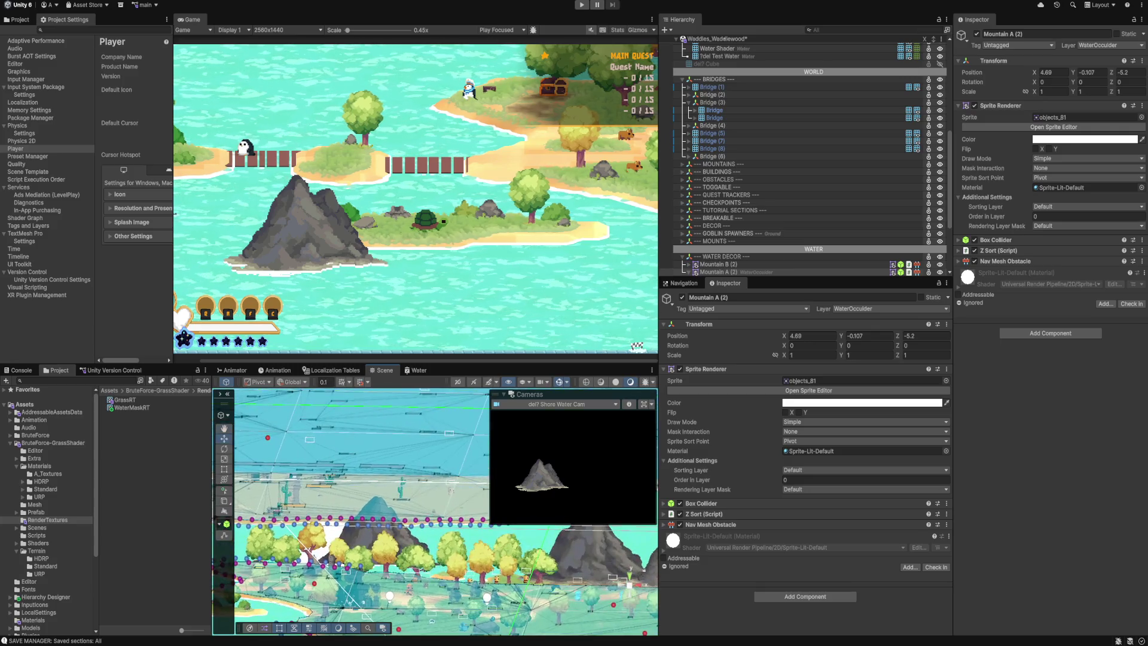
{"action": "left_click", "coordinate": [379, 527]}
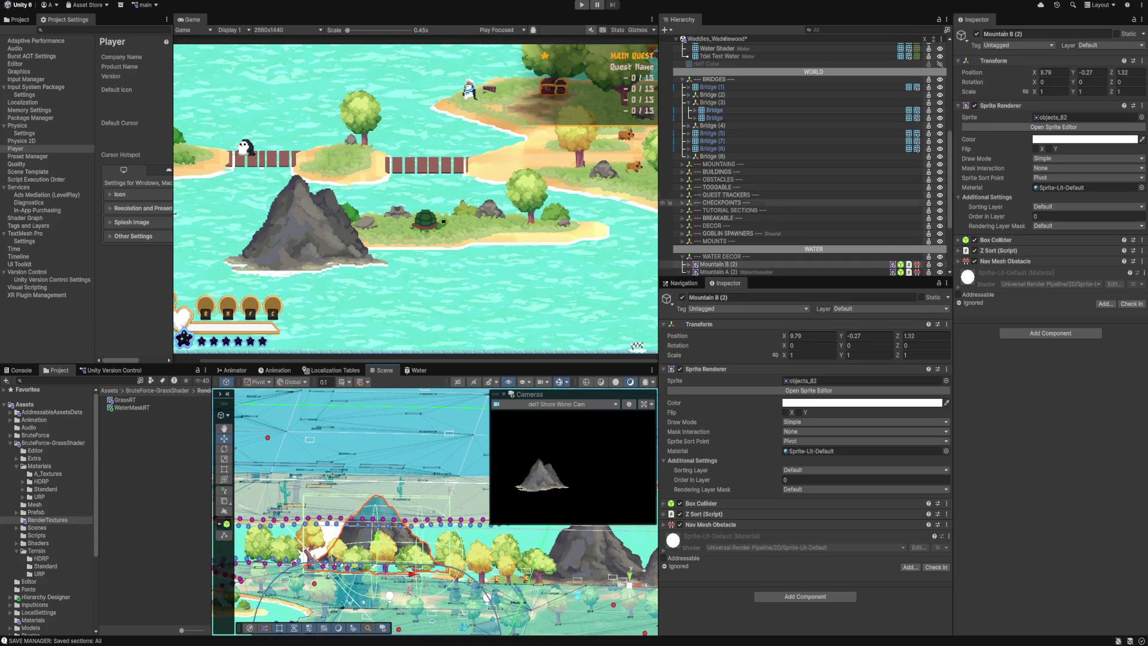
{"action": "left_click", "coordinate": [689, 272]}
{"action": "left_click", "coordinate": [879, 308]}
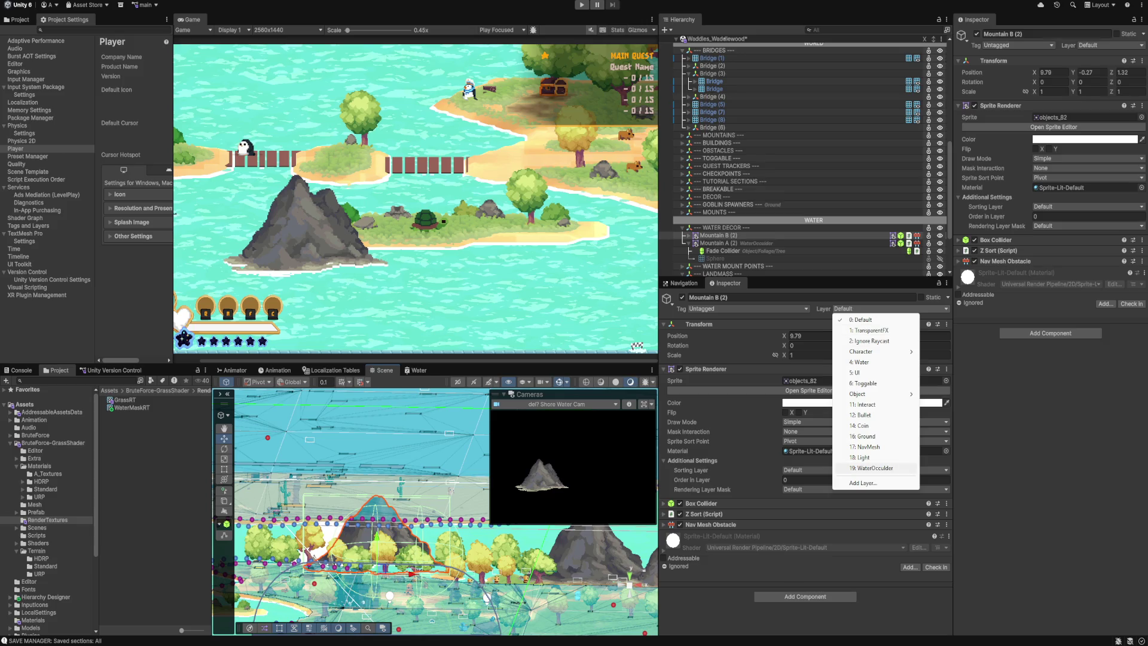
{"action": "left_click", "coordinate": [875, 468]}
{"action": "key", "text": "Return"}
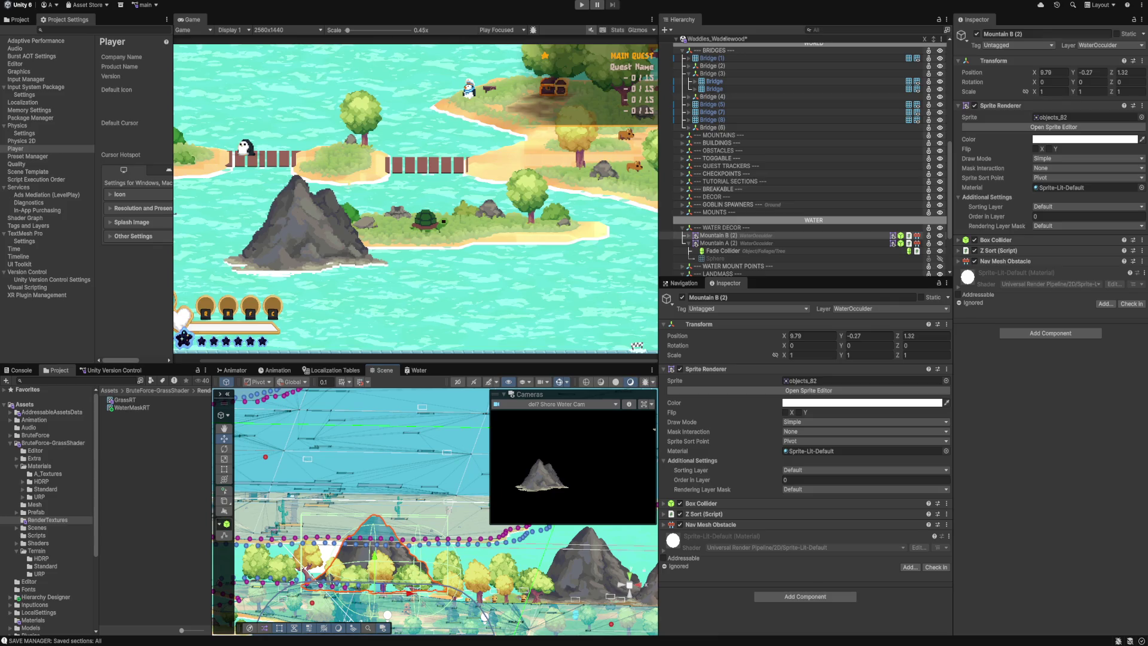
{"action": "scroll", "coordinate": [777, 120], "scroll_direction": "up", "scroll_amount": 10}
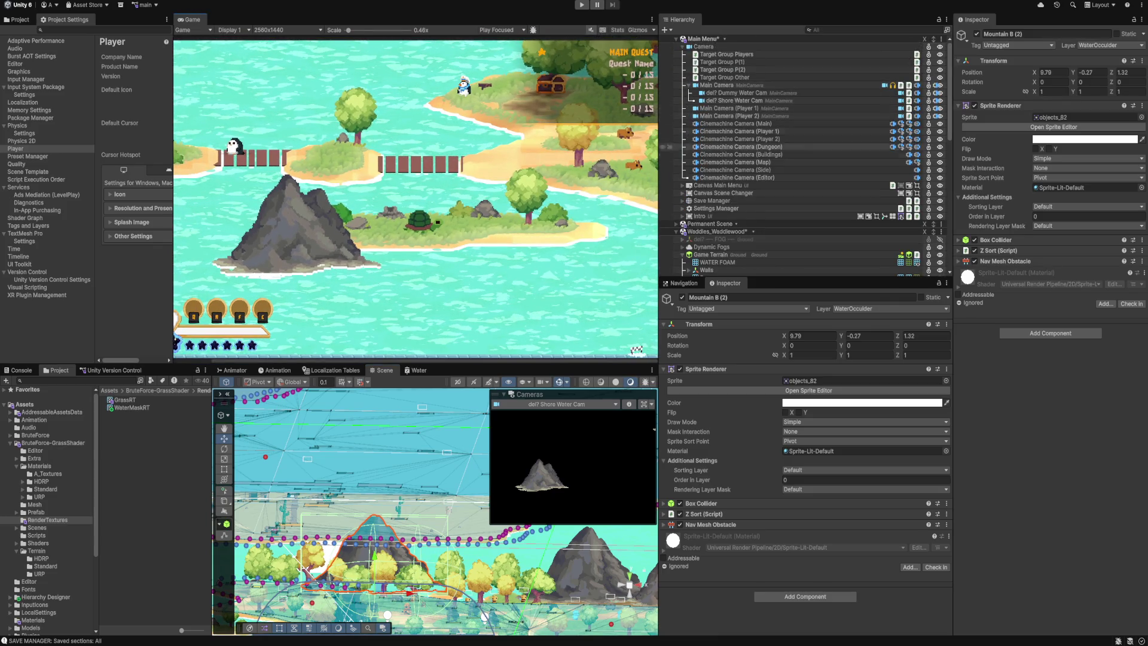
{"action": "left_click", "coordinate": [737, 177]}
Increase the editor camera's X position and set its Z to 4.7.
{"action": "left_click_drag", "start_coordinate": [784, 335], "coordinate": [824, 335]}
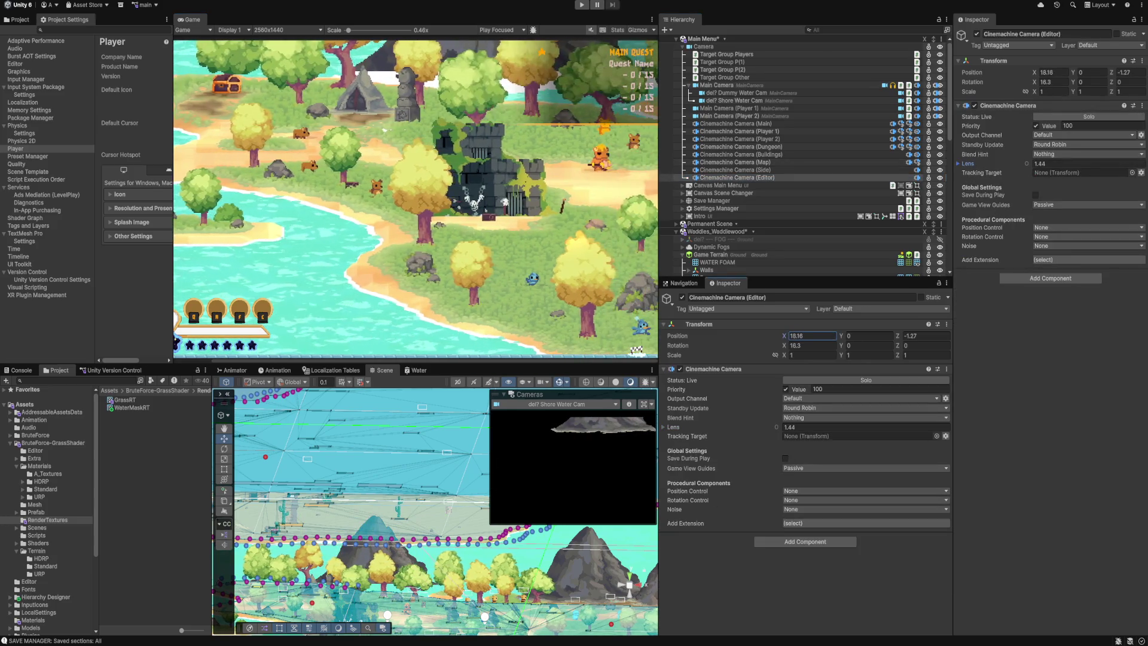
{"action": "left_click", "coordinate": [925, 336]}
{"action": "type", "text": "4.7"}
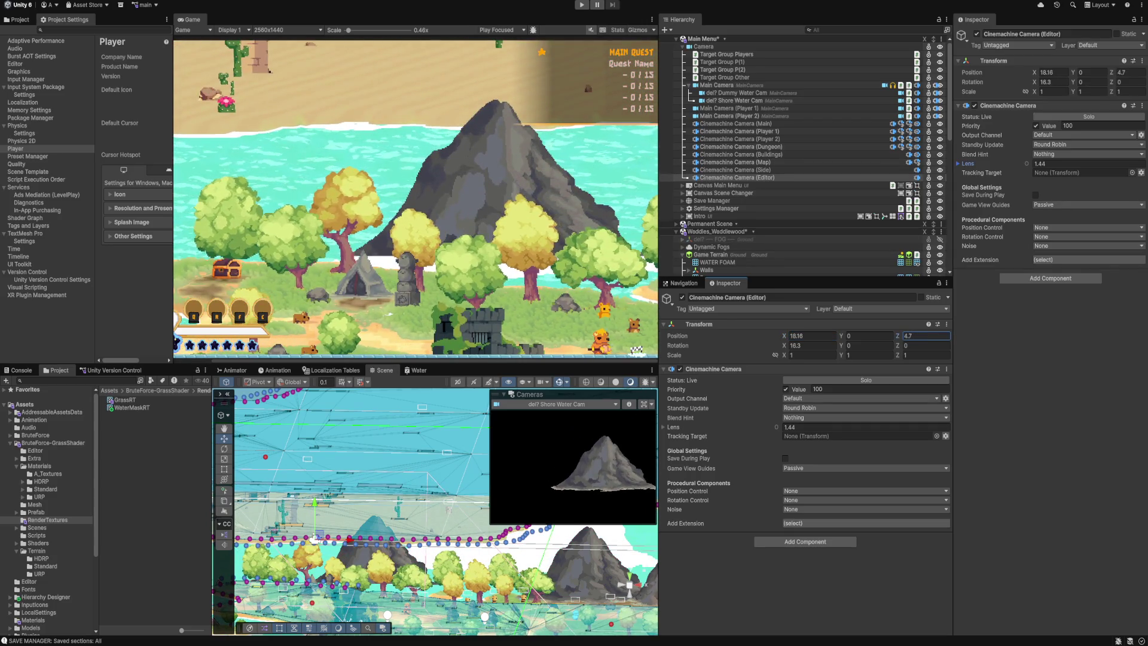
Hide the Sphere under Mountain B (2) and raise Mountain B (2) slightly.
{"action": "left_click", "coordinate": [381, 571]}
{"action": "scroll", "coordinate": [813, 155], "scroll_direction": "down", "scroll_amount": 5}
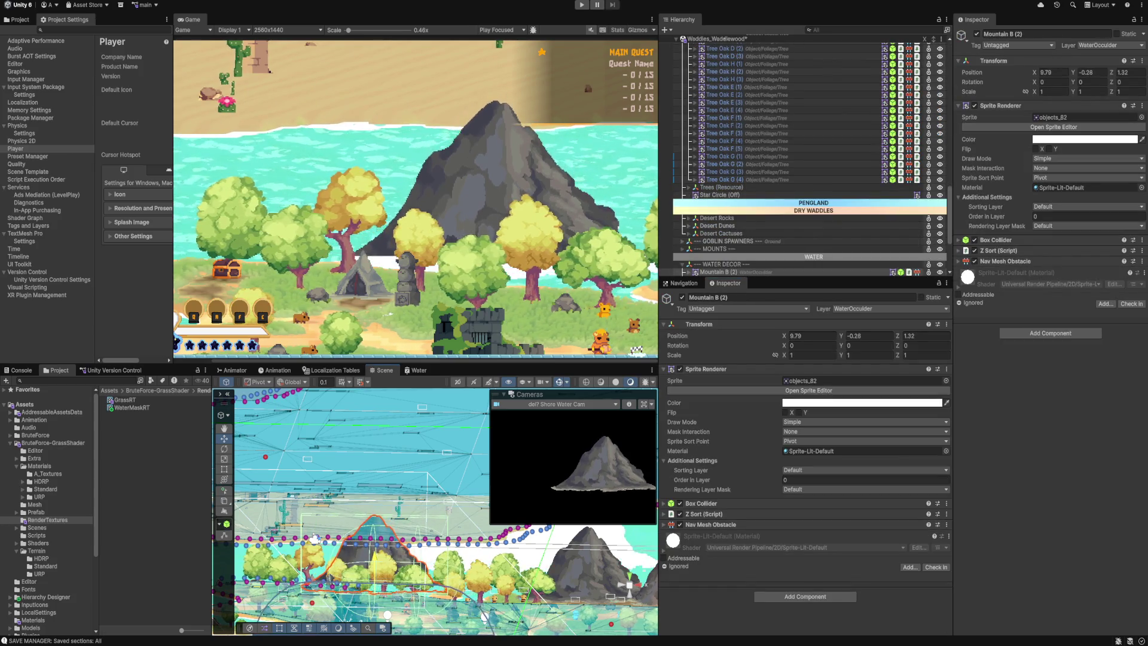
{"action": "scroll", "coordinate": [813, 179], "scroll_direction": "down", "scroll_amount": 4}
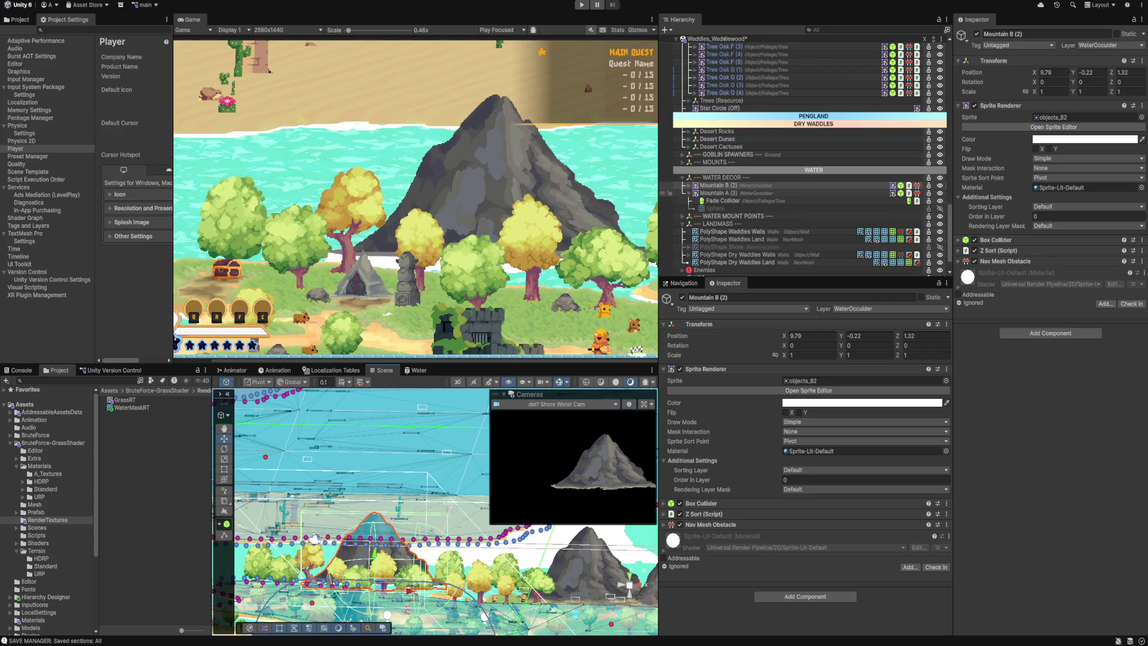
{"action": "left_click", "coordinate": [689, 185]}
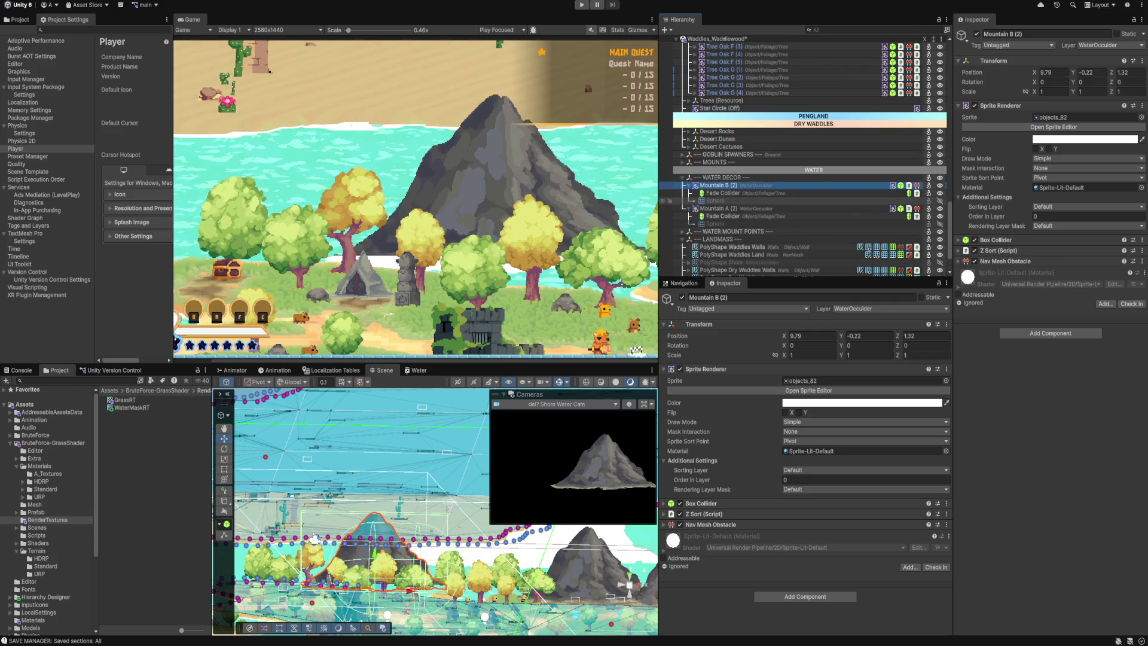
{"action": "left_click", "coordinate": [663, 200]}
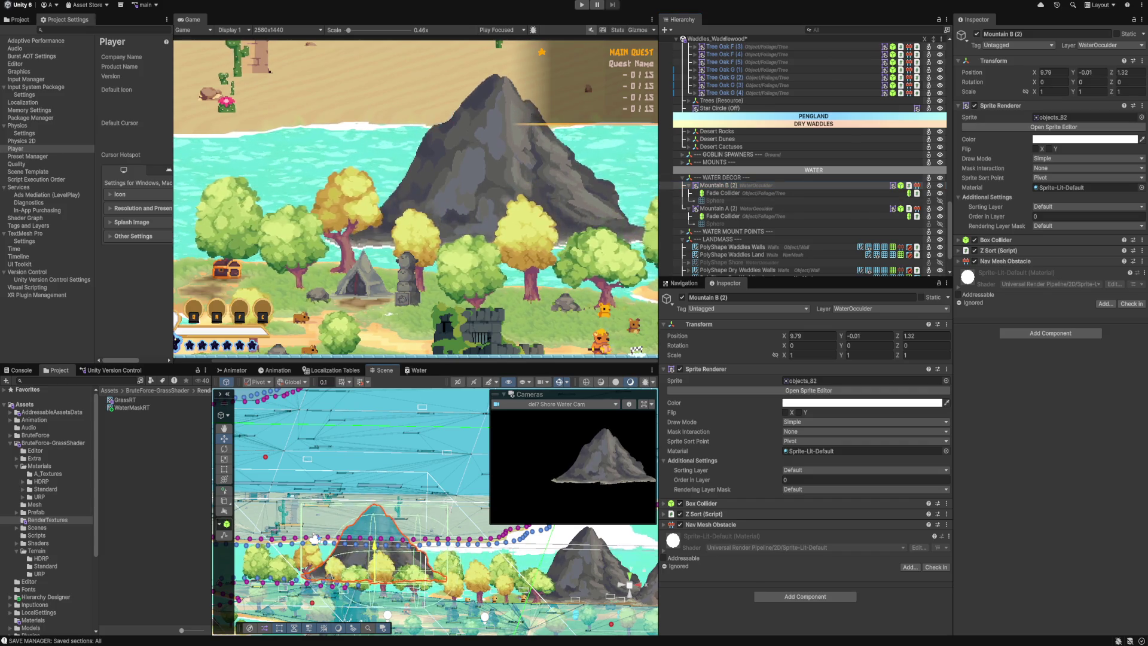
{"action": "mouse_move", "coordinate": [375, 553]}
{"action": "left_mouse_down"}
{"action": "mouse_move", "coordinate": [375, 454]}
{"action": "mouse_move", "coordinate": [375, 543]}
{"action": "left_mouse_up"}
Collapse the Trees (Oak) group and frame the Mountain A (2) rock in the Scene view.
{"action": "scroll", "coordinate": [293, 257], "scroll_direction": "up", "scroll_amount": 2}
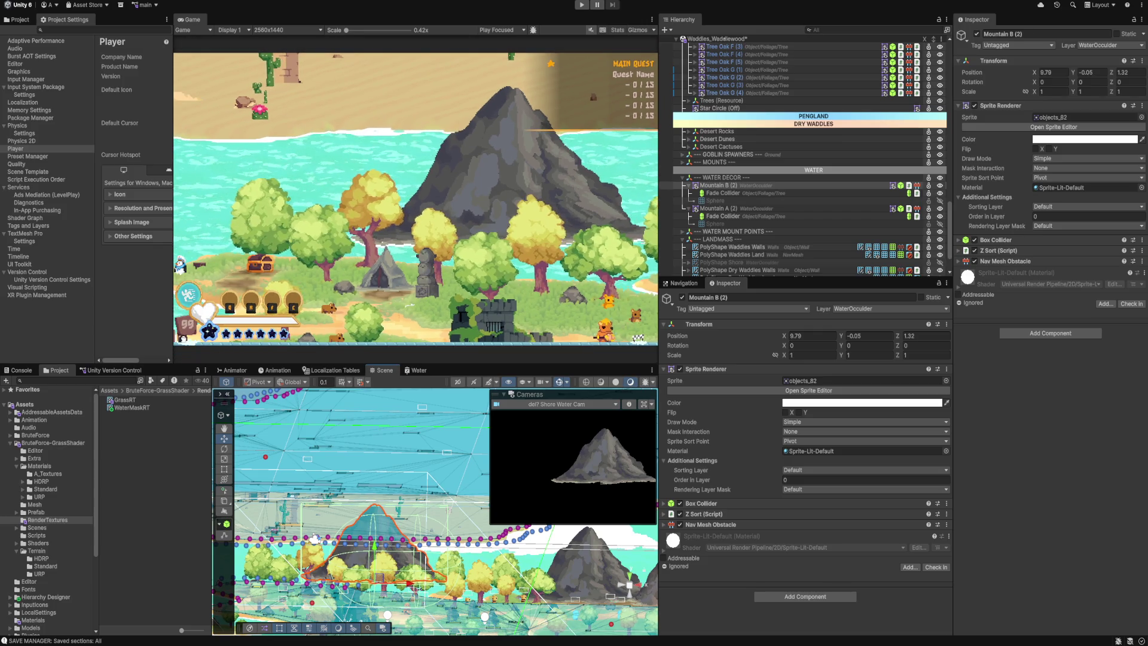
{"action": "scroll", "coordinate": [340, 394], "scroll_direction": "down", "scroll_amount": 5}
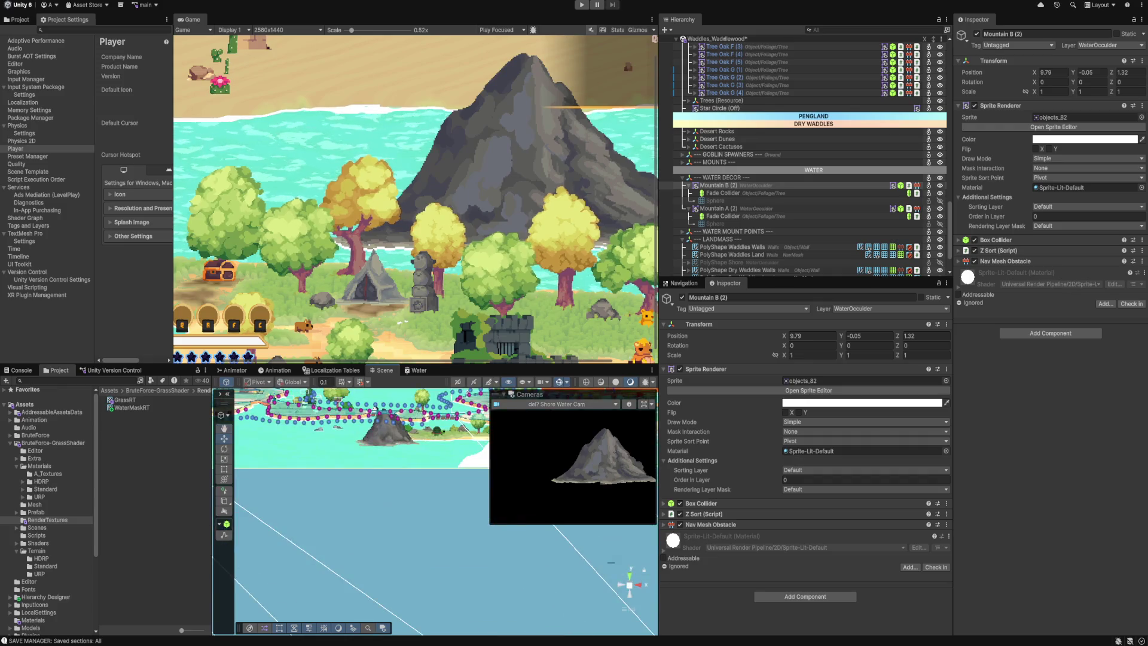
{"action": "left_click", "coordinate": [394, 473]}
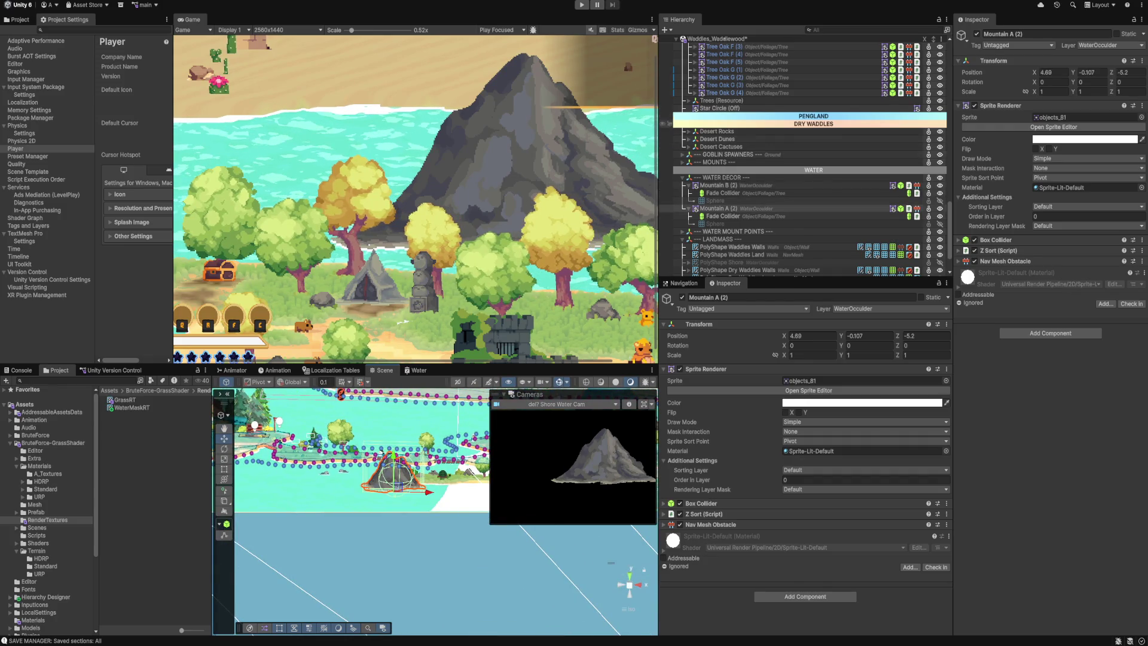
{"action": "scroll", "coordinate": [747, 102], "scroll_direction": "up", "scroll_amount": 5}
{"action": "scroll", "coordinate": [747, 102], "scroll_direction": "up", "scroll_amount": 4}
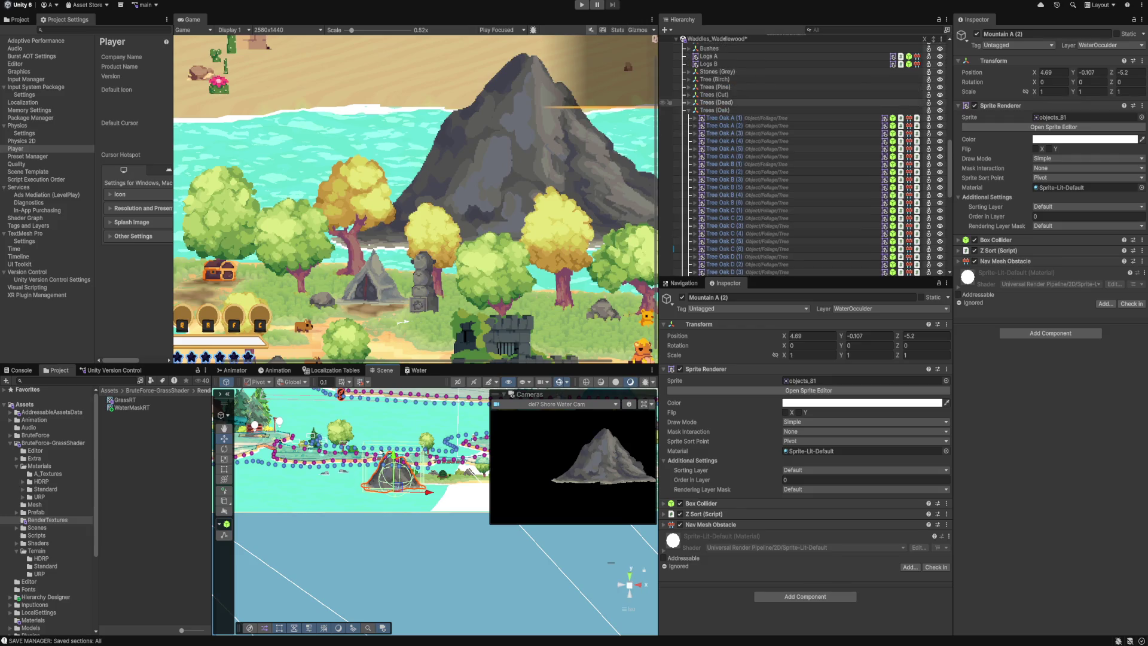
{"action": "left_click", "coordinate": [715, 110]}
{"action": "key", "text": "Left"}
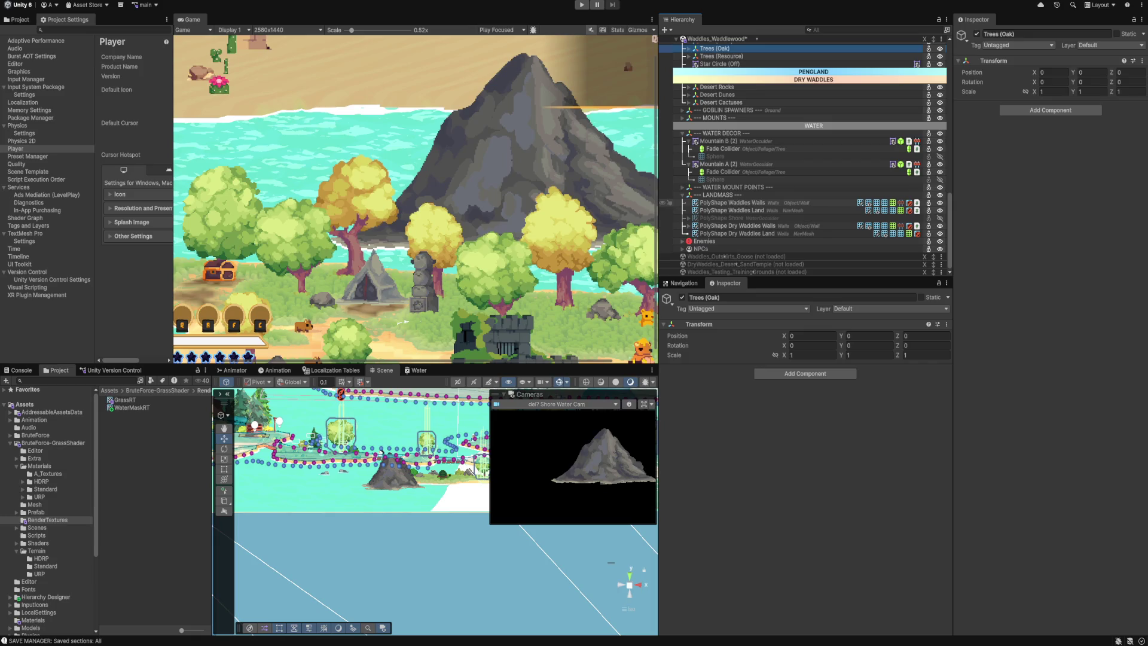
{"action": "double_click", "coordinate": [715, 163]}
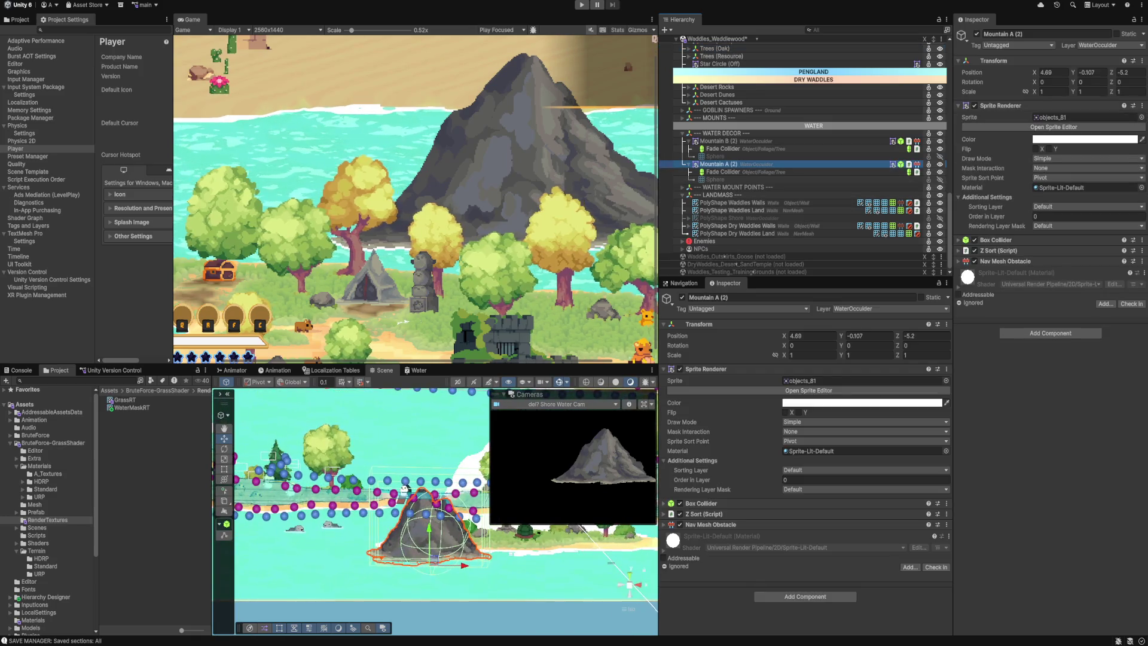
{"action": "scroll", "coordinate": [748, 164], "scroll_direction": "up", "scroll_amount": 15}
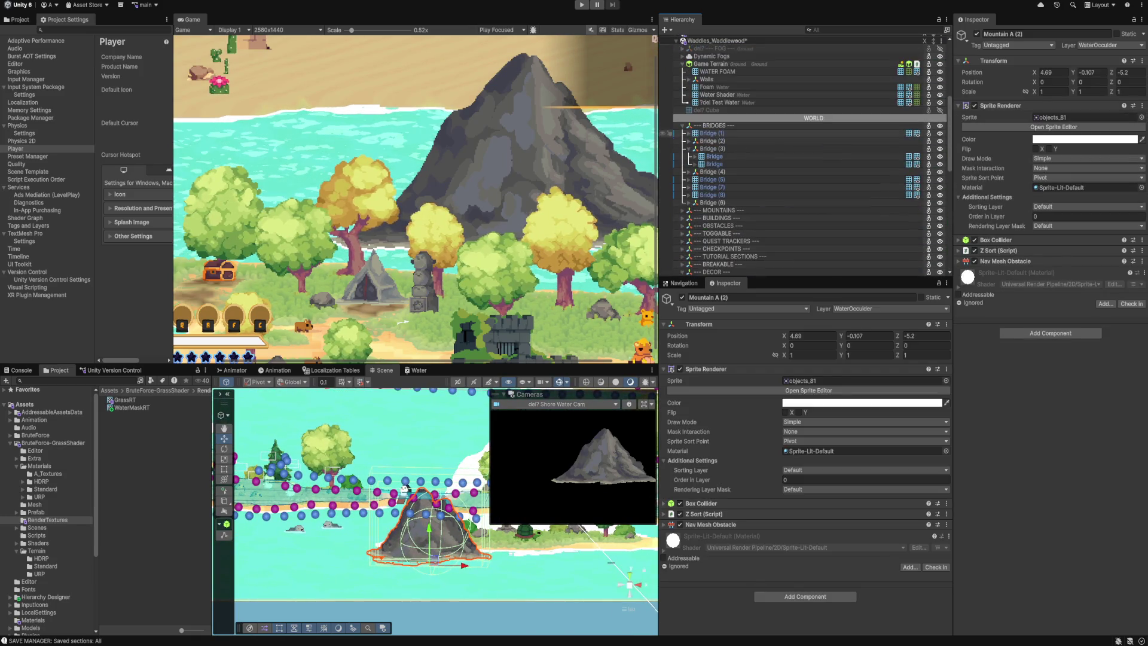
{"action": "left_click", "coordinate": [711, 270]}
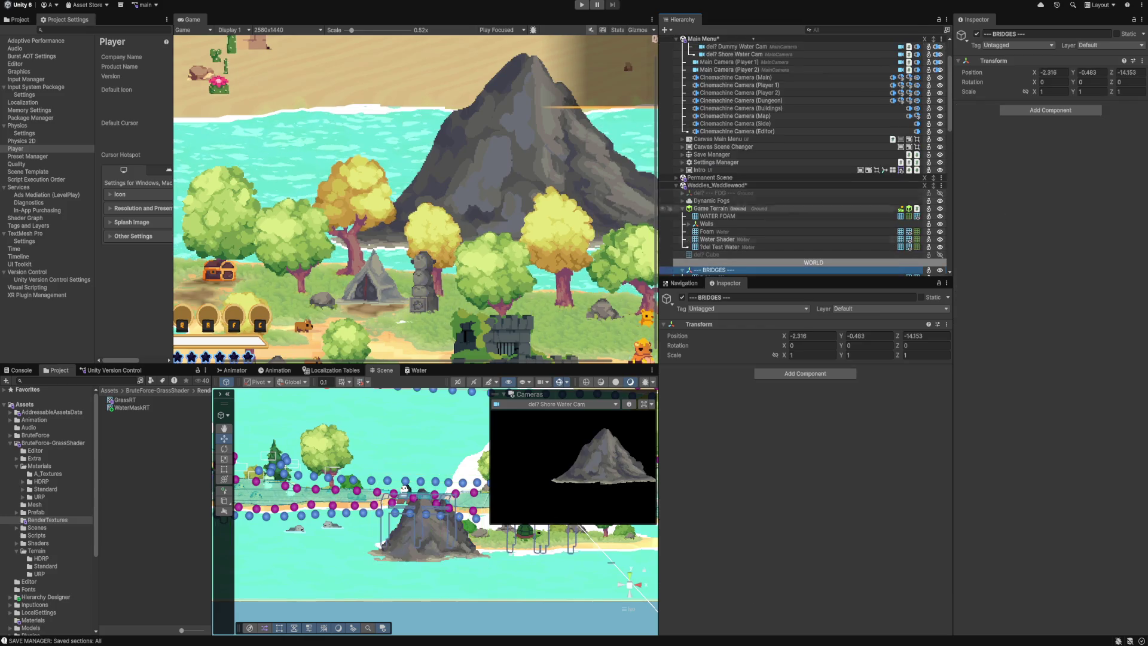
Compare the side and editor Cinemachine cameras, keep the editor camera, and reselect Mountain A (2).
{"action": "scroll", "coordinate": [741, 198], "scroll_direction": "up", "scroll_amount": 2}
{"action": "left_click", "coordinate": [733, 178]}
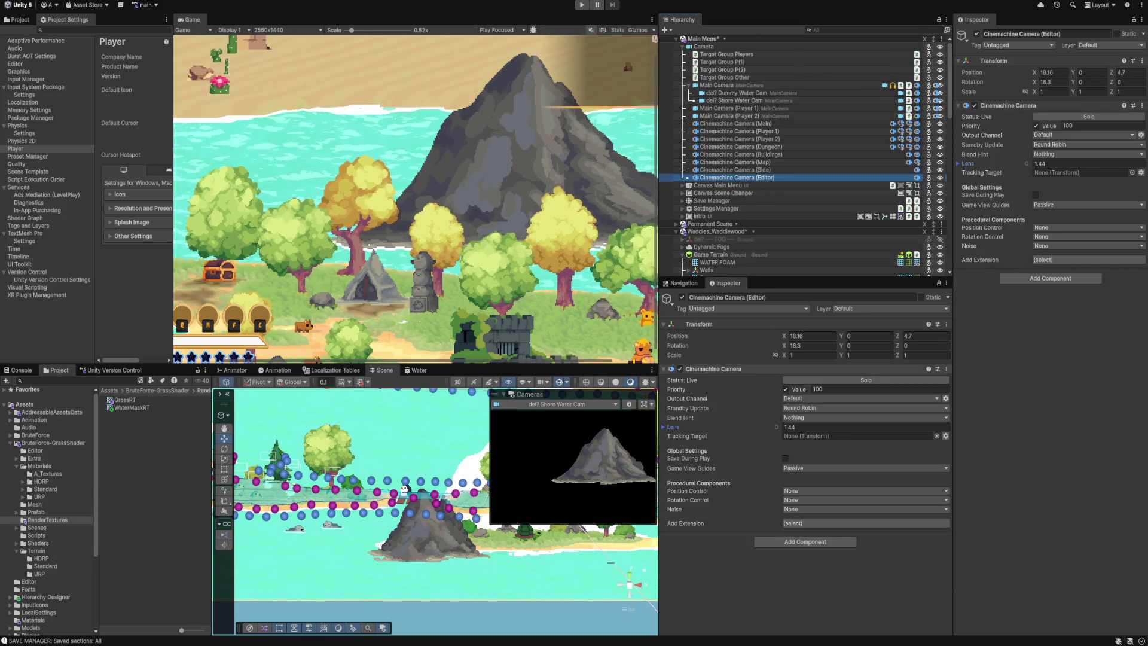
{"action": "left_click", "coordinate": [734, 170]}
{"action": "left_click", "coordinate": [733, 178]}
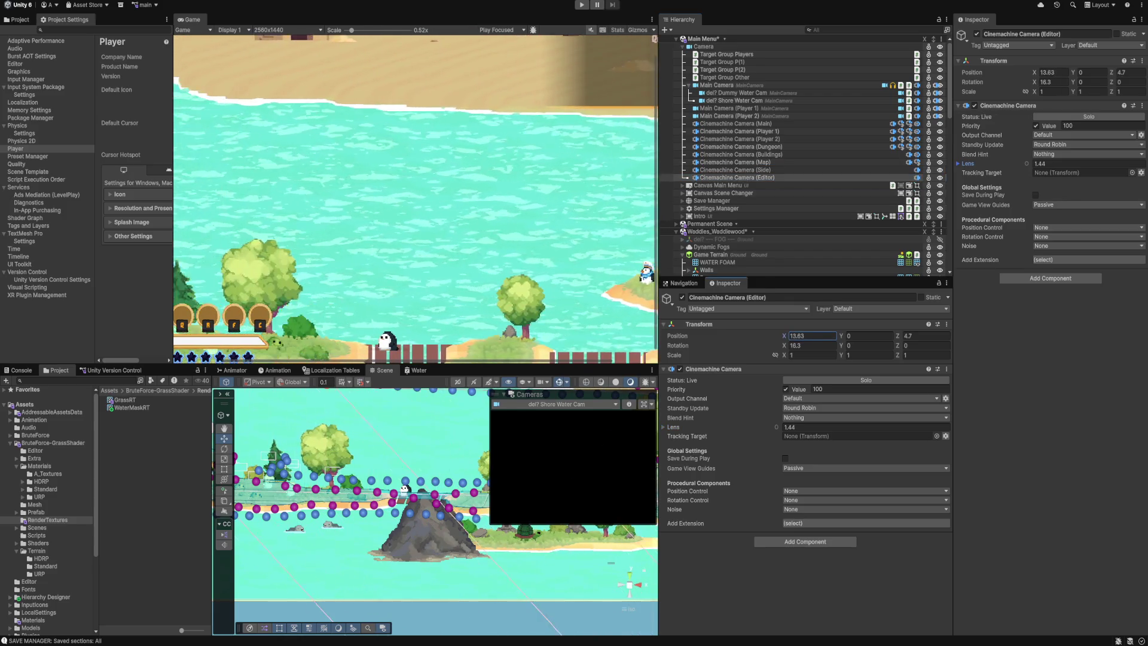
{"action": "left_click", "coordinate": [427, 520]}
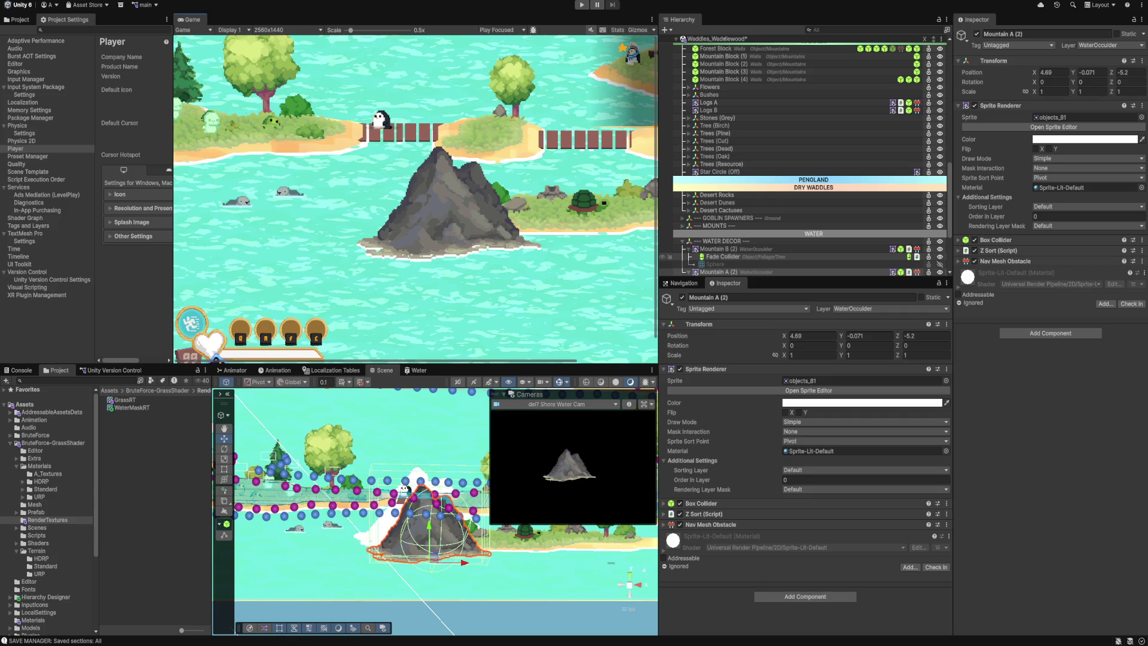
Add Character/Enemy to the Shore Water Cam's culling mask.
{"action": "scroll", "coordinate": [805, 155], "scroll_direction": "up", "scroll_amount": 10}
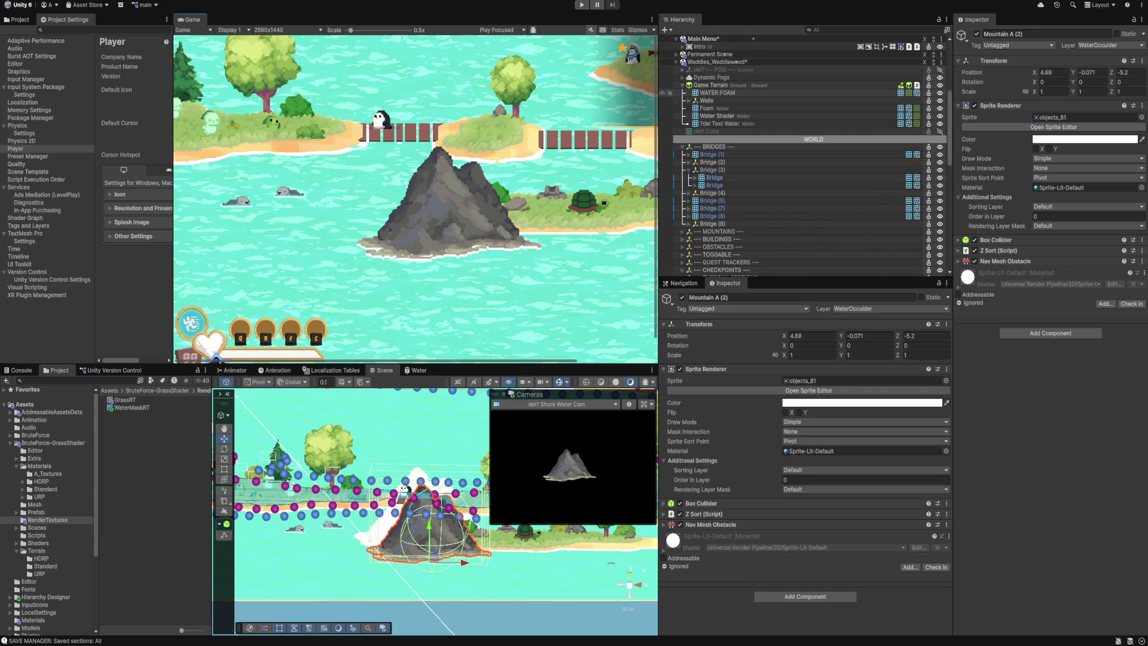
{"action": "scroll", "coordinate": [804, 162], "scroll_direction": "up", "scroll_amount": 5}
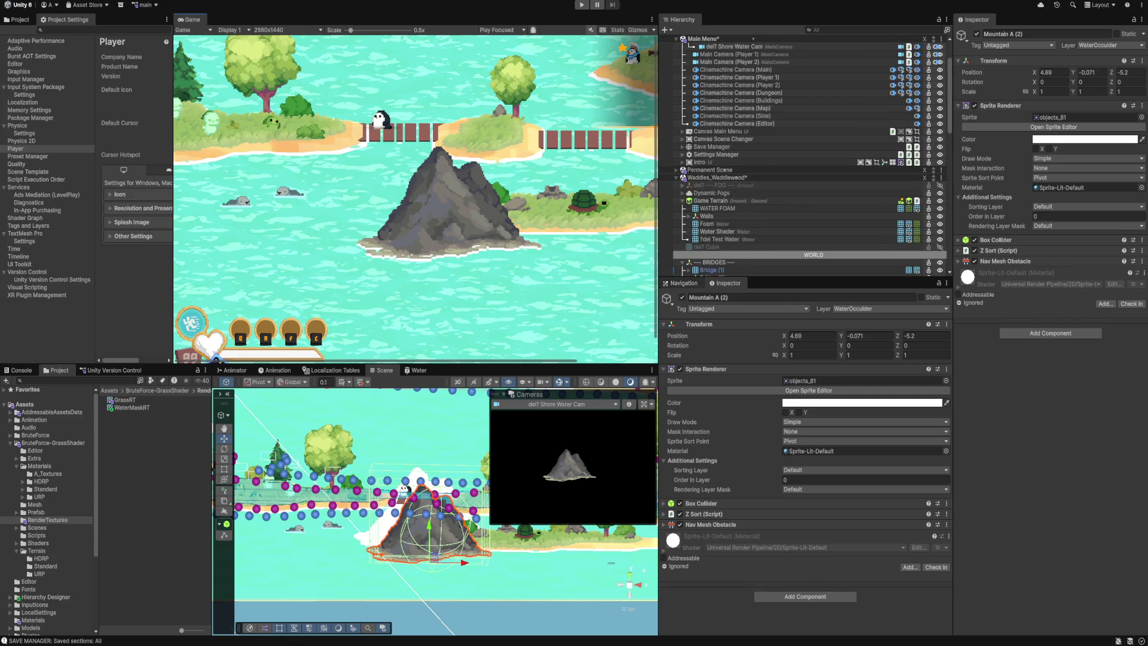
{"action": "scroll", "coordinate": [804, 155], "scroll_direction": "up", "scroll_amount": 2}
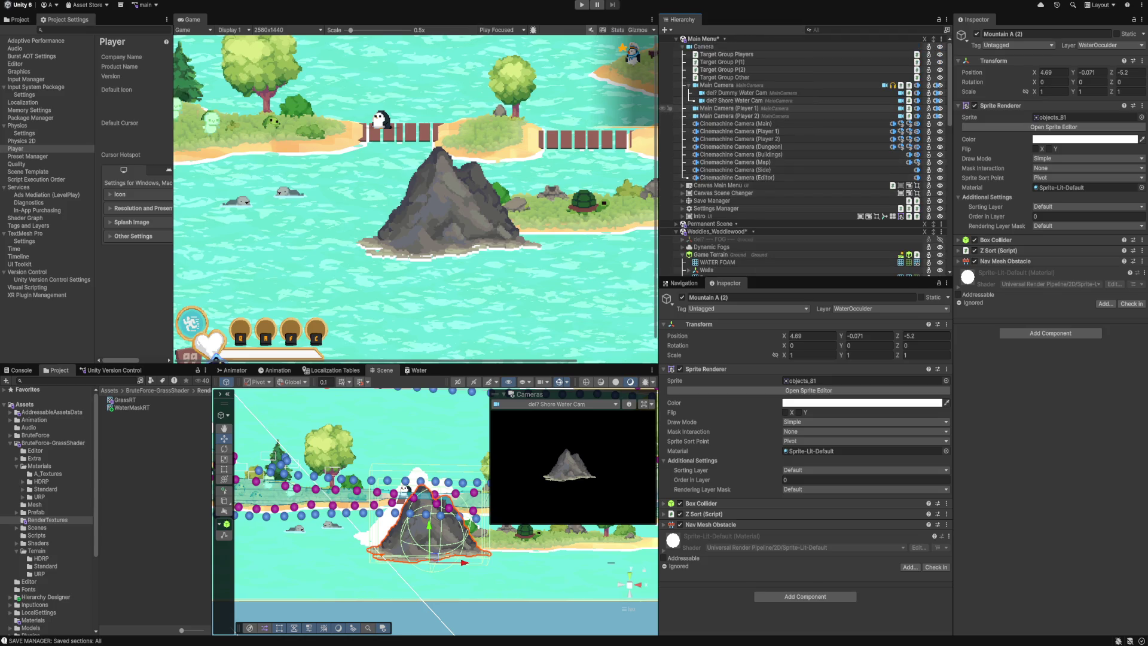
{"action": "left_click", "coordinate": [734, 100]}
{"action": "scroll", "coordinate": [804, 418], "scroll_direction": "down", "scroll_amount": 5}
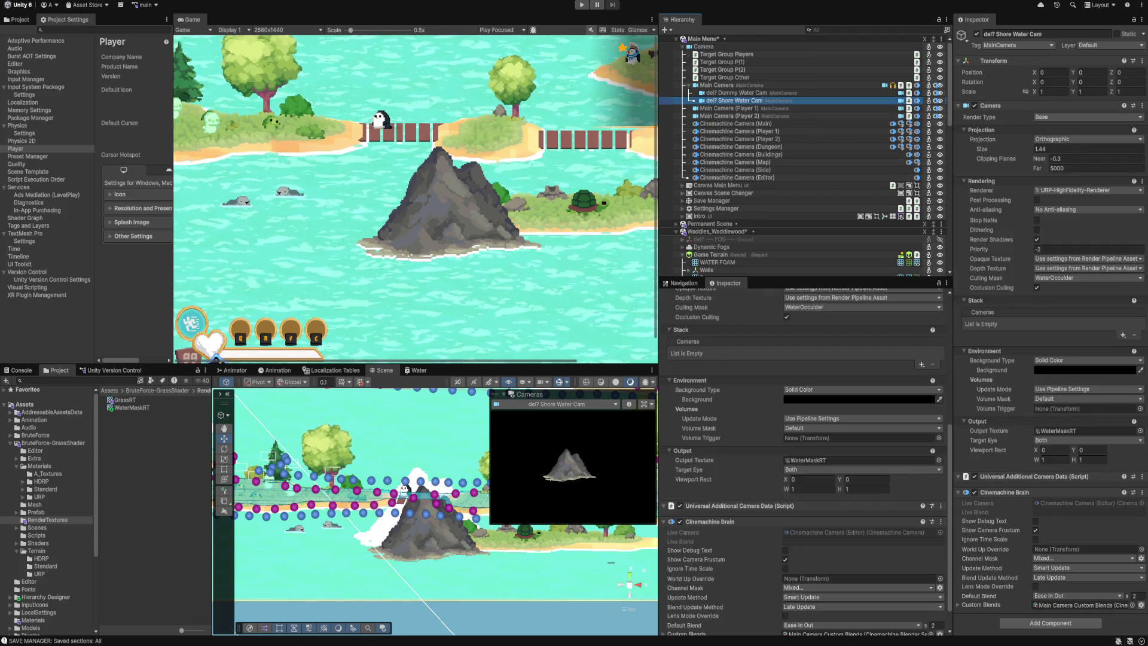
{"action": "scroll", "coordinate": [804, 454], "scroll_direction": "down", "scroll_amount": 2}
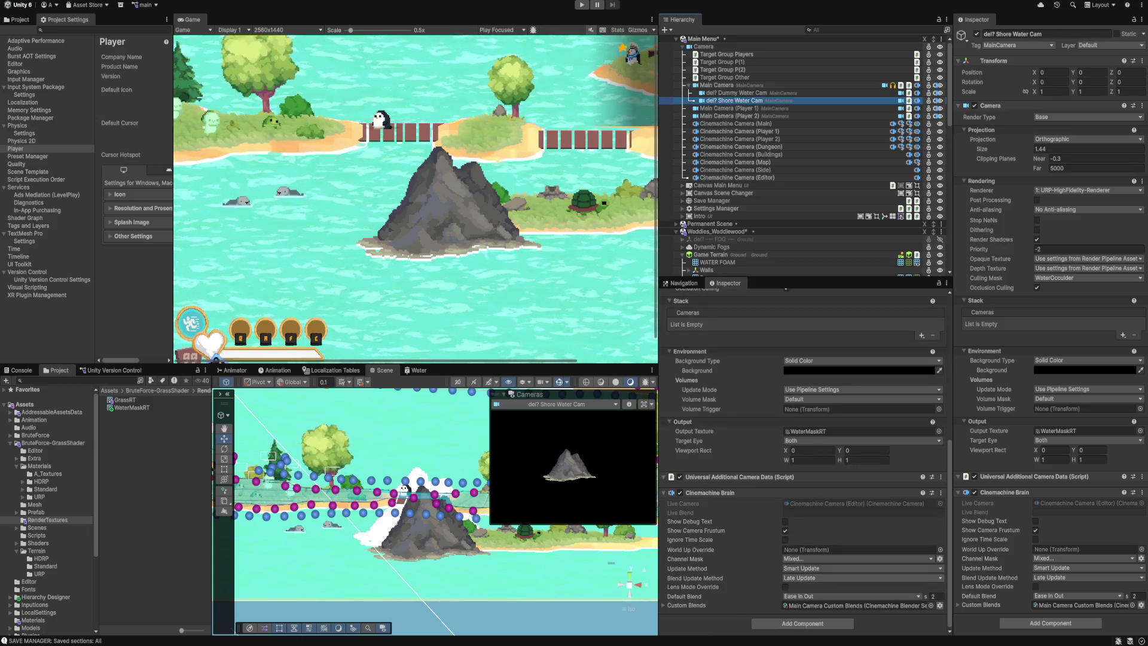
{"action": "scroll", "coordinate": [804, 454], "scroll_direction": "up", "scroll_amount": 5}
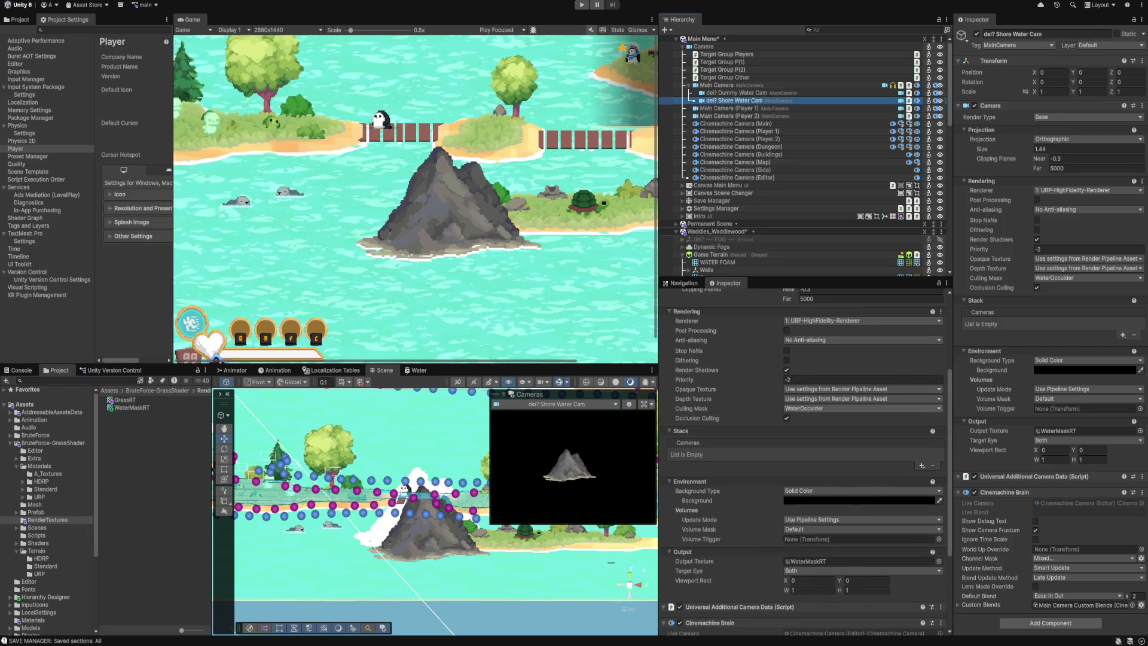
{"action": "left_click", "coordinate": [837, 408]}
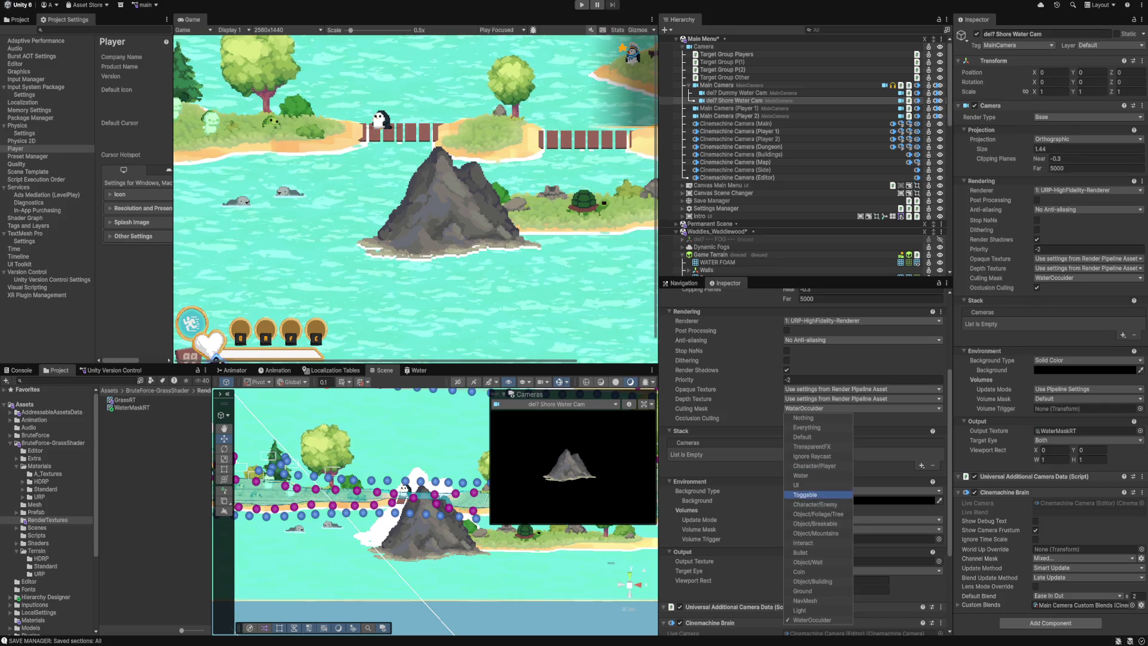
{"action": "left_click", "coordinate": [814, 504]}
{"action": "key", "text": "Escape"}
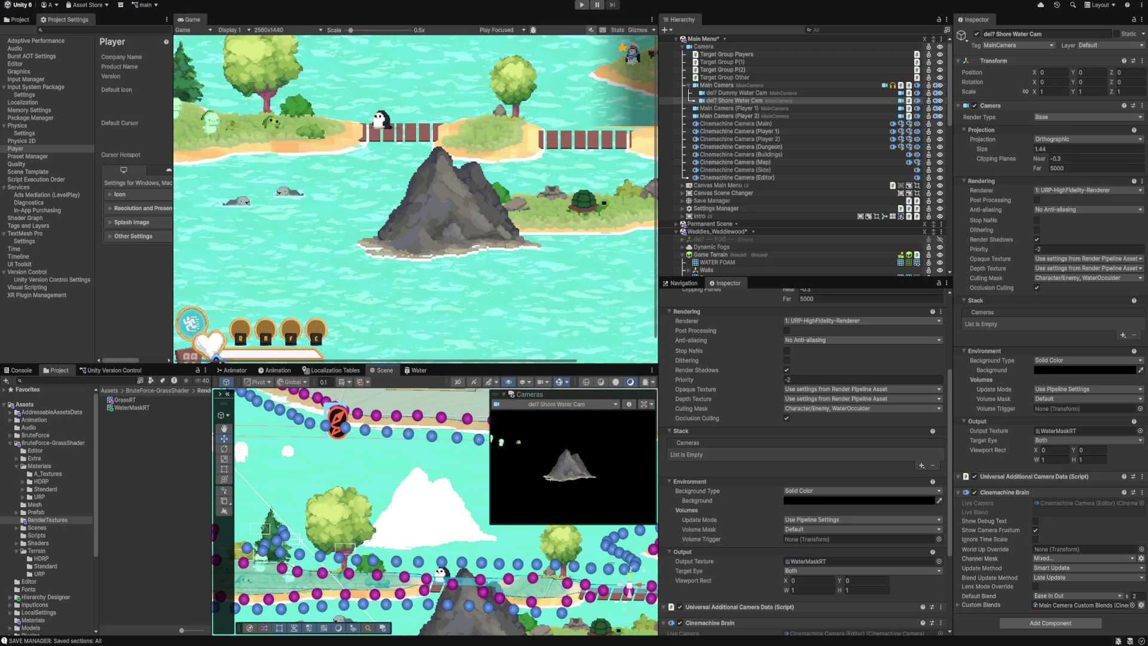
Inspect Game Terrain and the Mallow E Green (1) enemy, collapse the Hierarchy, and select WaterMaskRT.
{"action": "left_click", "coordinate": [710, 254]}
{"action": "left_click", "coordinate": [340, 571]}
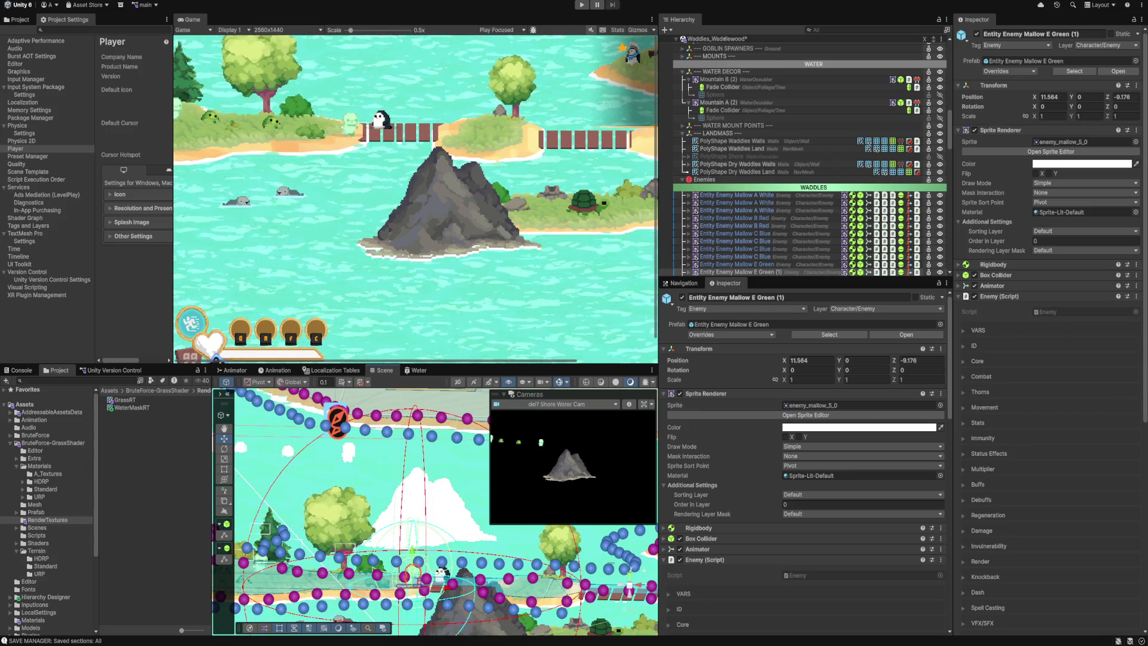
{"action": "scroll", "coordinate": [339, 108], "scroll_direction": "up", "scroll_amount": 5}
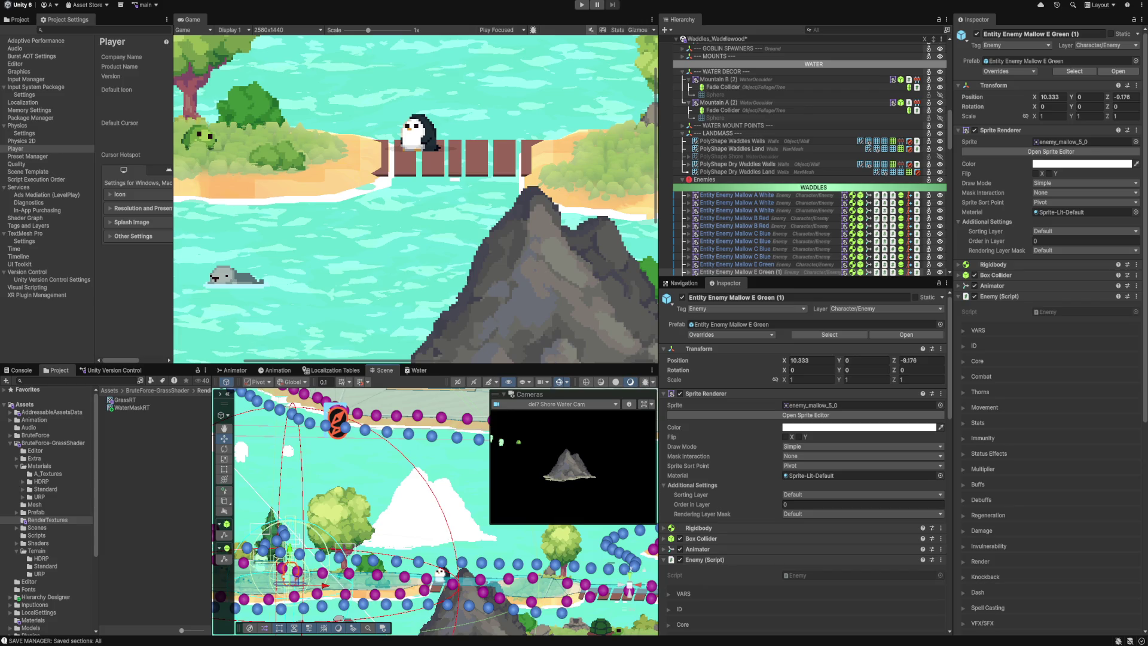
{"action": "scroll", "coordinate": [777, 170], "scroll_direction": "up", "scroll_amount": 10}
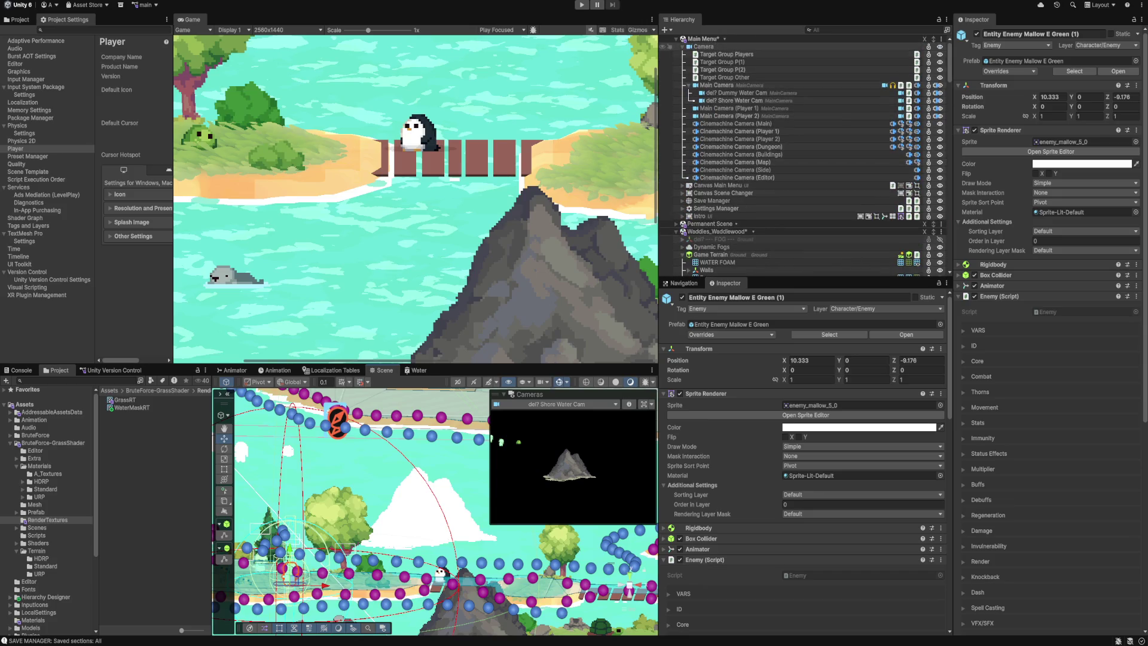
{"action": "left_click", "coordinate": [682, 46]}
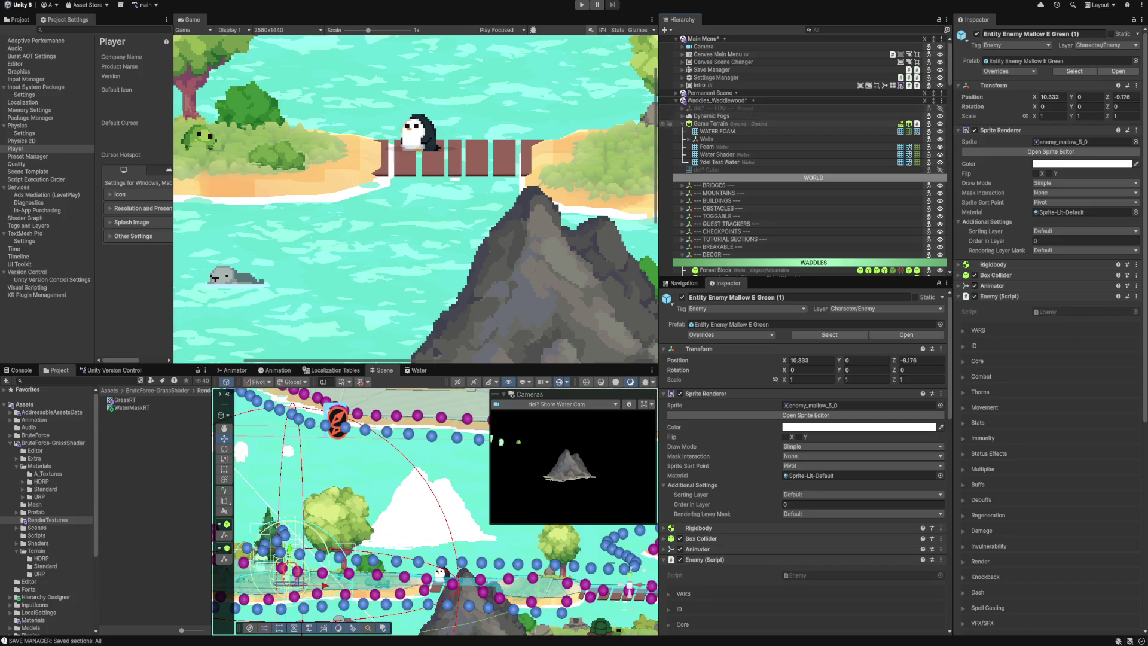
{"action": "left_click", "coordinate": [676, 101]}
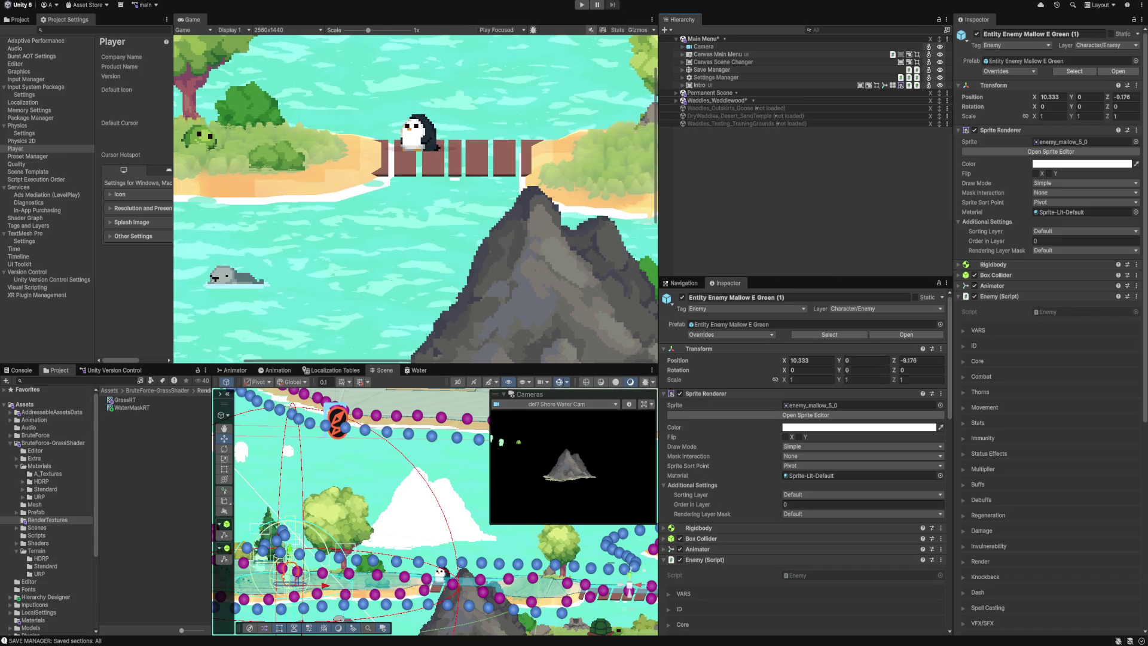
{"action": "left_click", "coordinate": [131, 407]}
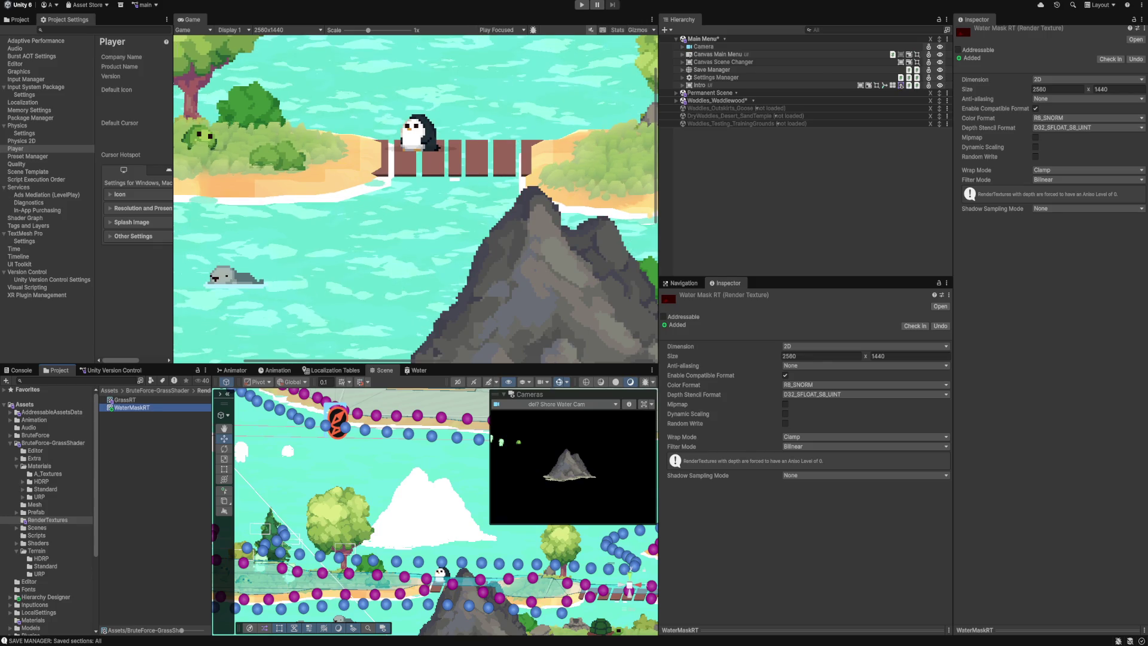
Check WaterMaskRT's 2560 width, then inspect the Settings Manager object.
{"action": "left_click", "coordinate": [725, 283]}
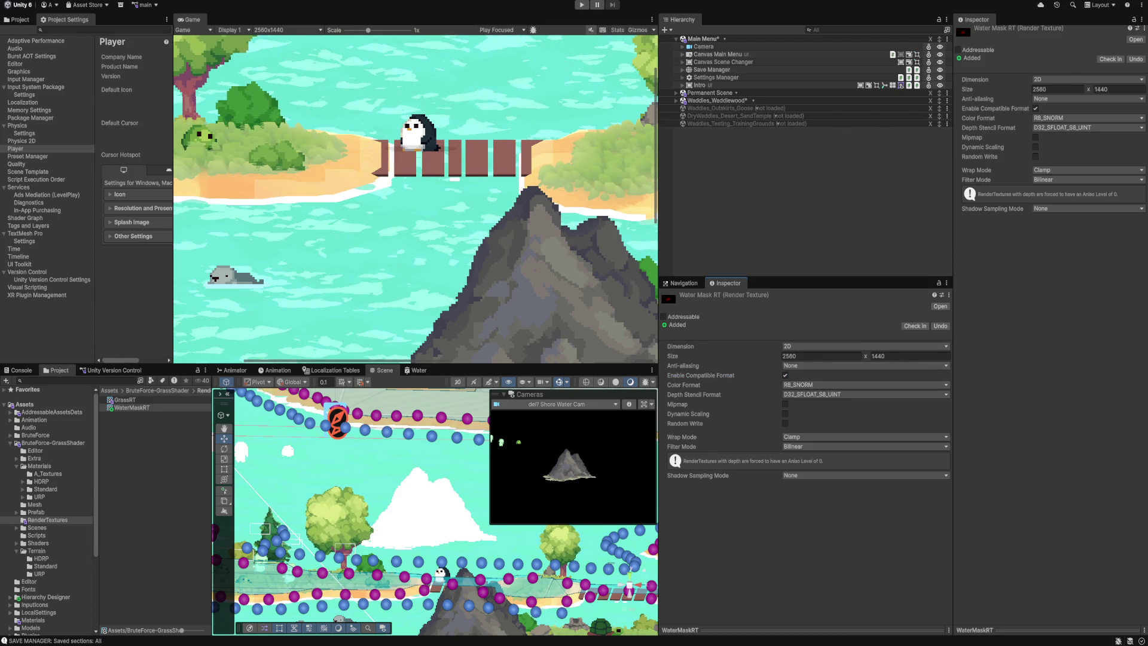
{"action": "left_click", "coordinate": [820, 355]}
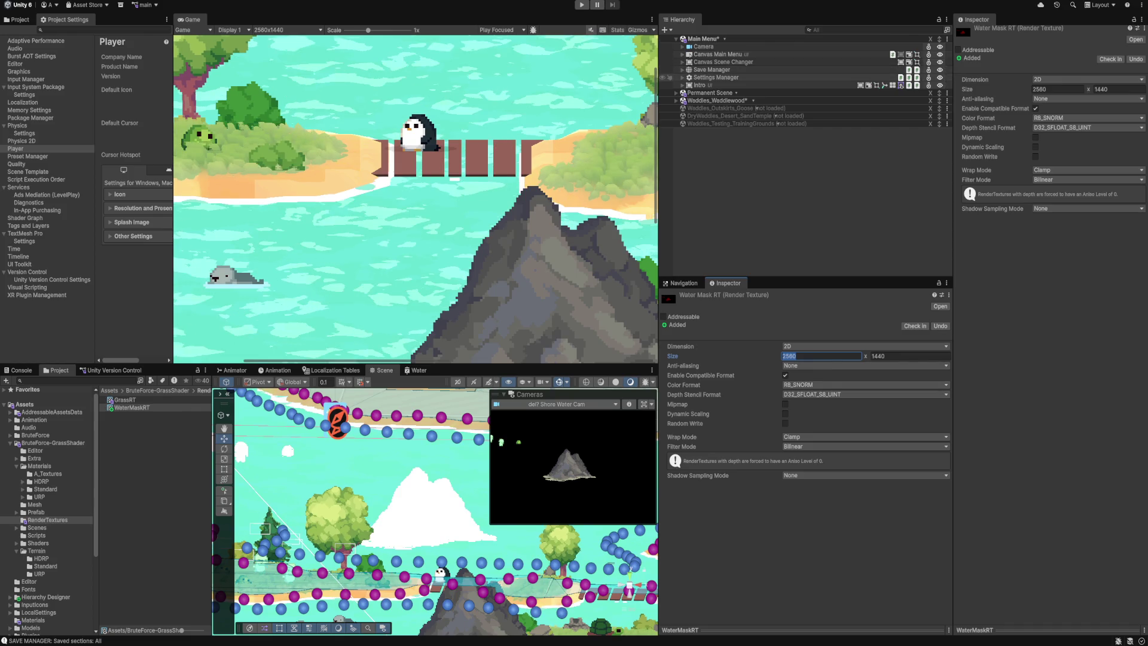
{"action": "left_click", "coordinate": [716, 77]}
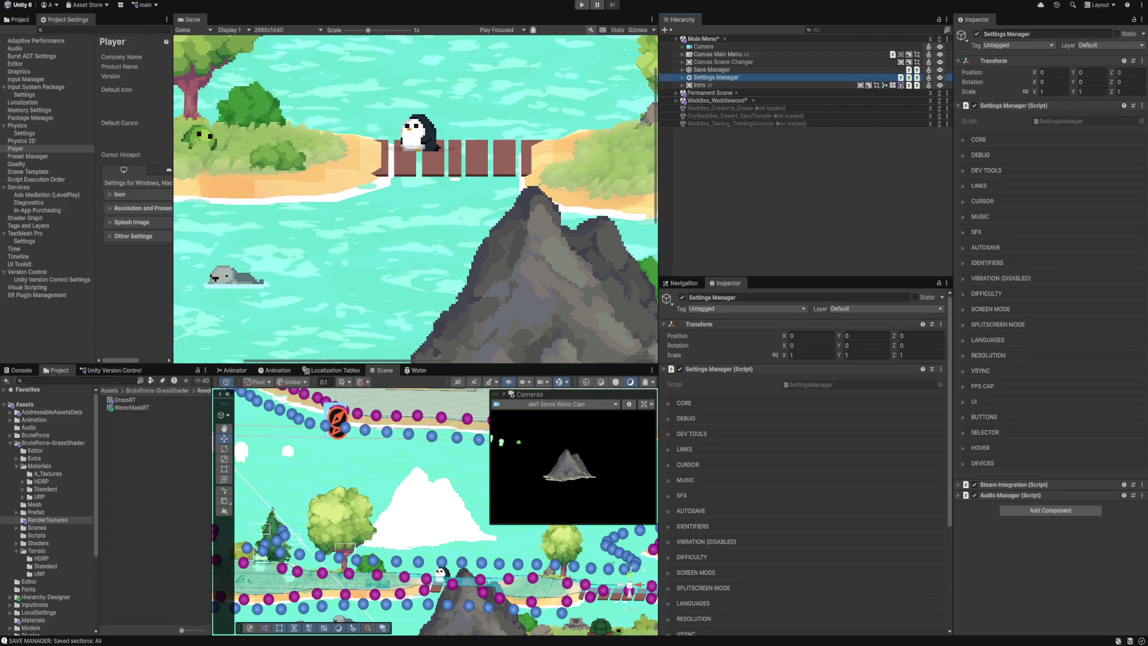
Open SettingsManager.cs in Visual Studio at the end of the resolutionText declaration.
{"action": "left_click", "coordinate": [807, 384]}
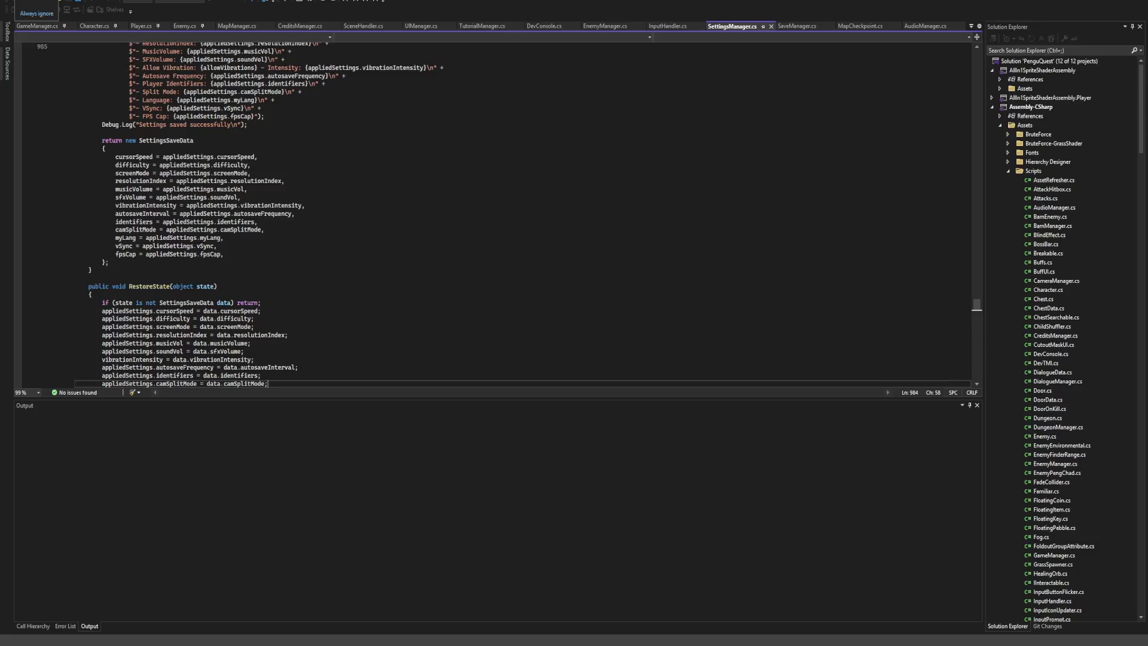
{"action": "scroll", "coordinate": [478, 215], "scroll_direction": "up", "scroll_amount": 20}
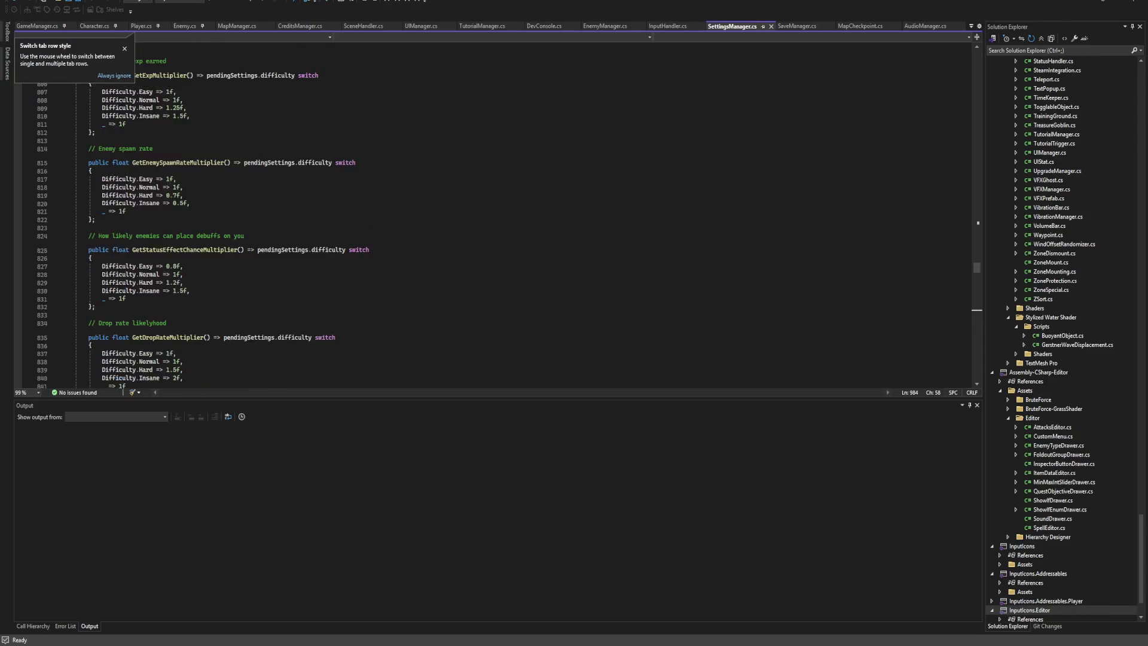
{"action": "scroll", "coordinate": [478, 215], "scroll_direction": "up", "scroll_amount": 20}
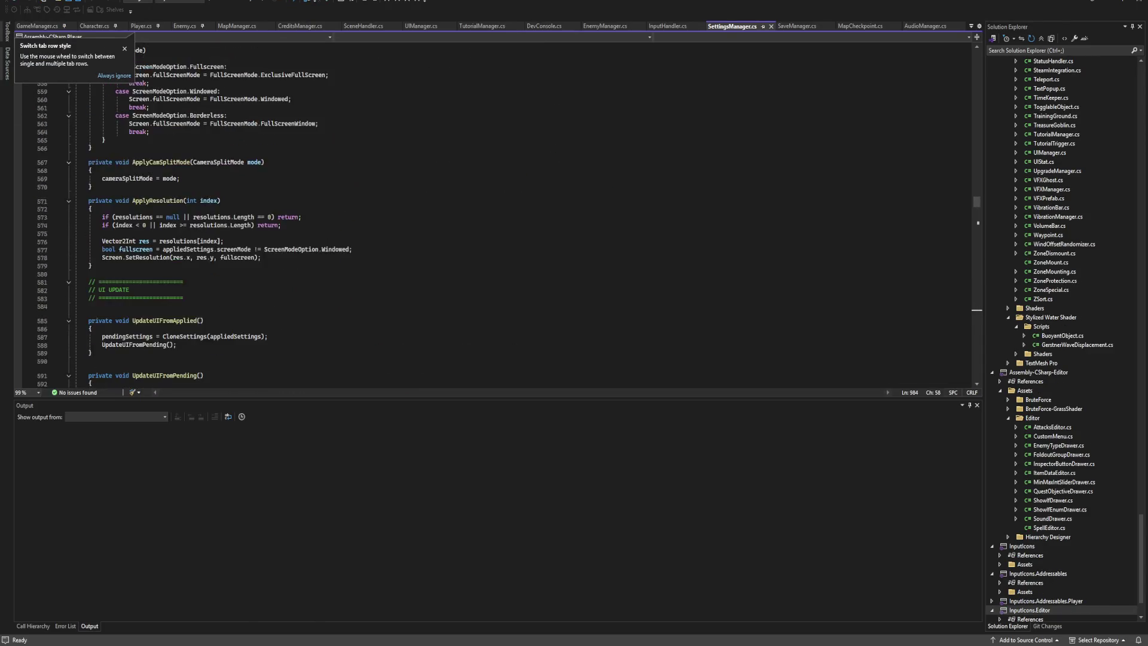
{"action": "scroll", "coordinate": [478, 215], "scroll_direction": "up", "scroll_amount": 20}
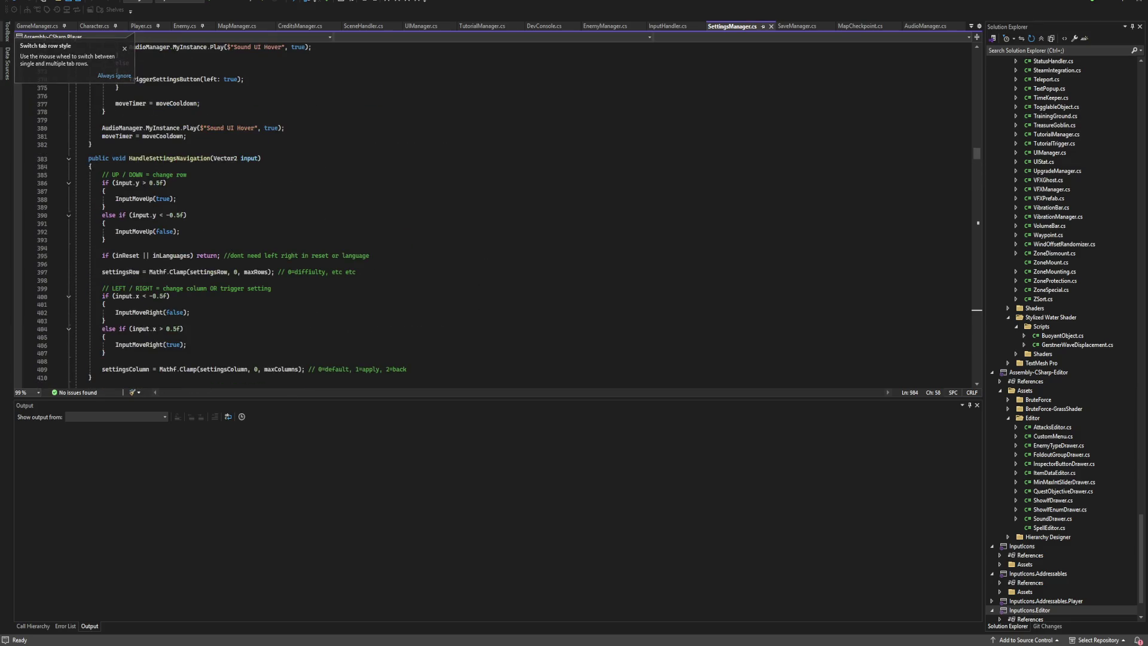
{"action": "scroll", "coordinate": [496, 209], "scroll_direction": "up", "scroll_amount": 20}
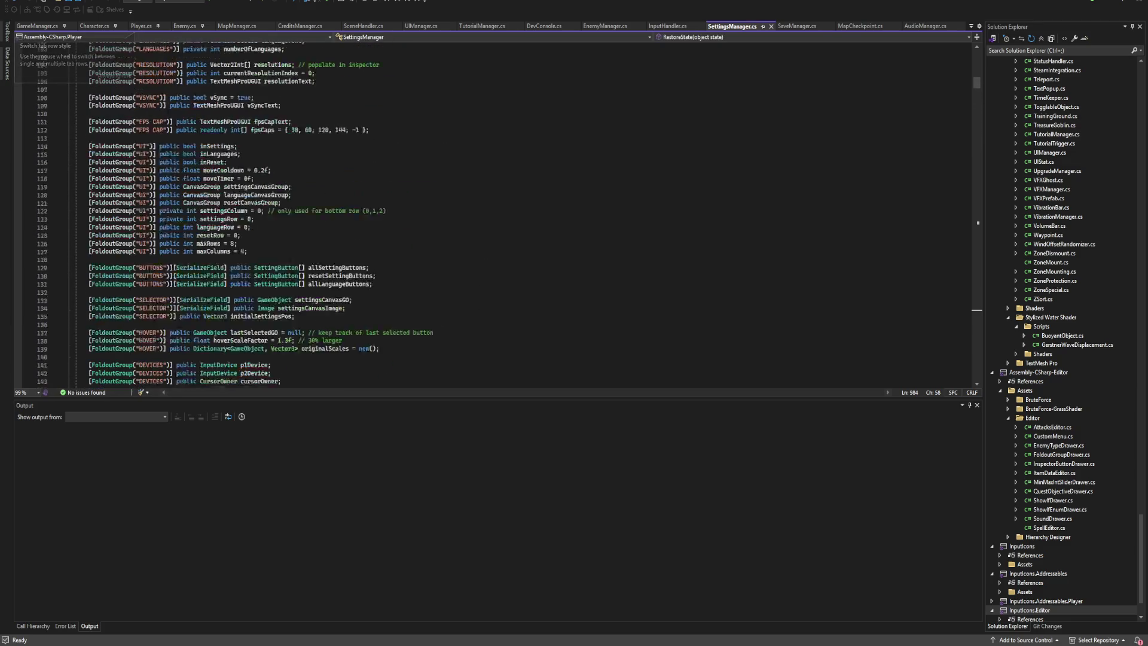
{"action": "left_click", "coordinate": [315, 178]}
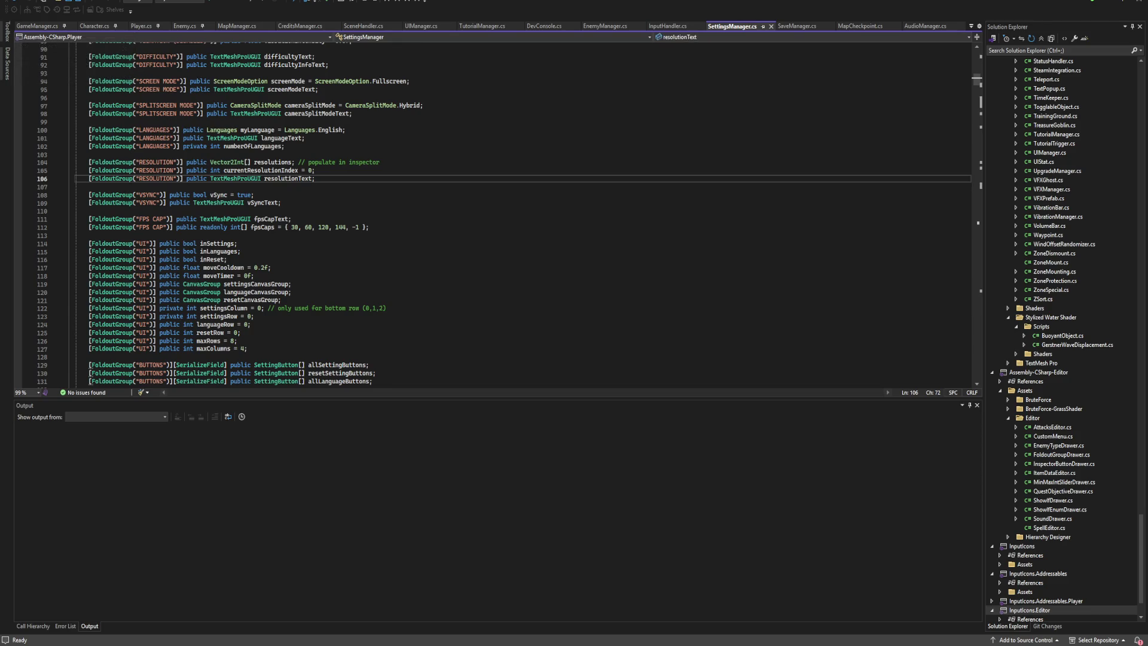
Duplicate the resolutionText line into a RenderTexture field named shoreRenderTexture.
{"action": "key", "text": "ctrl+d"}
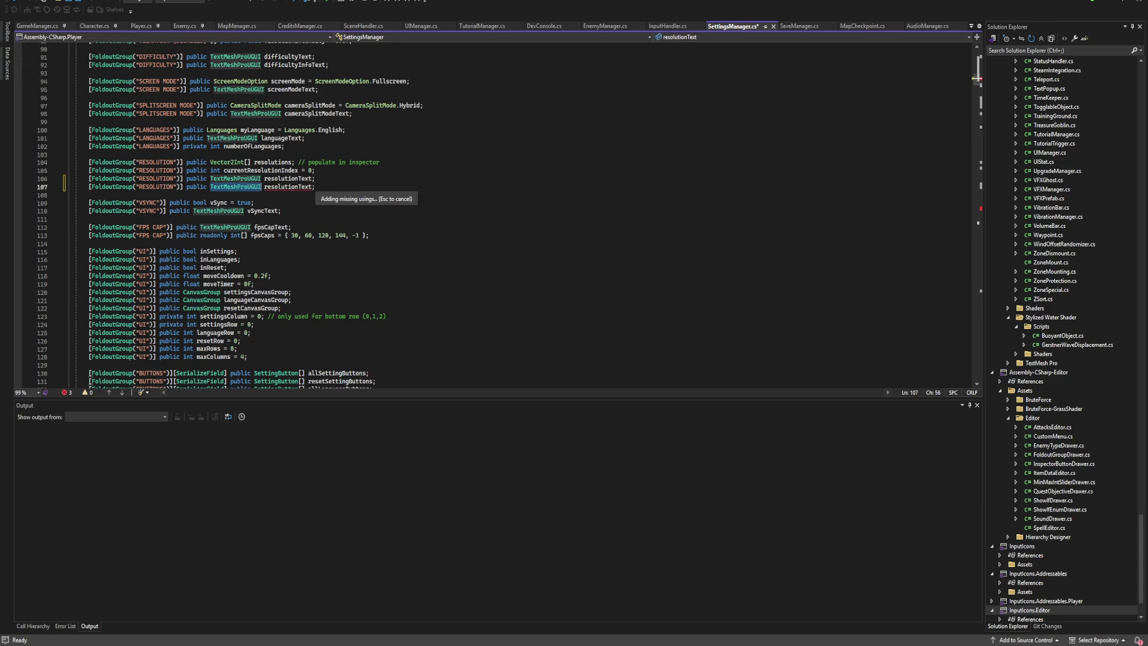
{"action": "double_click", "coordinate": [239, 187]}
{"action": "type", "text": "RenderT"}
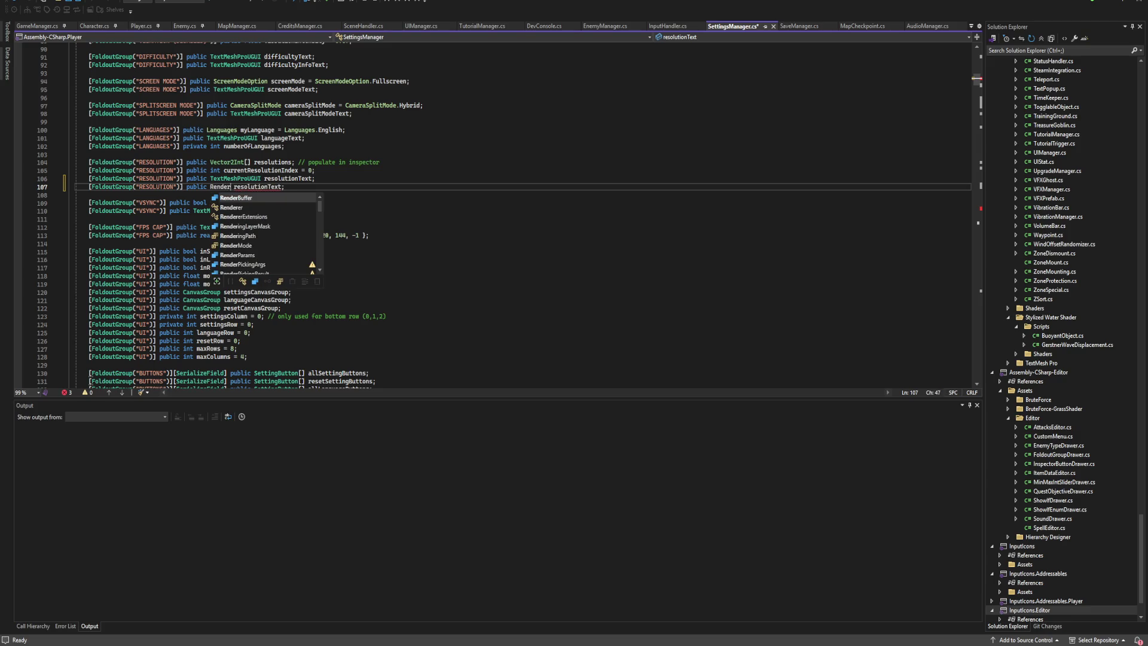
{"action": "key", "text": "Tab"}
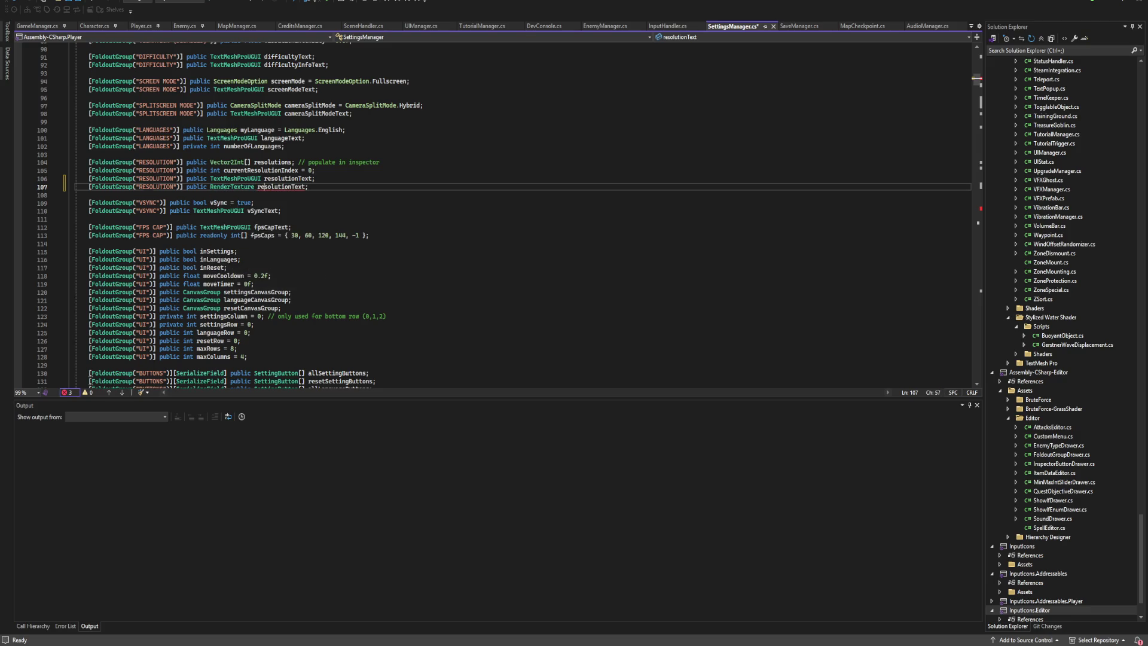
{"action": "double_click", "coordinate": [281, 187]}
{"action": "type", "text": "shoreRender"}
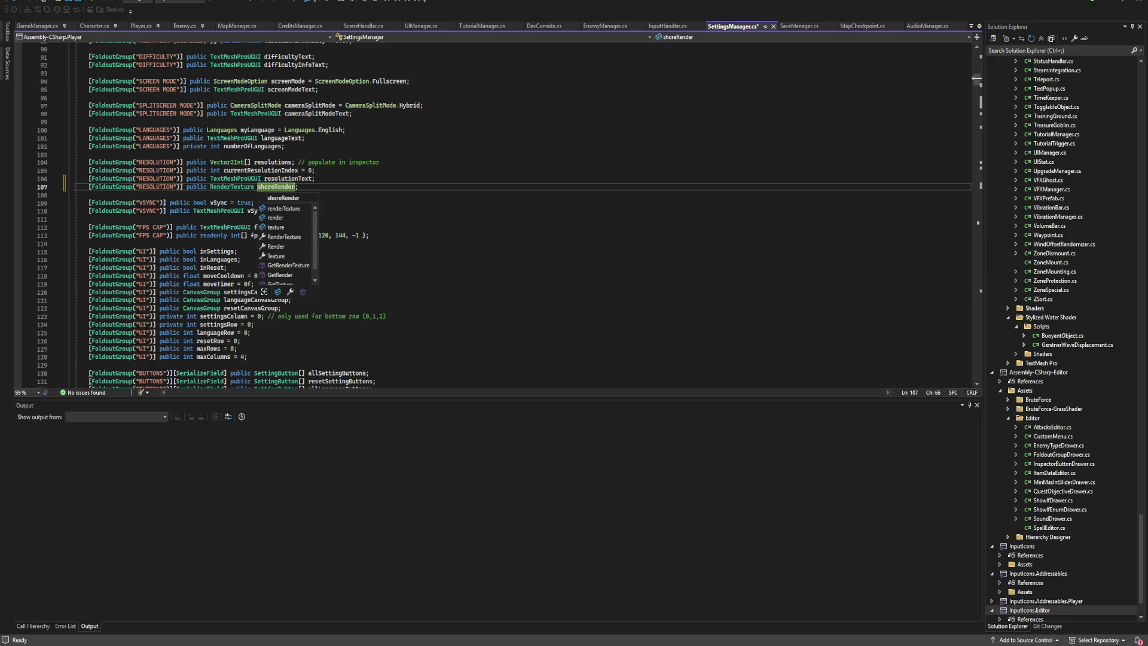
{"action": "key", "text": "End"}
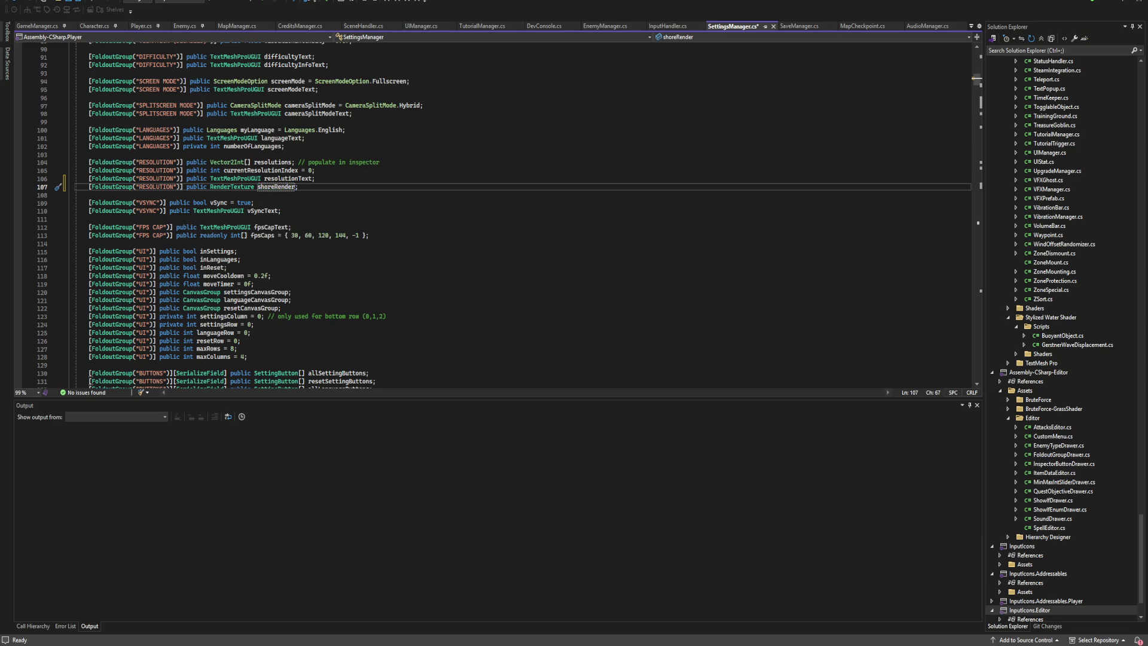
{"action": "type", "text": "Text"}
{"action": "type", "text": "ure"}
{"action": "key", "text": "Down"}
{"action": "left_click", "coordinate": [321, 186]}
Find all references to resolutions and resolutionText, and jump to the line 598 usage.
{"action": "left_click", "coordinate": [271, 163]}
{"action": "key", "text": "shift+F12"}
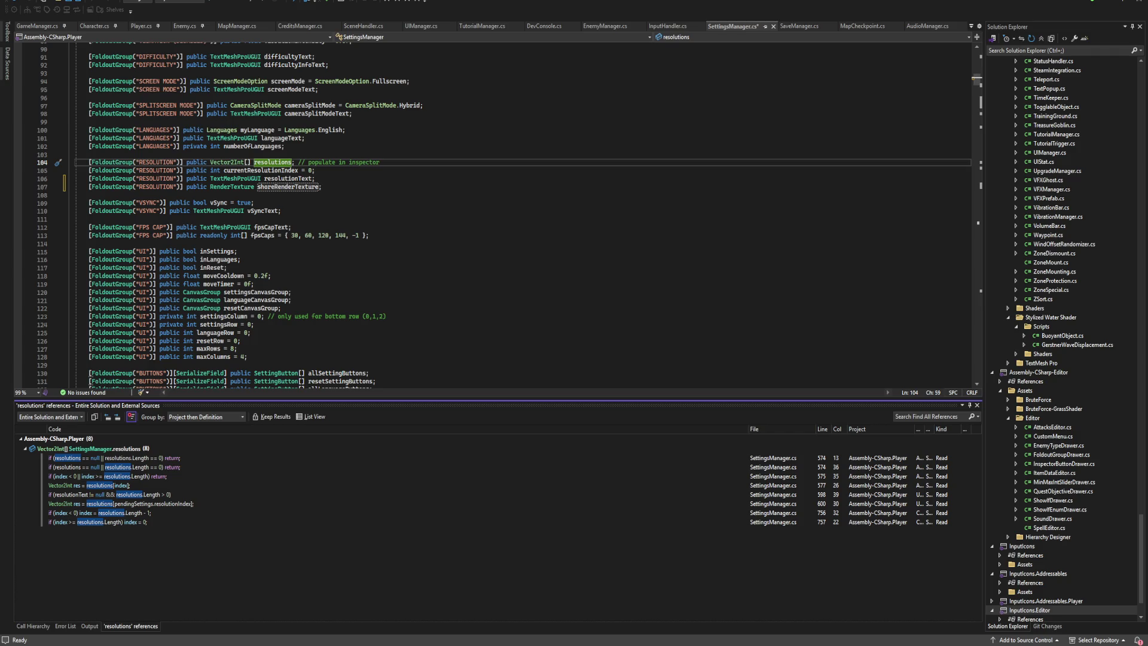
{"action": "left_click", "coordinate": [291, 162]}
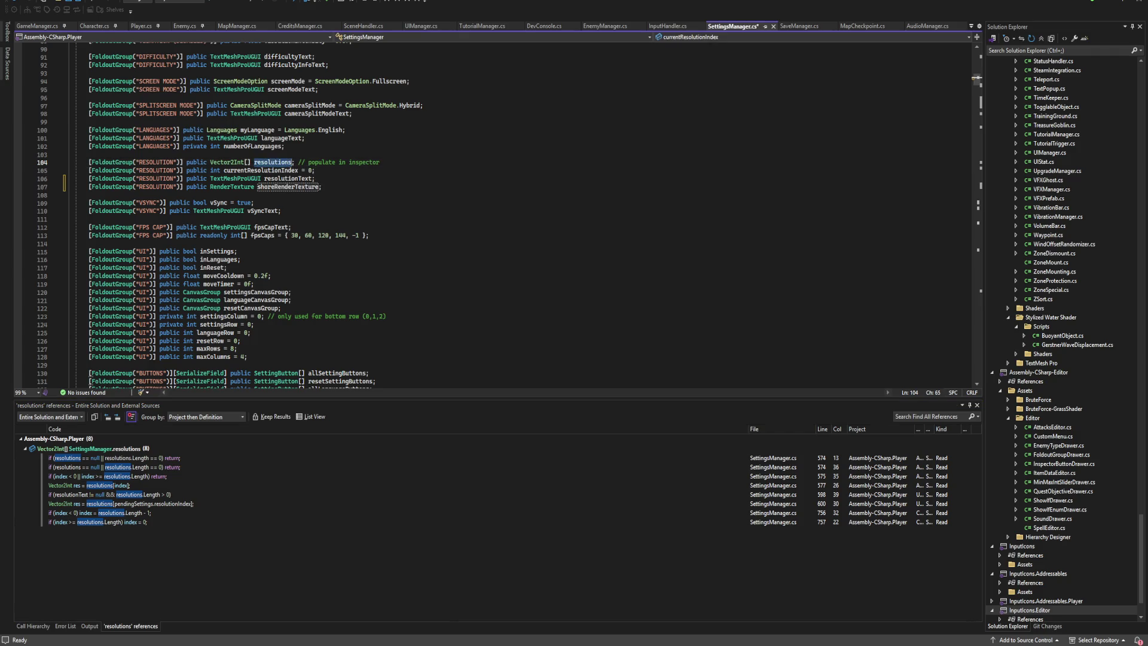
{"action": "left_click", "coordinate": [318, 186]}
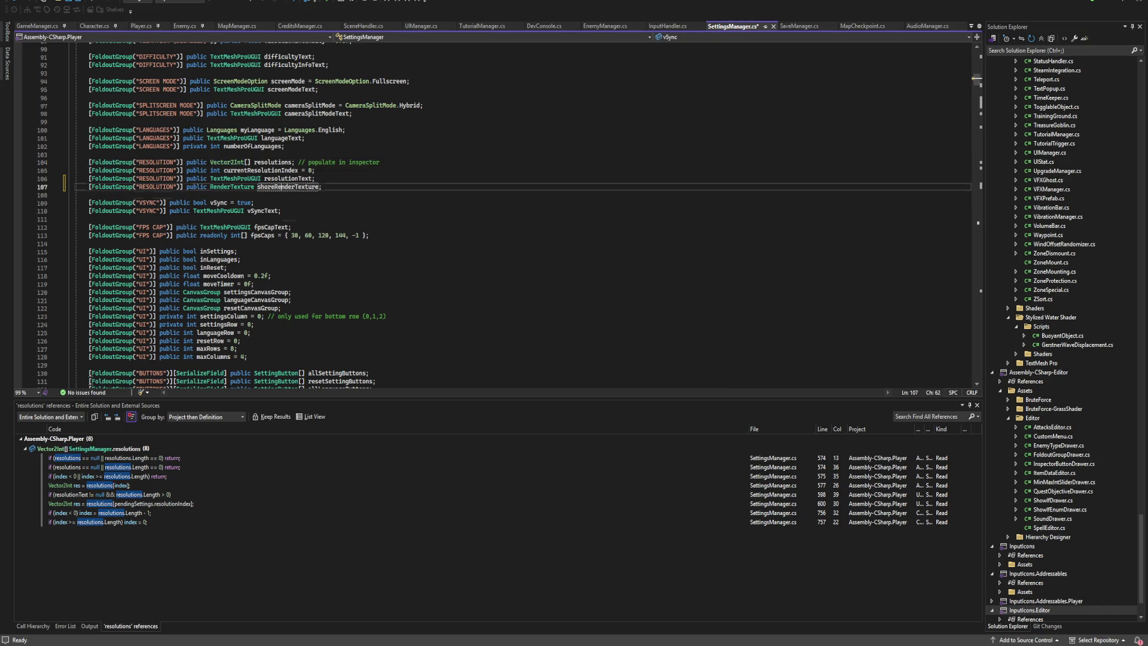
{"action": "left_click", "coordinate": [267, 170]}
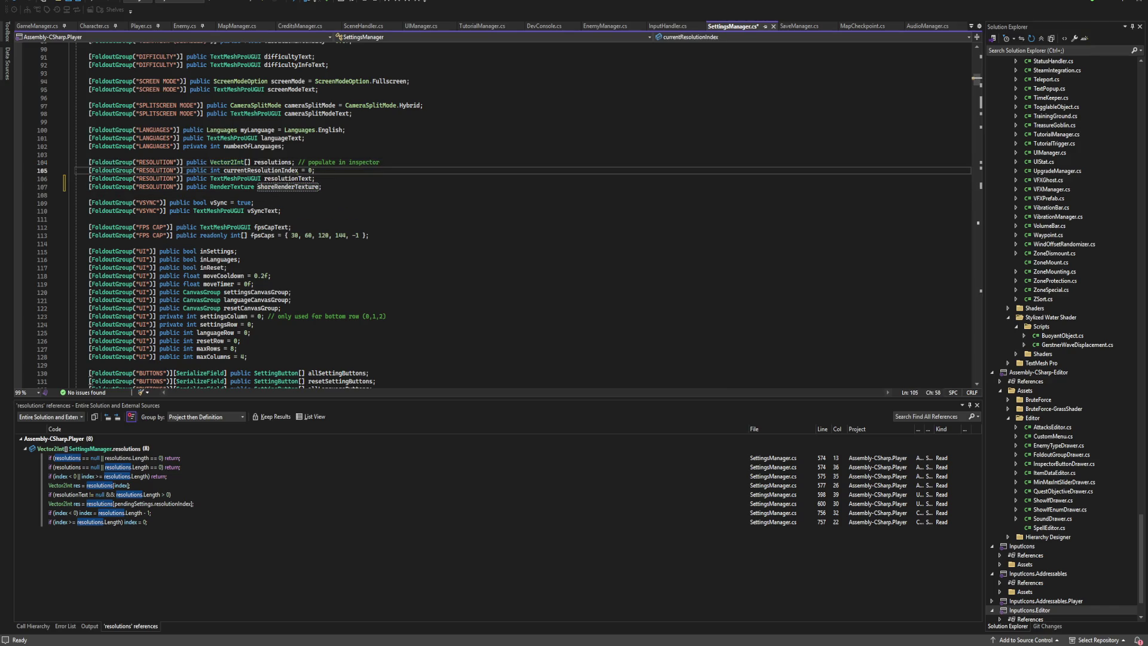
{"action": "left_click", "coordinate": [288, 178]}
{"action": "key", "text": "shift+F12"}
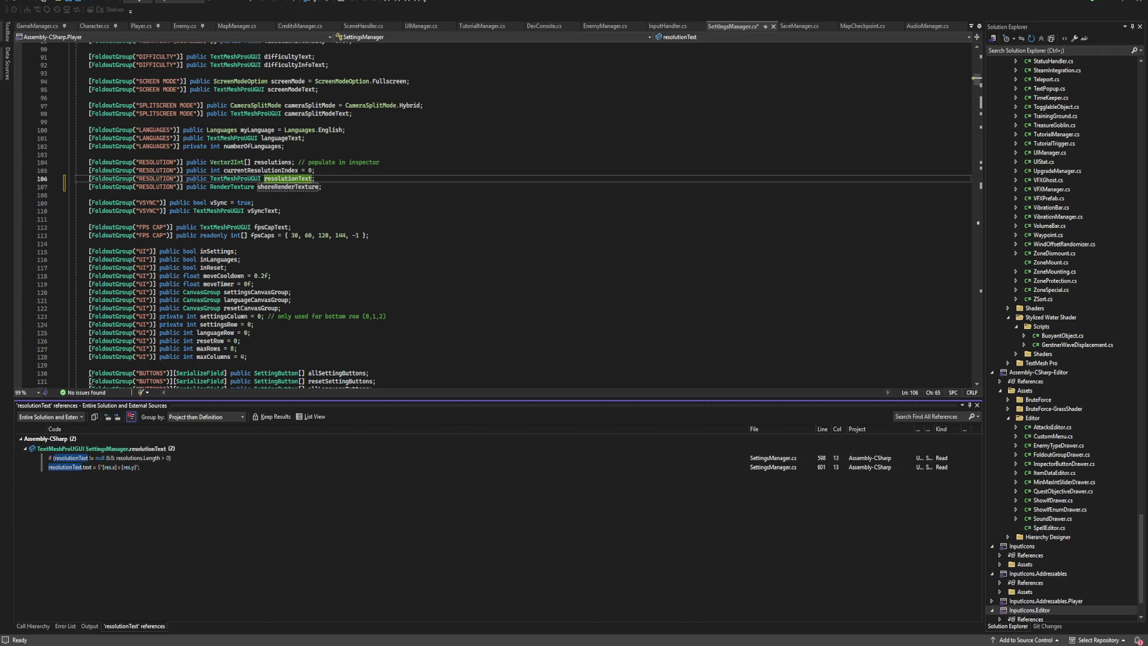
{"action": "double_click", "coordinate": [108, 458]}
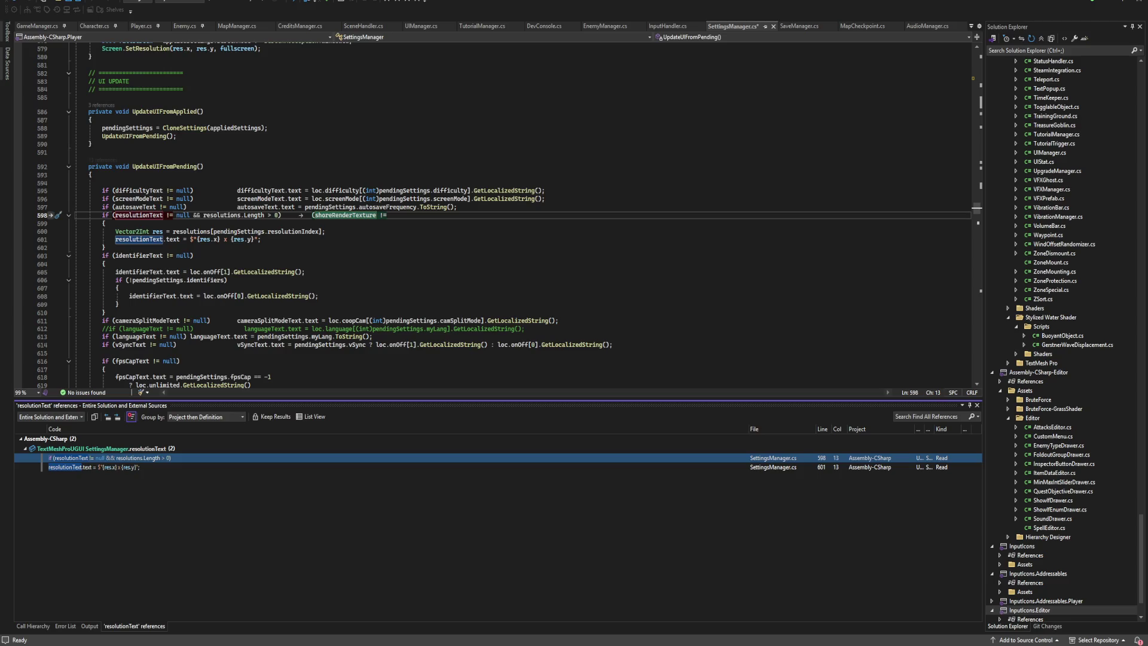
Add shoreRenderTexture.texelSize.x = res.x; after the resolution lookup and inspect its error.
{"action": "double_click", "coordinate": [94, 467]}
{"action": "left_click", "coordinate": [325, 207]}
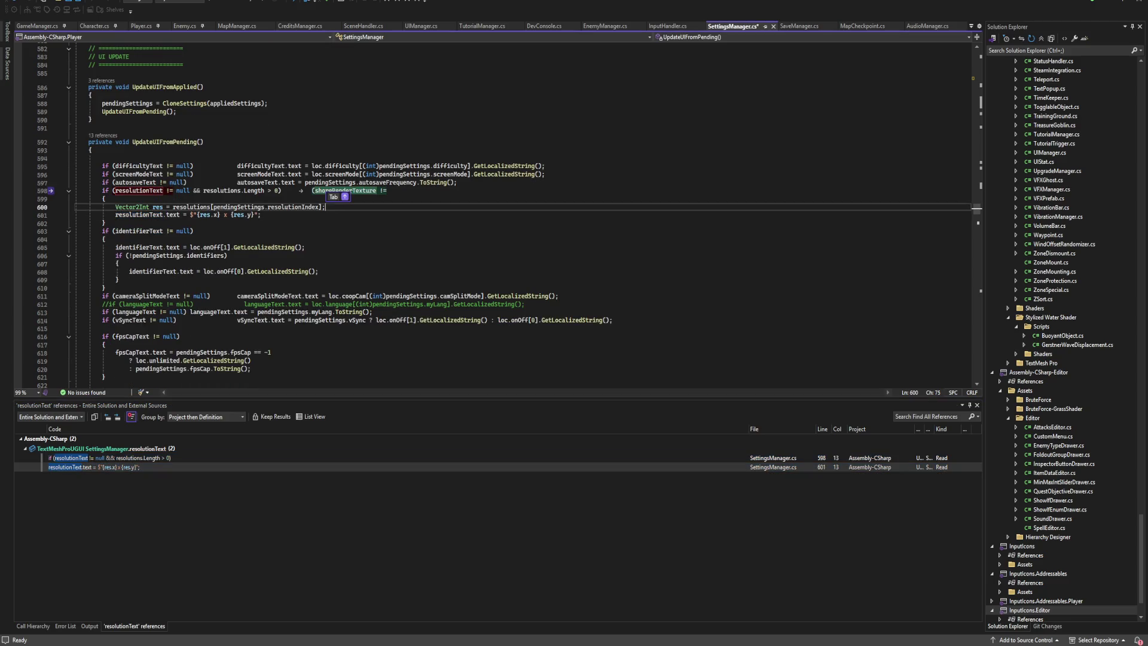
{"action": "key", "text": "Return"}
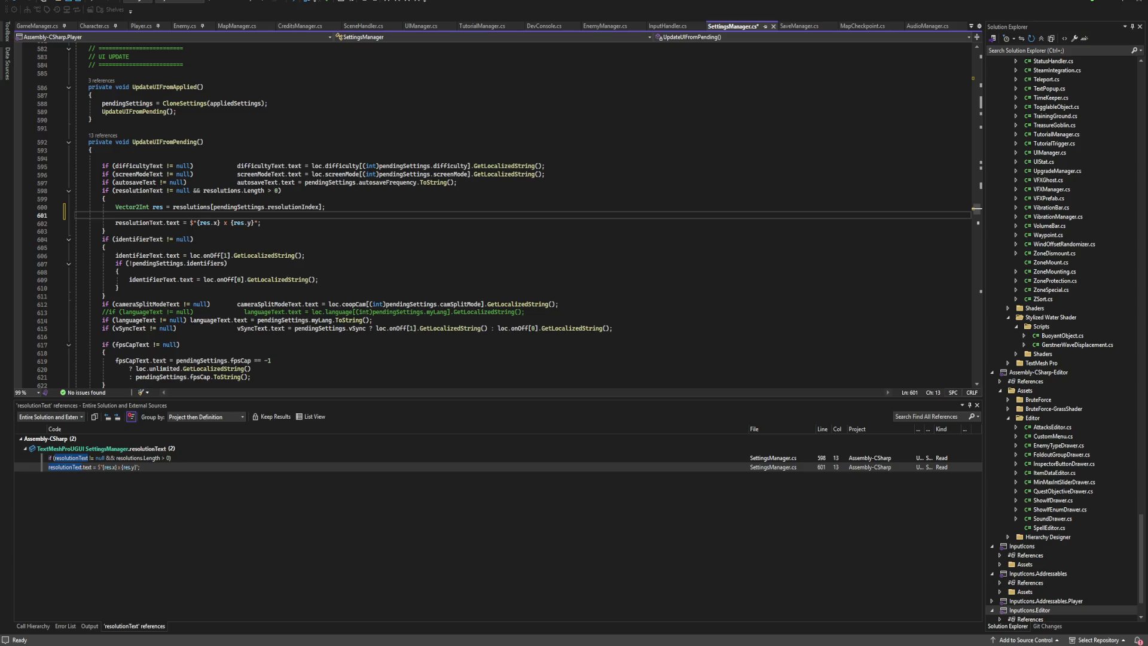
{"action": "type", "text": "shorere"}
{"action": "key", "text": "Tab"}
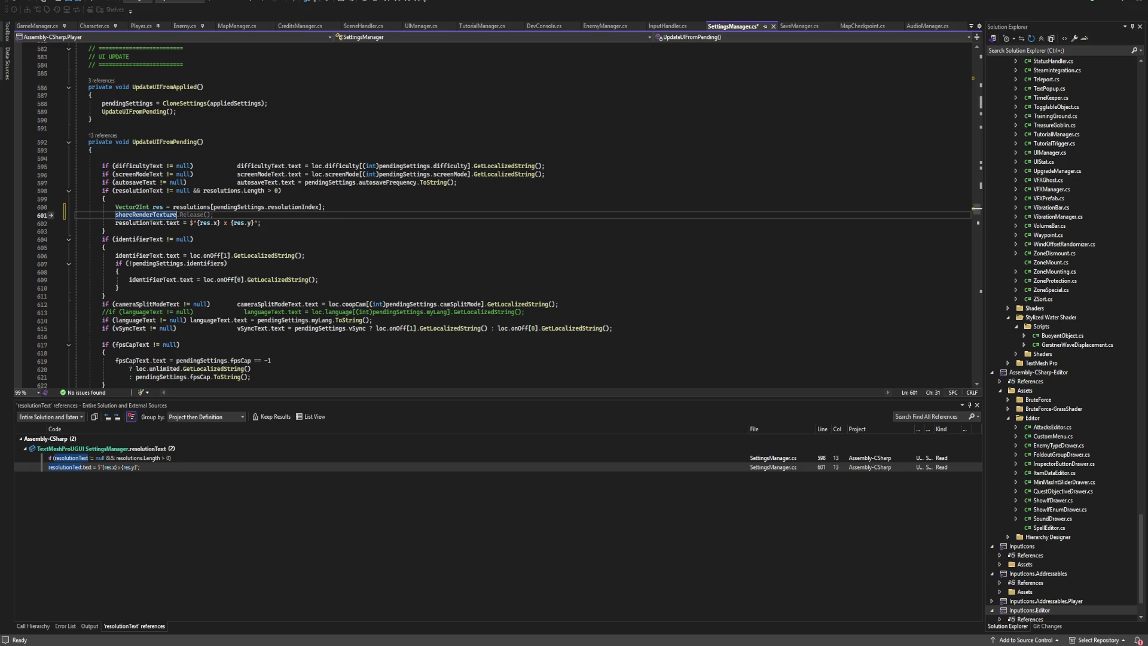
{"action": "type", "text": "."}
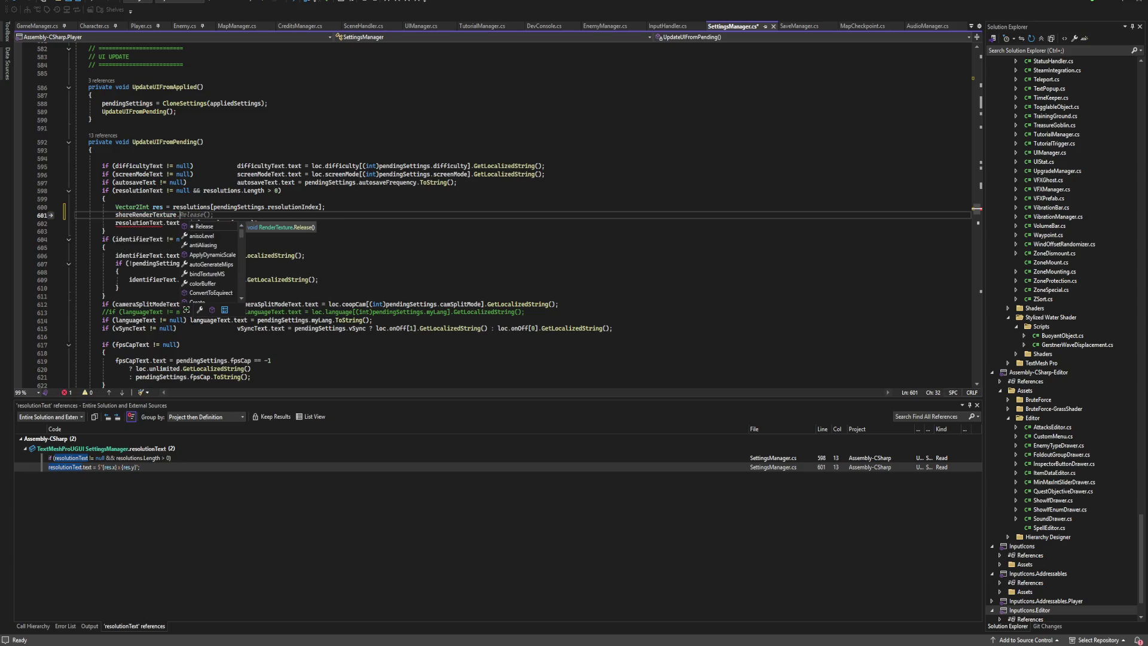
{"action": "type", "text": "si"}
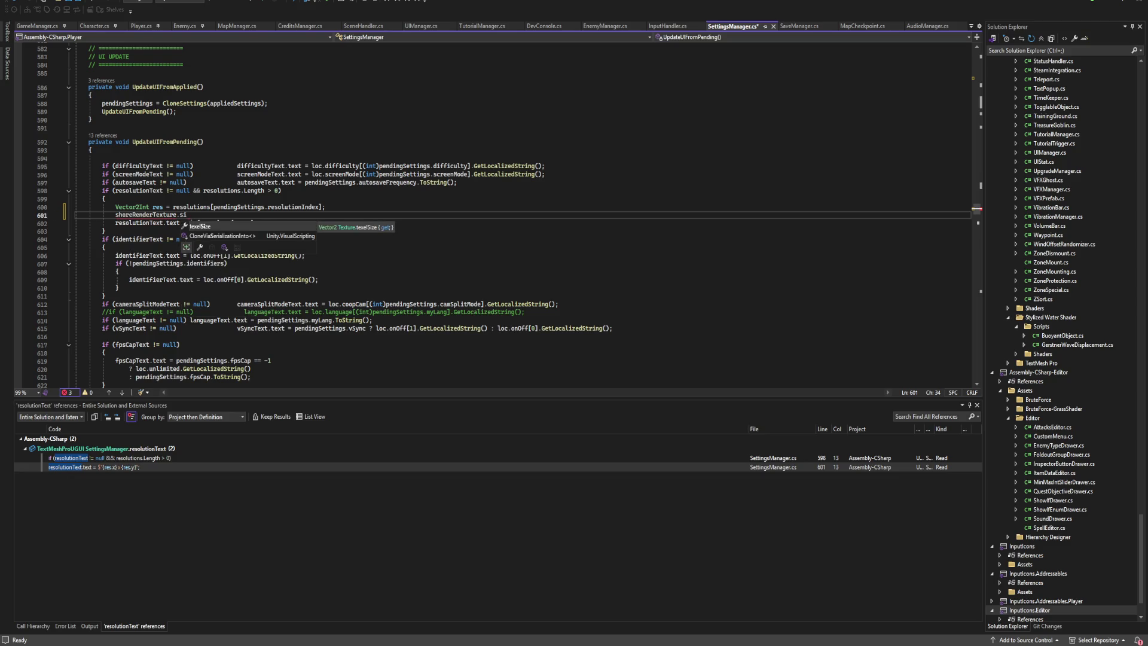
{"action": "type", "text": ".x"}
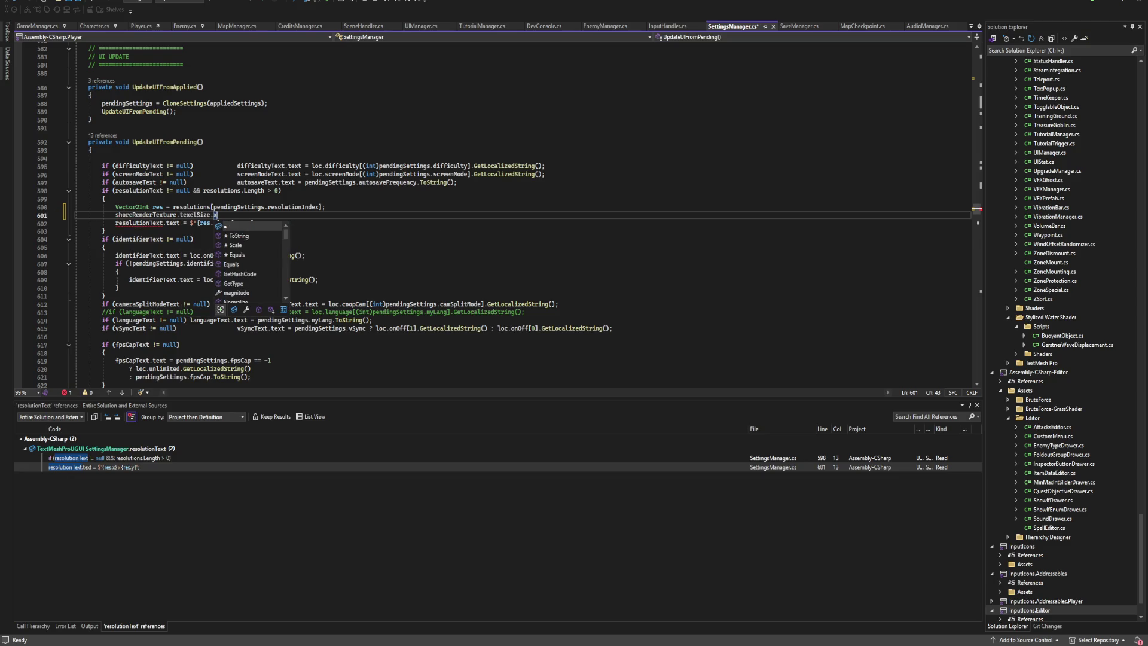
{"action": "key", "text": "Escape"}
{"action": "type", "text": " ="}
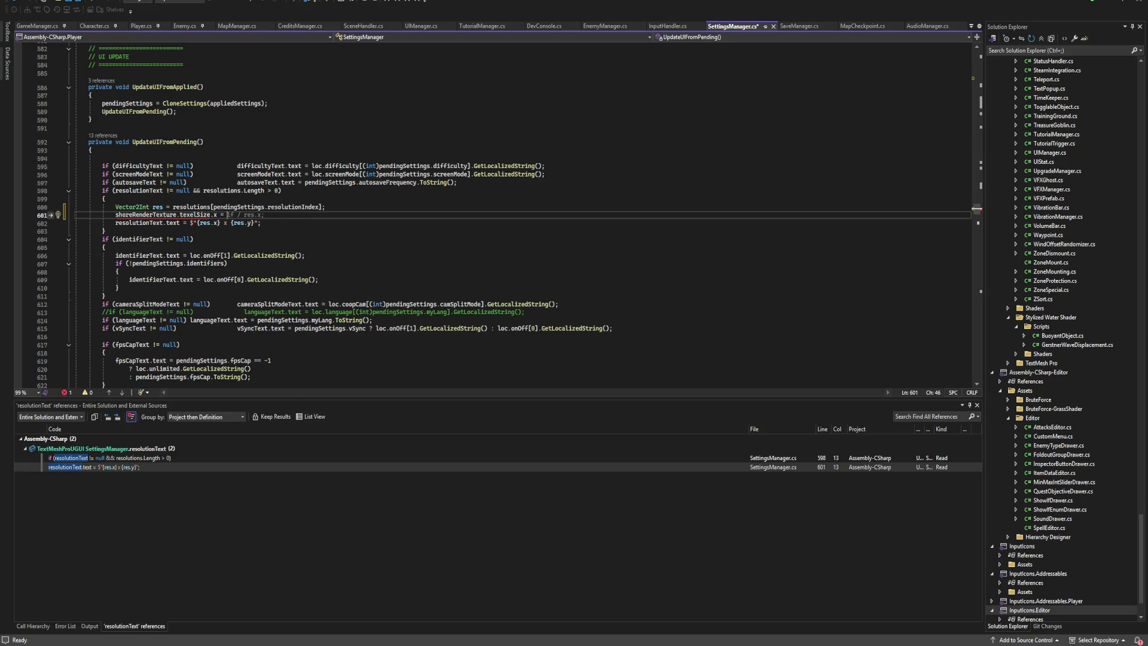
{"action": "type", "text": "res"}
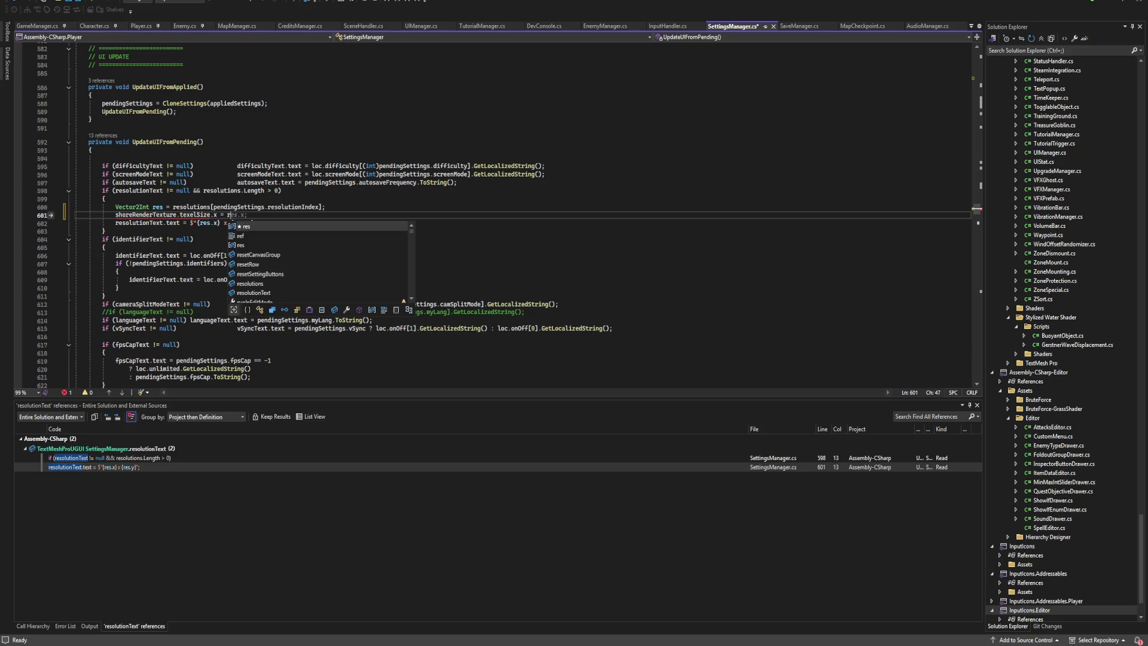
{"action": "key", "text": "Tab"}
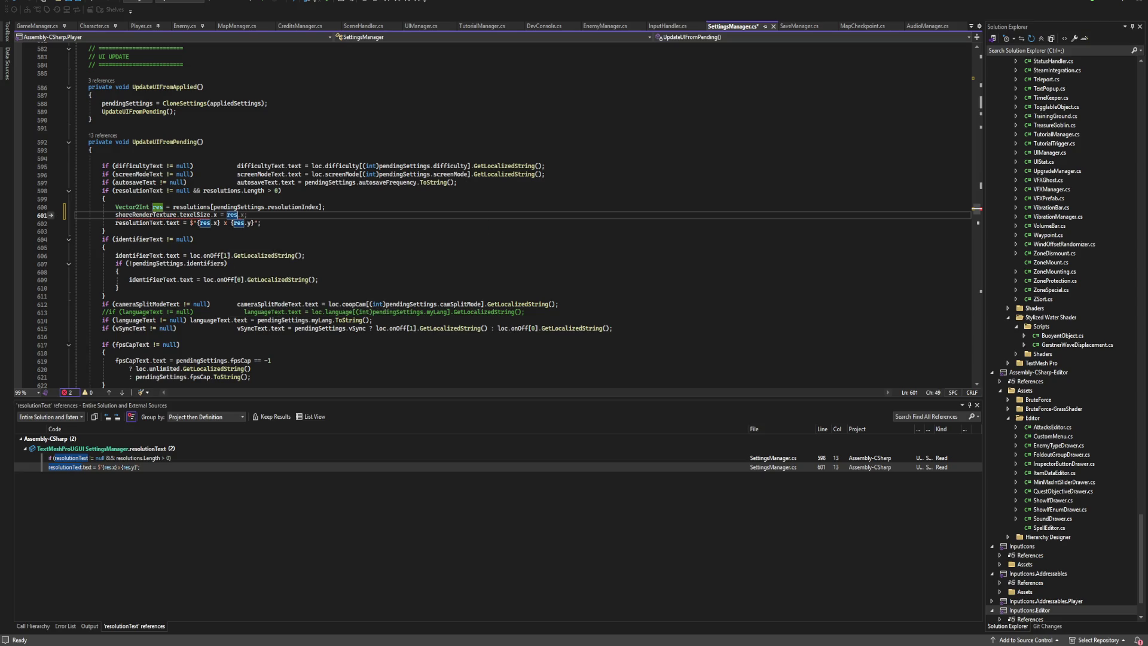
{"action": "type", "text": ".x;"}
{"action": "left_click", "coordinate": [193, 239]}
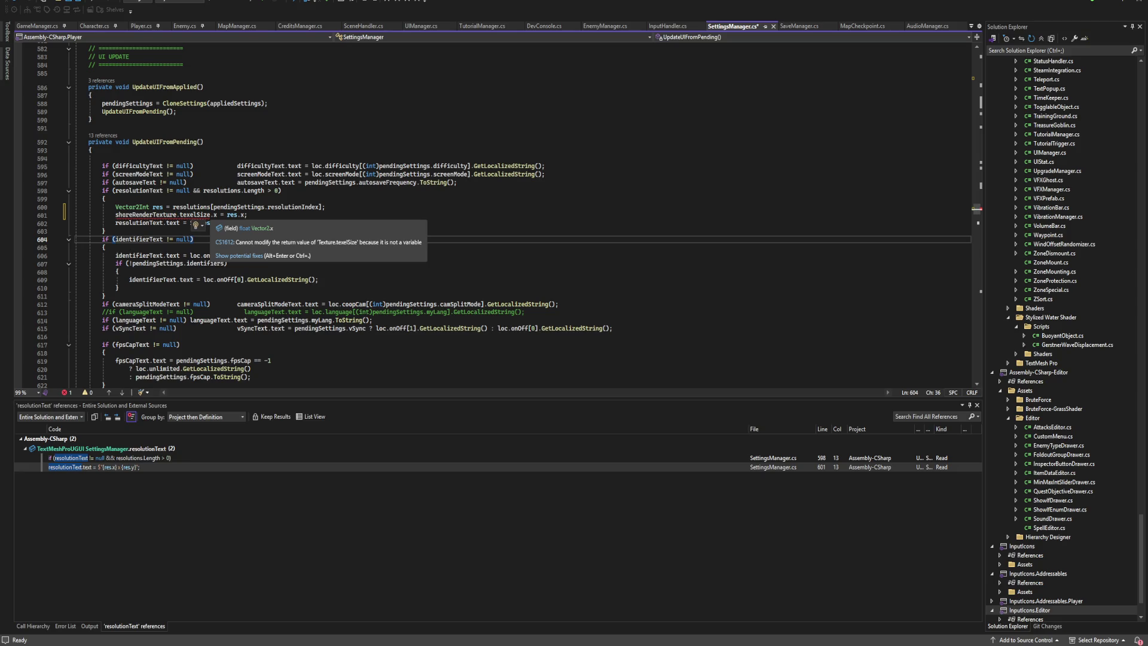
{"action": "double_click", "coordinate": [195, 215]}
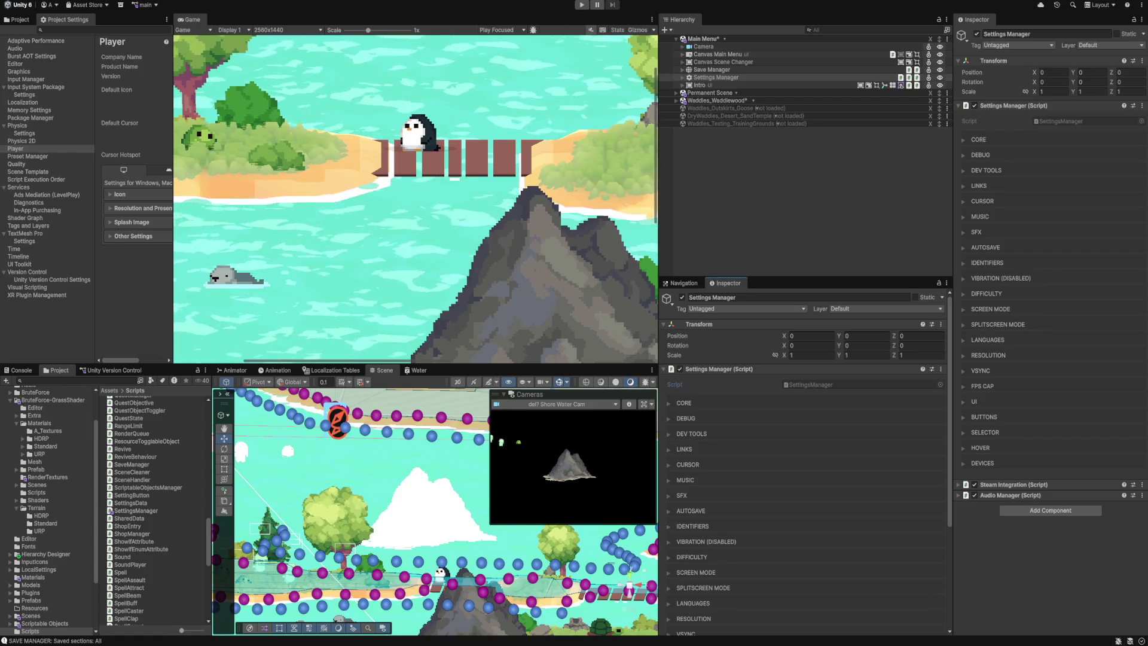
Select the WaterMaskRT render texture in the project's RenderTextures folder.
{"action": "left_click", "coordinate": [48, 477]}
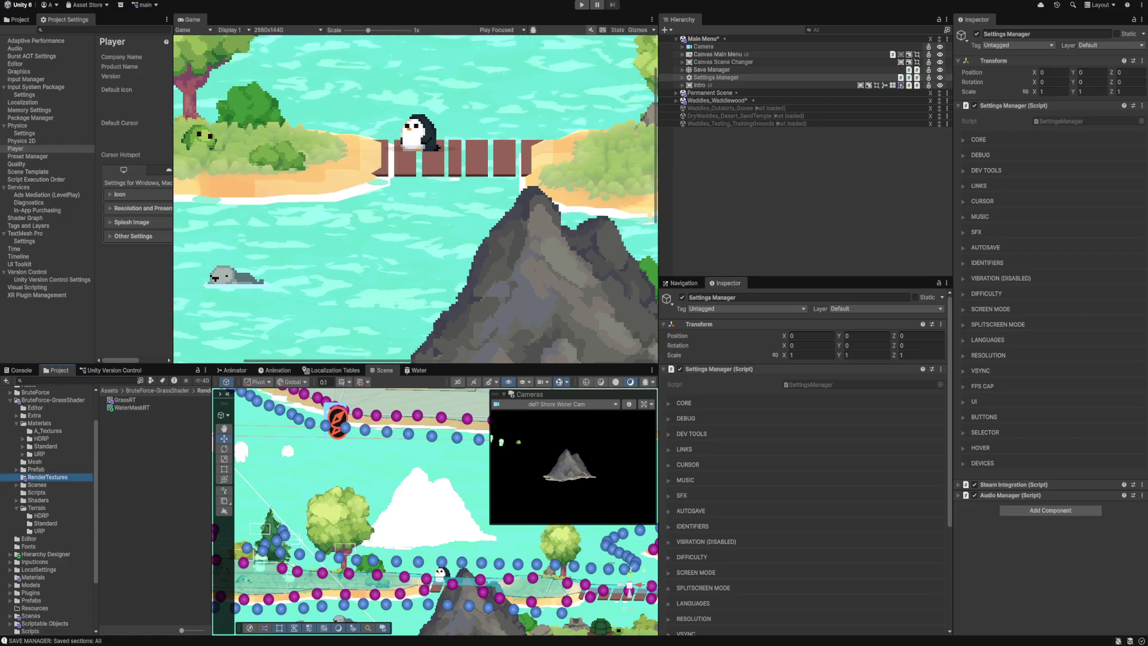
{"action": "left_click", "coordinate": [131, 407]}
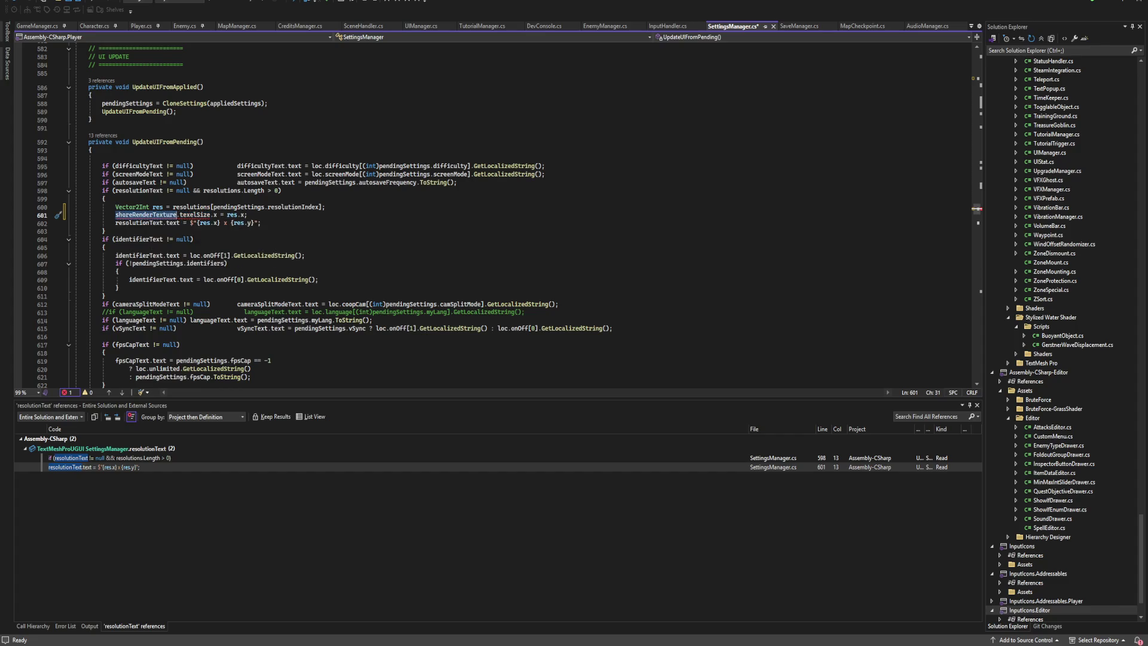
Begin a new shoreRenderTexture line below line 601 and browse its available members.
{"action": "key", "text": "End"}
{"action": "key", "text": "Return"}
{"action": "type", "text": "shoreRenderTexture.dim"}
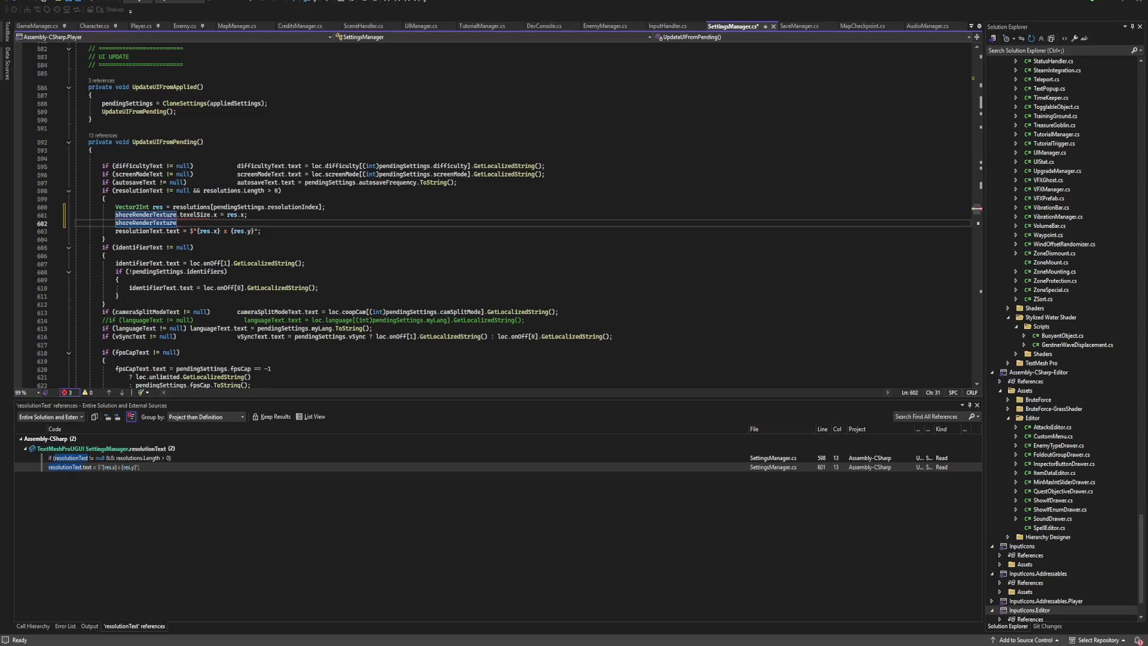
{"action": "key", "text": "BackSpace"}
{"action": "key", "text": "BackSpace"}
{"action": "key", "text": "BackSpace"}
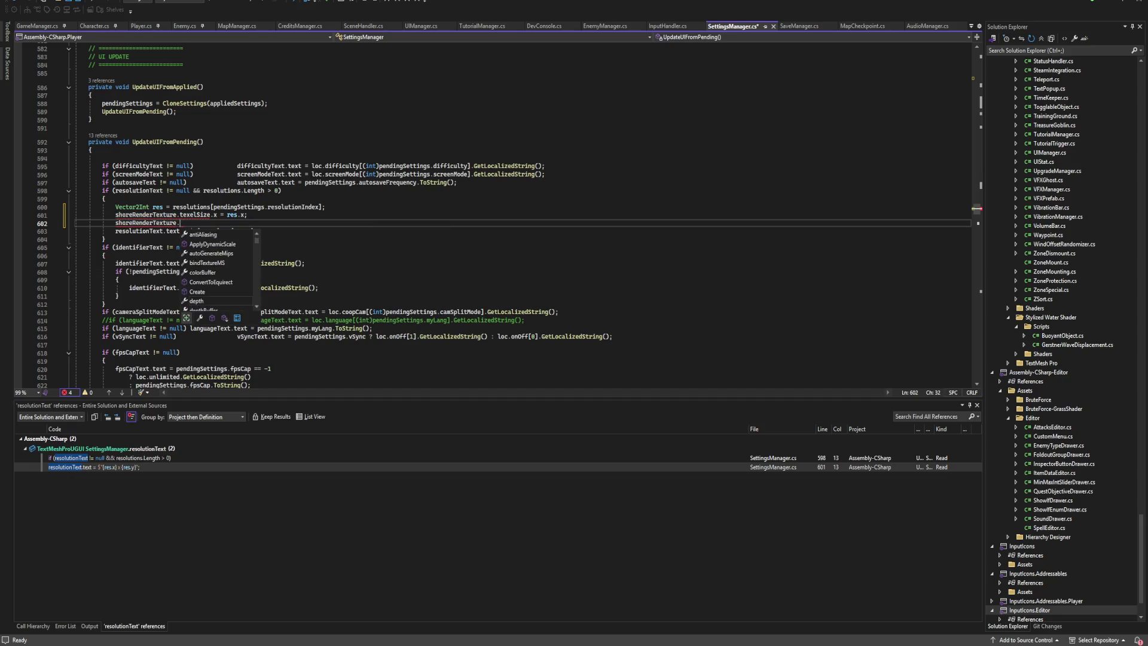
{"action": "type", "text": "s"}
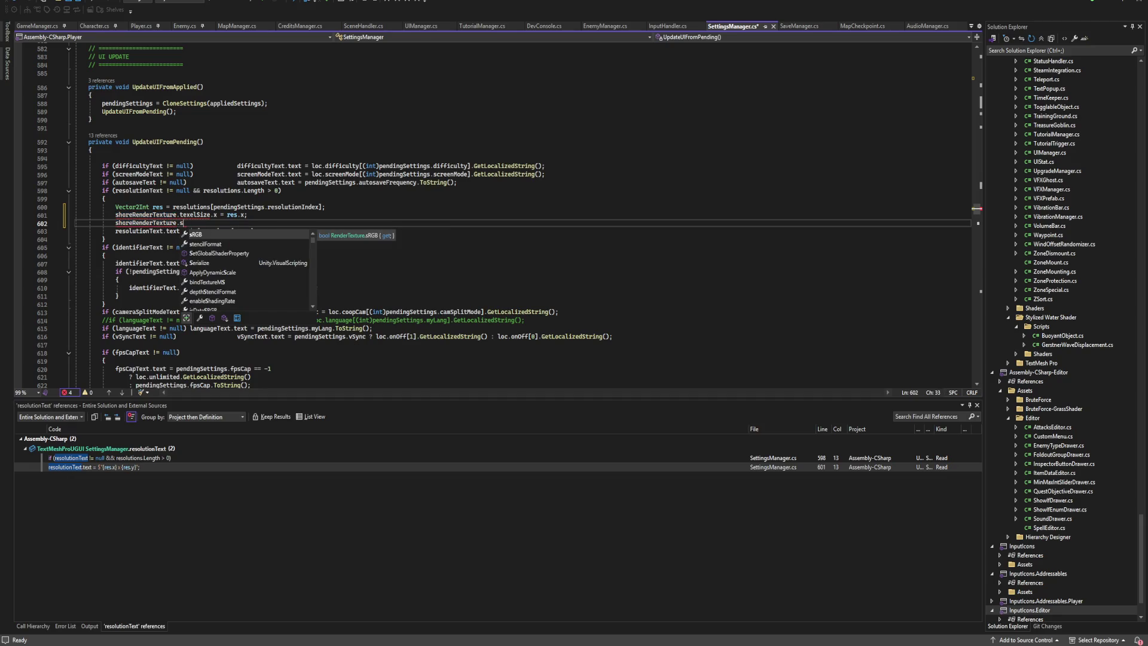
{"action": "key", "text": "BackSpace"}
{"action": "type", "text": "x"}
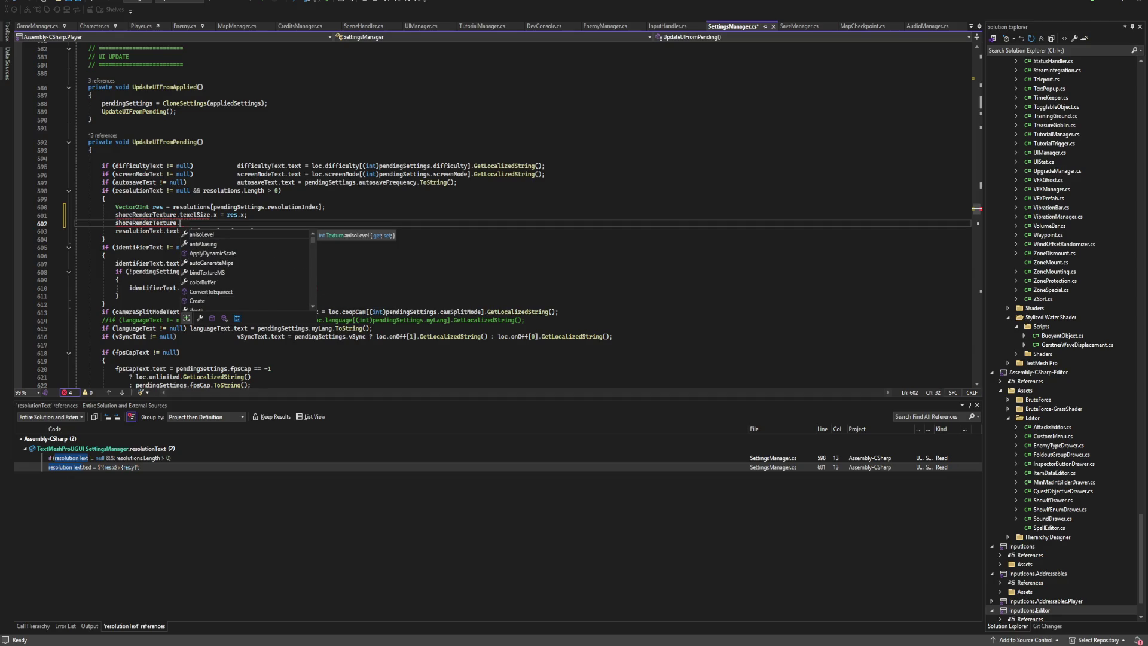
{"action": "key", "text": "BackSpace"}
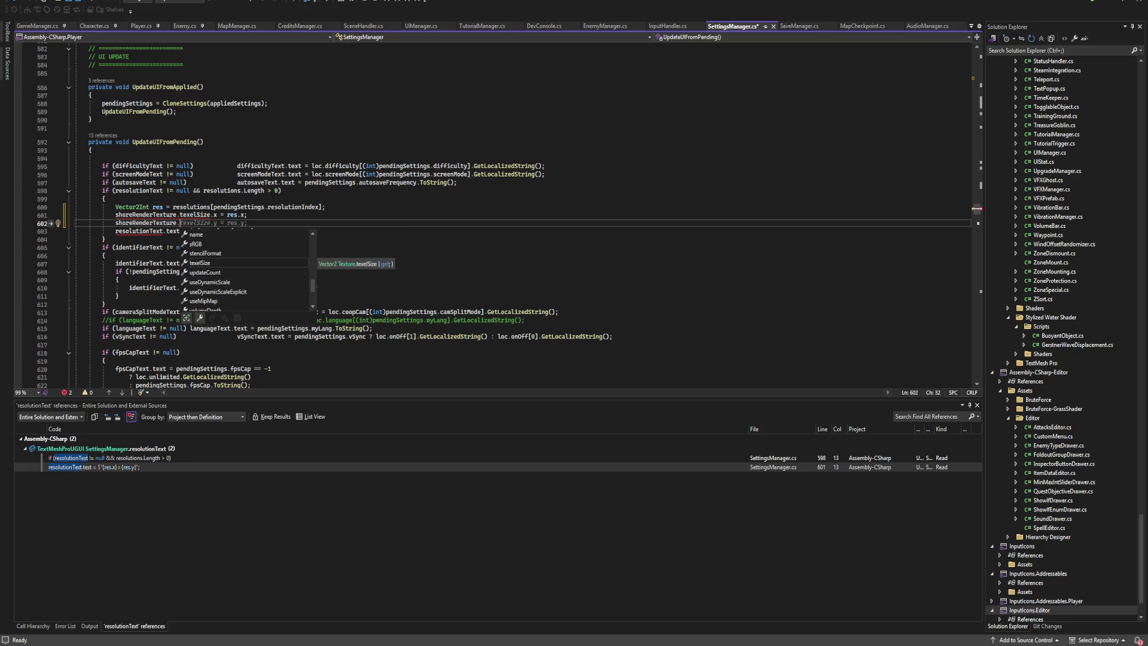
{"action": "scroll", "coordinate": [248, 272], "scroll_direction": "down", "scroll_amount": 1}
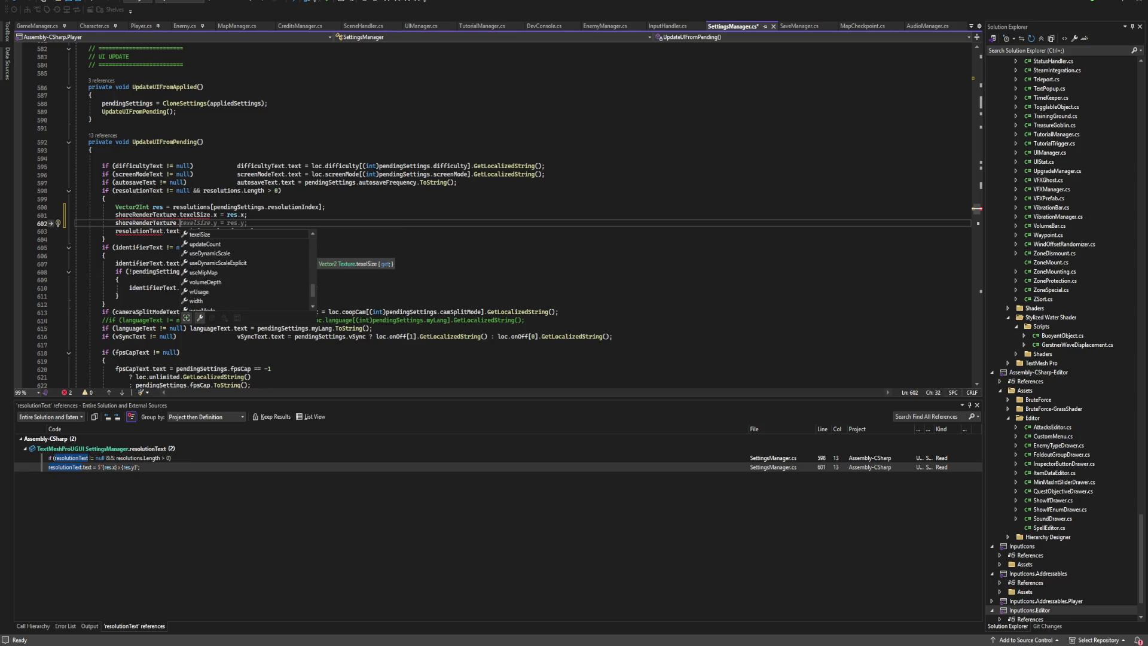
{"action": "scroll", "coordinate": [248, 269], "scroll_direction": "down", "scroll_amount": 1}
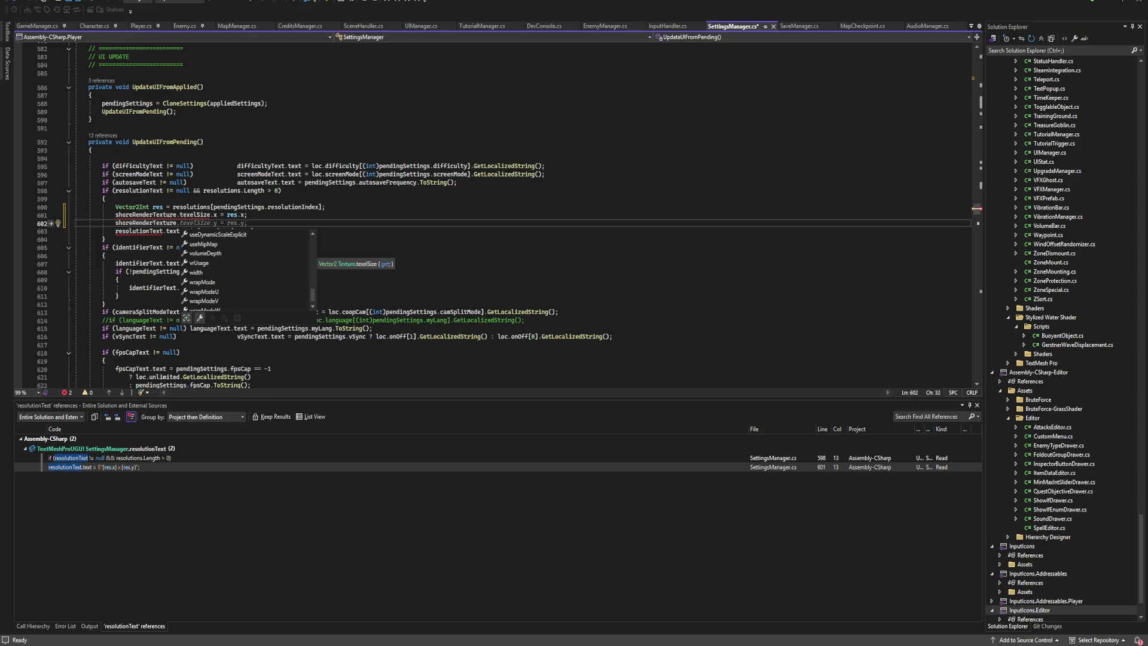
Complete the assignments shoreRenderTexture.width = res.x and shoreRenderTexture.height = res.y.
{"action": "type", "text": "width"}
{"action": "key", "text": "Tab"}
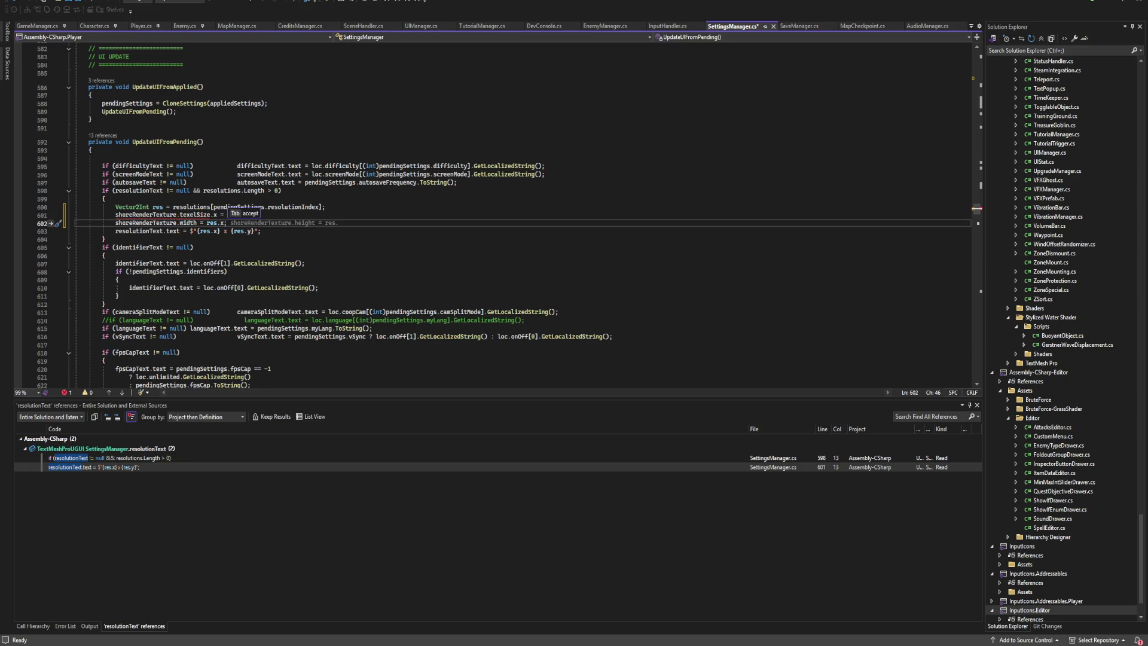
{"action": "key", "text": "Tab"}
{"action": "type", "text": "y"}
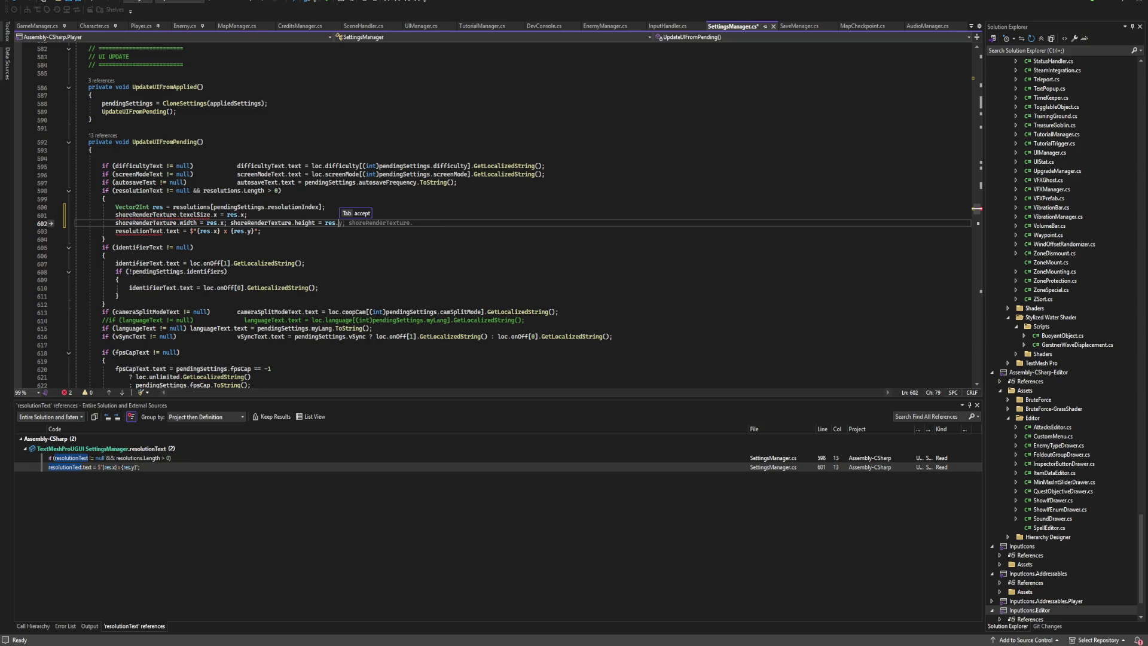
{"action": "key", "text": "Escape"}
{"action": "key", "text": "Tab"}
{"action": "key", "text": "BackSpace"}
{"action": "key", "text": "BackSpace"}
{"action": "key", "text": "BackSpace"}
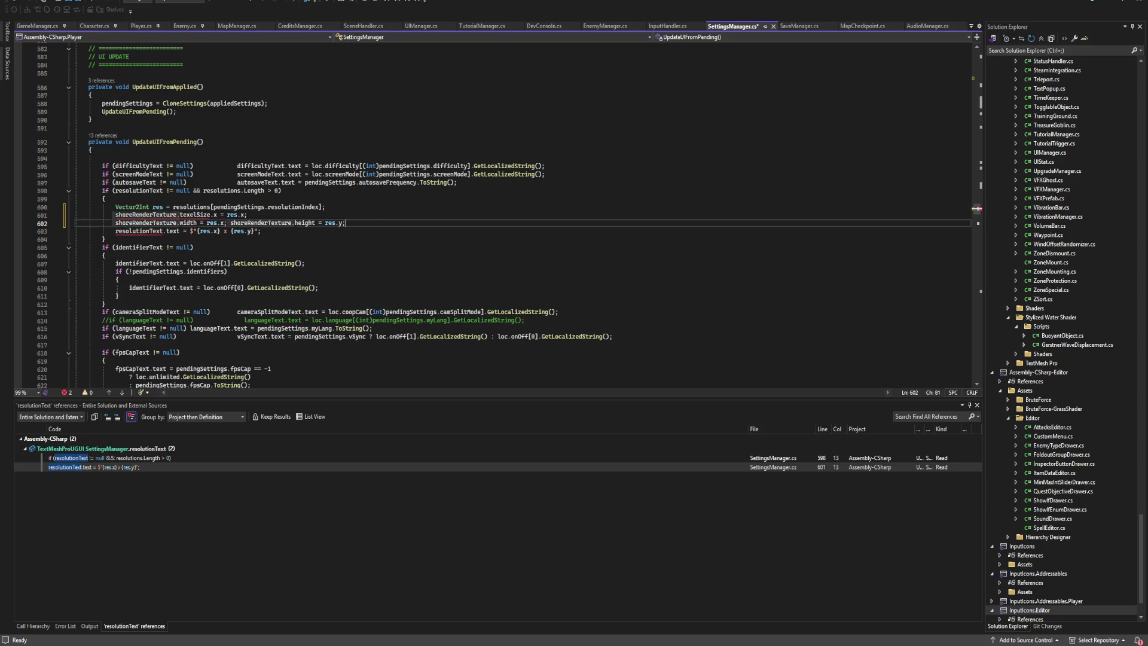
Put the height assignment on its own line, delete the texelSize line, and check height.
{"action": "left_click", "coordinate": [230, 222]}
{"action": "key", "text": "Return"}
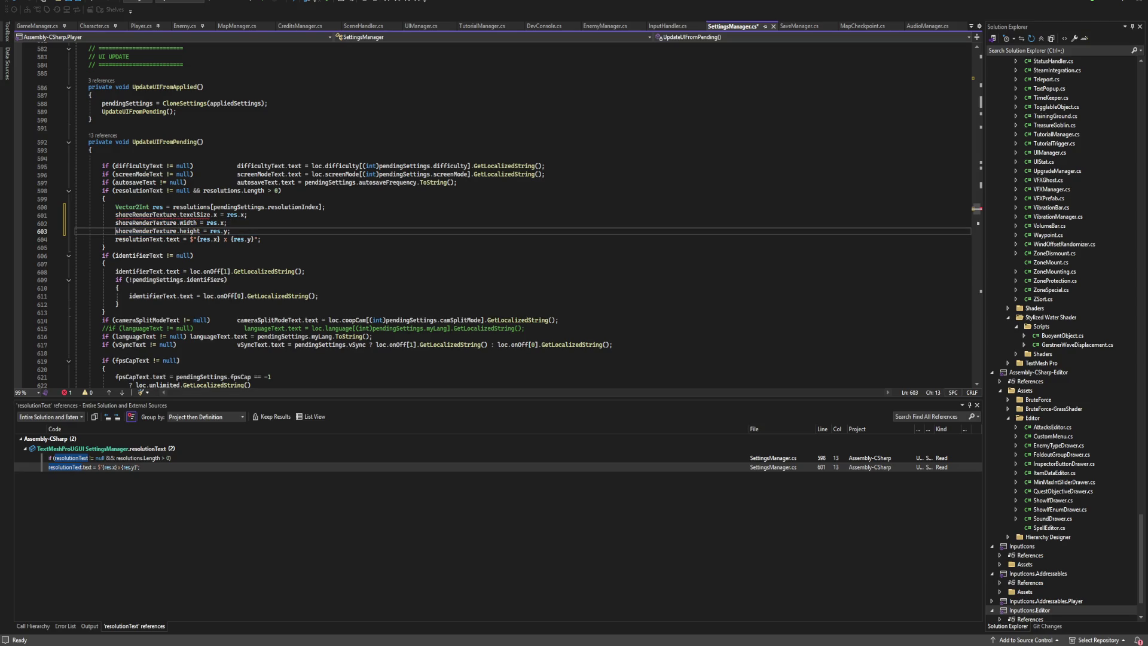
{"action": "left_click", "coordinate": [230, 214]}
{"action": "key", "text": "ctrl+x"}
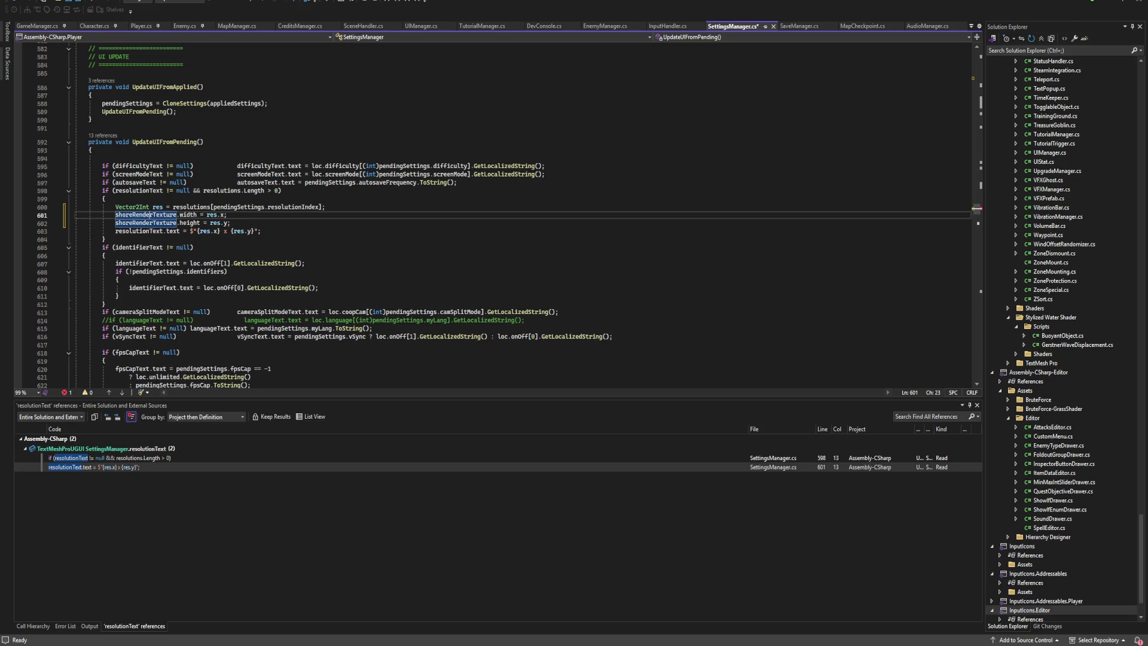
{"action": "double_click", "coordinate": [190, 223]}
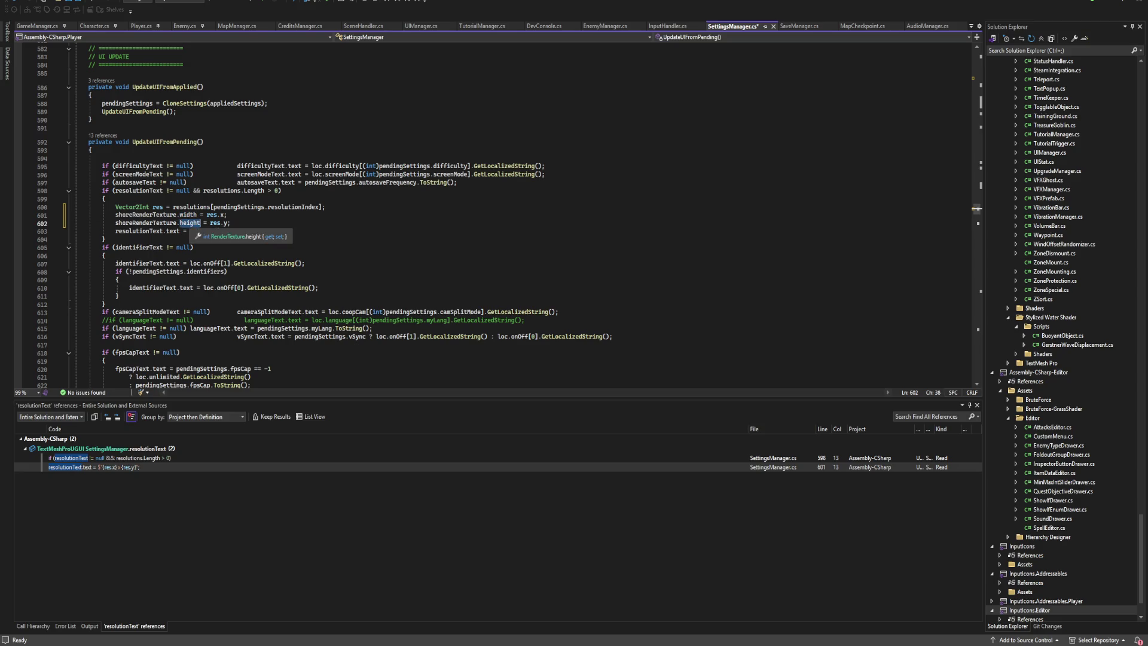
{"action": "left_click", "coordinate": [230, 223]}
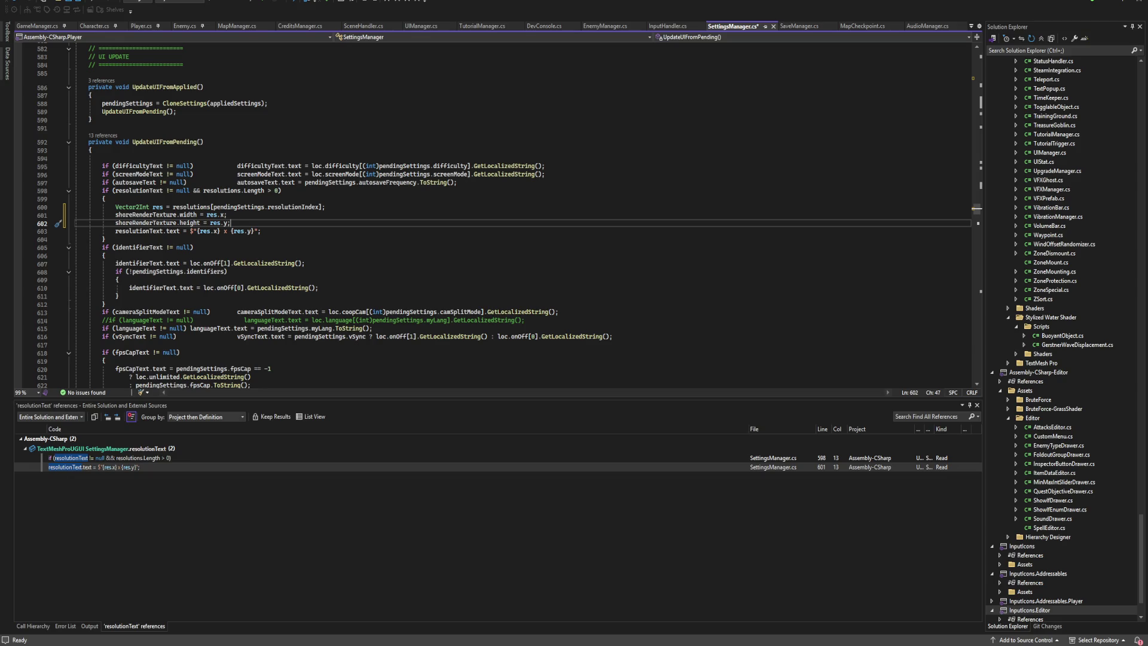
{"action": "key", "text": "alt+Tab"}
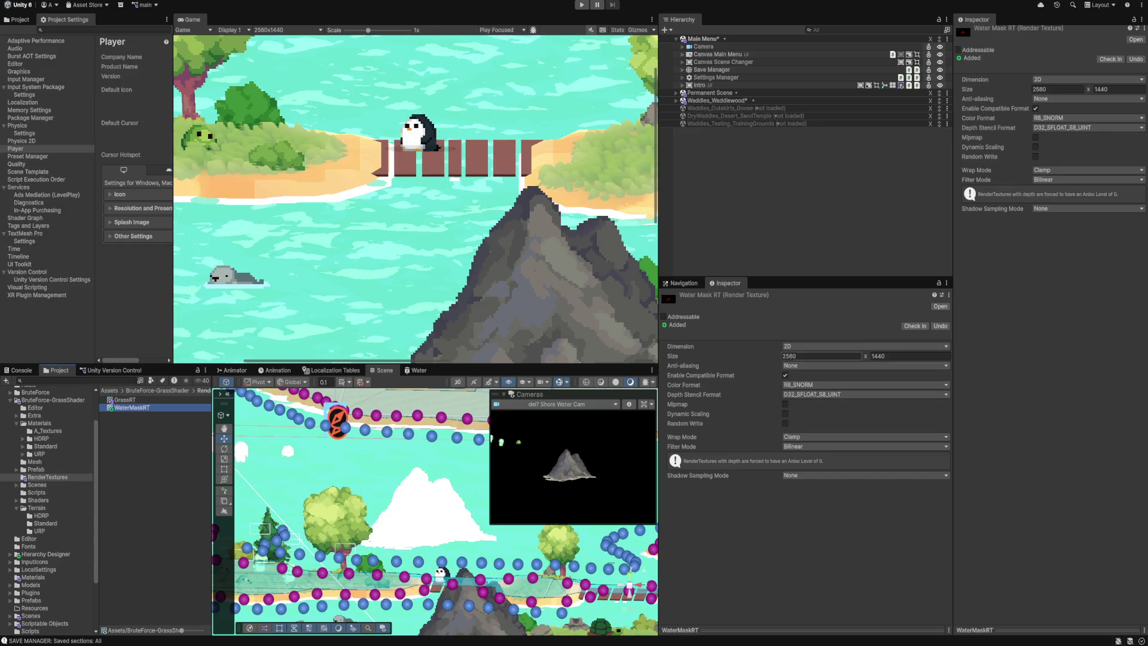
Check WaterMaskRT's height, then save SettingsManager.cs so Unity recompiles the scripts.
{"action": "left_click", "coordinate": [909, 356]}
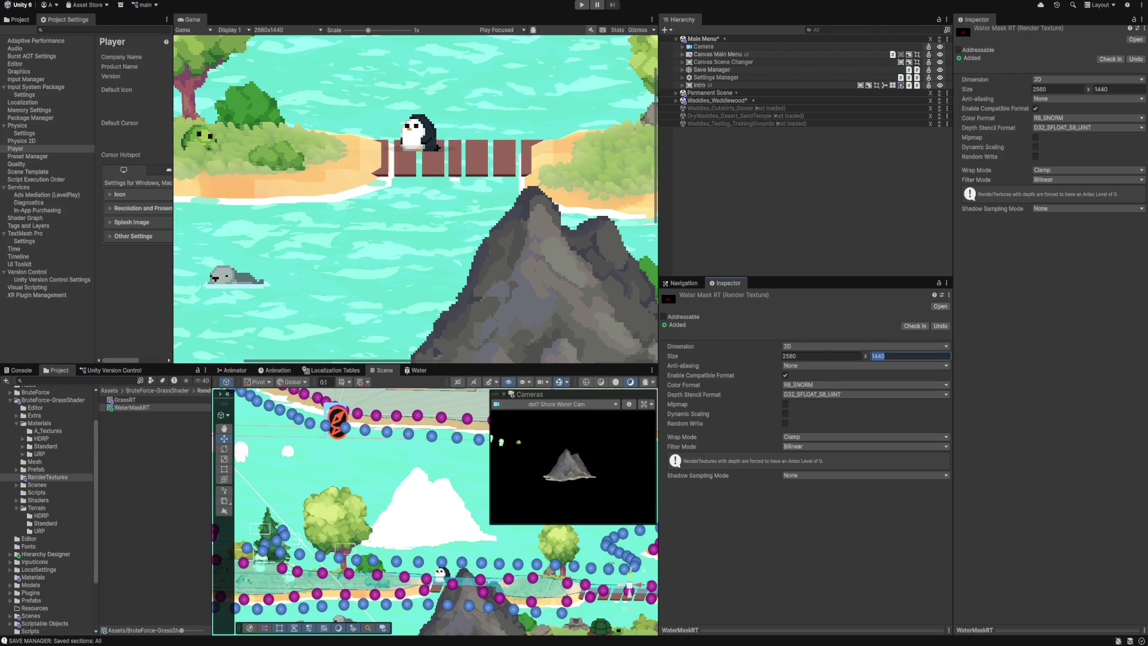
{"action": "key", "text": "alt+Tab"}
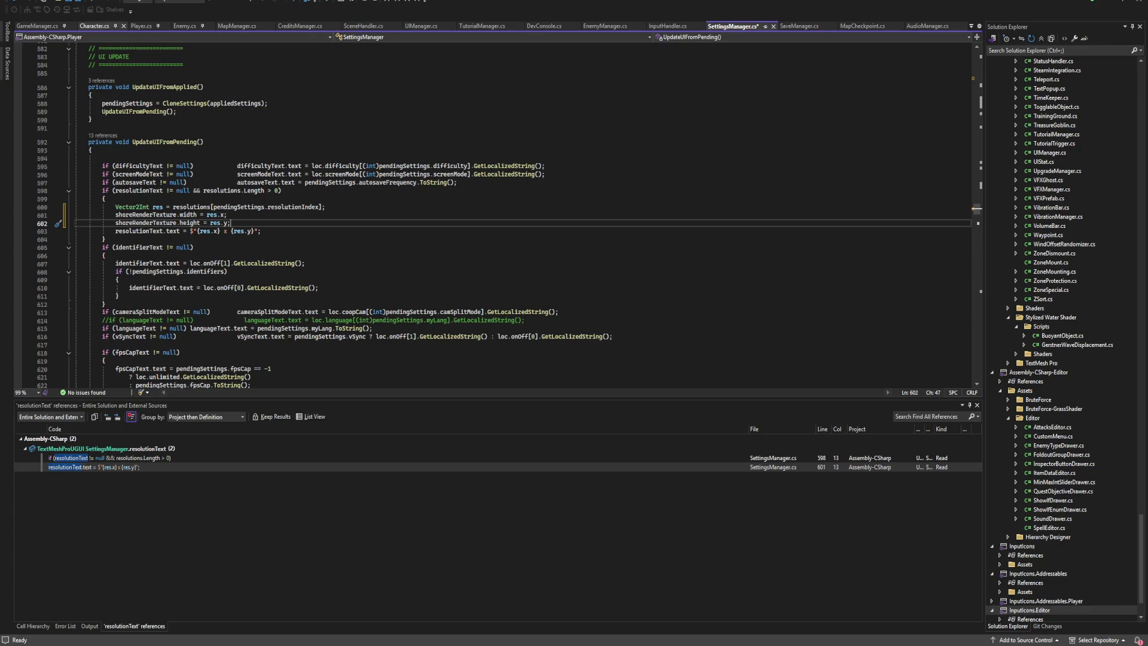
{"action": "key", "text": "ctrl+s"}
{"action": "left_click", "coordinate": [193, 247]}
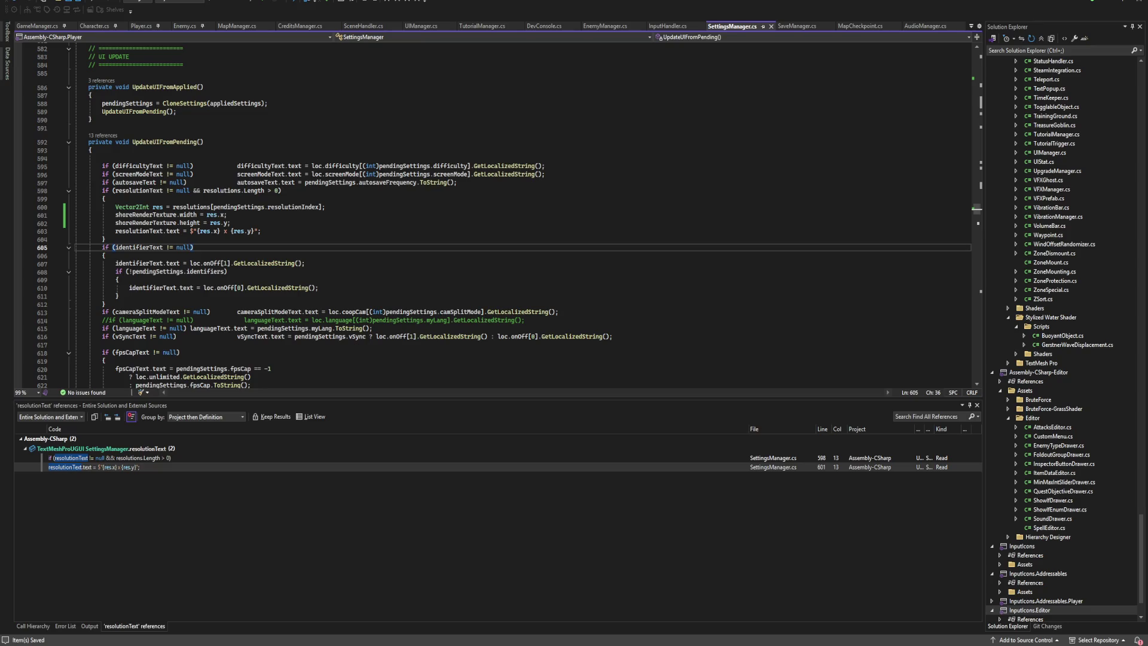
{"action": "key", "text": "alt+Tab"}
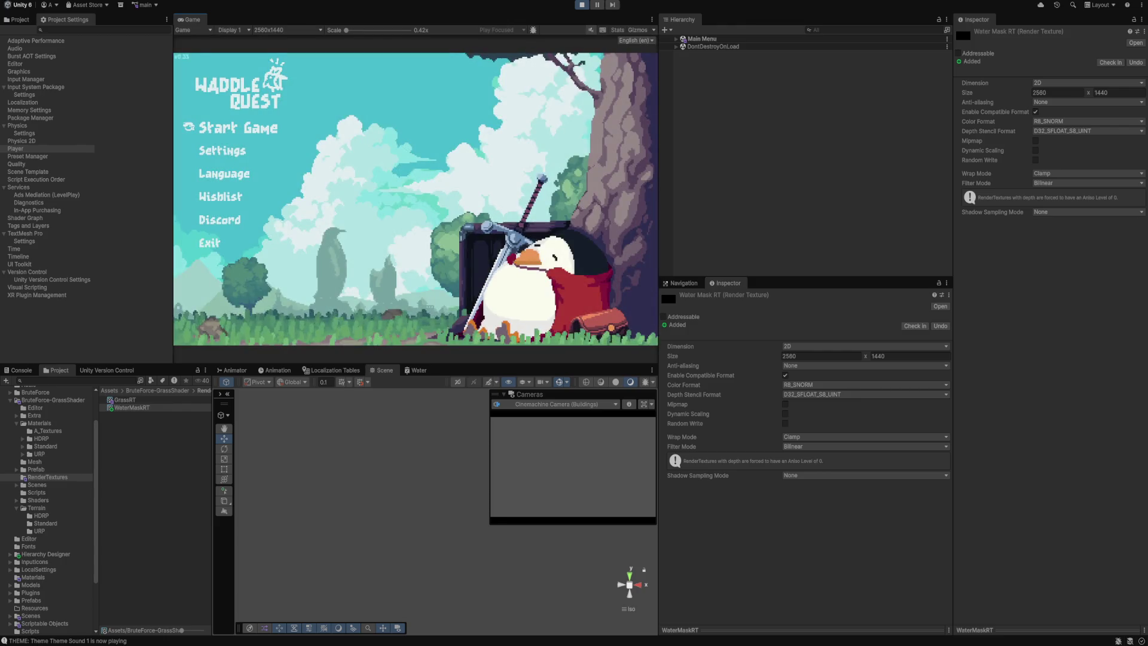
Start a new game, hit the unassigned shore render texture error, and stop Play mode.
{"action": "key", "text": "Return"}
{"action": "key", "text": "Return"}
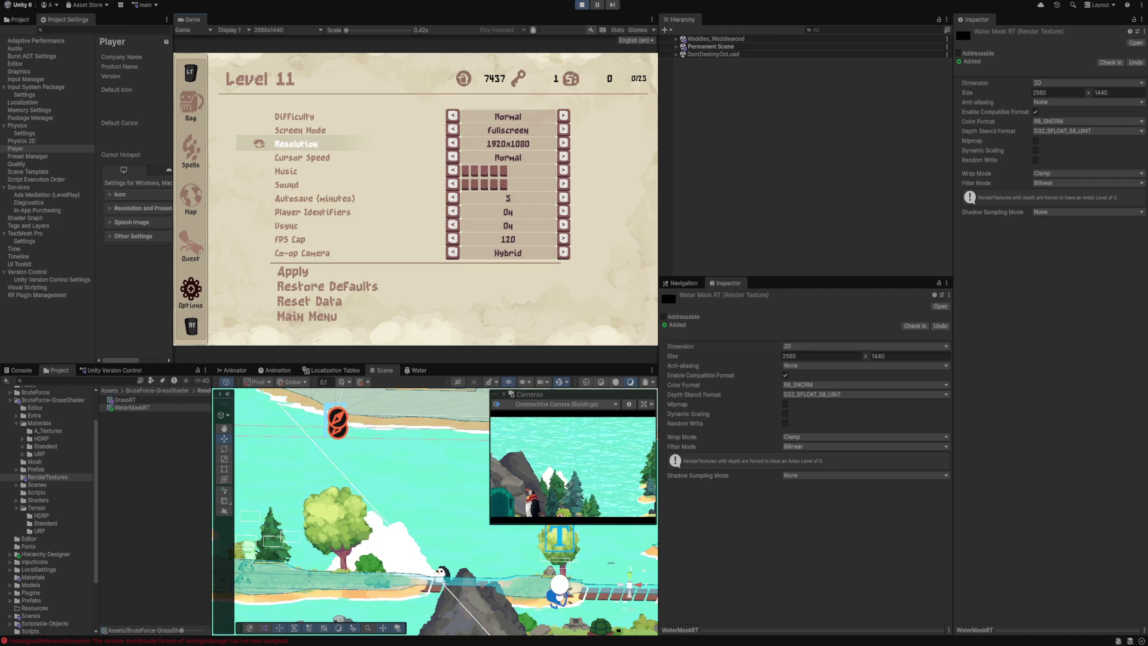
{"action": "key", "text": "ctrl+p"}
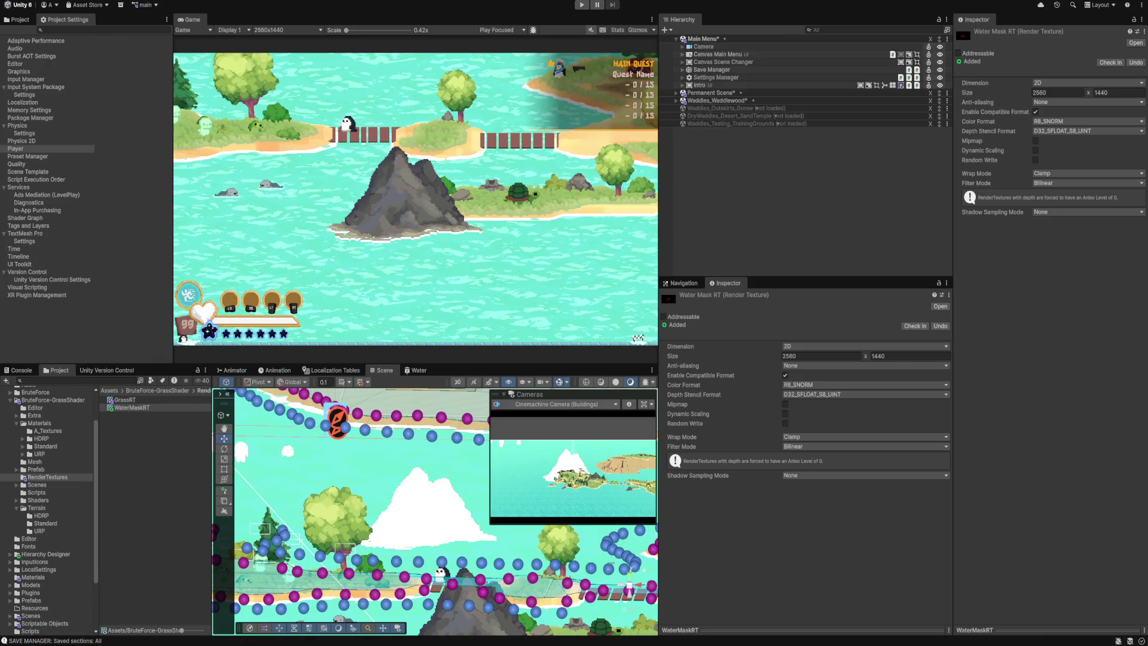
Assign WaterMaskRT to Settings Manager's Shore Render Texture field under RESOLUTION.
{"action": "left_click", "coordinate": [716, 78]}
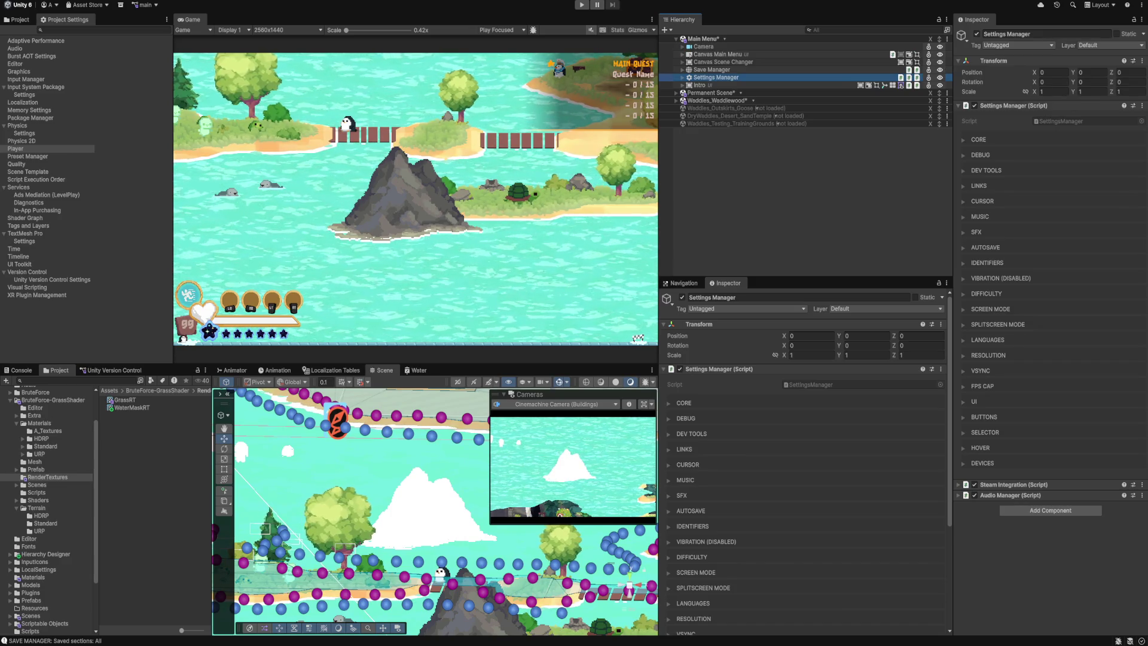
{"action": "left_click", "coordinate": [989, 355]}
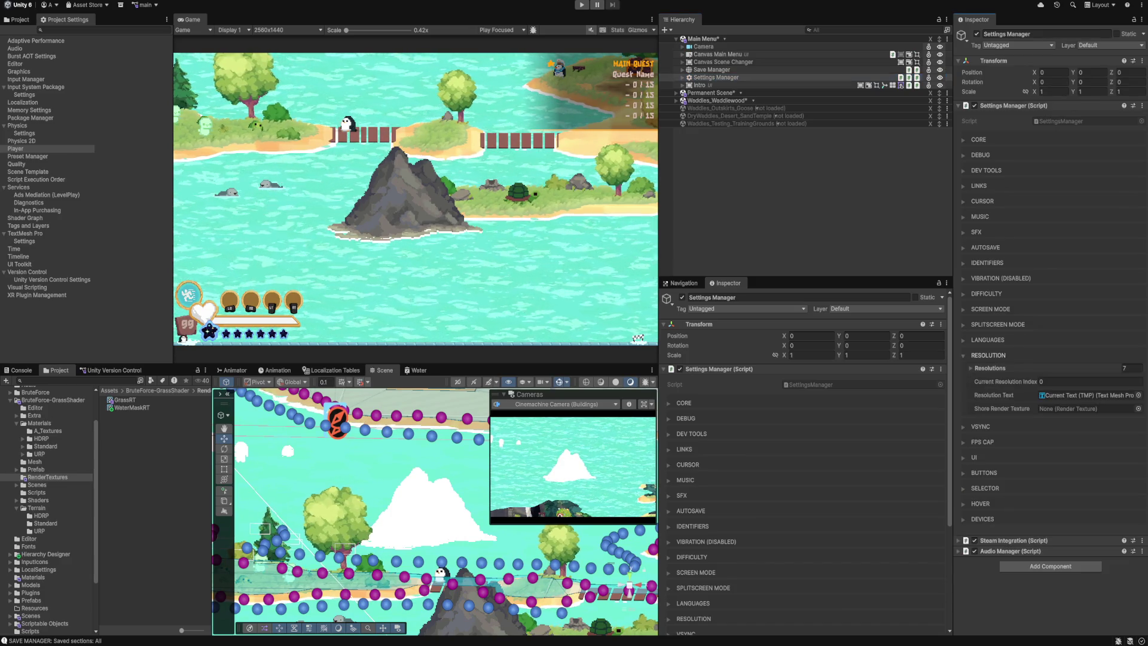
{"action": "left_click", "coordinate": [132, 407]}
{"action": "left_click_drag", "start_coordinate": [131, 407], "coordinate": [1085, 408]}
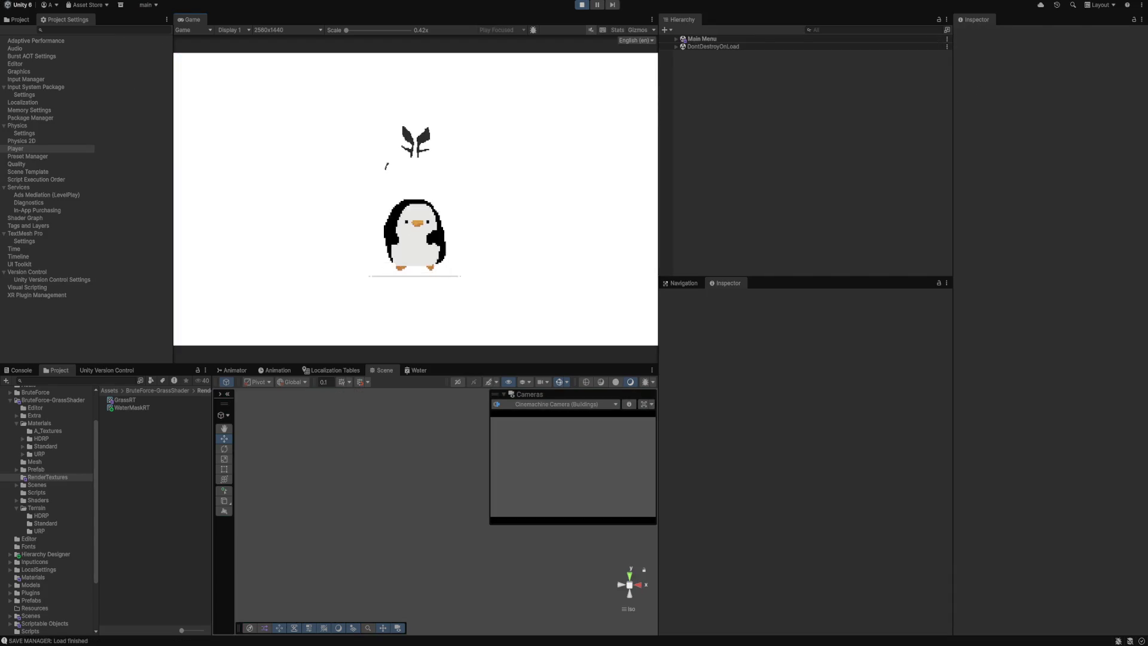
Apply the 1536 x 864 resolution in the in-game settings and return to the title menu.
{"action": "left_click", "coordinate": [132, 408]}
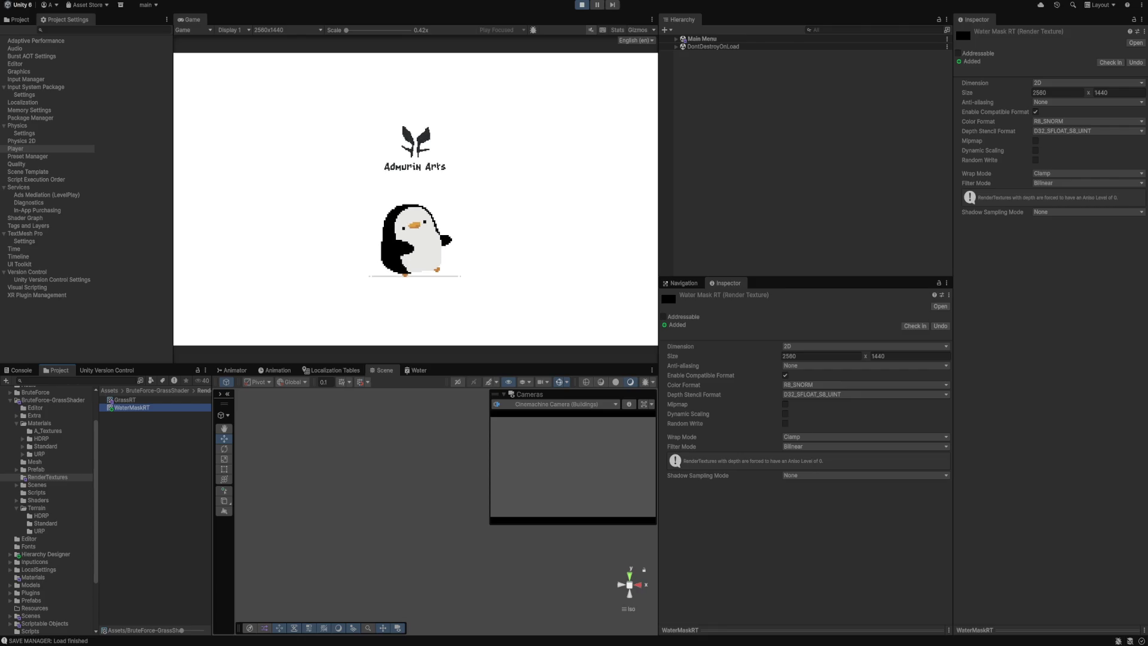
{"action": "key", "text": "Return"}
{"action": "key", "text": "Down"}
{"action": "key", "text": "Down"}
{"action": "key", "text": "Down"}
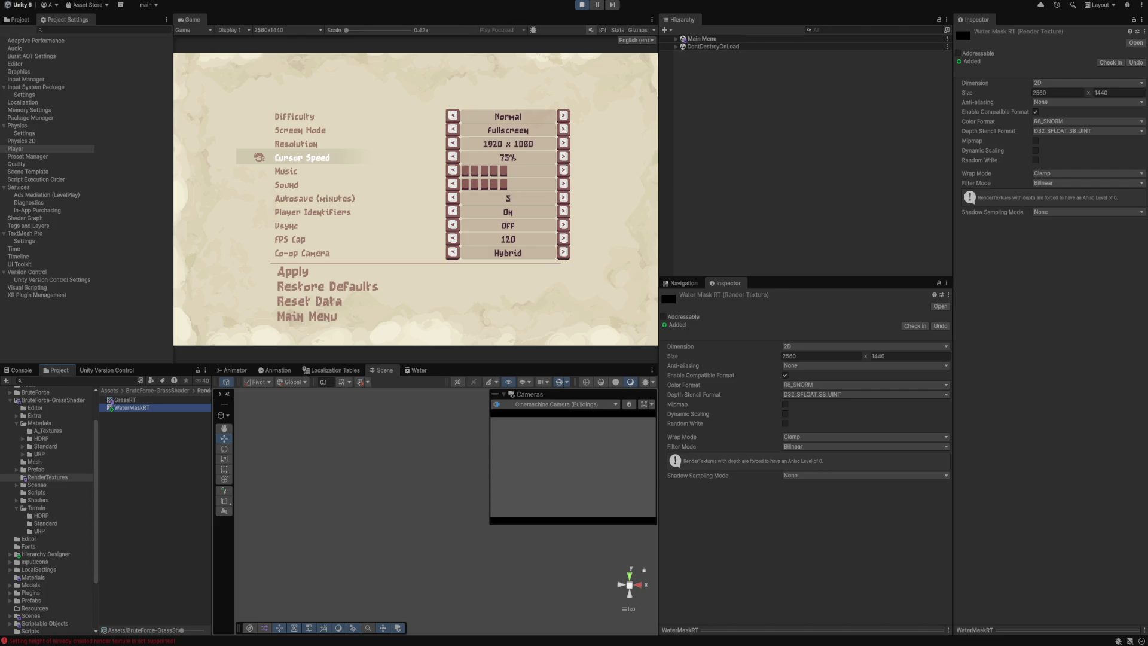
{"action": "key", "text": "Up"}
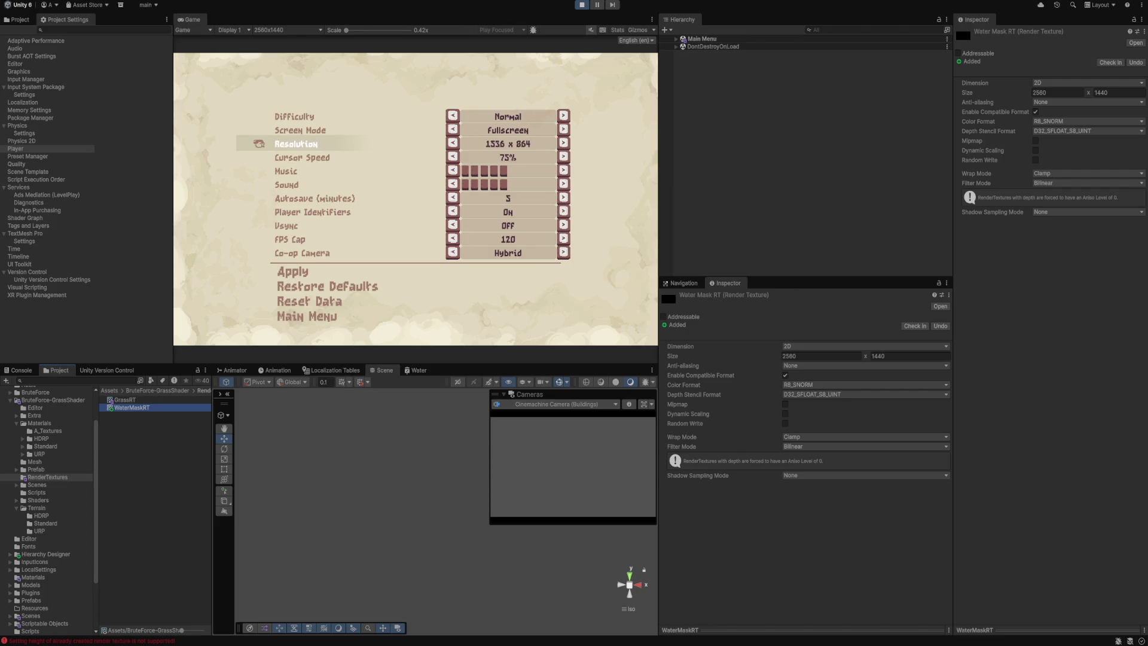
{"action": "key", "text": "Down"}
{"action": "key", "text": "Down"}
{"action": "key", "text": "Down"}
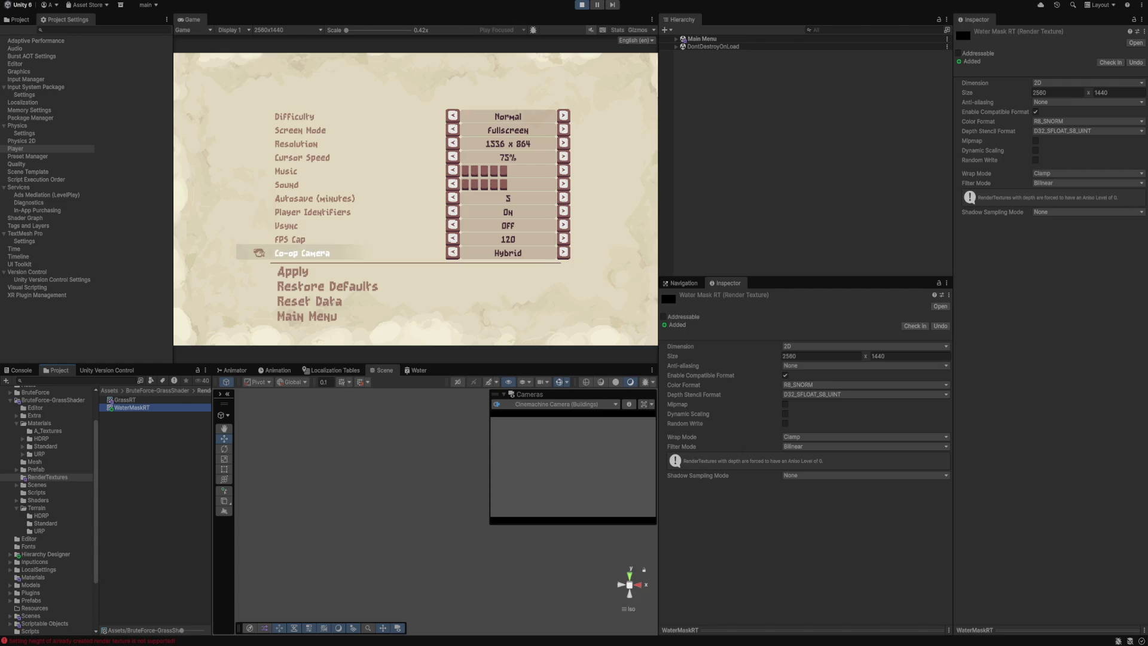
{"action": "key", "text": "Down"}
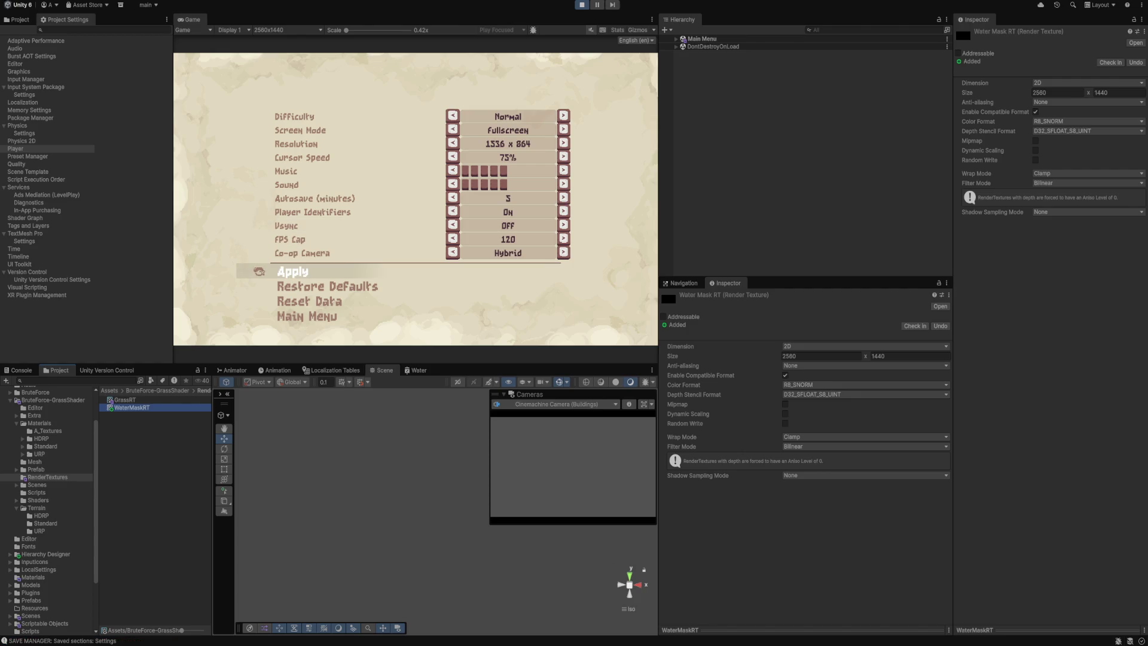
{"action": "key", "text": "Down"}
{"action": "key", "text": "Down"}
{"action": "key", "text": "Down"}
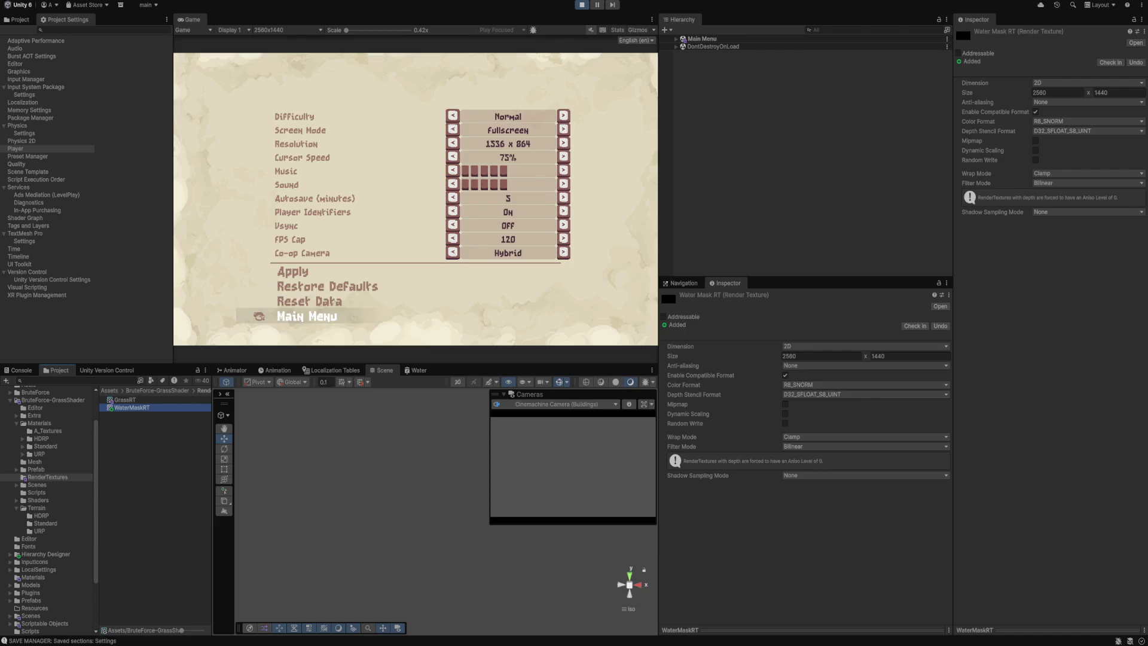
{"action": "key", "text": "Return"}
Start a Local Co-op game, joining as player one.
{"action": "key", "text": "Up"}
{"action": "key", "text": "Return"}
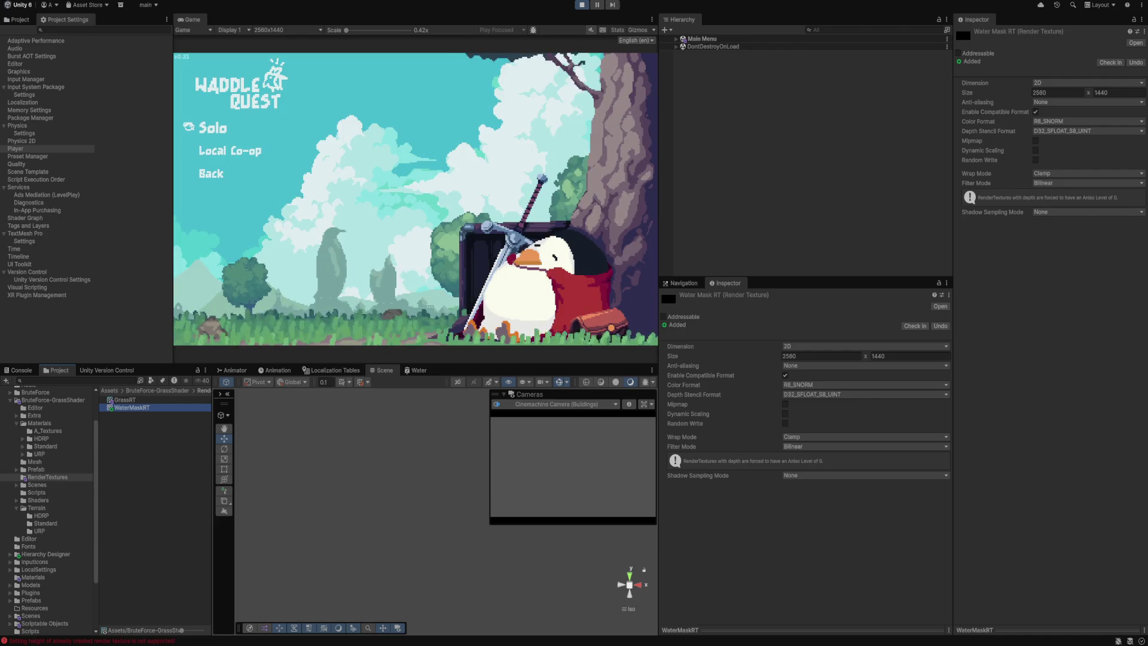
{"action": "key", "text": "Return"}
{"action": "key", "text": "Escape"}
{"action": "key", "text": "Down"}
{"action": "key", "text": "Return"}
{"action": "key", "text": "Return"}
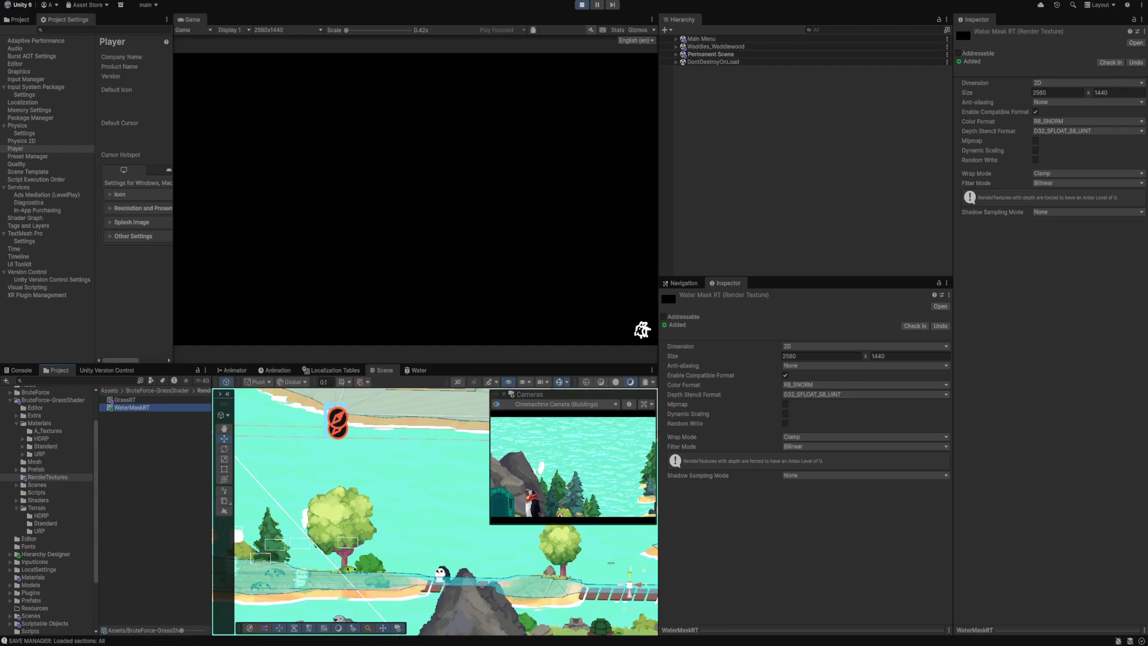
Apply 1280 x 720 from the pause menu Options, return to the title menu, and stop Play.
{"action": "key", "text": "Escape"}
{"action": "key", "text": "q"}
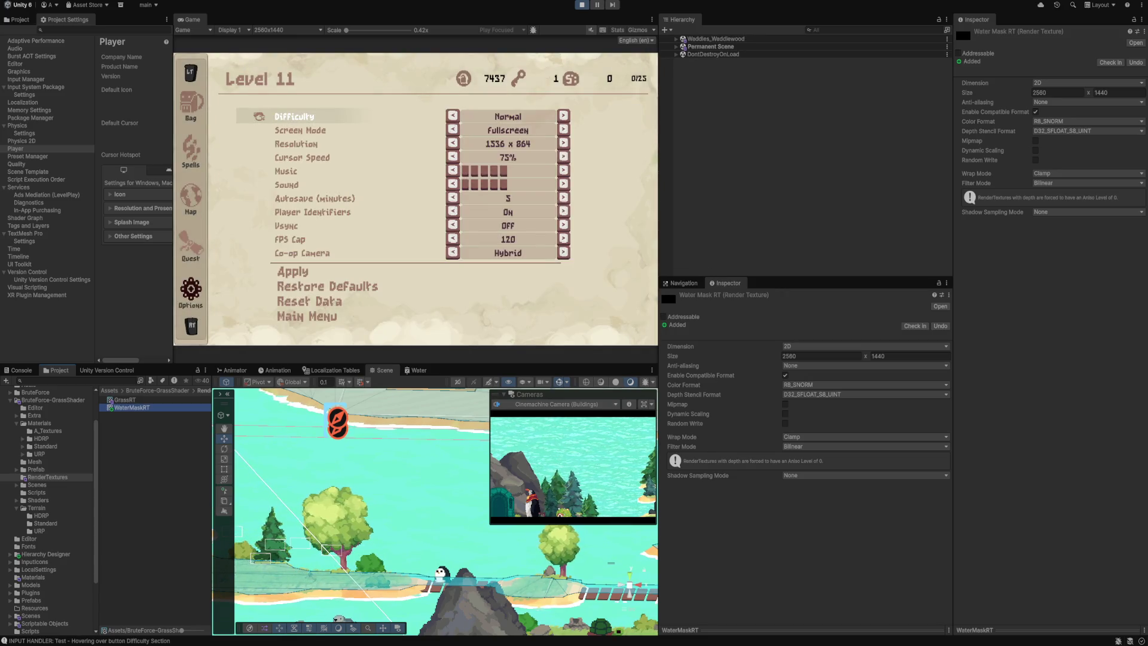
{"action": "key", "text": "Down"}
{"action": "key", "text": "Down"}
{"action": "key", "text": "Left"}
{"action": "key", "text": "Down"}
{"action": "key", "text": "Down"}
{"action": "key", "text": "Down"}
{"action": "key", "text": "Down"}
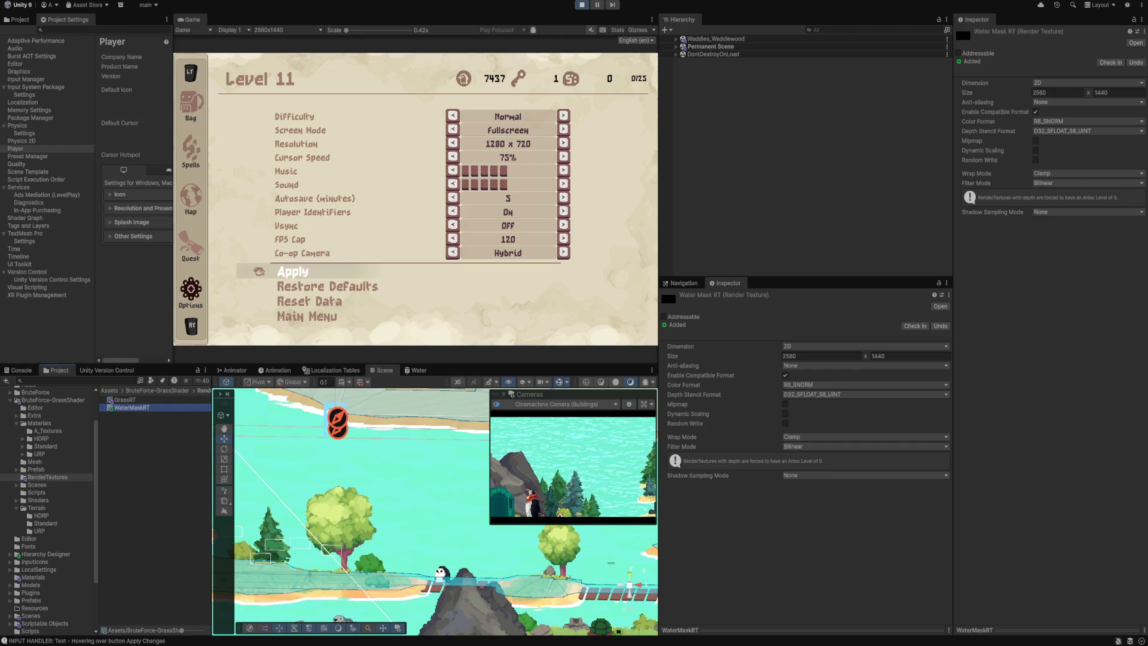
{"action": "key", "text": "Return"}
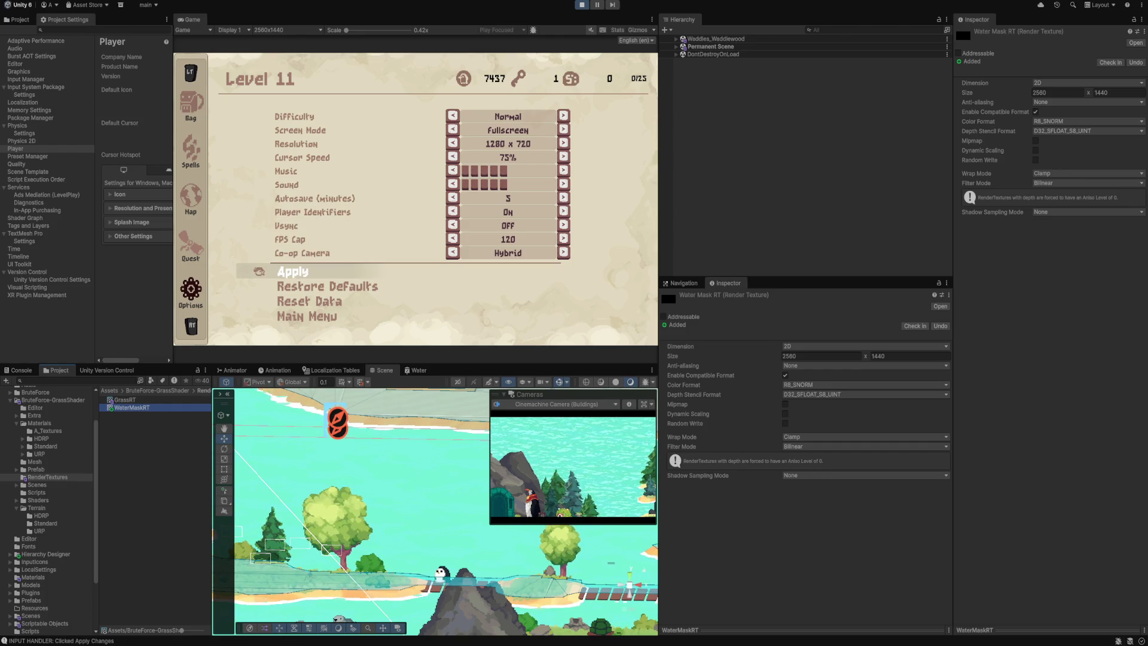
{"action": "key", "text": "Down"}
{"action": "key", "text": "Down"}
{"action": "key", "text": "Down"}
{"action": "key", "text": "Return"}
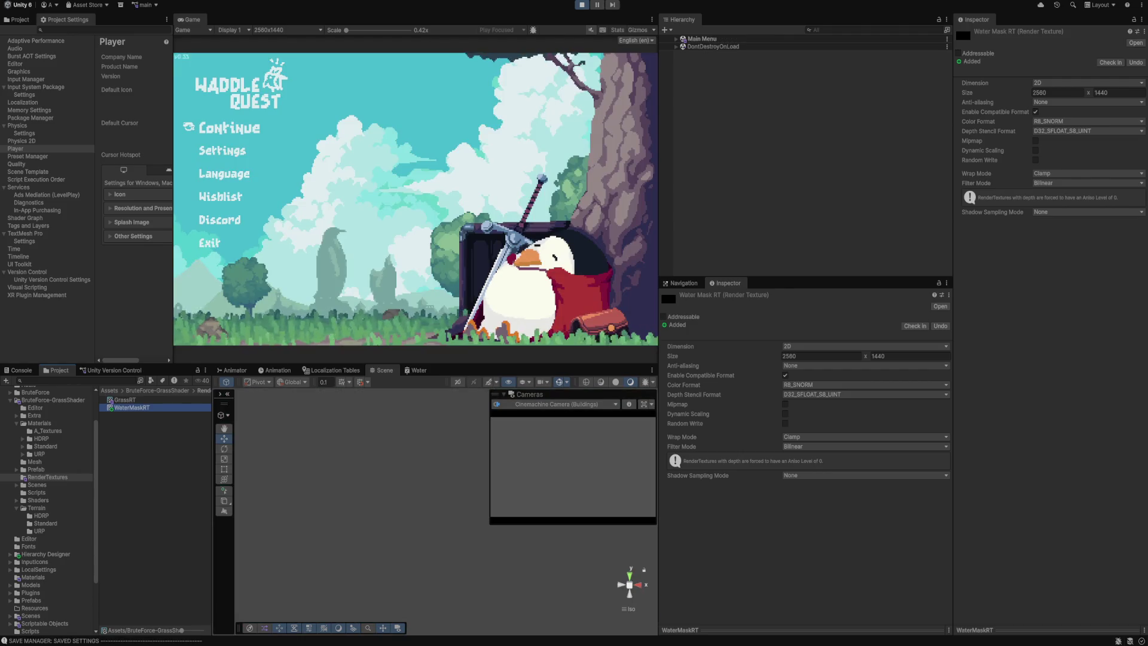
{"action": "key", "text": "ctrl+p"}
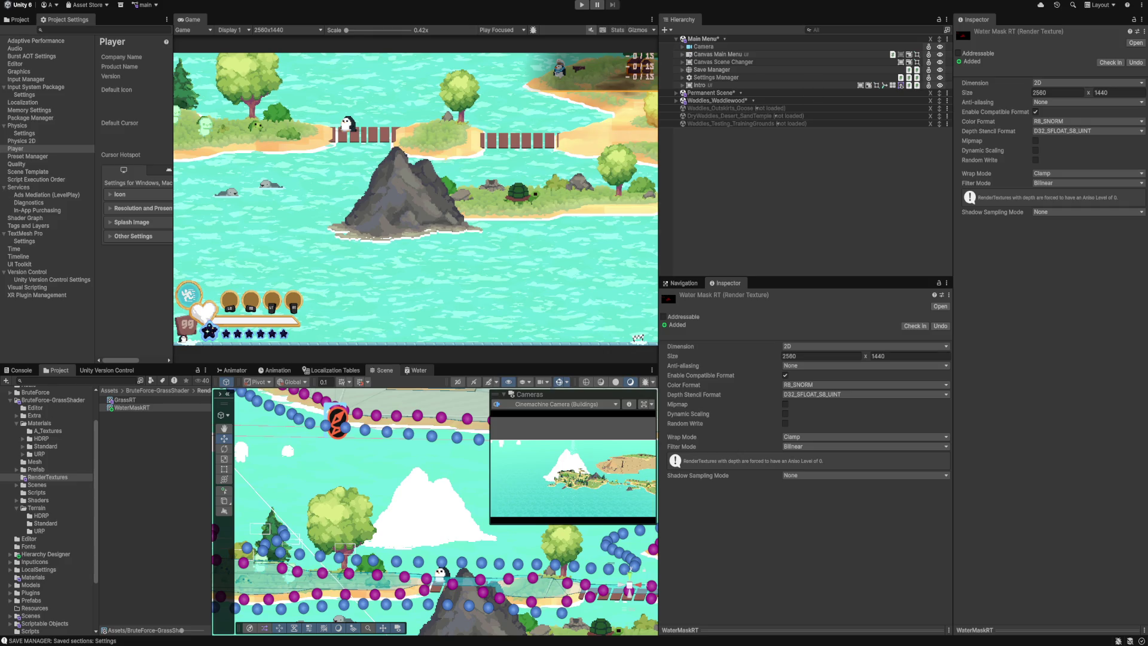
Maximize the Water shader graph and add a Texture2D property to its blackboard.
{"action": "double_click", "coordinate": [416, 370]}
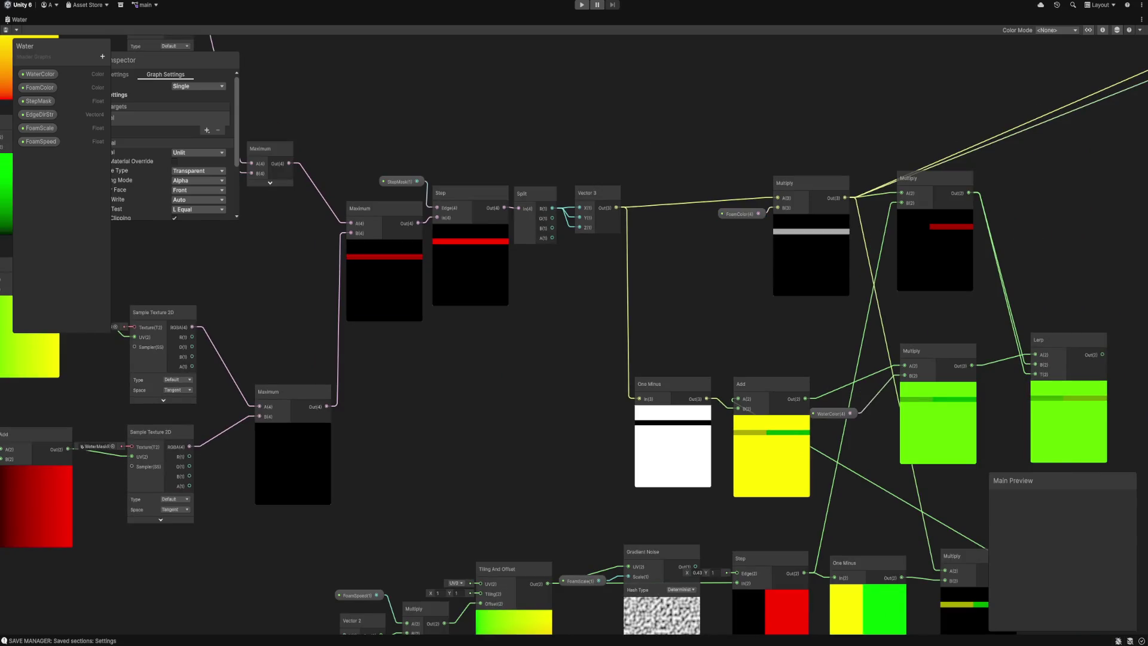
{"action": "left_click", "coordinate": [102, 56]}
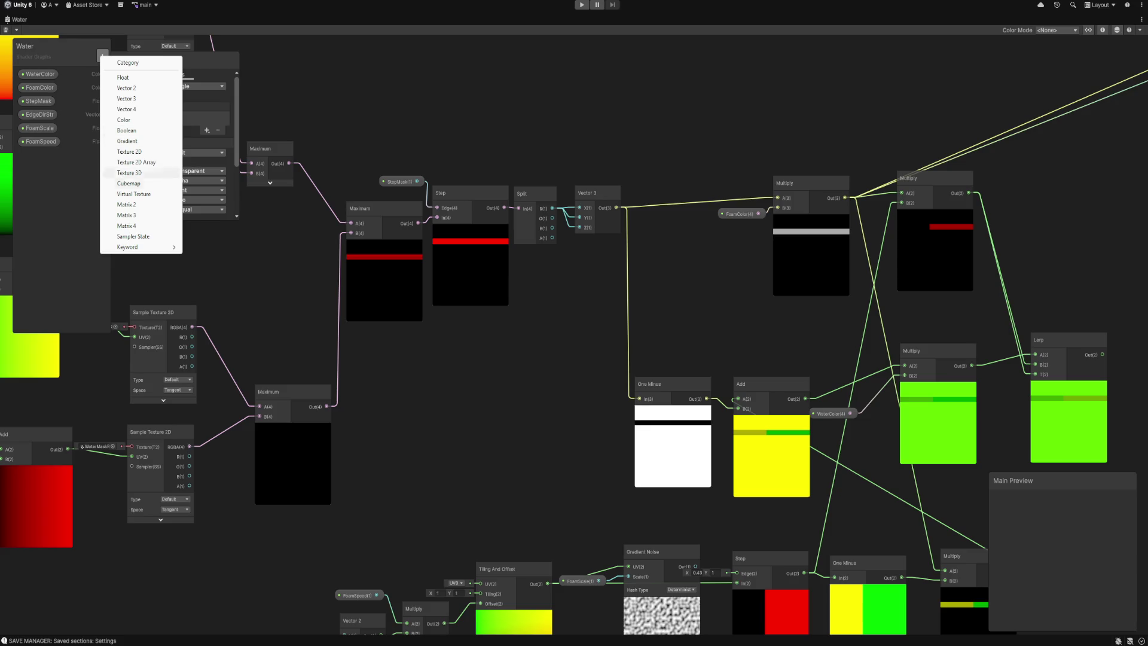
{"action": "left_click", "coordinate": [130, 151]}
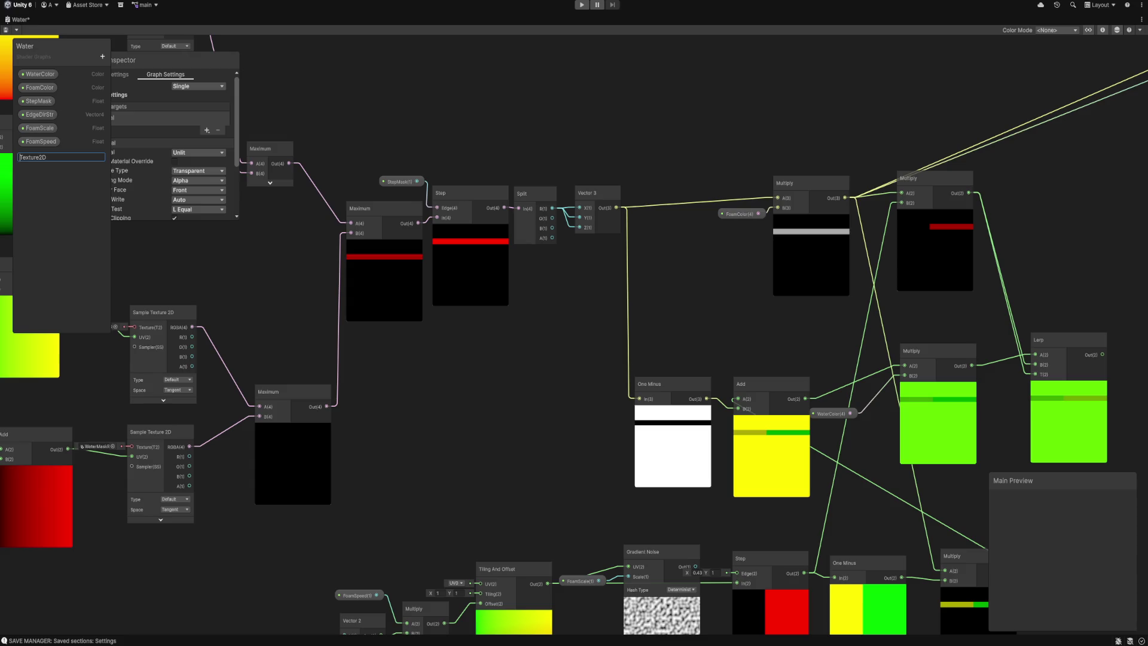
{"action": "type", "text": "My"}
Name the property MyTexture2D, drop MyTexture2D nodes by the samplers, then remove the extras.
{"action": "key", "text": "Return"}
{"action": "mouse_move", "coordinate": [42, 155]}
{"action": "left_mouse_down"}
{"action": "mouse_move", "coordinate": [470, 195]}
{"action": "mouse_move", "coordinate": [371, 129]}
{"action": "mouse_move", "coordinate": [571, 213]}
{"action": "mouse_move", "coordinate": [547, 157]}
{"action": "mouse_move", "coordinate": [346, 90]}
{"action": "mouse_move", "coordinate": [347, 131]}
{"action": "mouse_move", "coordinate": [336, 138]}
{"action": "mouse_move", "coordinate": [335, 118]}
{"action": "left_mouse_up"}
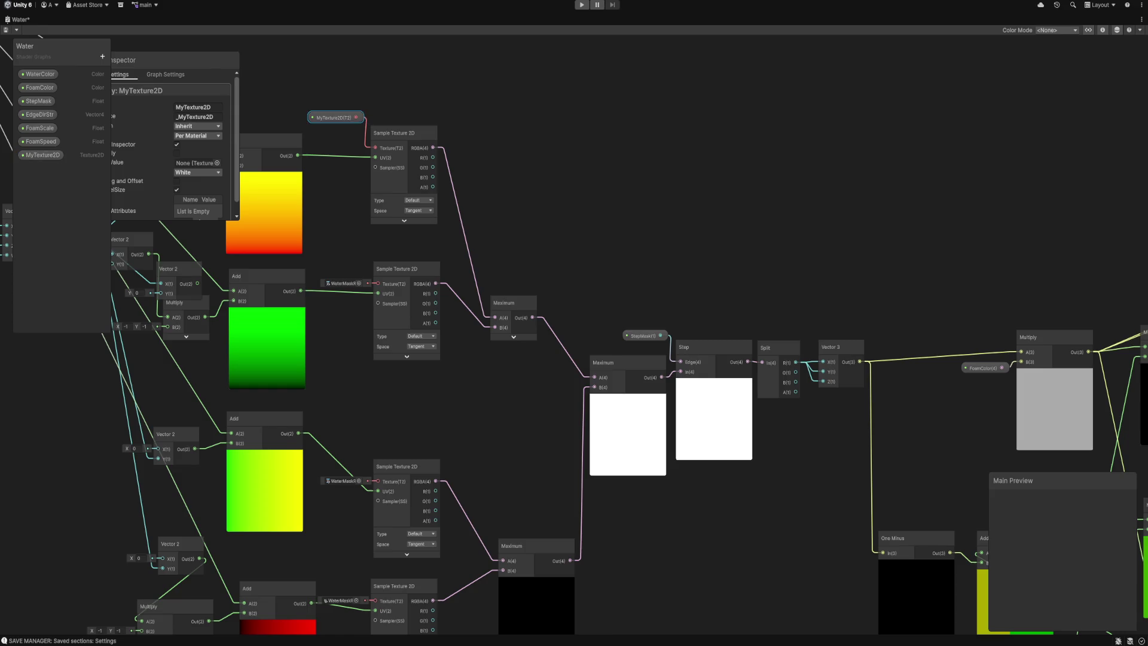
{"action": "left_click_drag", "start_coordinate": [42, 154], "coordinate": [378, 283]}
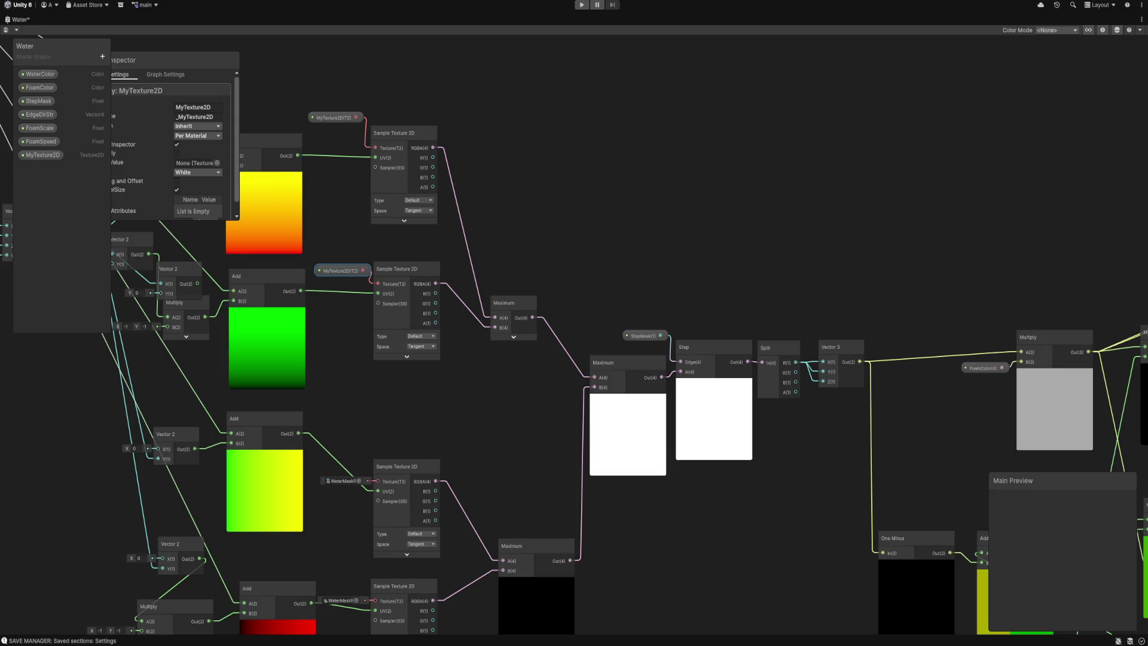
{"action": "mouse_move", "coordinate": [42, 155]}
{"action": "left_mouse_down"}
{"action": "mouse_move", "coordinate": [359, 468]}
{"action": "mouse_move", "coordinate": [338, 459]}
{"action": "mouse_move", "coordinate": [376, 481]}
{"action": "left_mouse_up"}
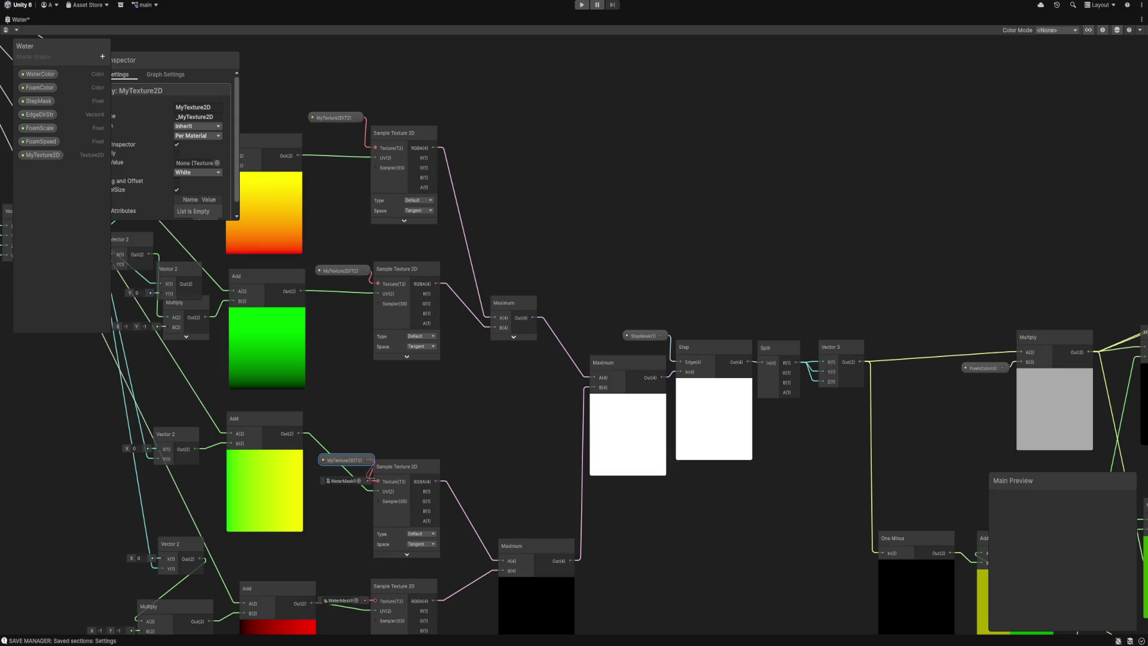
{"action": "mouse_move", "coordinate": [42, 154]}
{"action": "left_mouse_down"}
{"action": "mouse_move", "coordinate": [349, 589]}
{"action": "mouse_move", "coordinate": [332, 497]}
{"action": "left_mouse_up"}
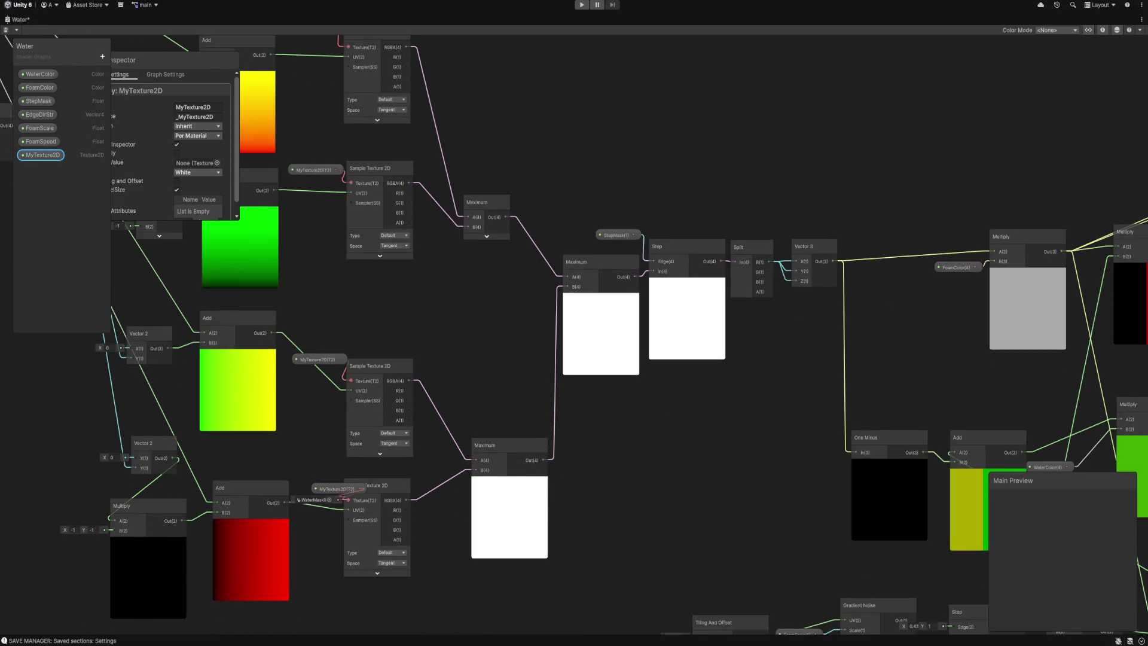
{"action": "left_click_drag", "start_coordinate": [337, 488], "coordinate": [314, 469]}
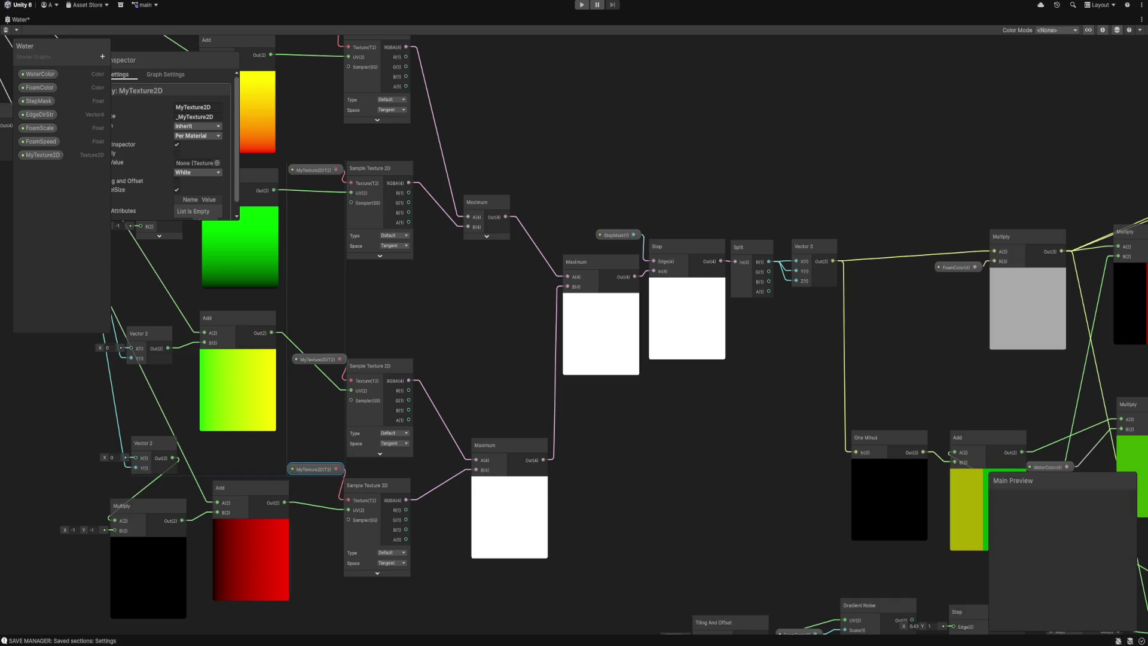
{"action": "key", "text": "Delete"}
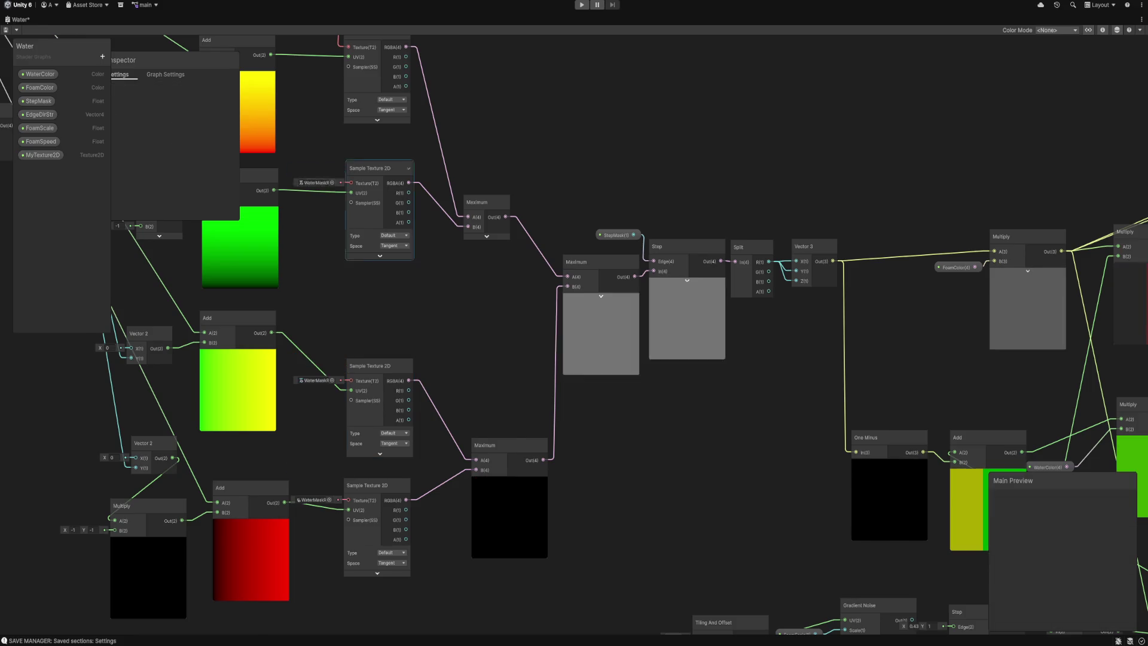
{"action": "key", "text": "ctrl+z"}
Wire a single MyTexture2D node into every Sample Texture 2D node and save the Water graph.
{"action": "mouse_move", "coordinate": [371, 161]}
{"action": "left_mouse_down"}
{"action": "mouse_move", "coordinate": [357, 296]}
{"action": "mouse_move", "coordinate": [411, 327]}
{"action": "mouse_move", "coordinate": [413, 525]}
{"action": "left_mouse_up"}
{"action": "mouse_move", "coordinate": [391, 163]}
{"action": "left_mouse_down"}
{"action": "mouse_move", "coordinate": [420, 526]}
{"action": "mouse_move", "coordinate": [423, 497]}
{"action": "left_mouse_up"}
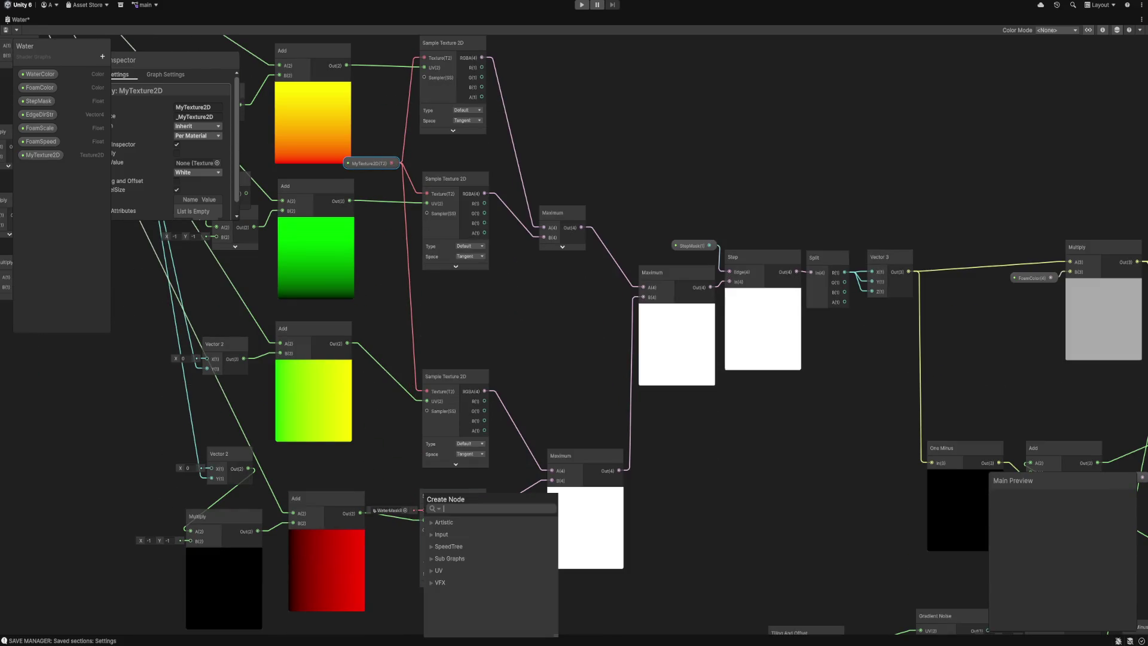
{"action": "key", "text": "Escape"}
{"action": "mouse_move", "coordinate": [368, 163]}
{"action": "left_mouse_down"}
{"action": "mouse_move", "coordinate": [389, 531]}
{"action": "mouse_move", "coordinate": [371, 173]}
{"action": "left_mouse_up"}
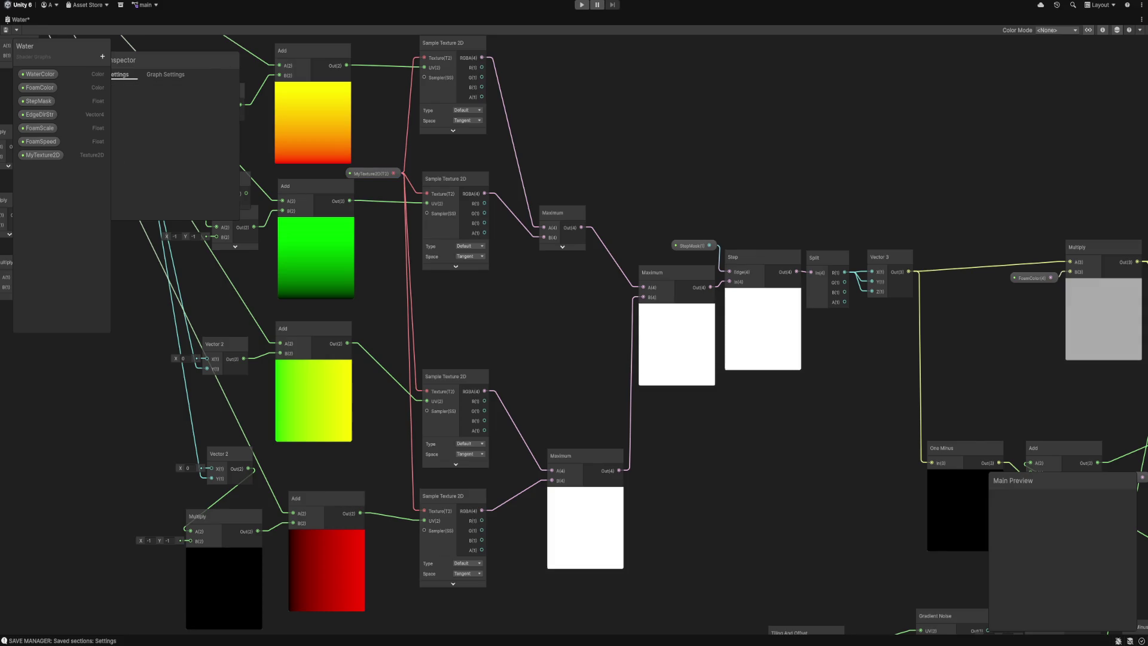
{"action": "key", "text": "ctrl+s"}
{"action": "key", "text": "shift+space"}
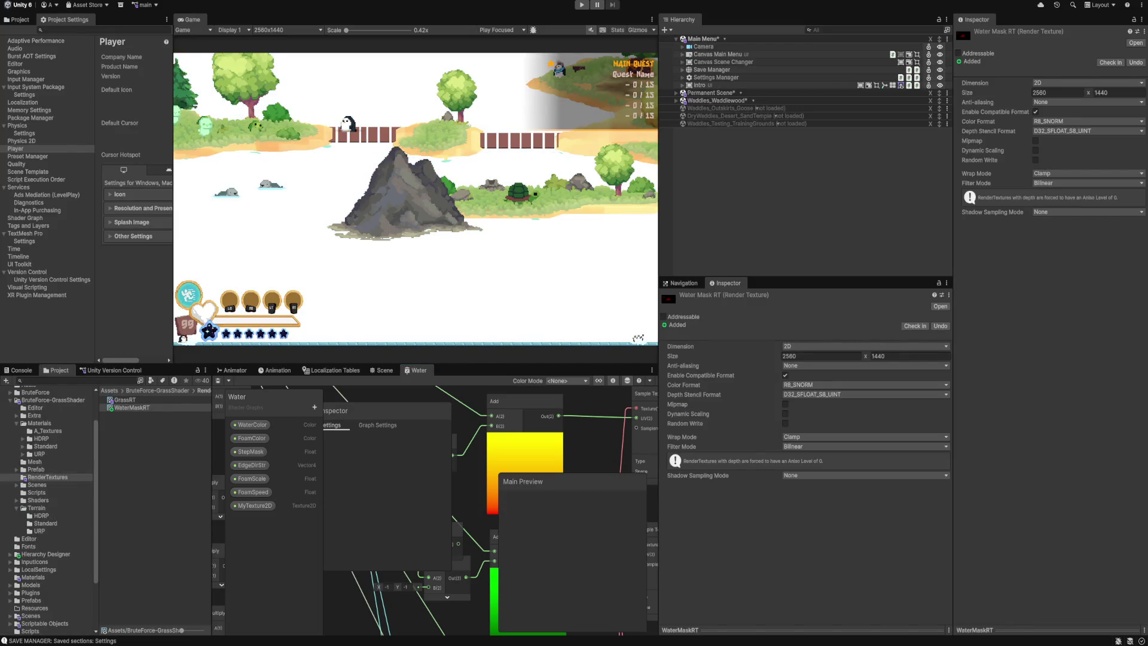
{"action": "key", "text": "alt+Tab"}
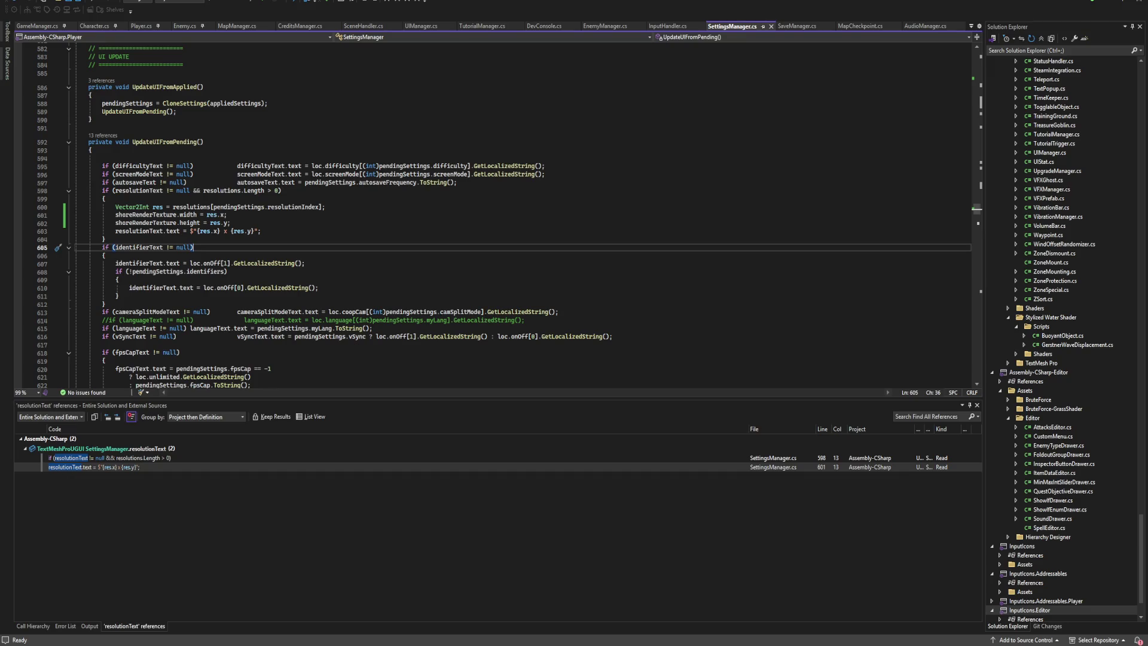
Find all references to the resolutions field and step through its uses in ApplyResolution.
{"action": "double_click", "coordinate": [105, 448]}
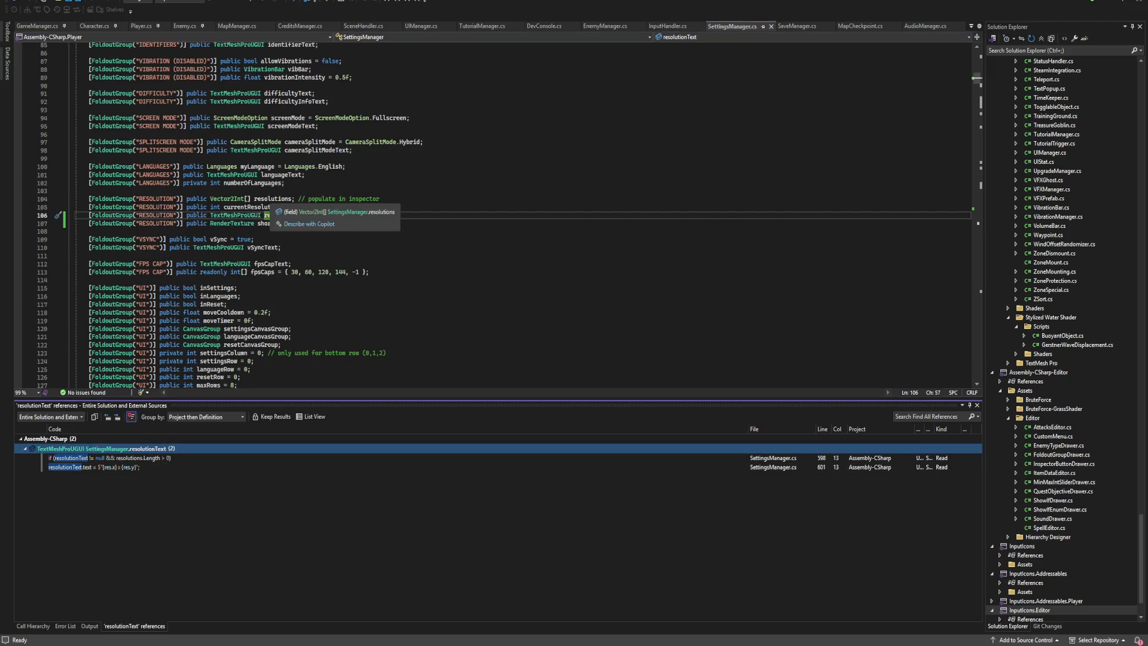
{"action": "left_click", "coordinate": [278, 199]}
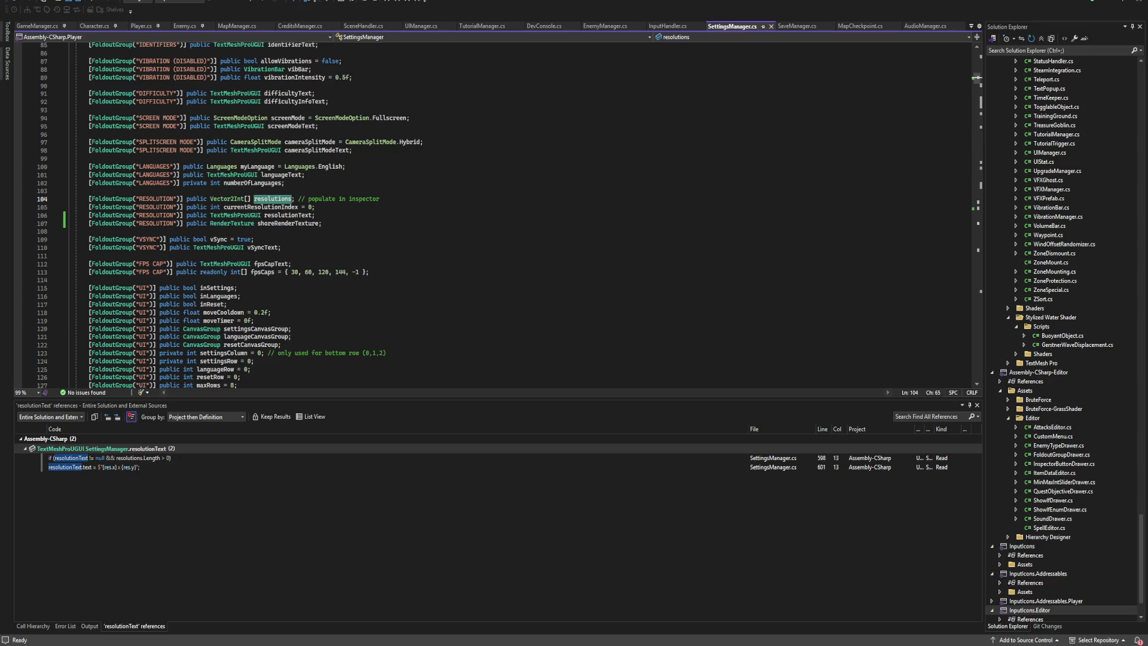
{"action": "key", "text": "shift+F12"}
{"action": "key", "text": "F8"}
{"action": "key", "text": "F8"}
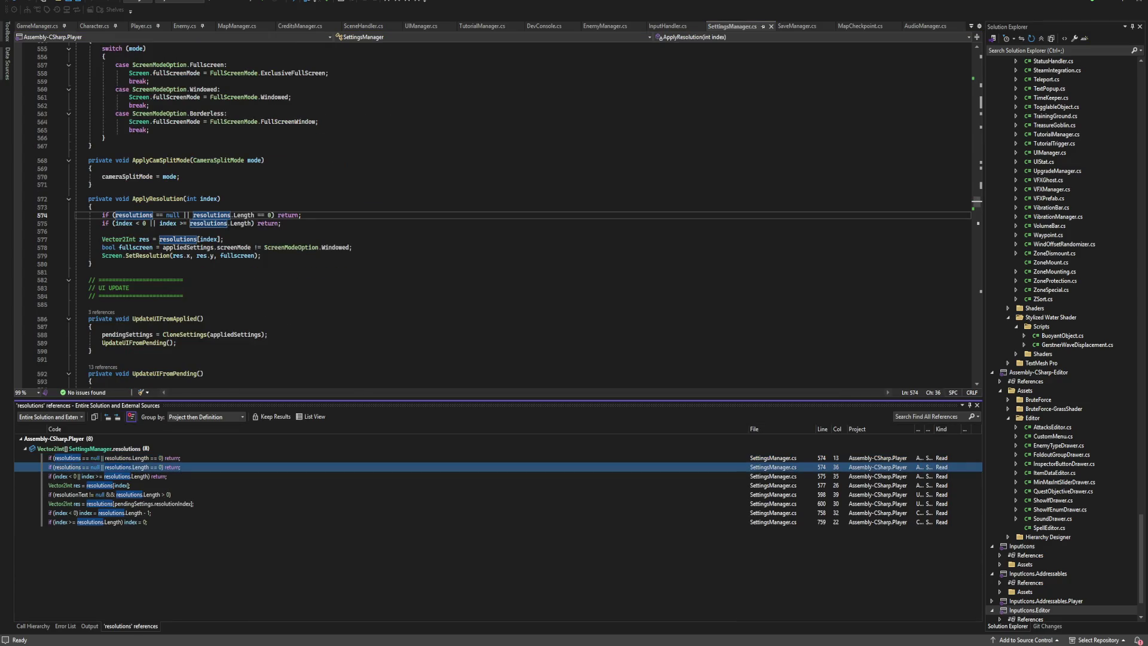
{"action": "key", "text": "F8"}
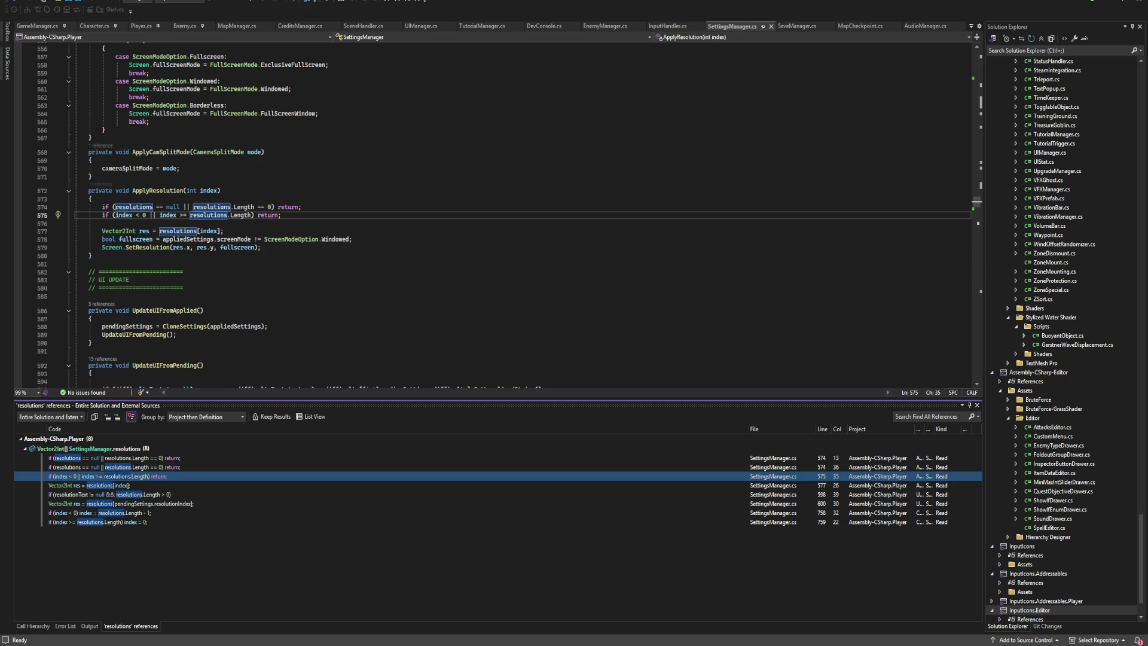
{"action": "left_click", "coordinate": [261, 247]}
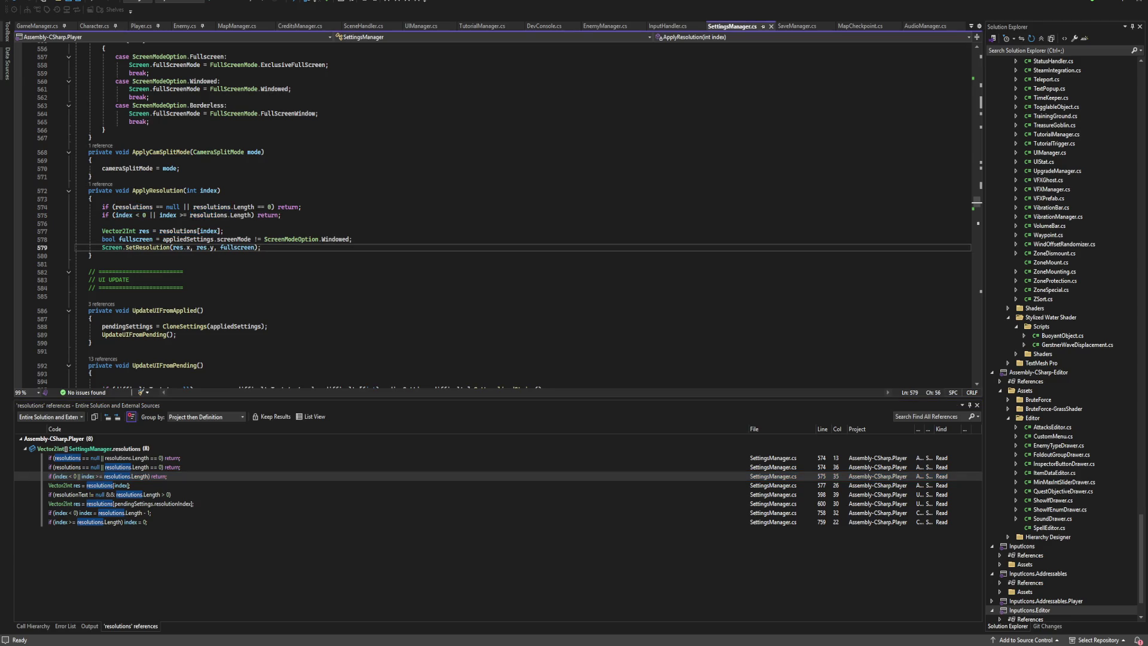
{"action": "left_click", "coordinate": [352, 238]}
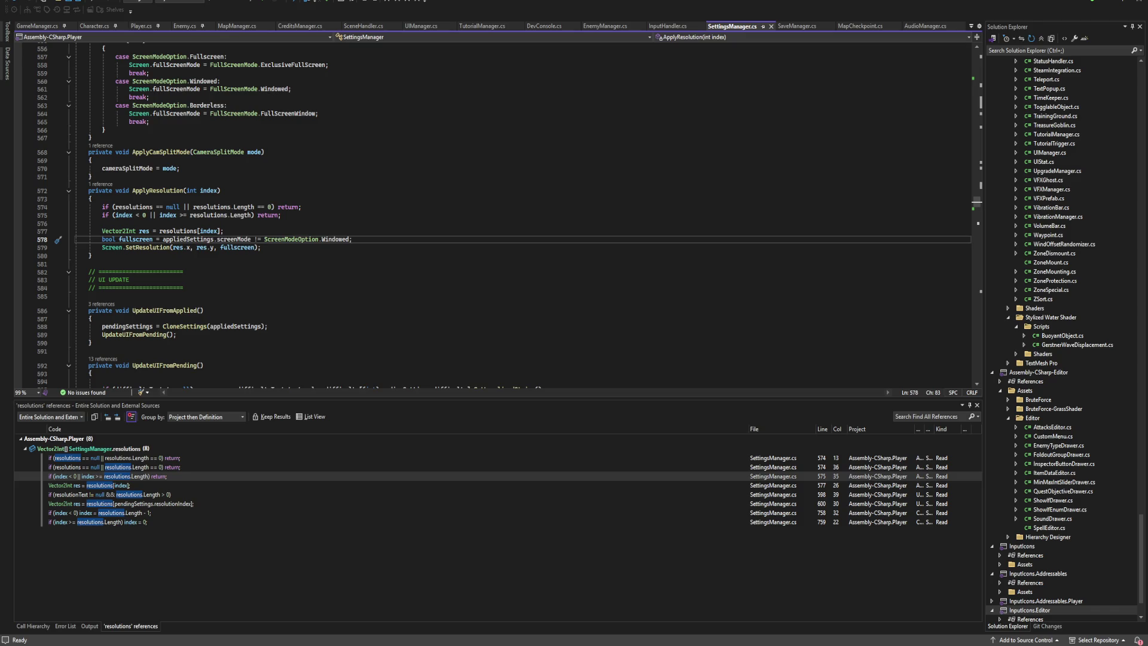
Check the running game in Unity, then return to the resolutions declaration.
{"action": "key", "text": "alt+Tab"}
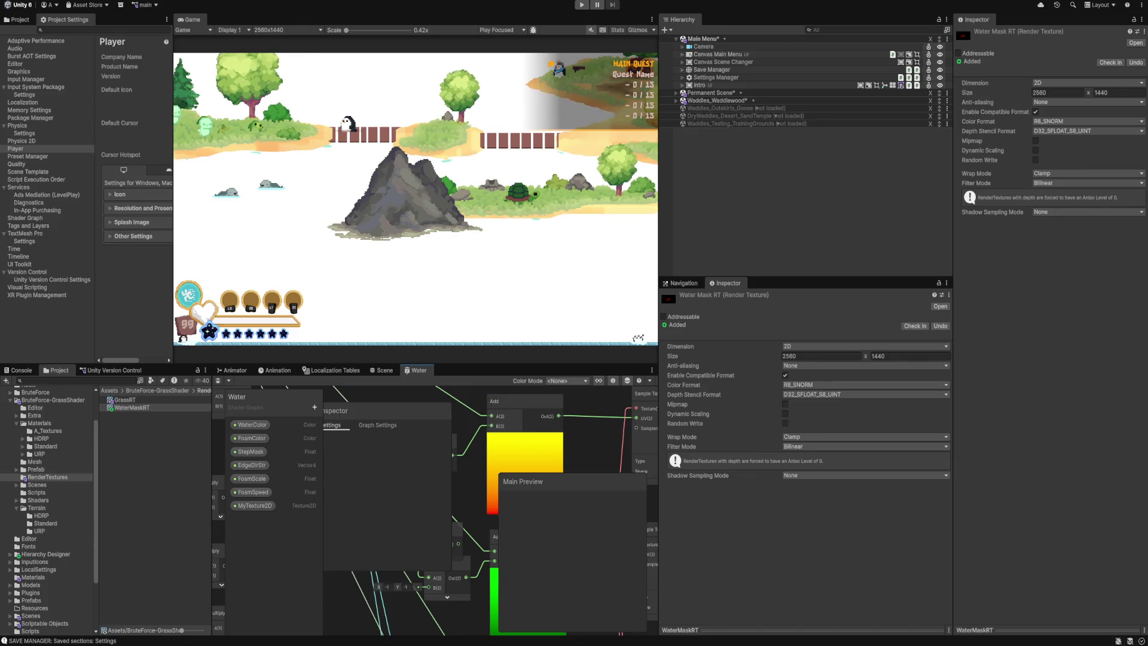
{"action": "key", "text": "alt+Tab"}
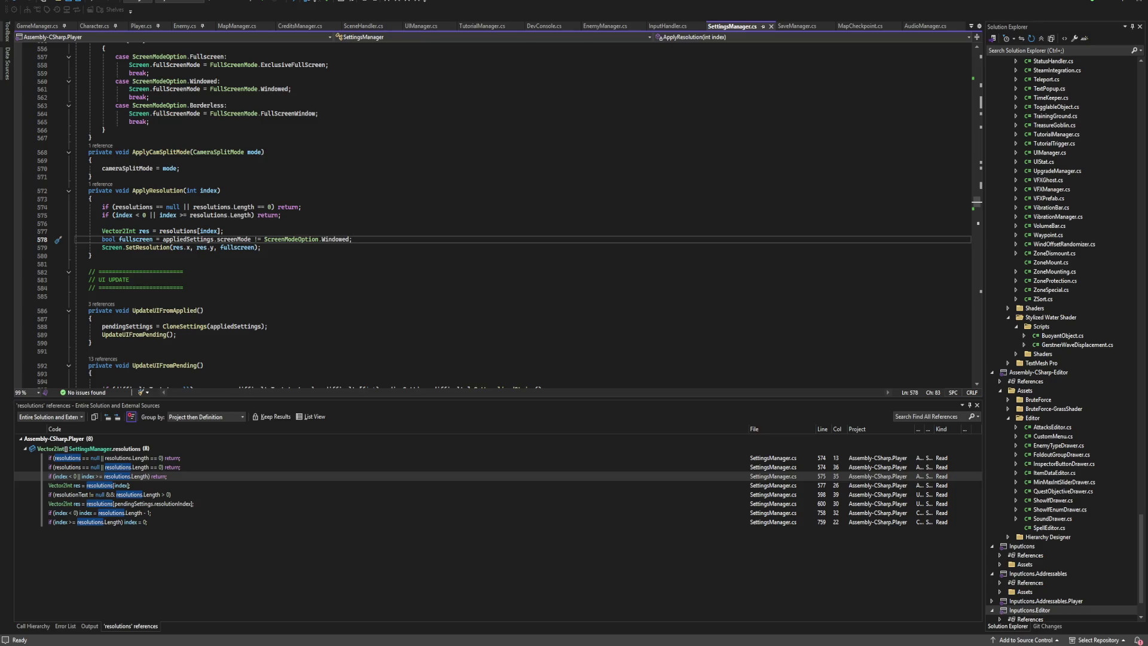
{"action": "key", "text": "alt+Tab"}
{"action": "left_click", "coordinate": [93, 449]}
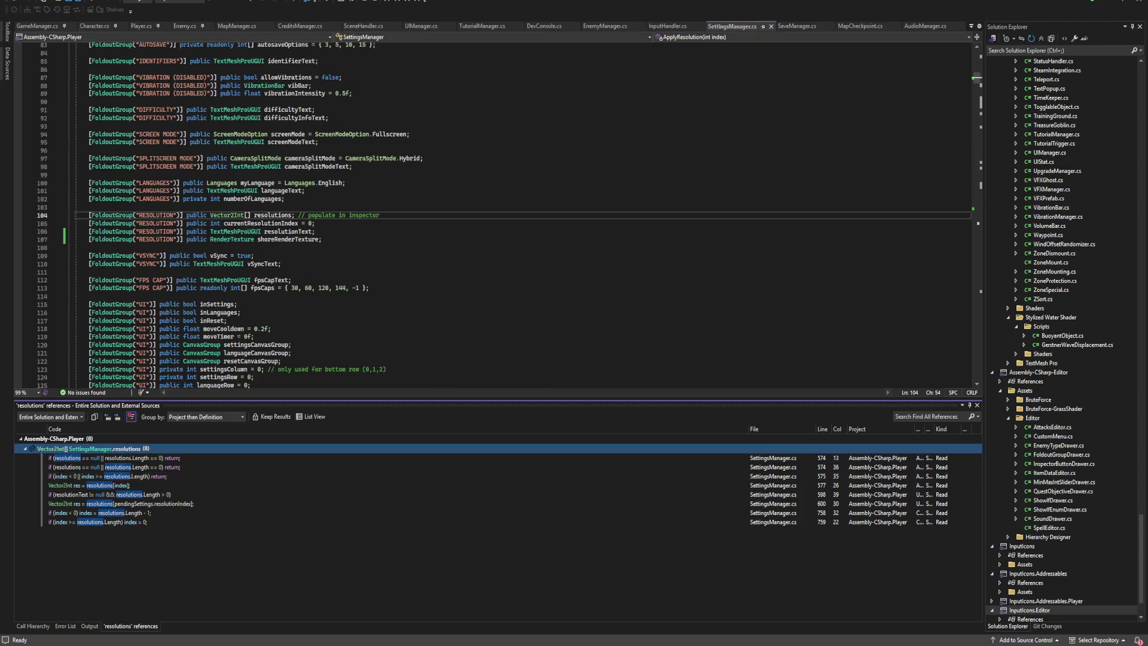
Declare a new field 'public Material shoreRenderMat;' by duplicating the shoreRenderTexture line.
{"action": "key", "text": "Escape"}
{"action": "key", "text": "Down"}
{"action": "key", "text": "Down"}
{"action": "key", "text": "Down"}
{"action": "key", "text": "ctrl+d"}
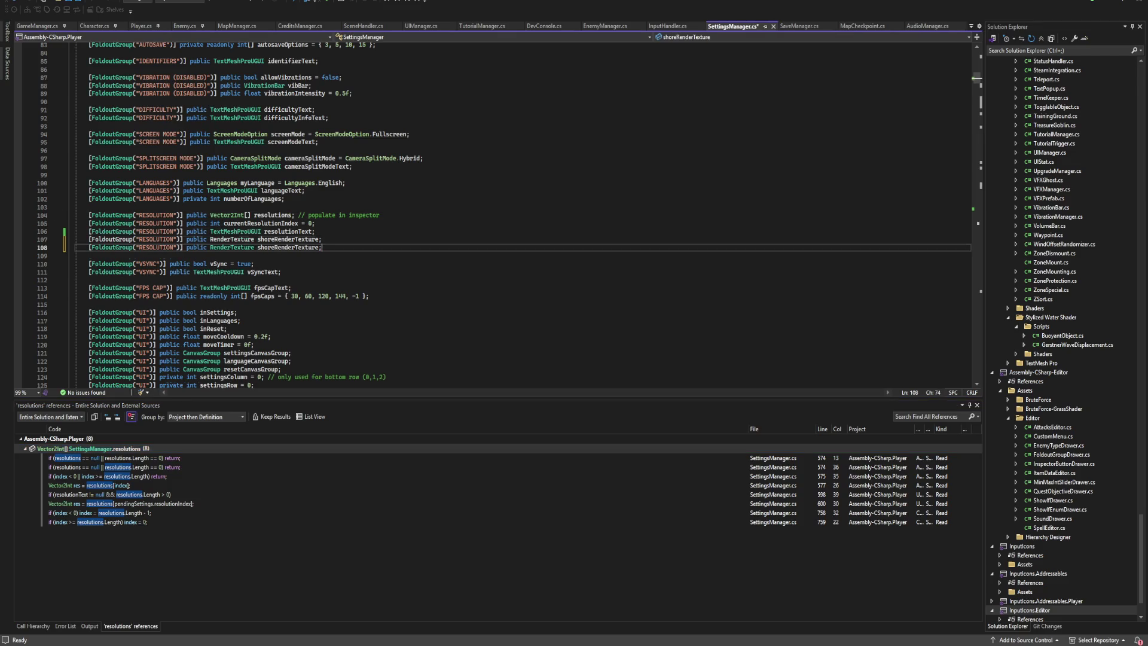
{"action": "type", "text": "Material"}
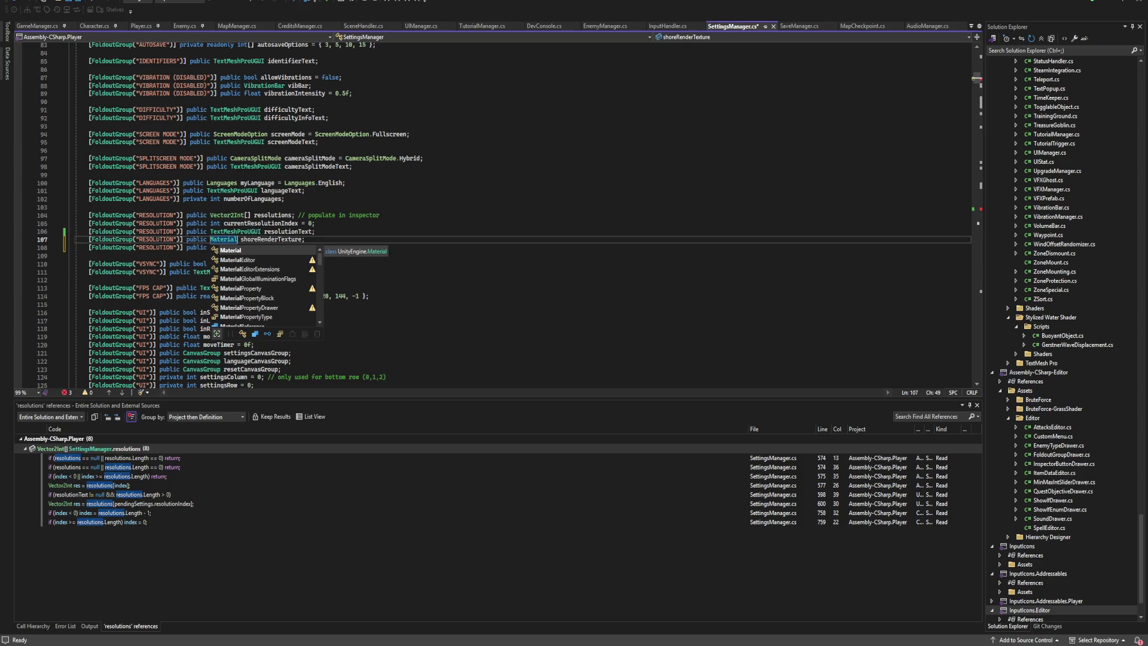
{"action": "key", "text": "Escape"}
{"action": "key", "text": "End"}
{"action": "key", "text": "Left"}
{"action": "key", "text": "BackSpace"}
{"action": "key", "text": "BackSpace"}
{"action": "key", "text": "BackSpace"}
{"action": "type", "text": "Mat"}
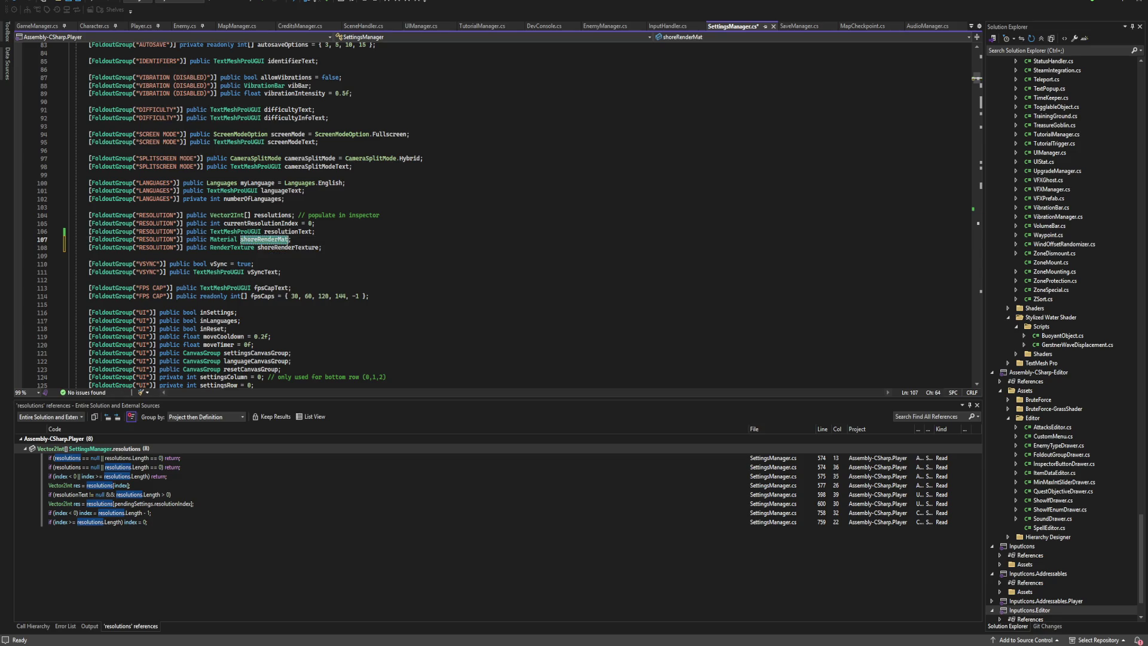
Locate the shoreRenderTexture usage and begin a shoreRenderMat statement after the res assignment.
{"action": "key", "text": "Down"}
{"action": "key", "text": "shift+F12"}
{"action": "key", "text": "F8"}
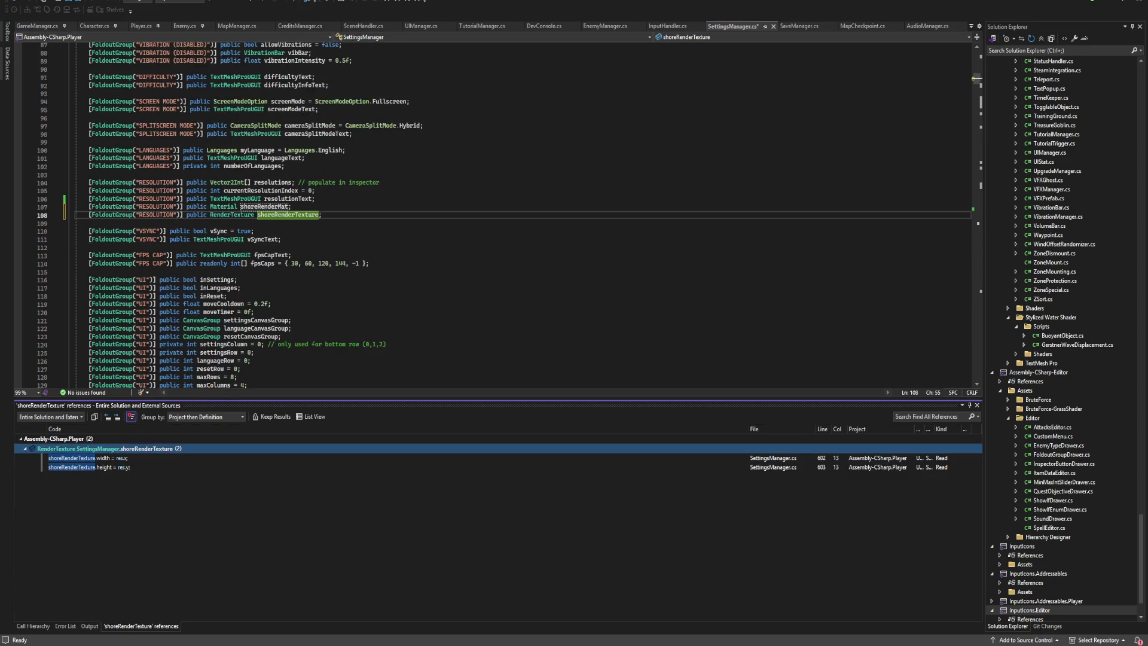
{"action": "left_click", "coordinate": [324, 207]}
{"action": "key", "text": "Return"}
{"action": "type", "text": "shoreRenderMat."}
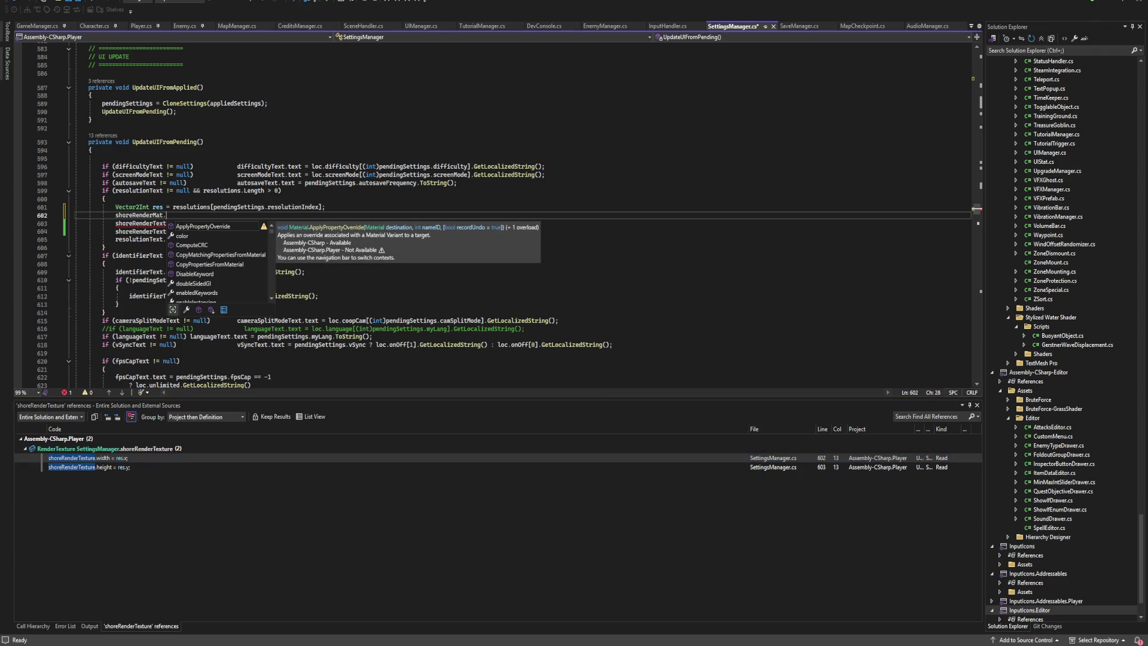
{"action": "type", "text": "ma"}
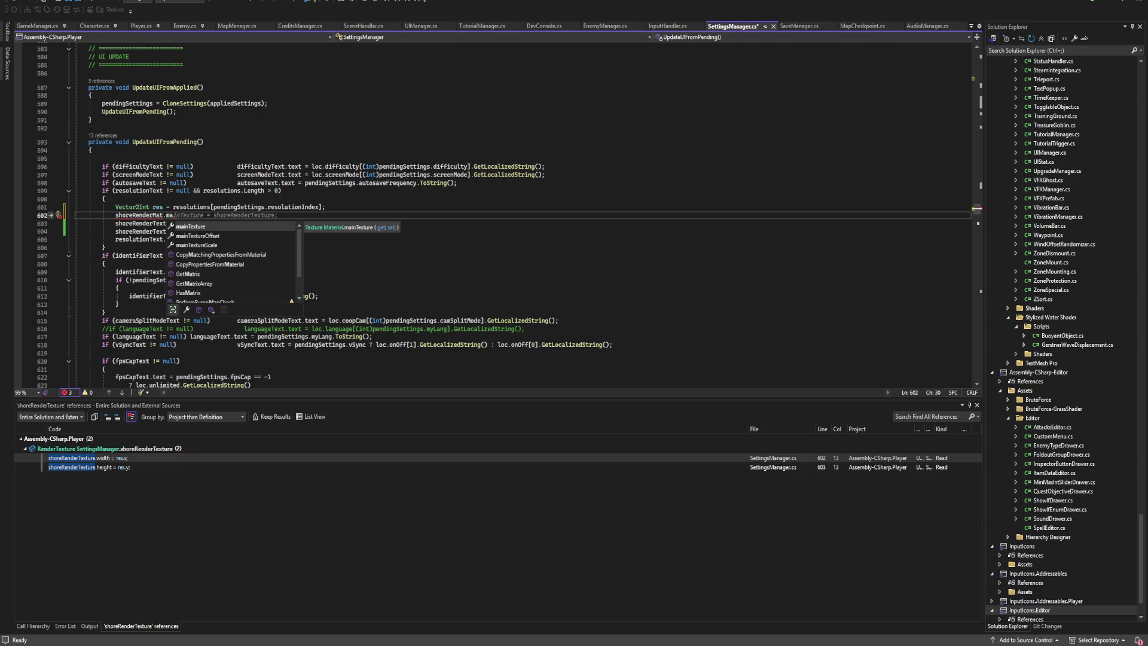
Set shoreRenderMat.mainTexture width to res.x and height to res.y in UpdateUIFromPending.
{"action": "key", "text": "BackSpace"}
{"action": "key", "text": "BackSpace"}
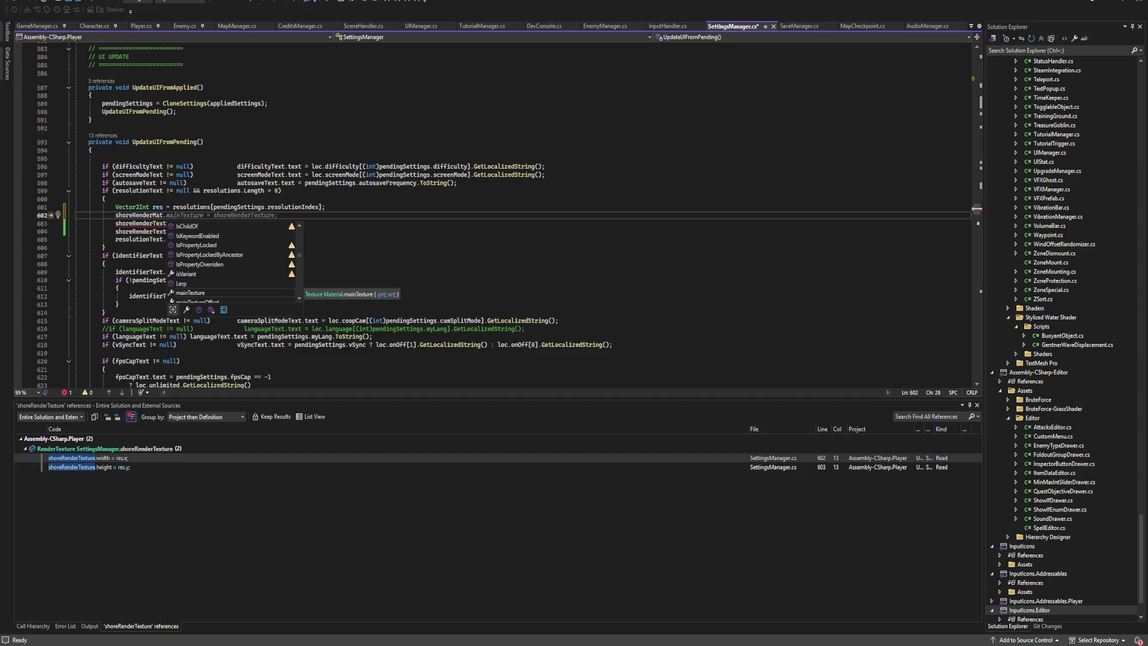
{"action": "type", "text": "setv"}
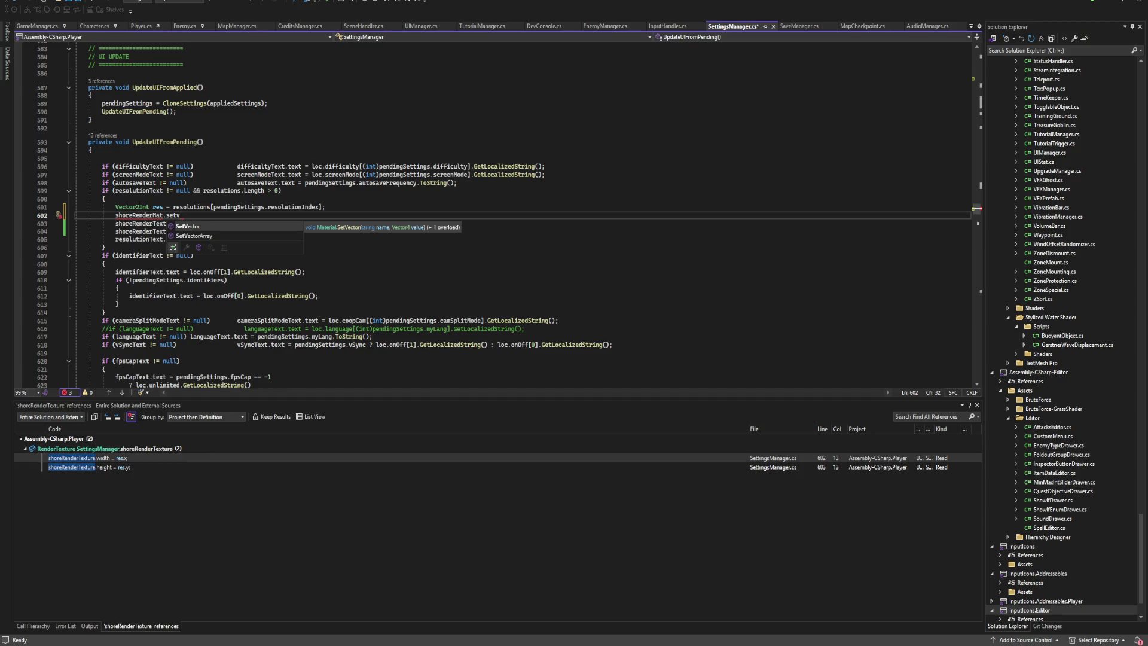
{"action": "key", "text": "BackSpace"}
{"action": "key", "text": "BackSpace"}
{"action": "key", "text": "BackSpace"}
{"action": "type", "text": "mainT"}
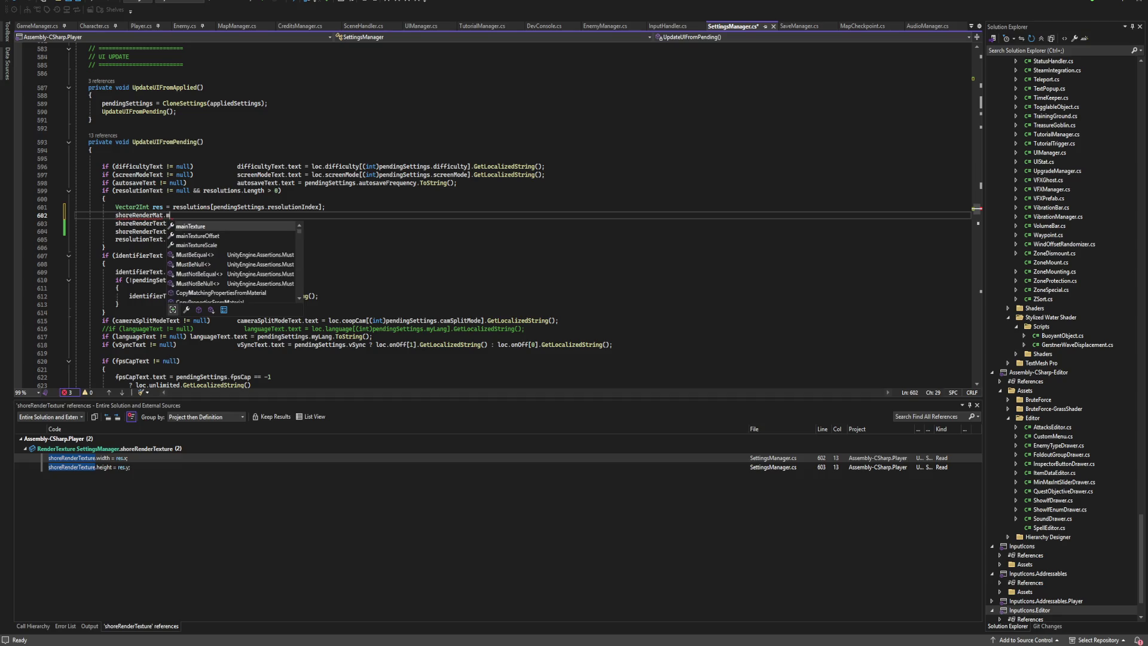
{"action": "key", "text": "Tab"}
{"action": "type", "text": "."}
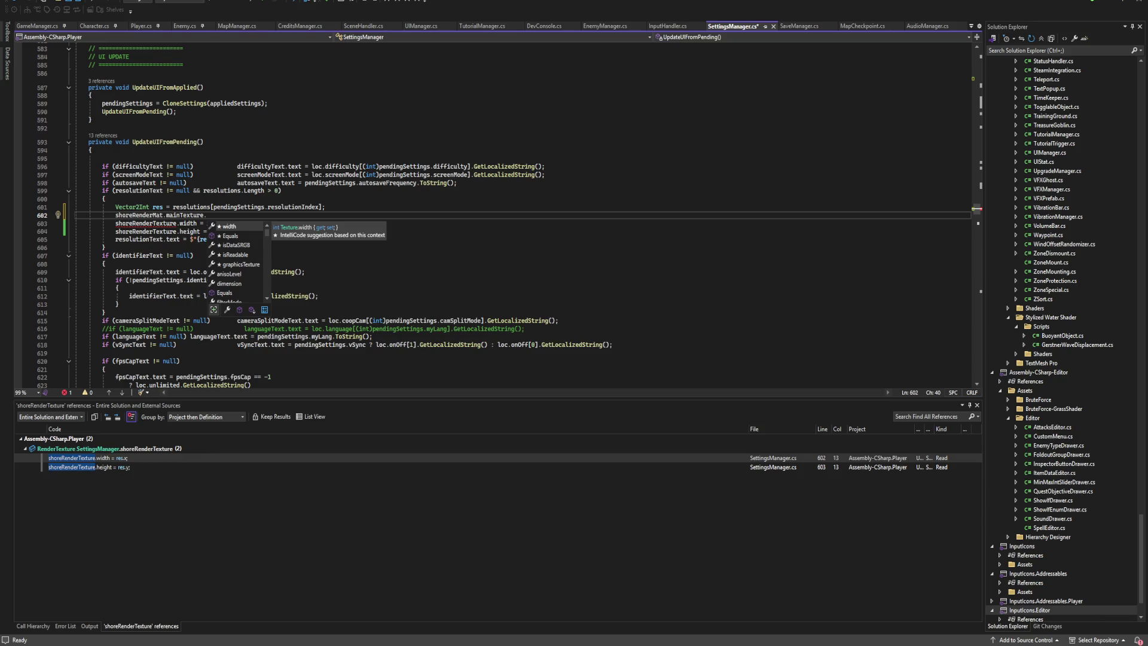
{"action": "key", "text": "Tab"}
{"action": "key", "text": "Tab"}
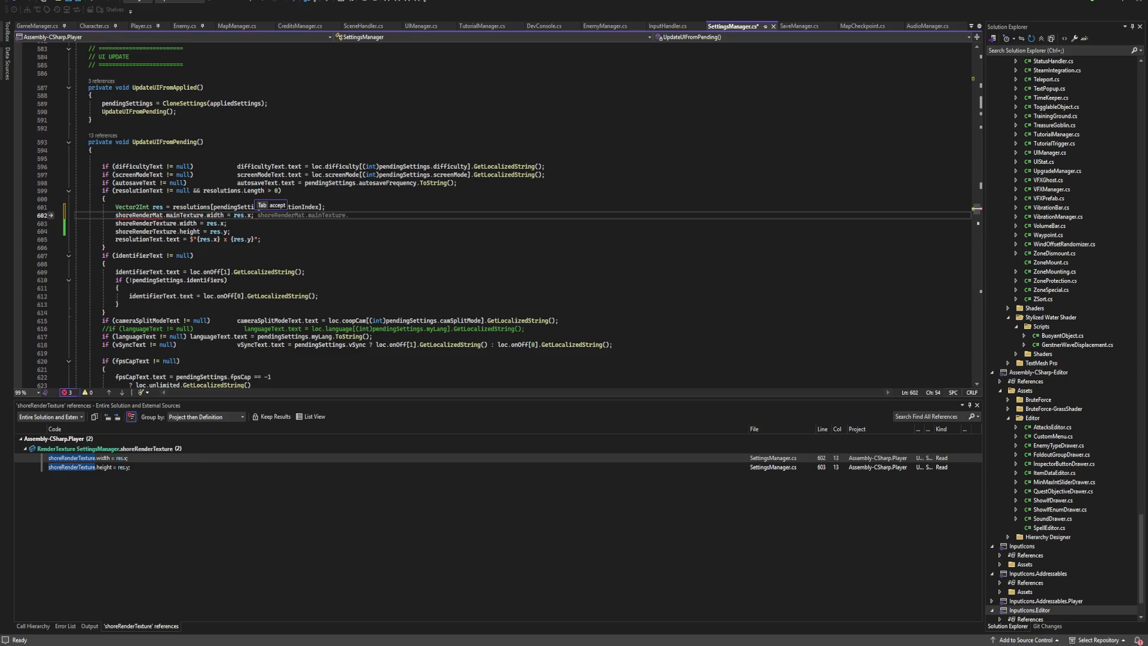
{"action": "key", "text": "Return"}
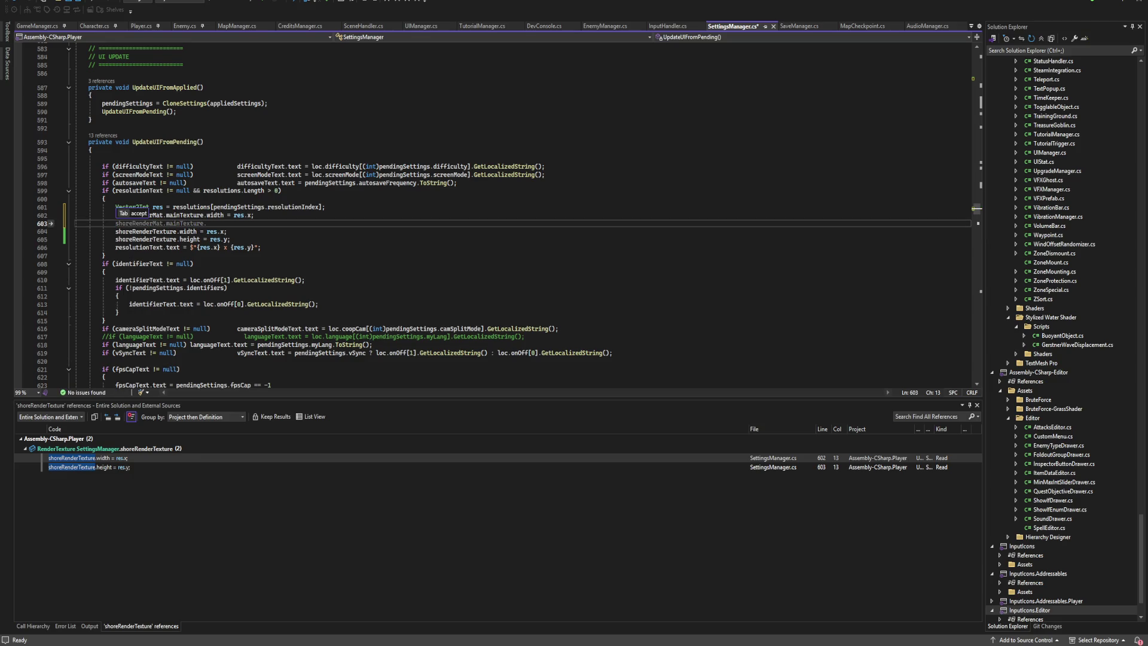
{"action": "key", "text": "Tab"}
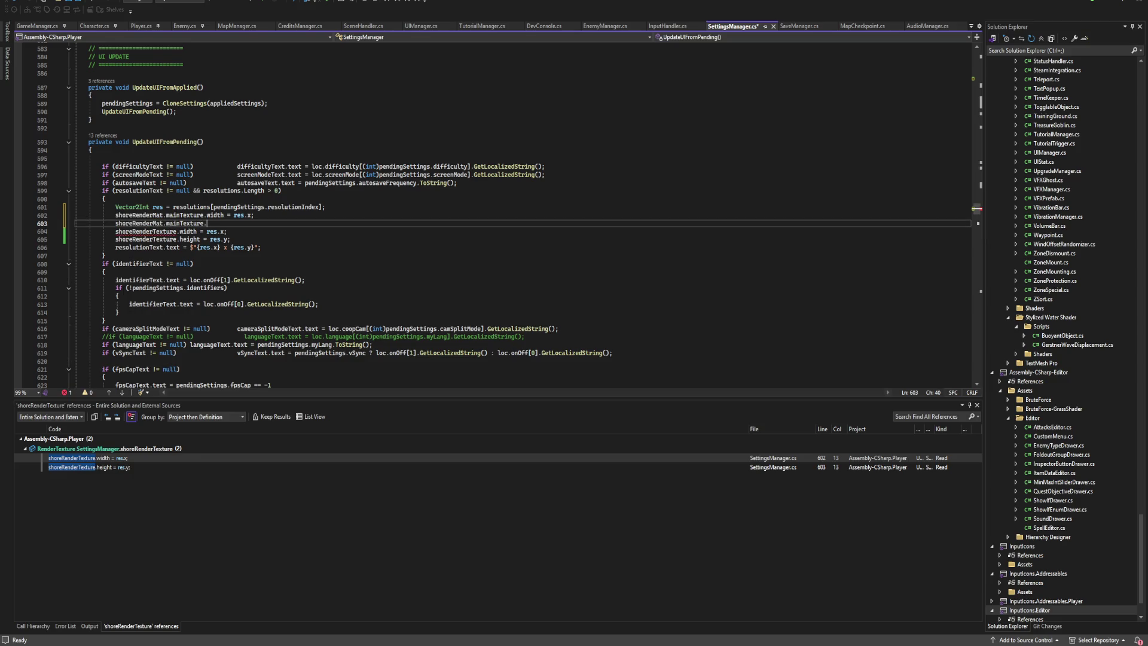
{"action": "type", "text": "l"}
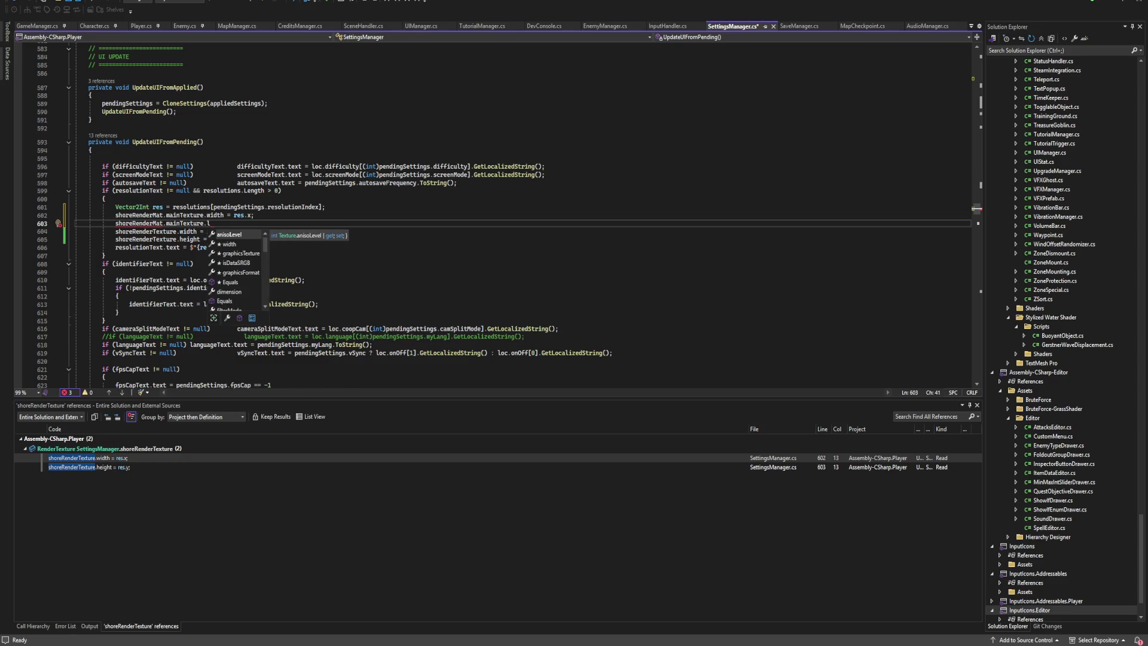
{"action": "key", "text": "BackSpace"}
{"action": "type", "text": "height"}
{"action": "key", "text": "Tab"}
Comment out the old shoreRenderTexture width and height lines.
{"action": "key", "text": "Down"}
{"action": "key", "text": "Down"}
{"action": "key", "text": "shift+Up"}
{"action": "key", "text": "shift+Home"}
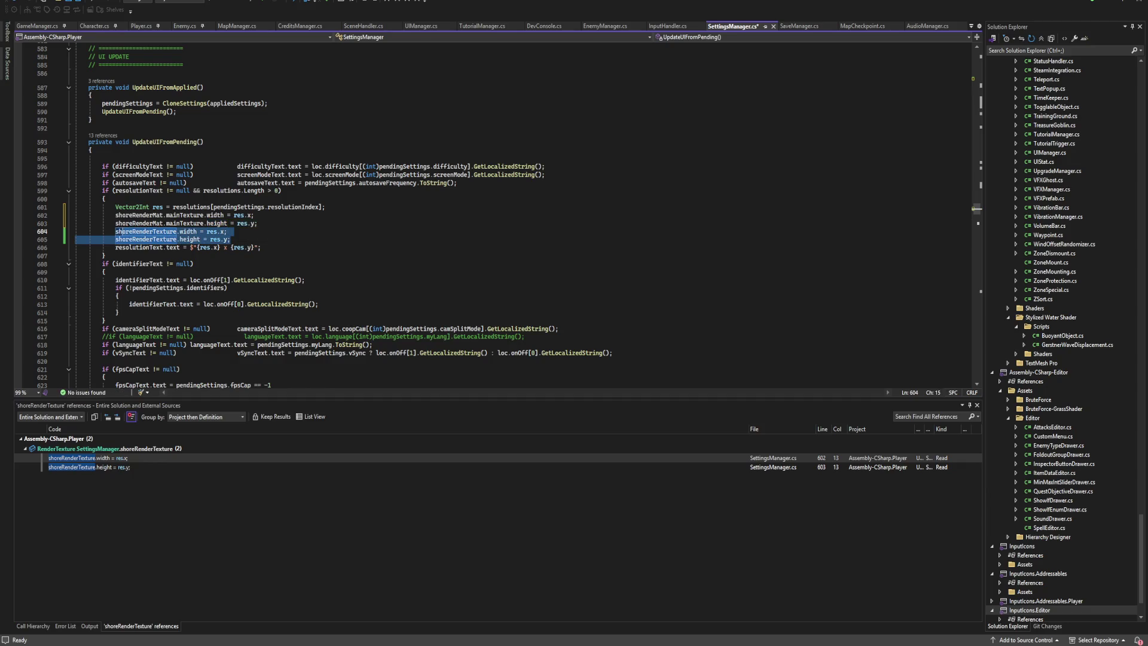
{"action": "key", "text": "ctrl+k"}
{"action": "key", "text": "ctrl+c"}
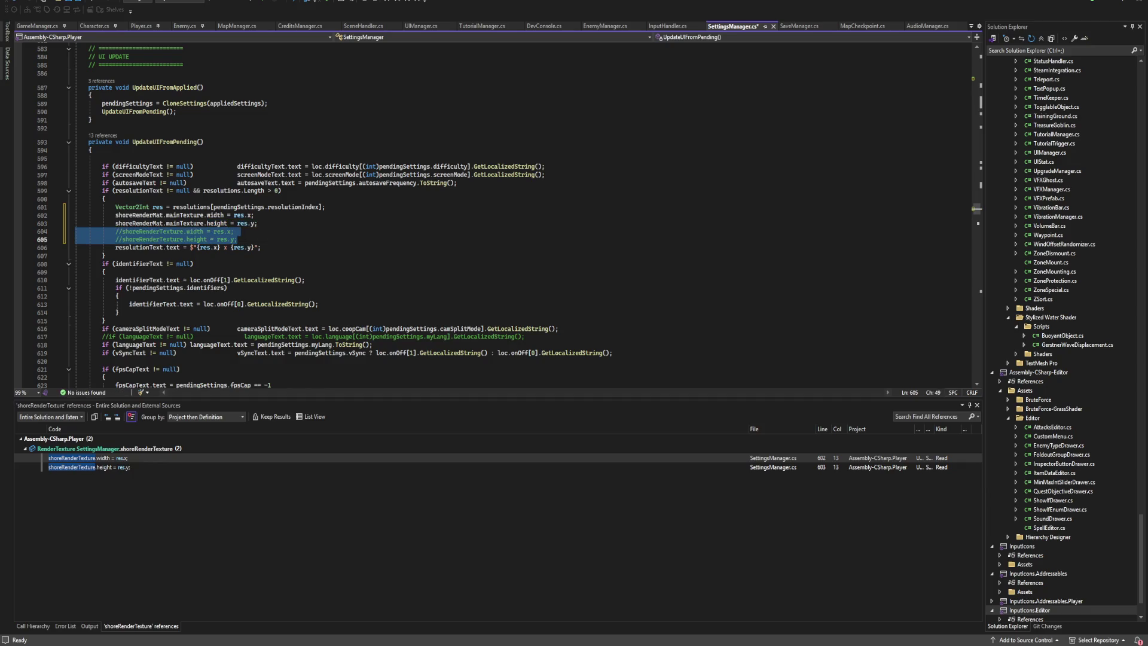
{"action": "key", "text": "Up"}
{"action": "key", "text": "Up"}
{"action": "key", "text": "End"}
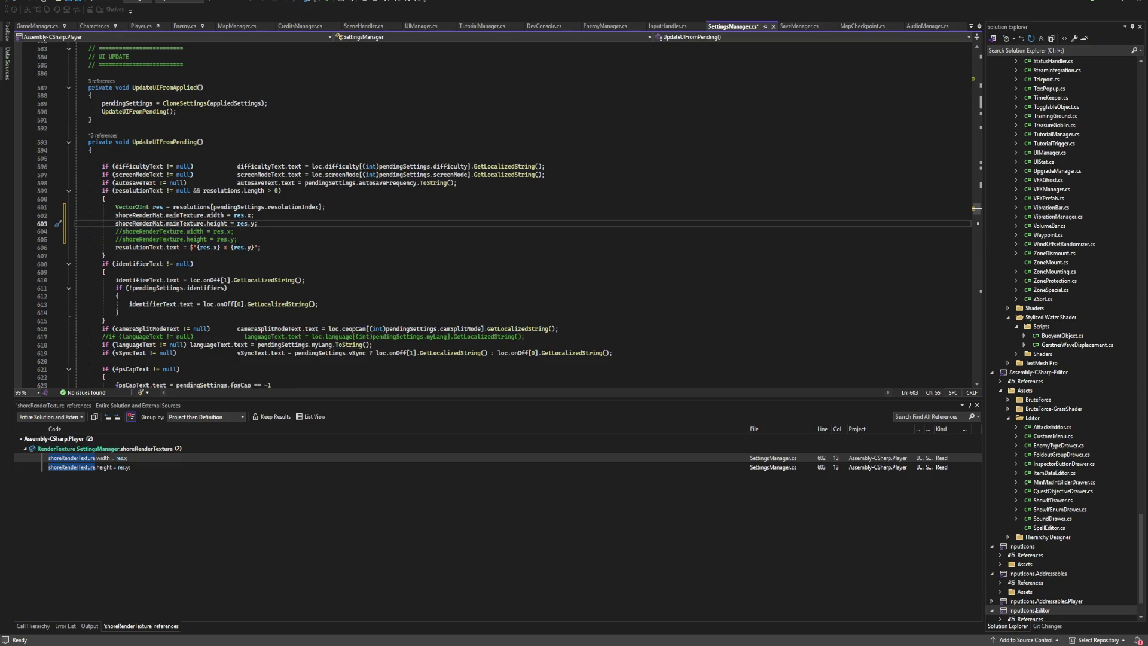
{"action": "left_click", "coordinate": [238, 239]}
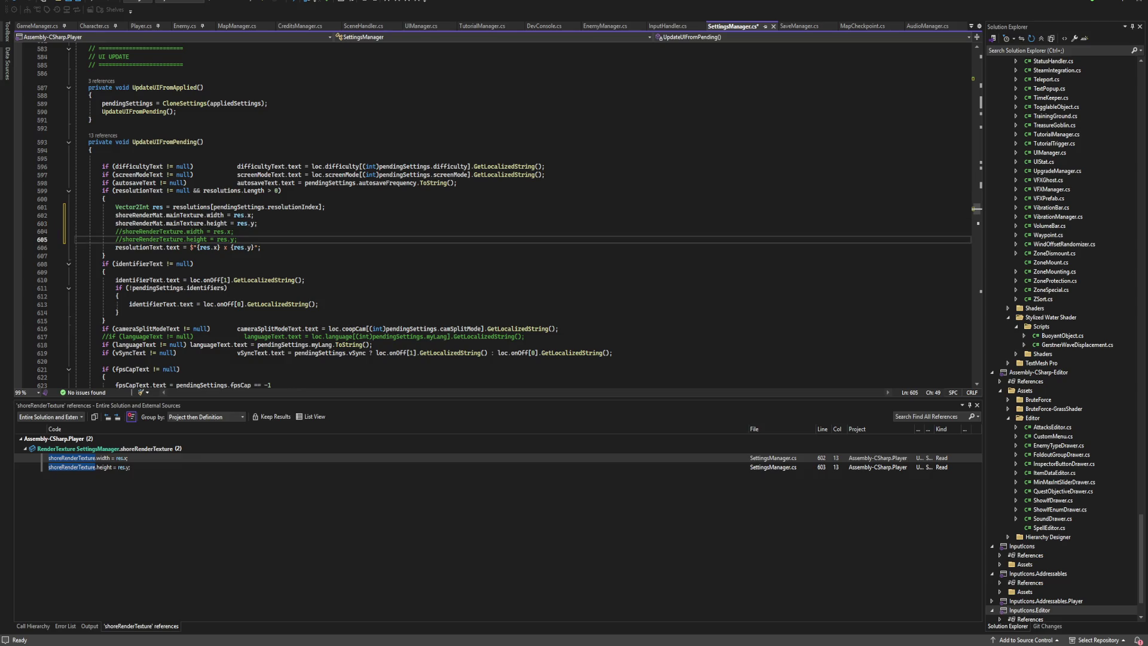
Find references to shoreRenderMat, jump to its declaration, and duplicate that line.
{"action": "left_click", "coordinate": [132, 215]}
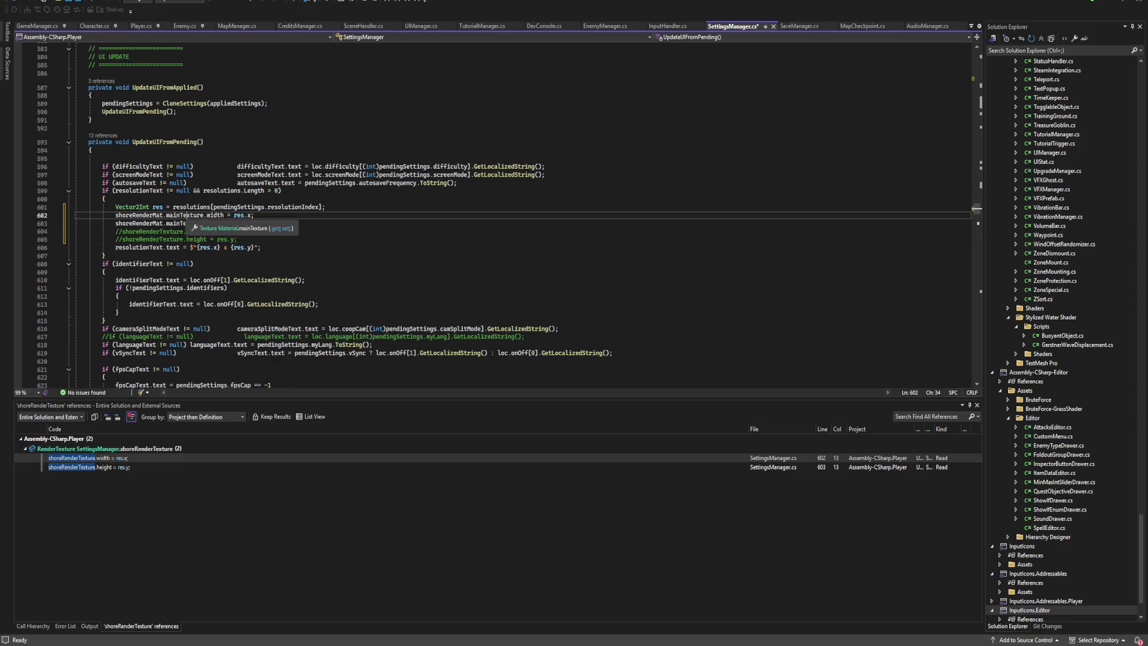
{"action": "key", "text": "shift+F12"}
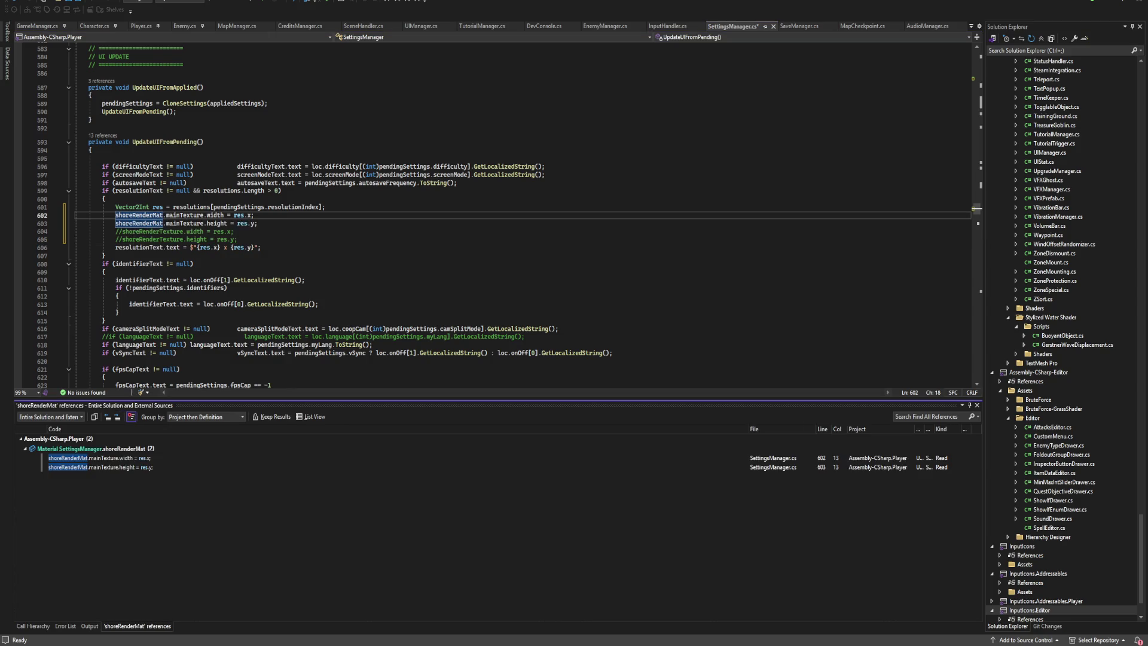
{"action": "key", "text": "F12"}
{"action": "key", "text": "End"}
{"action": "key", "text": "ctrl+d"}
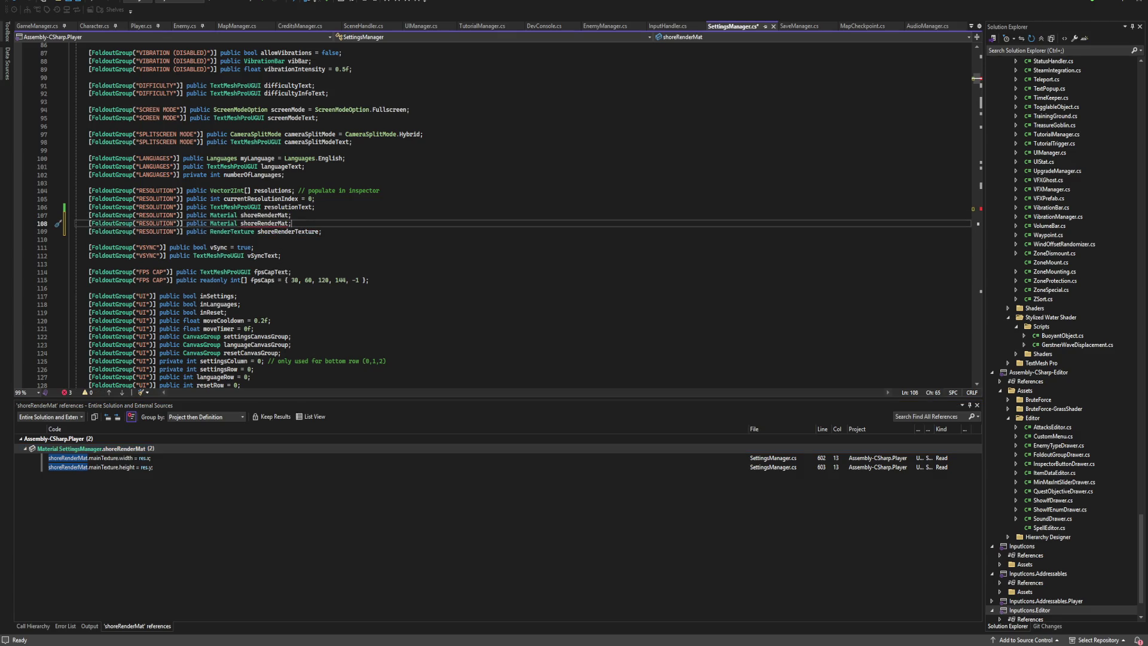
Remove the duplicated declaration and make shoreRenderTexture a RenderTexture[] array.
{"action": "key", "text": "ctrl+shift+l"}
{"action": "type", "text": "[]"}
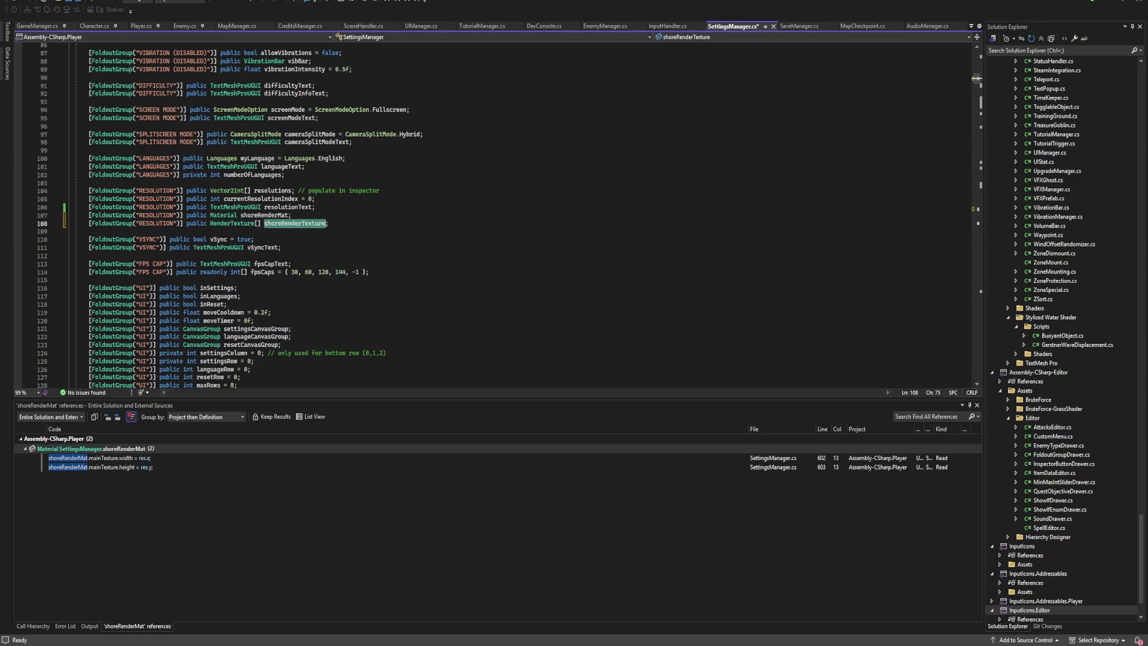
{"action": "left_click", "coordinate": [292, 215]}
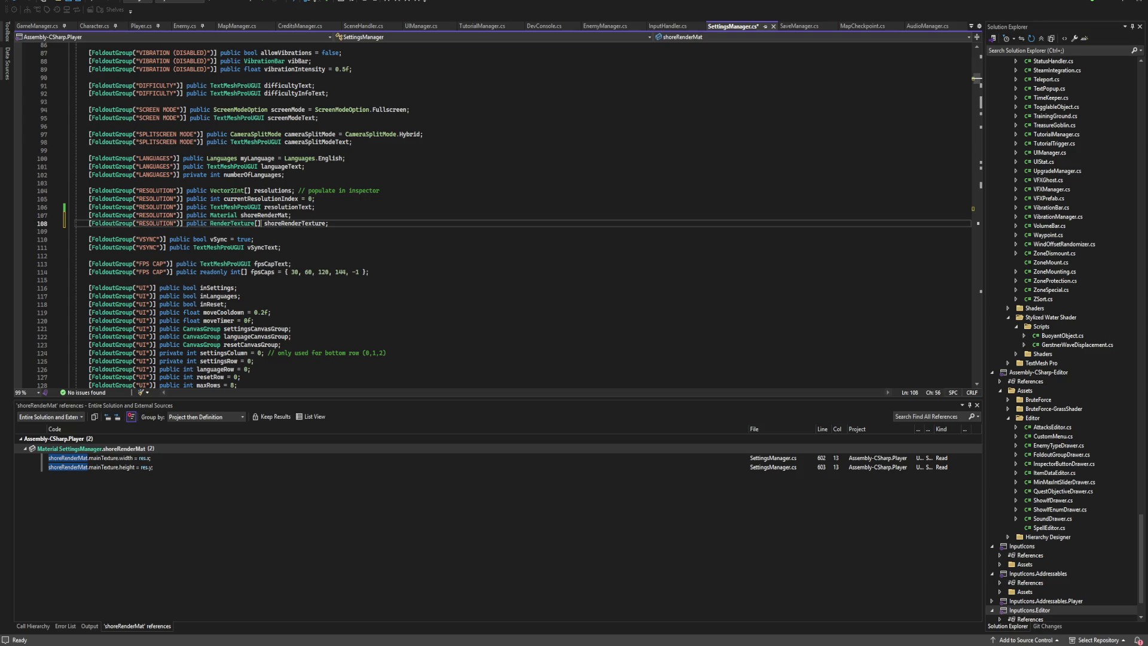
{"action": "key", "text": "F8"}
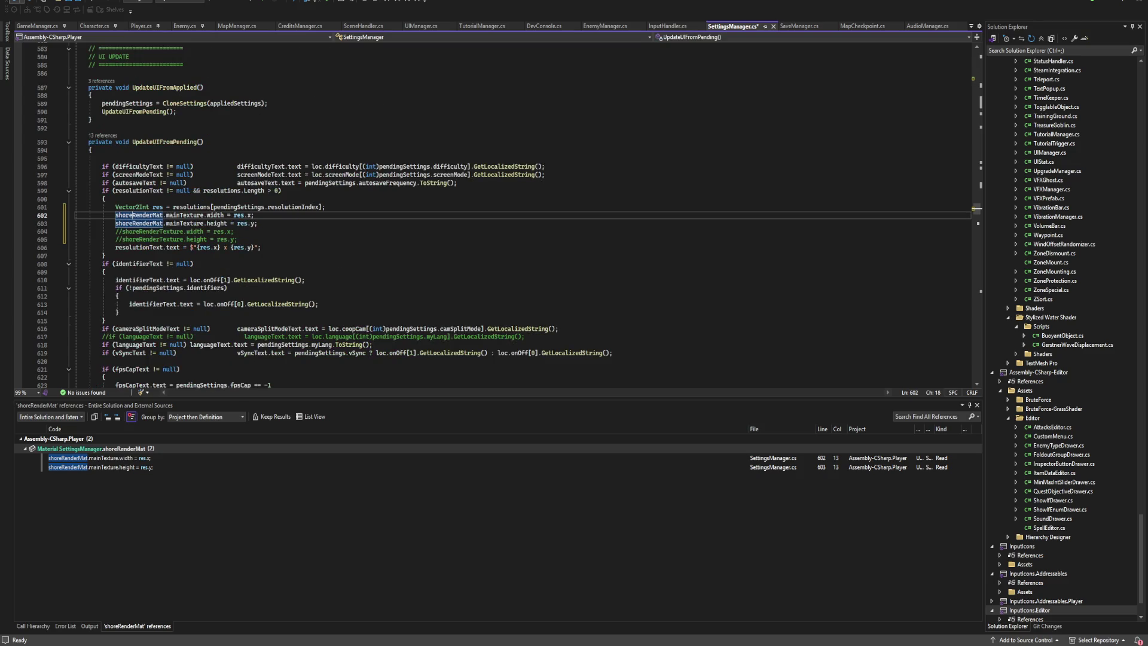
Assign shoreRenderTexture[0] to shoreRenderMat.mainTexture and delete the height line.
{"action": "left_click", "coordinate": [226, 214]}
{"action": "key", "text": "BackSpace"}
{"action": "key", "text": "BackSpace"}
{"action": "key", "text": "BackSpace"}
{"action": "left_click", "coordinate": [226, 214]}
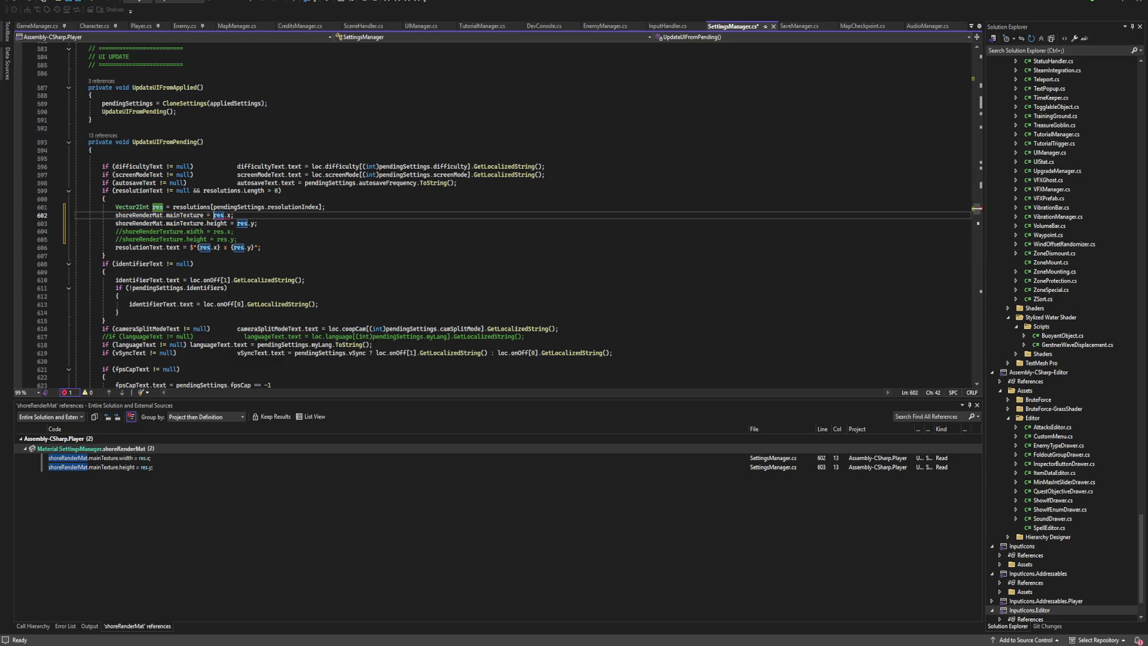
{"action": "left_click", "coordinate": [230, 214]}
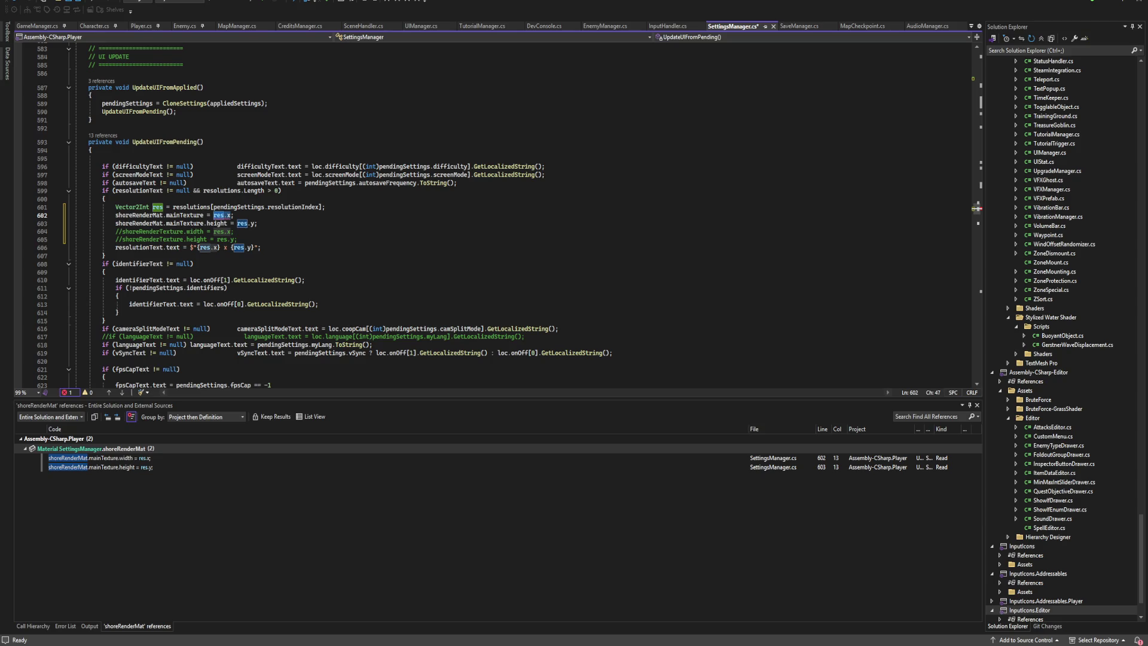
{"action": "key", "text": "BackSpace"}
{"action": "key", "text": "BackSpace"}
{"action": "key", "text": "BackSpace"}
{"action": "type", "text": "shore"}
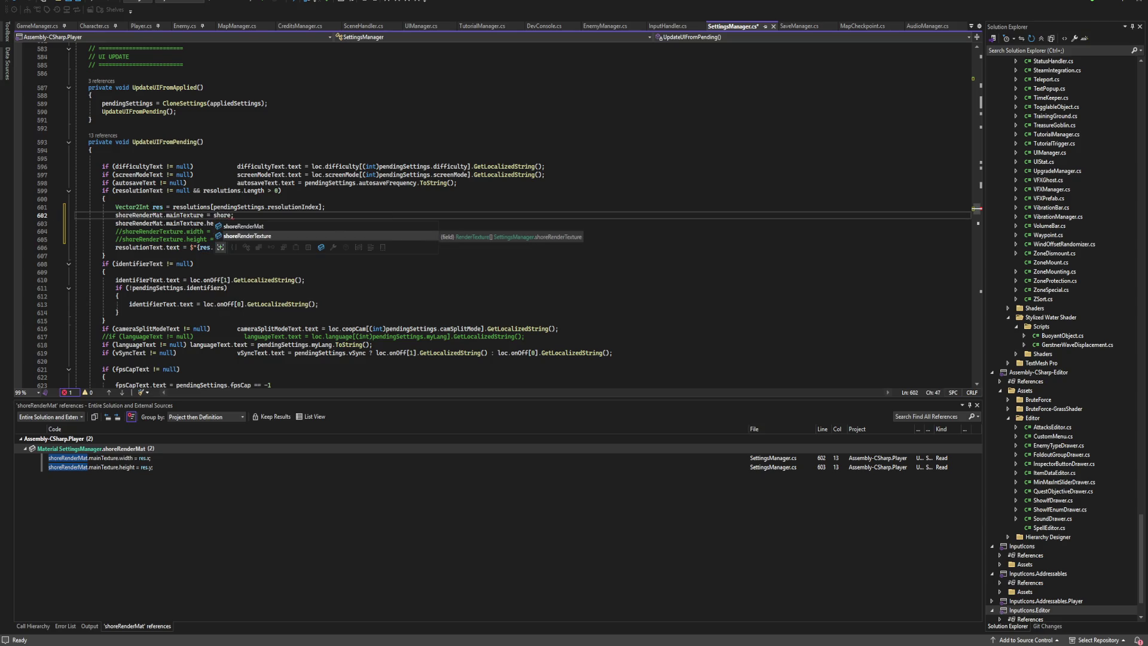
{"action": "key", "text": "Tab"}
{"action": "type", "text": "["}
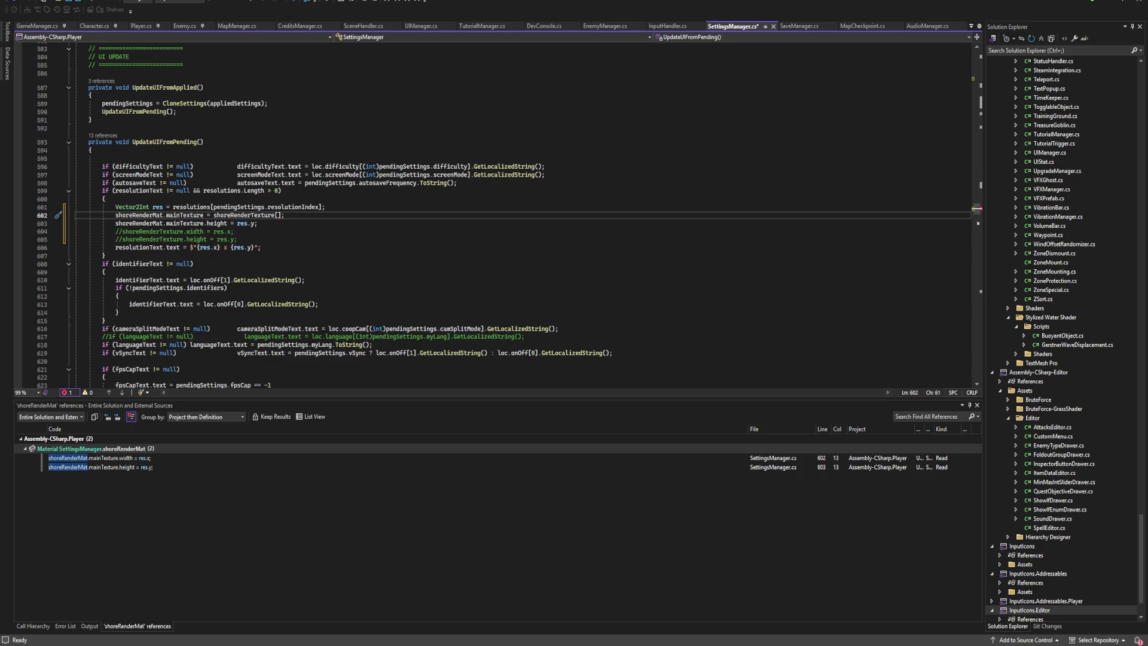
{"action": "type", "text": "0"}
{"action": "key", "text": "Down"}
{"action": "key", "text": "ctrl+shift+l"}
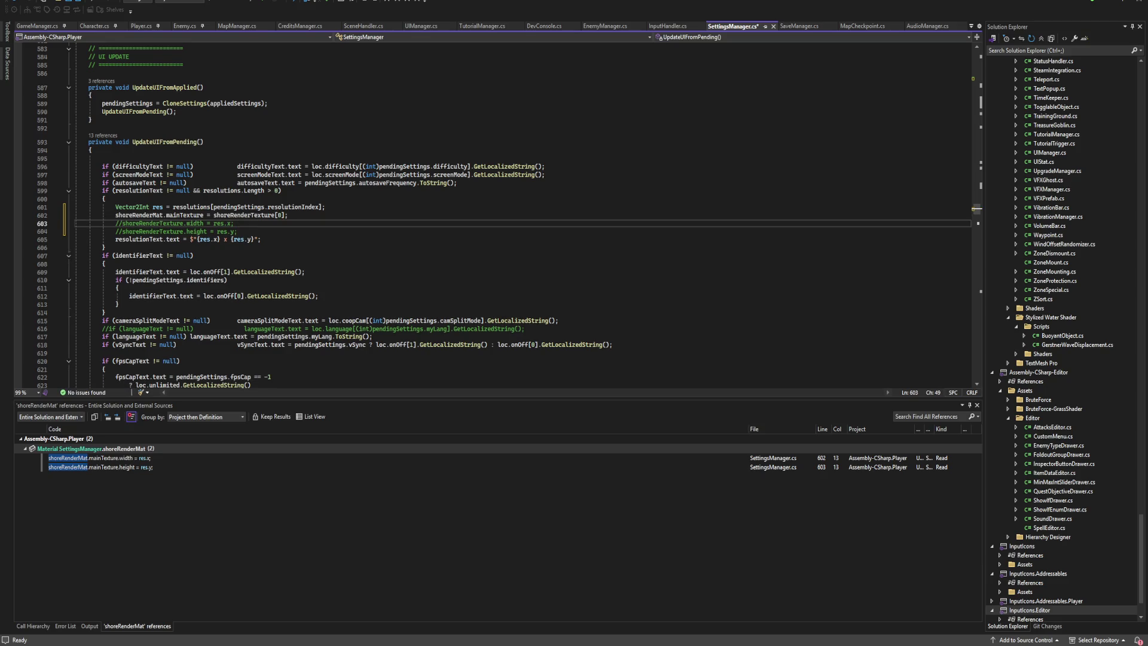
Delete the commented shoreRenderTexture lines and drop the [0] index from the assignment.
{"action": "key", "text": "ctrl+shift+l"}
{"action": "key", "text": "ctrl+shift+l"}
{"action": "key", "text": "End"}
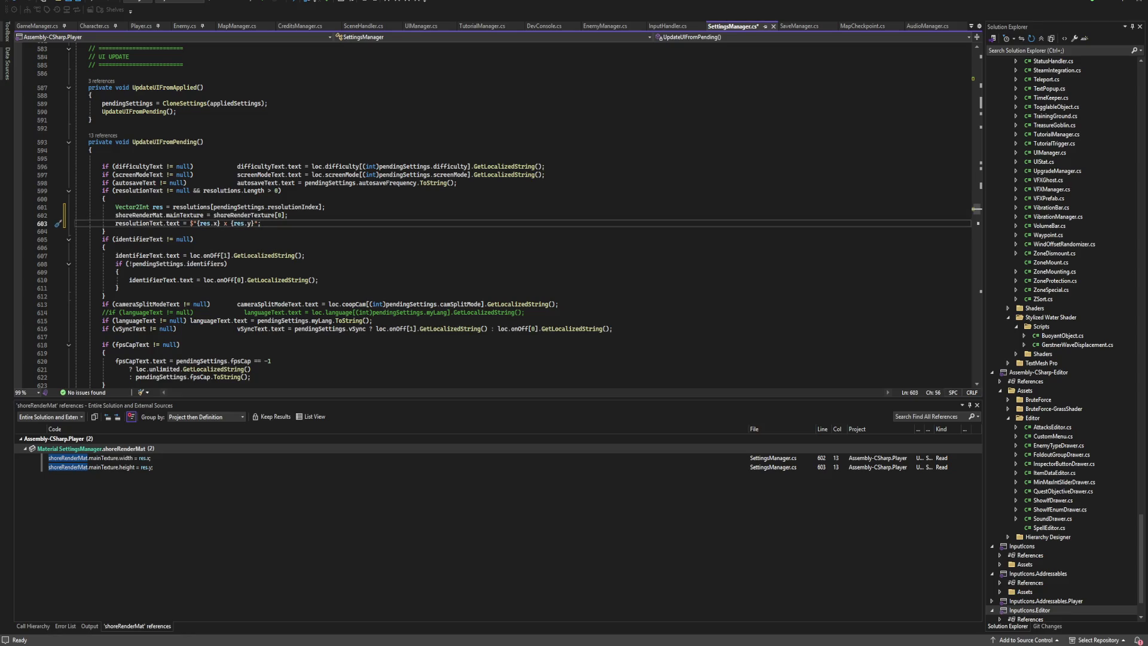
{"action": "left_click", "coordinate": [281, 215]}
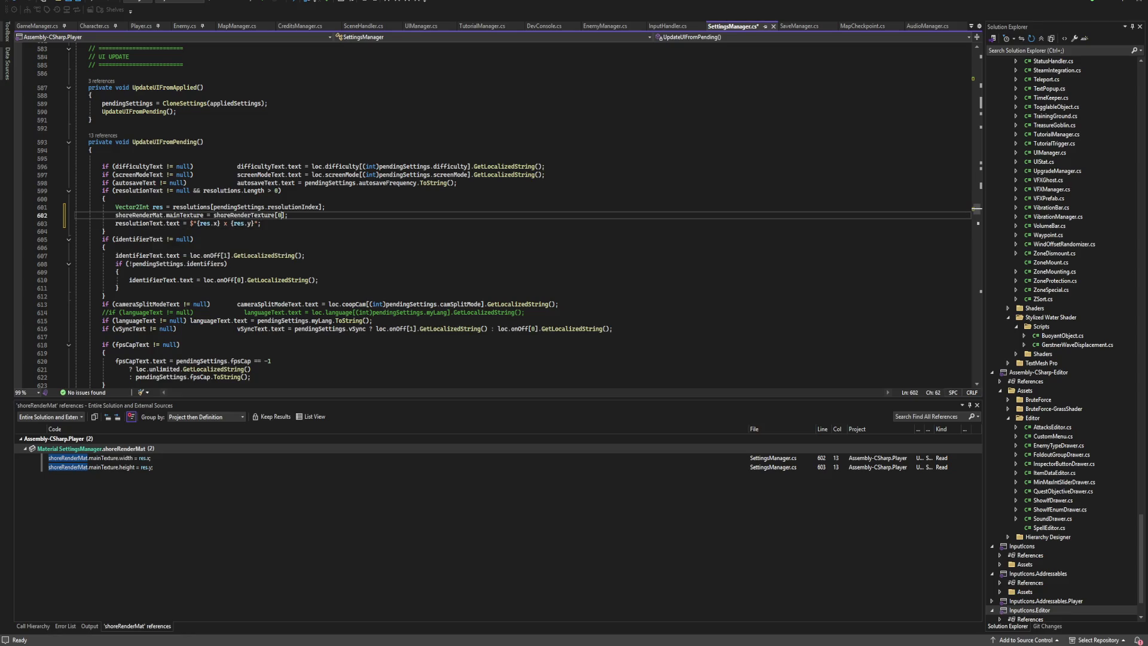
{"action": "left_click", "coordinate": [150, 223]}
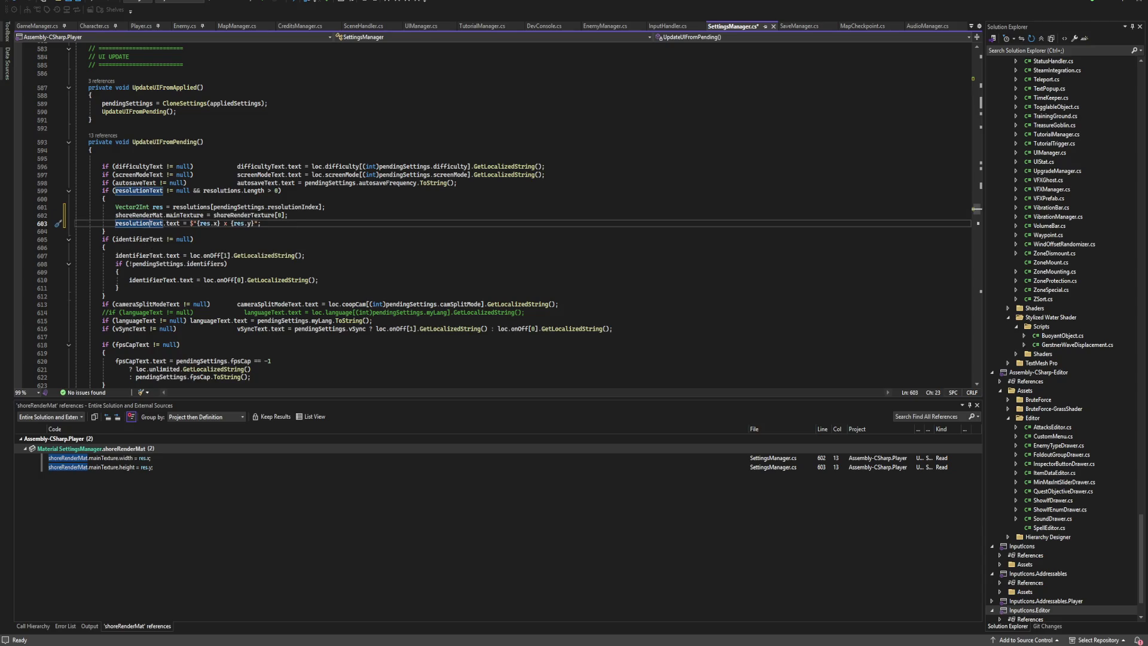
{"action": "left_click", "coordinate": [282, 215]}
{"action": "key", "text": "BackSpace"}
{"action": "key", "text": "BackSpace"}
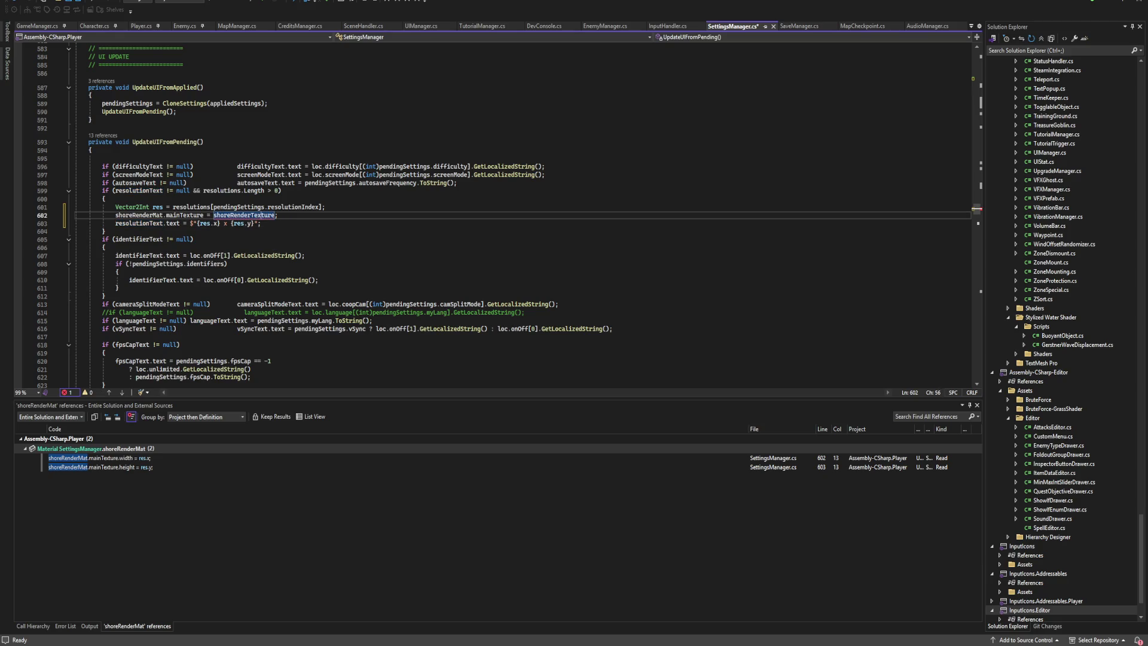
Declare shoreRenderTexture as a single RenderTexture, save SettingsManager.cs, and let Unity recompile.
{"action": "key", "text": "shift+F12"}
{"action": "key", "text": "Return"}
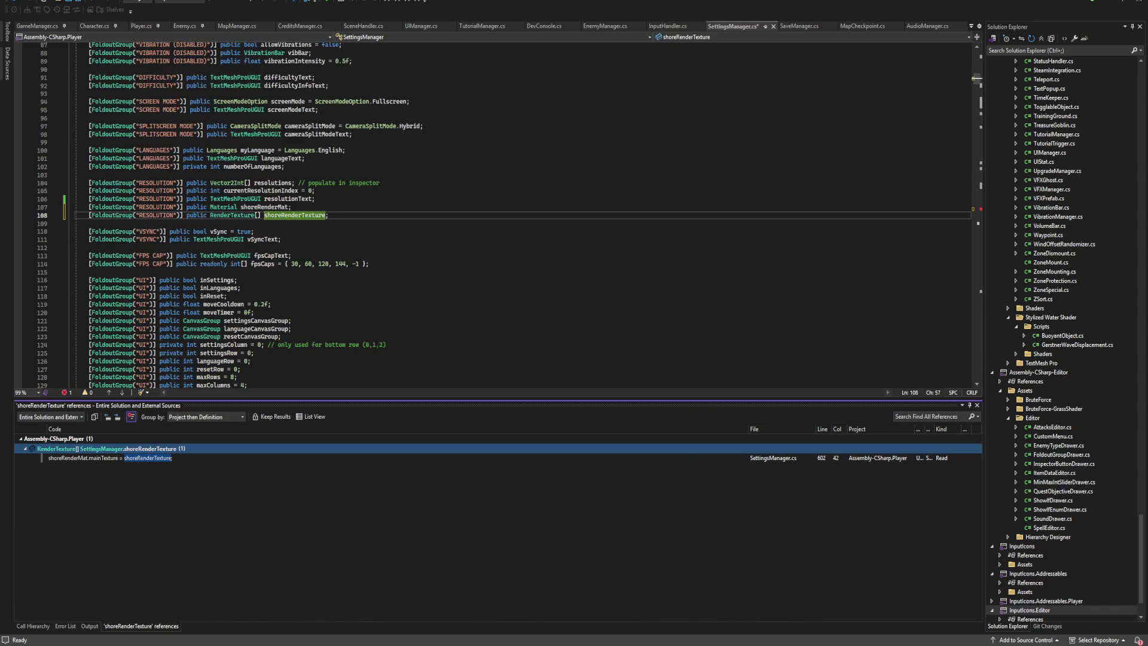
{"action": "key", "text": "Escape"}
{"action": "key", "text": "Left"}
{"action": "key", "text": "Left"}
{"action": "key", "text": "BackSpace"}
{"action": "key", "text": "BackSpace"}
{"action": "key", "text": "Down"}
{"action": "left_click", "coordinate": [319, 215]}
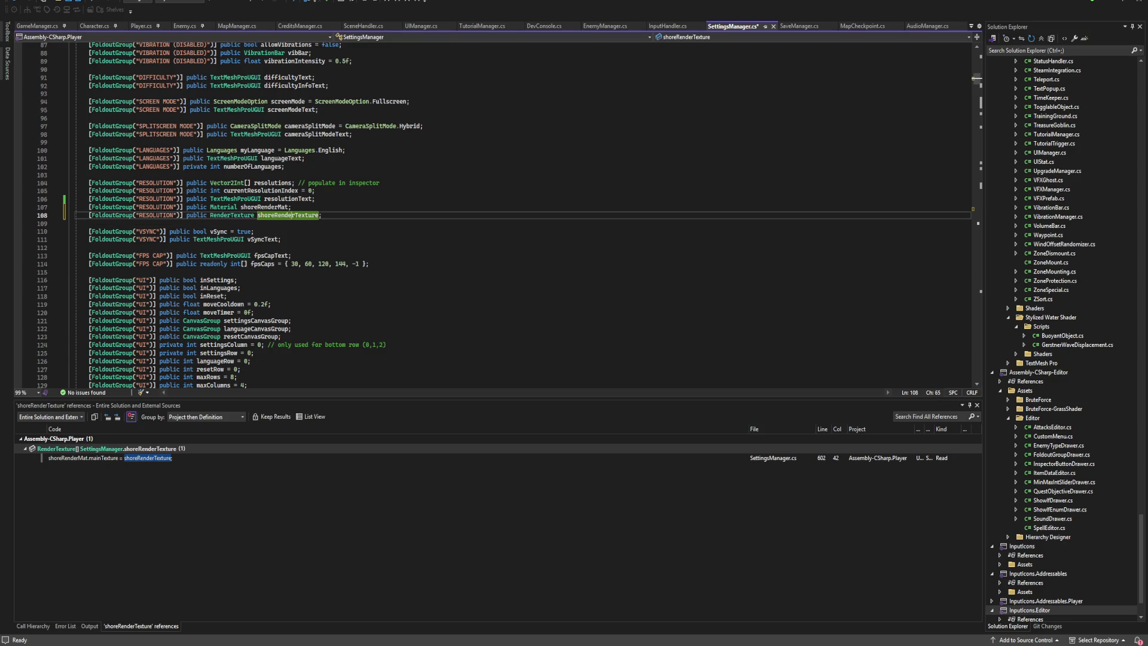
{"action": "key", "text": "End"}
{"action": "key", "text": "ctrl+s"}
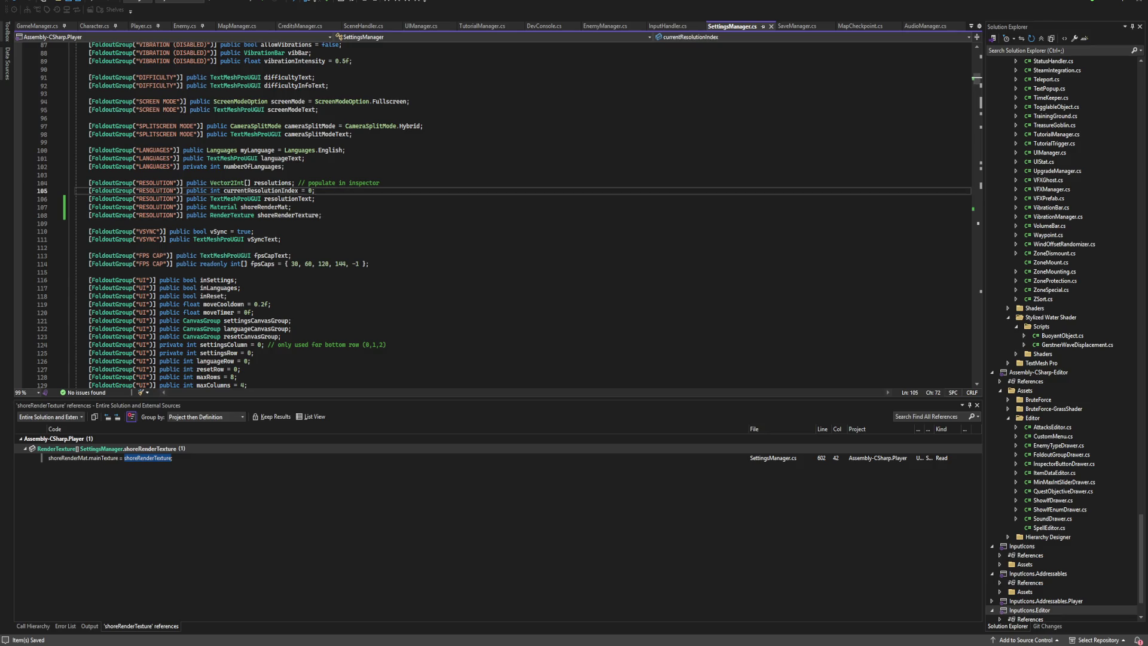
{"action": "key", "text": "alt+Tab"}
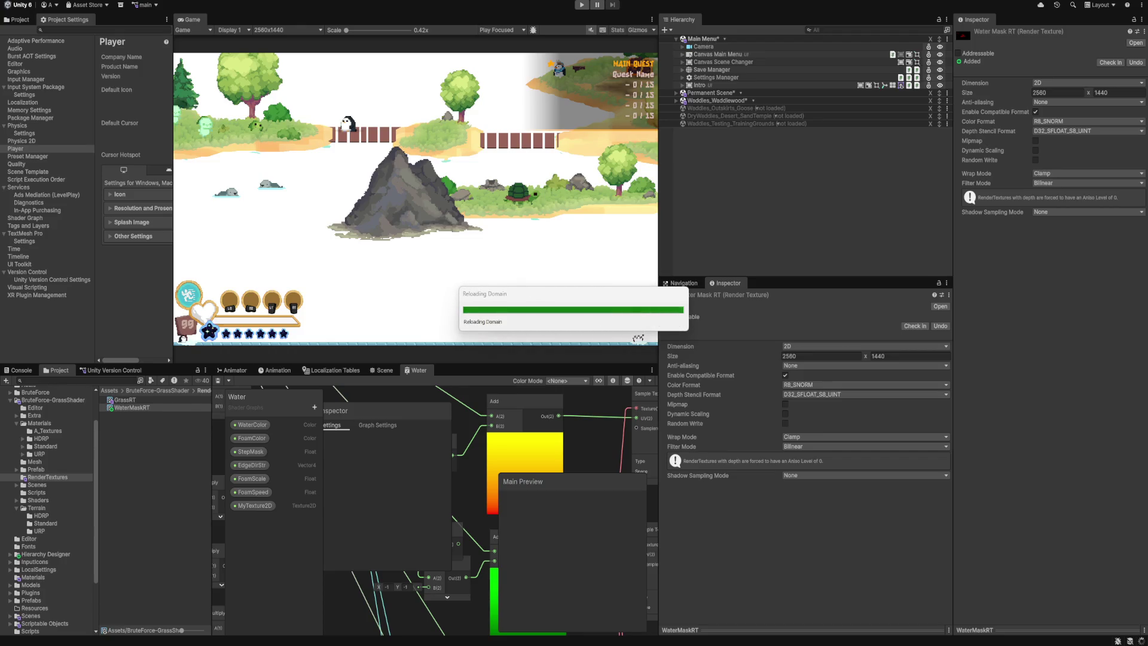
{"action": "key", "text": "alt+Tab"}
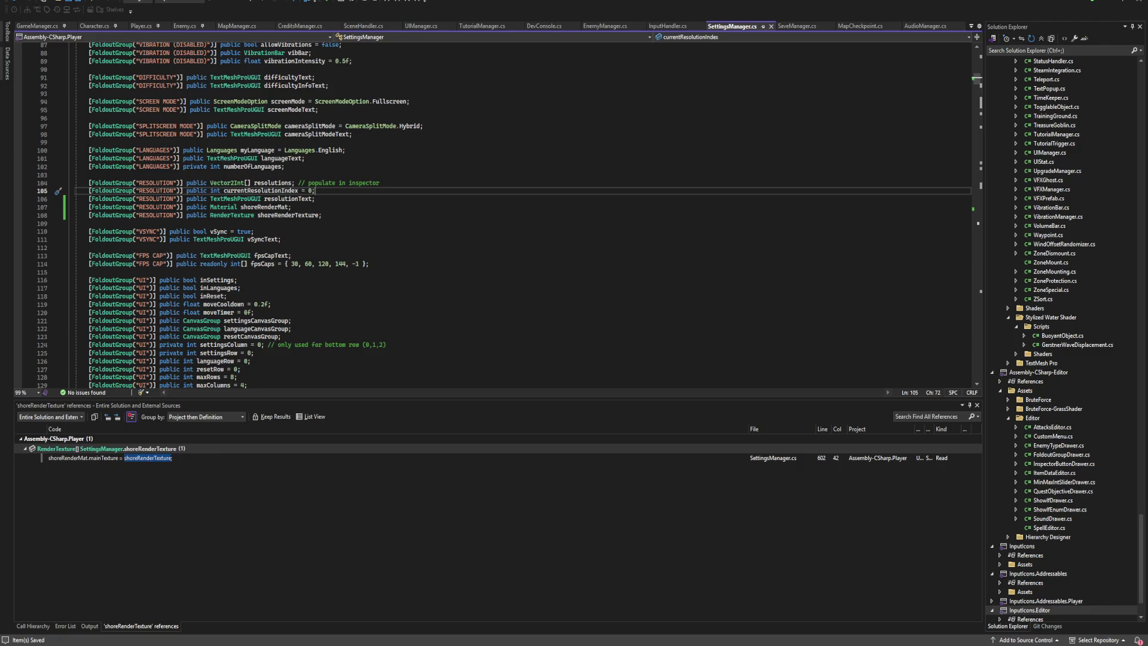
After line 602's mainTexture assignment, begin a RenderTexture local variable named newRen….
{"action": "left_click", "coordinate": [110, 457]}
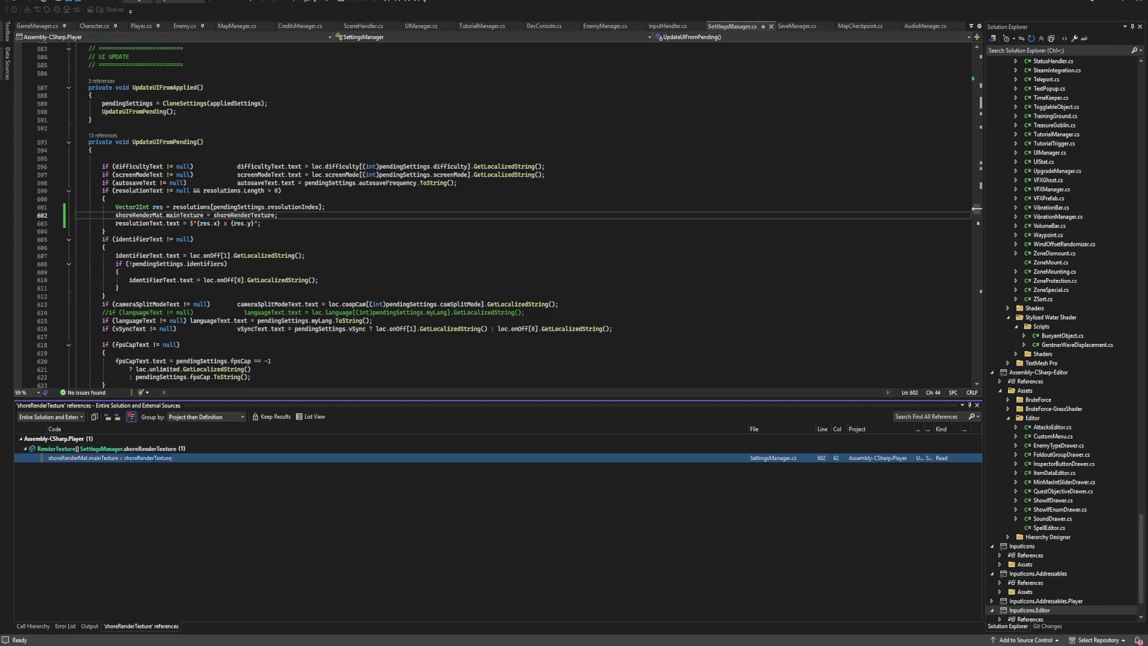
{"action": "left_click", "coordinate": [278, 215]}
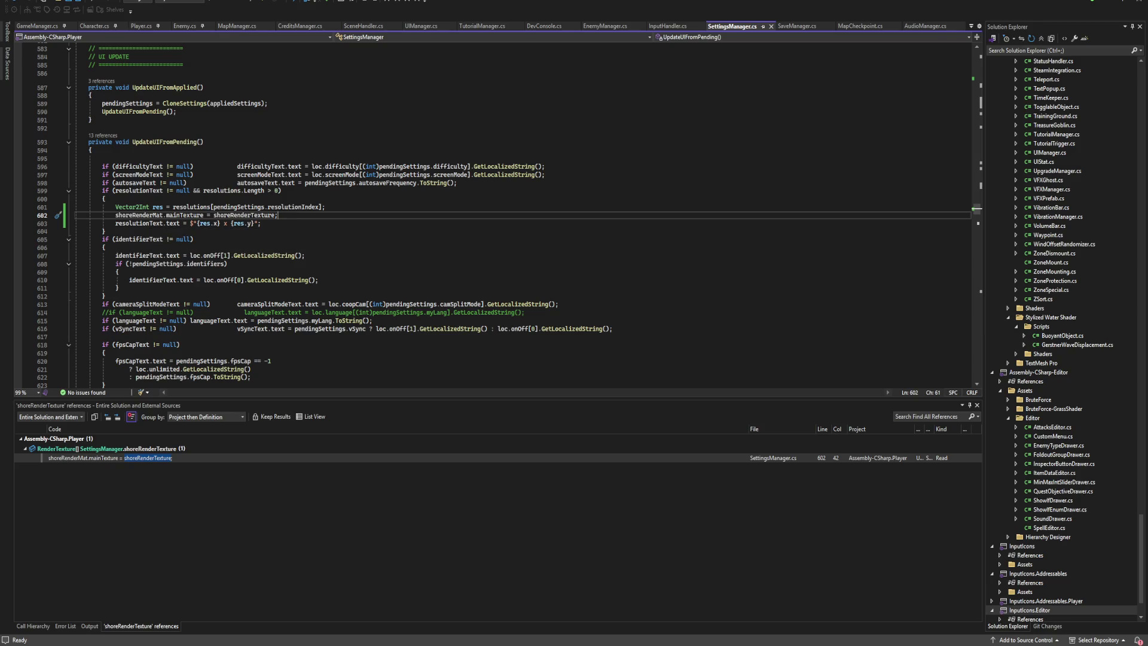
{"action": "mouse_move", "coordinate": [209, 264]}
{"action": "key", "text": "Return"}
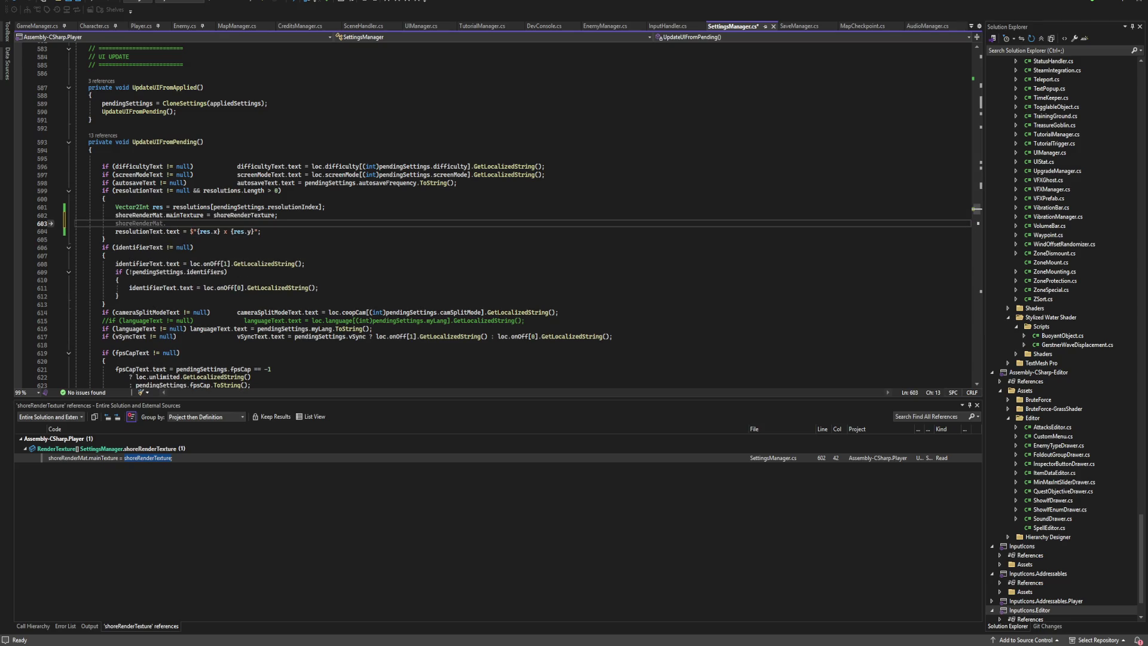
{"action": "type", "text": "Rende"}
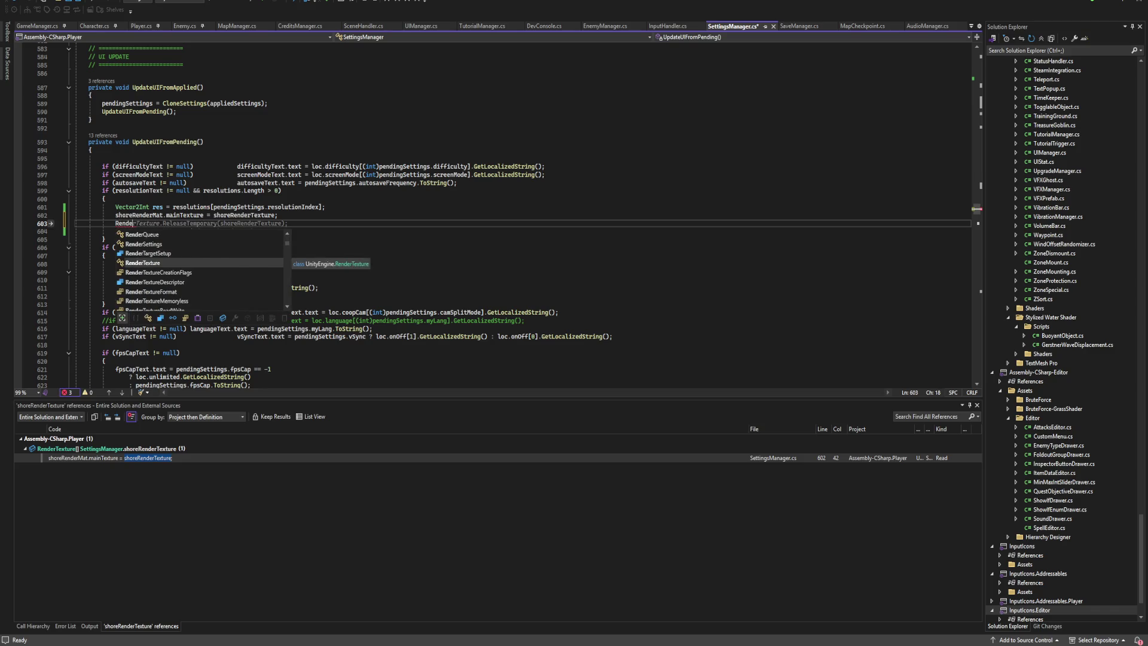
{"action": "key", "text": "Tab"}
{"action": "type", "text": "n"}
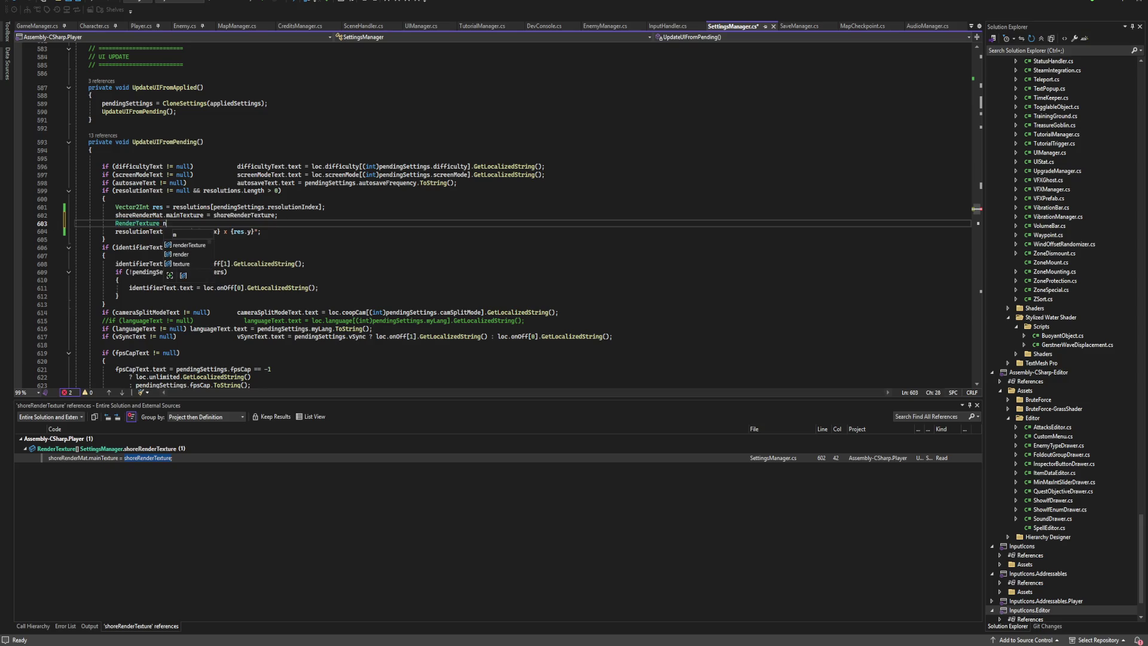